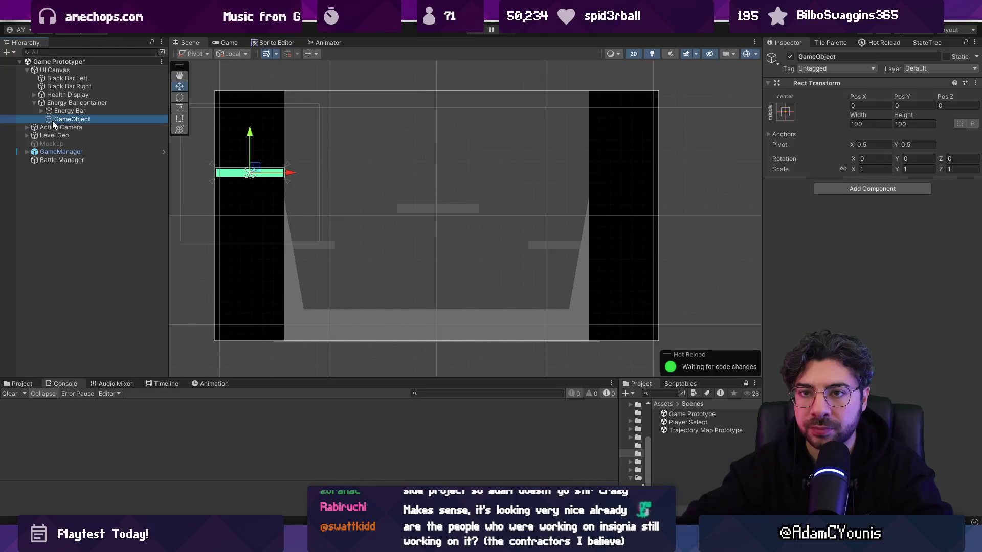
- Group Health Display and the energy bars under a new object named Player HUD
click(59, 105)
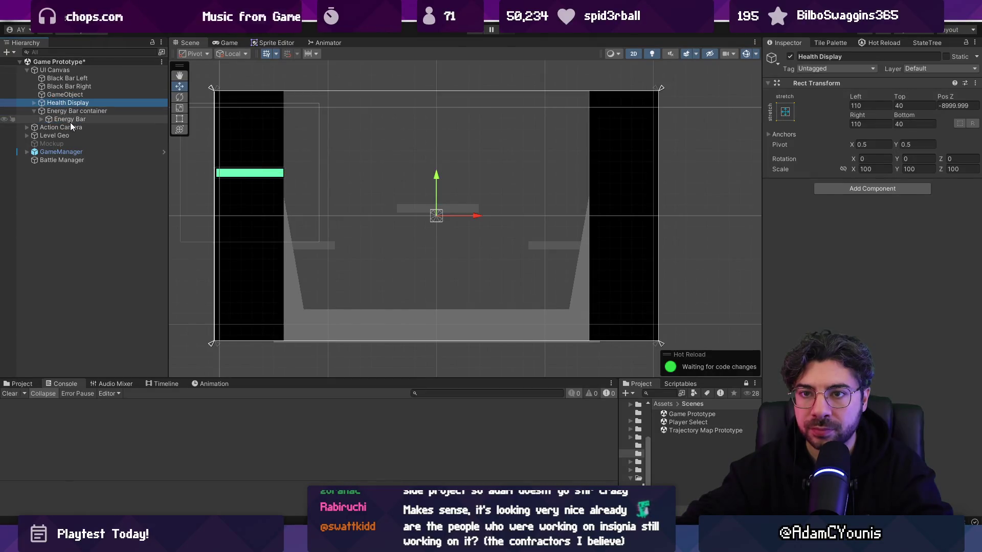
shift+click(70, 121)
double_click(68, 94)
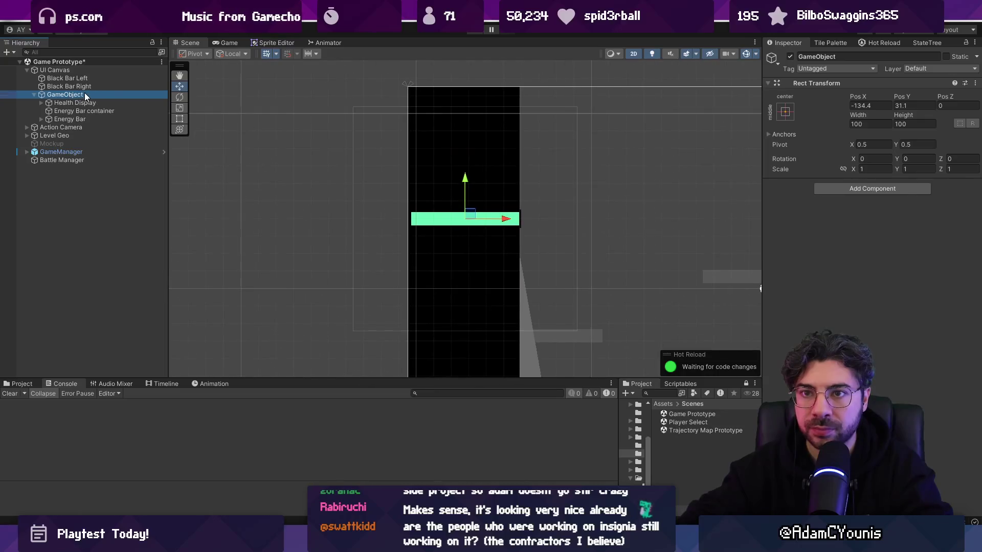
key(F2)
text(OP)
text(Playew)
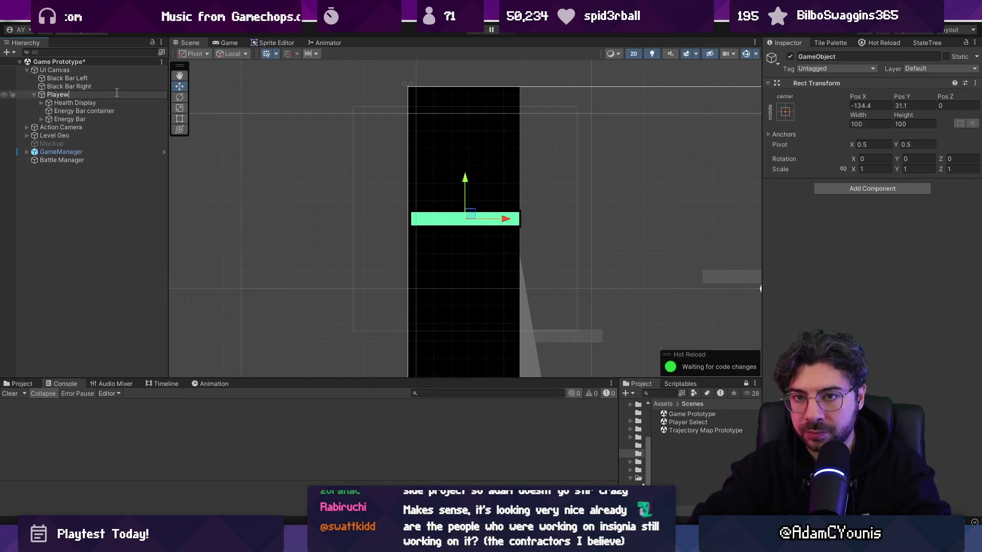
text(HUD)
key(Return)
- Add a Portrait child as Player HUD's first child and give it an Image component
right_click(116, 92)
click(187, 249)
text(Portrait)
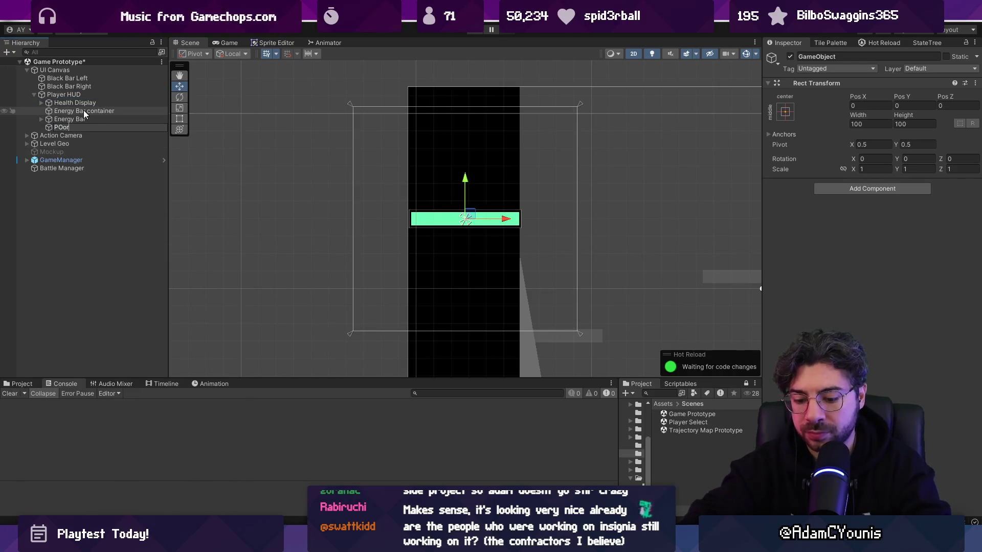
key(Return)
click(51, 121)
click(62, 127)
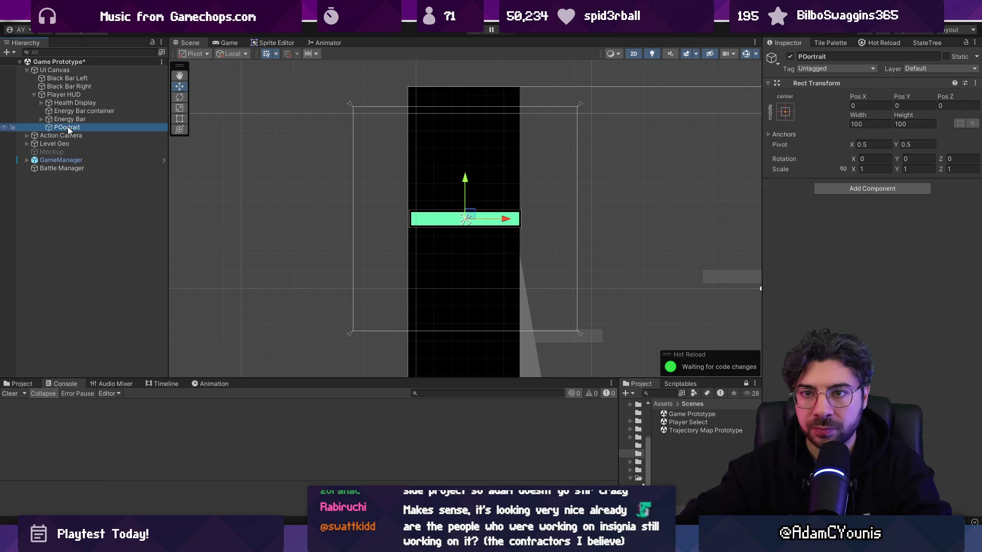
drag(71, 130, 80, 104)
key(ctrl+s)
click(841, 189)
text(image)
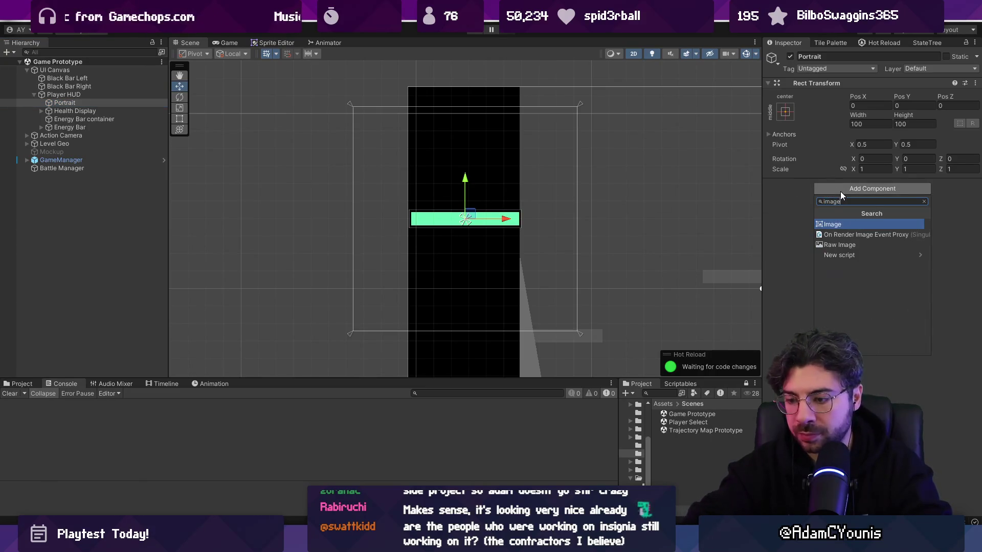
key(Return)
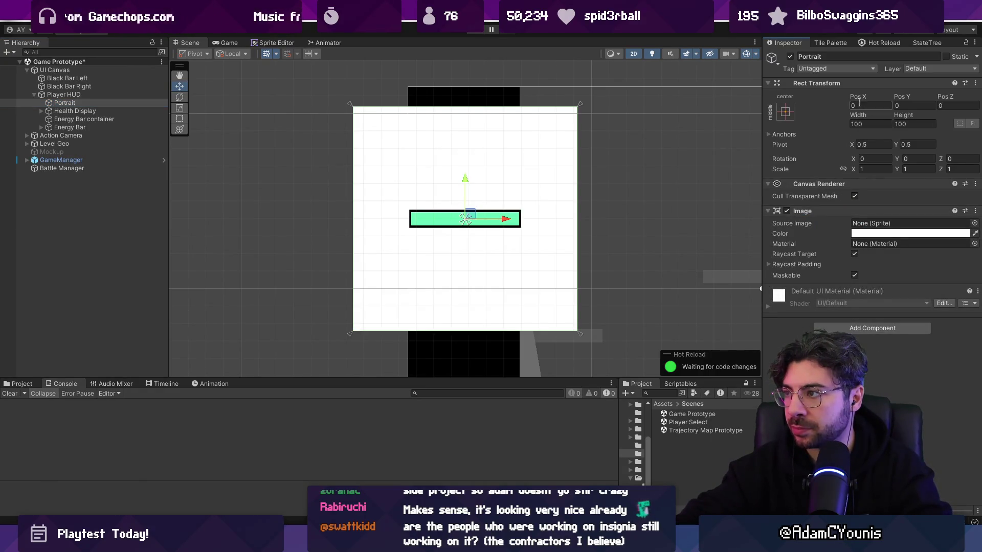
- Anchor Player HUD stretched across the top with left offsets of 0
click(108, 94)
scroll(493, 176, down, 3)
scroll(519, 182, up, 1)
click(786, 112)
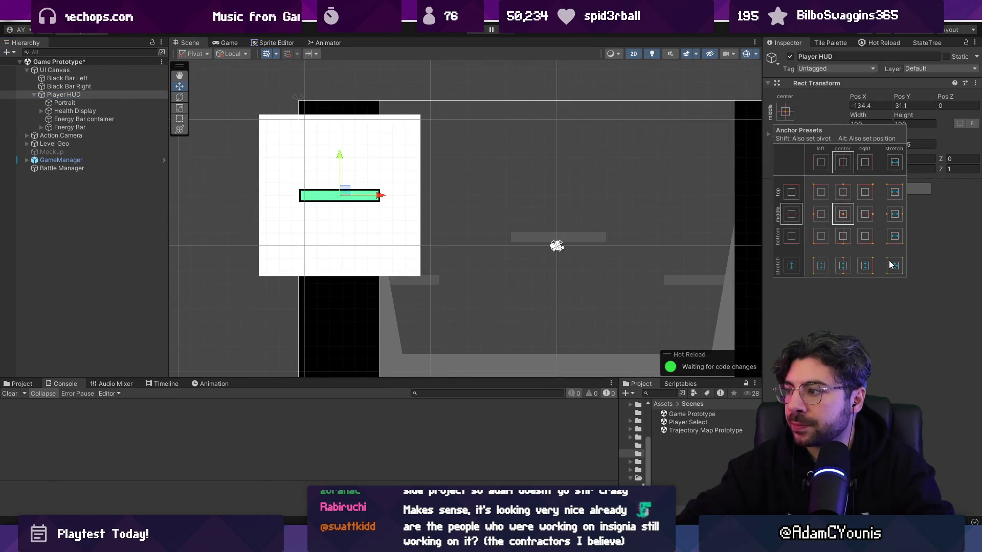
click(899, 195)
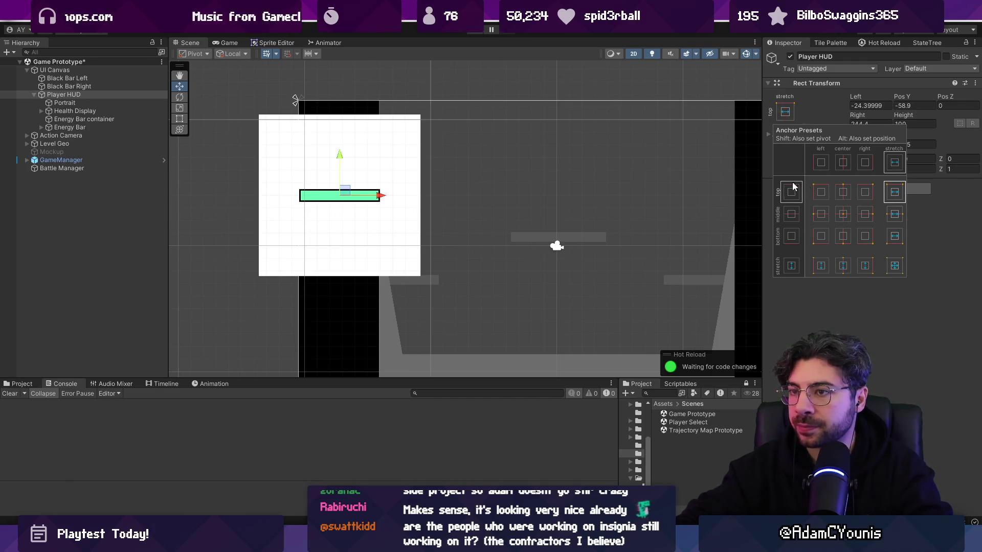
click(878, 105)
text(0)
key(Tab)
text(0)
key(Tab)
key(Tab)
text(0)
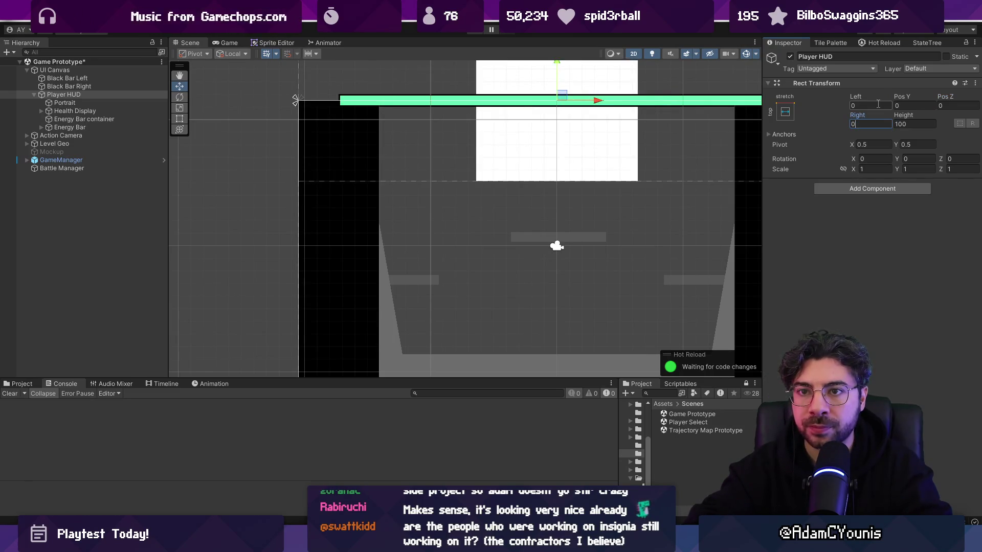
- Parent Player HUD under Black Bar Left with Pos Y 0, Right 0 and height 100
click(81, 94)
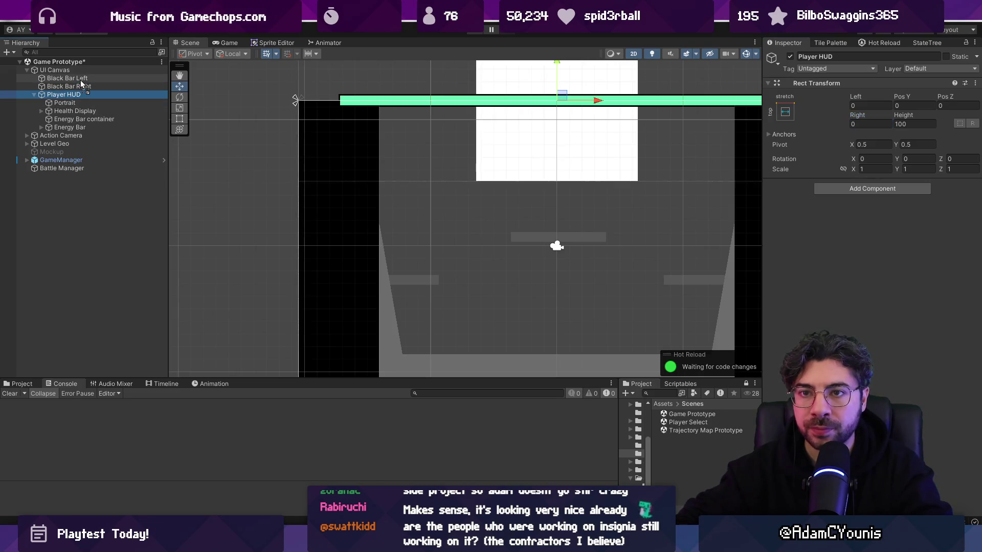
drag(81, 82, 82, 81)
scroll(239, 169, down, 3)
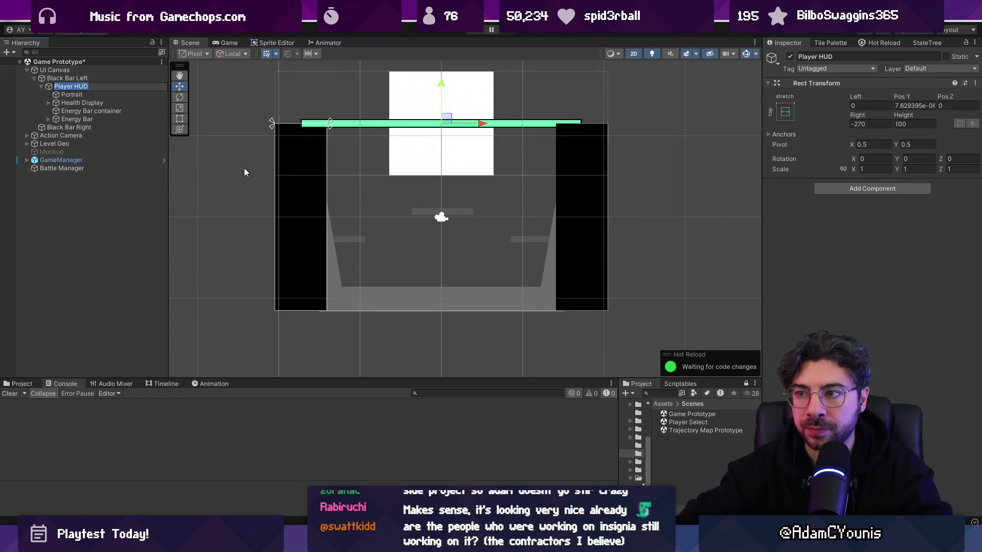
scroll(247, 172, up, 3)
drag(250, 167, 230, 207)
click(902, 105)
text(0)
key(Tab)
key(Tab)
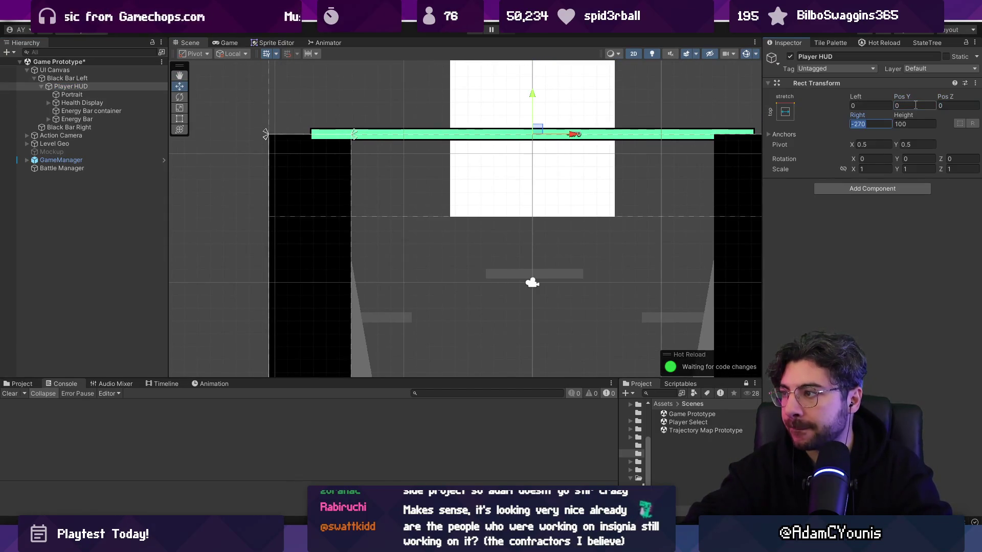
text(0)
key(Tab)
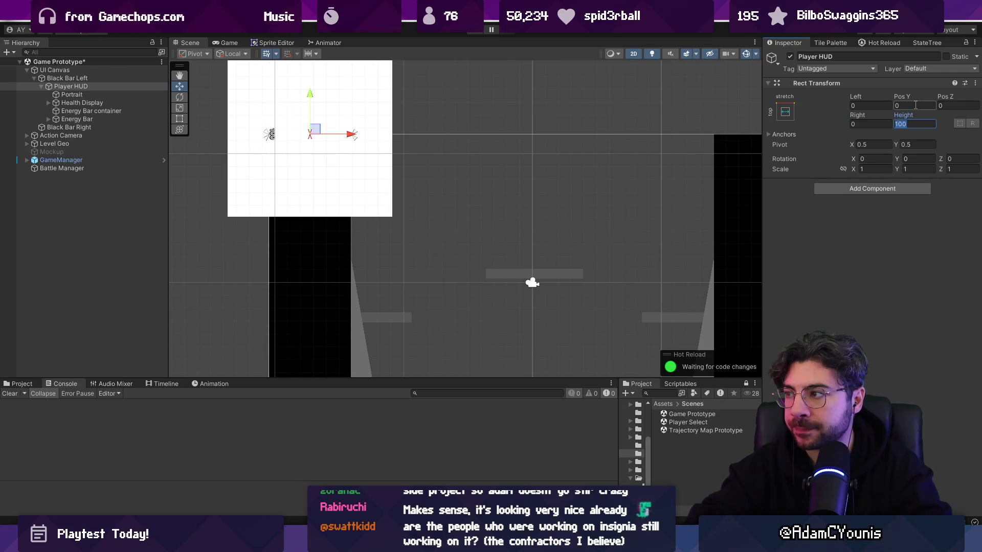
text(10)
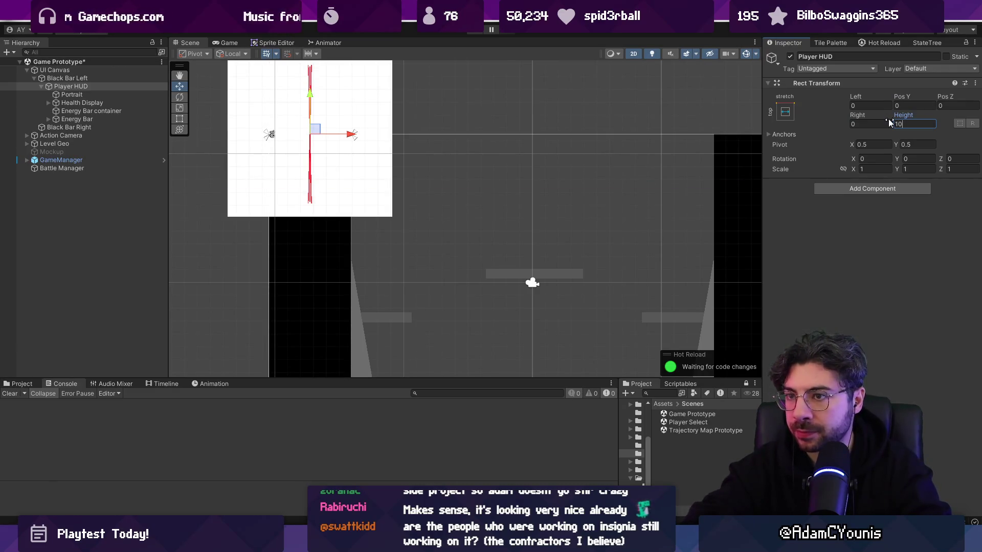
text(0)
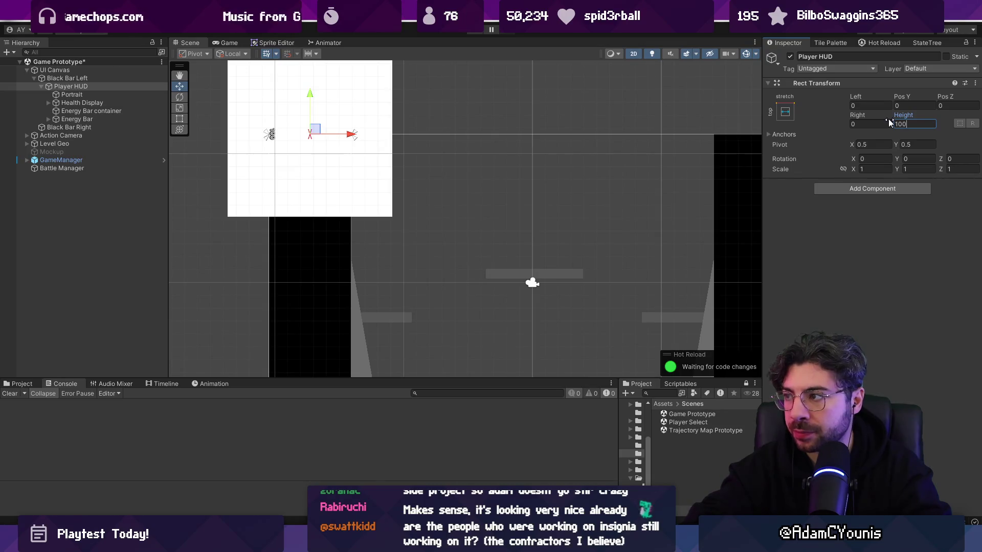
- Stretch Portrait with zero offsets, then re-anchor it to the top centre
double_click(71, 94)
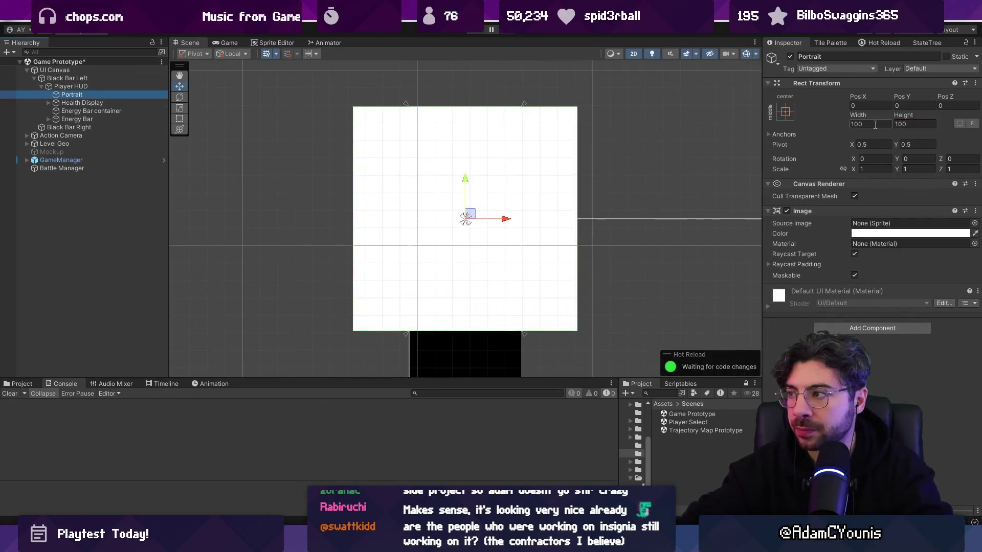
click(785, 111)
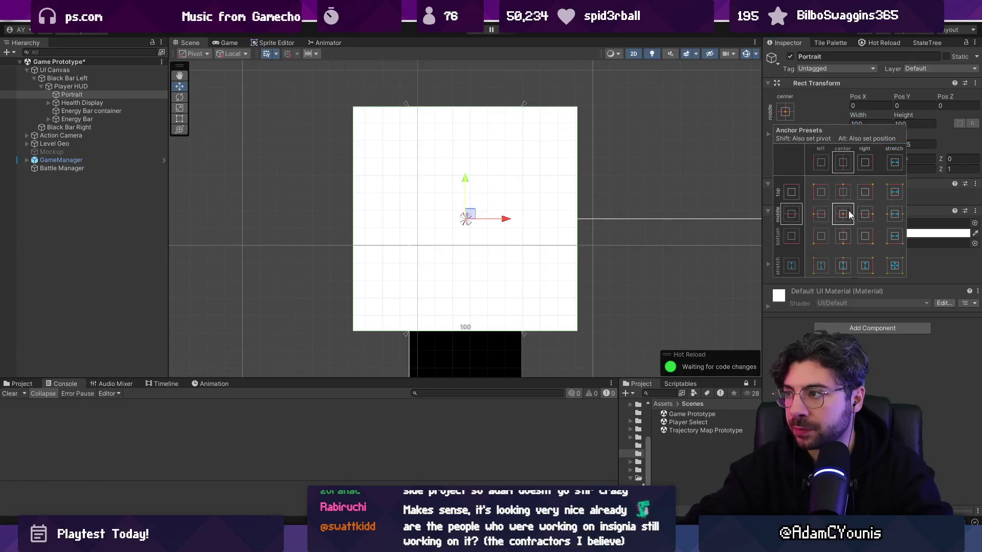
click(894, 266)
double_click(871, 104)
text(0)
key(Tab)
key(Tab)
key(Tab)
text(0)
key(shift+Tab)
key(shift+Tab)
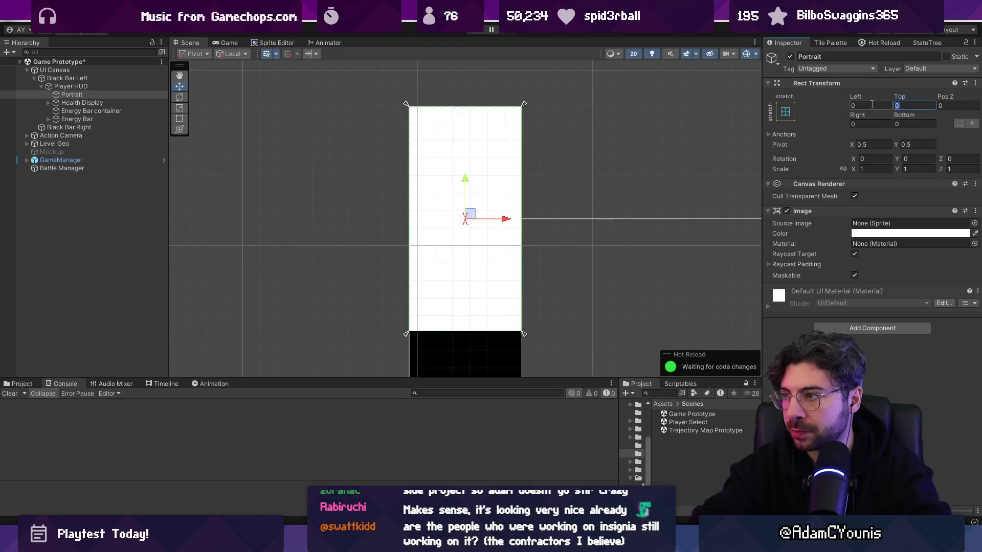
click(784, 111)
click(842, 214)
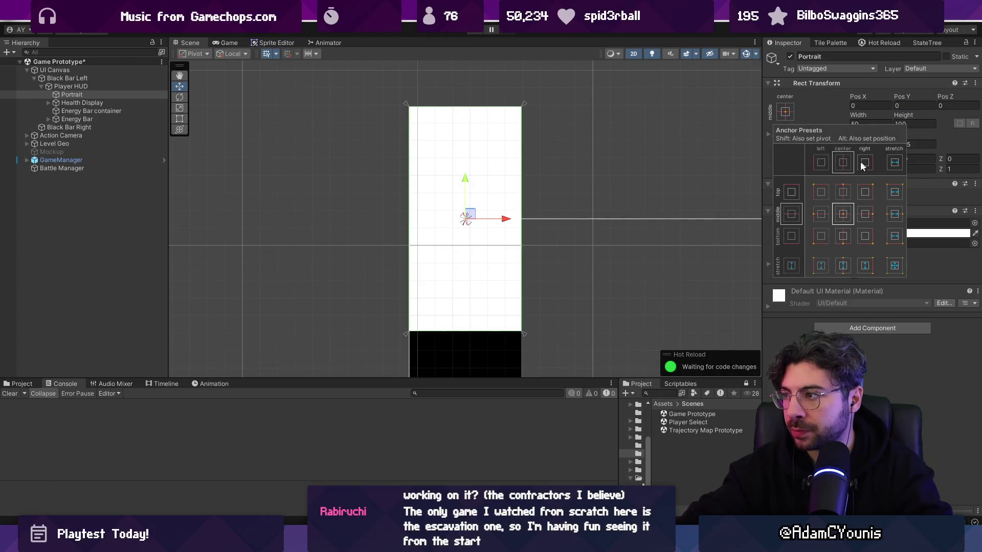
click(842, 192)
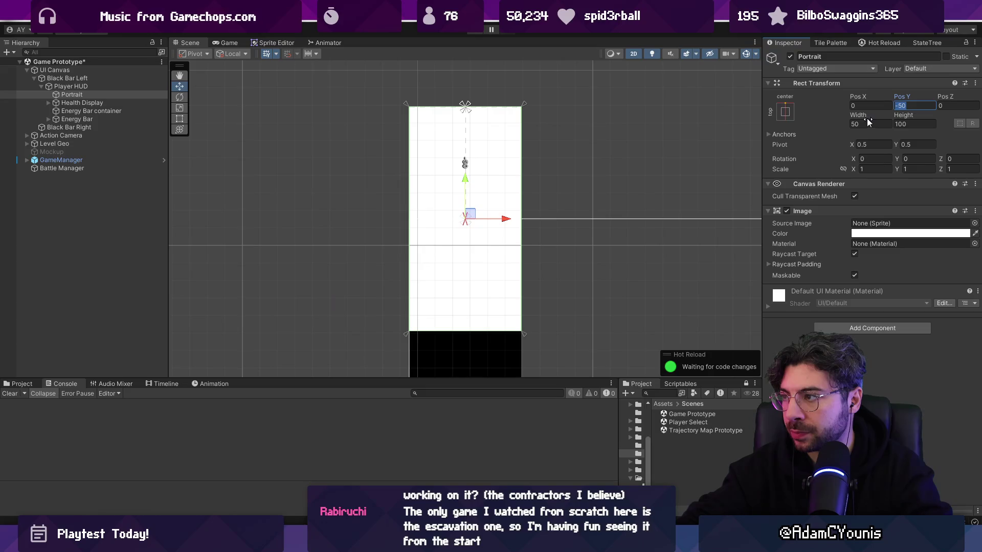
- Size the Portrait to width 48 and height 64
click(865, 124)
text(25)
key(Tab)
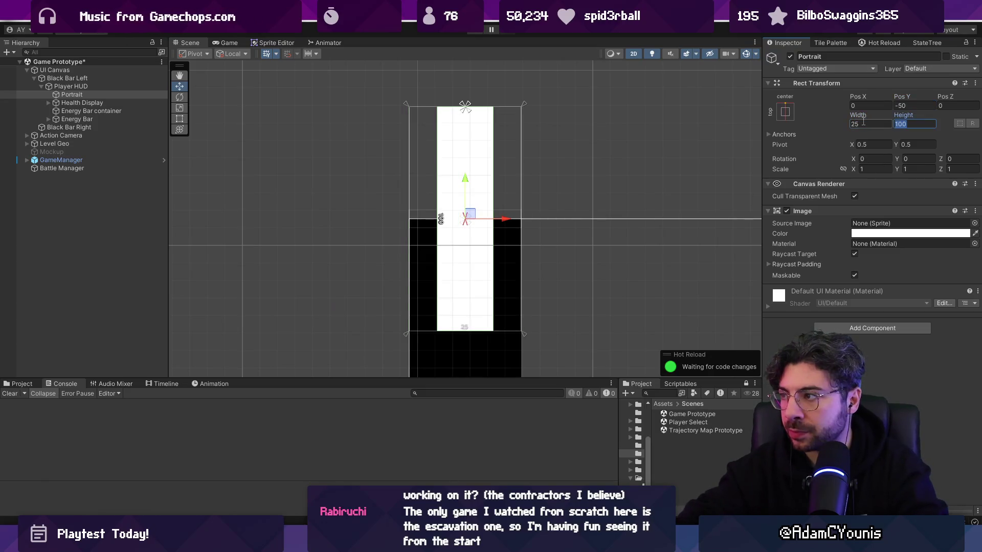
text(64)
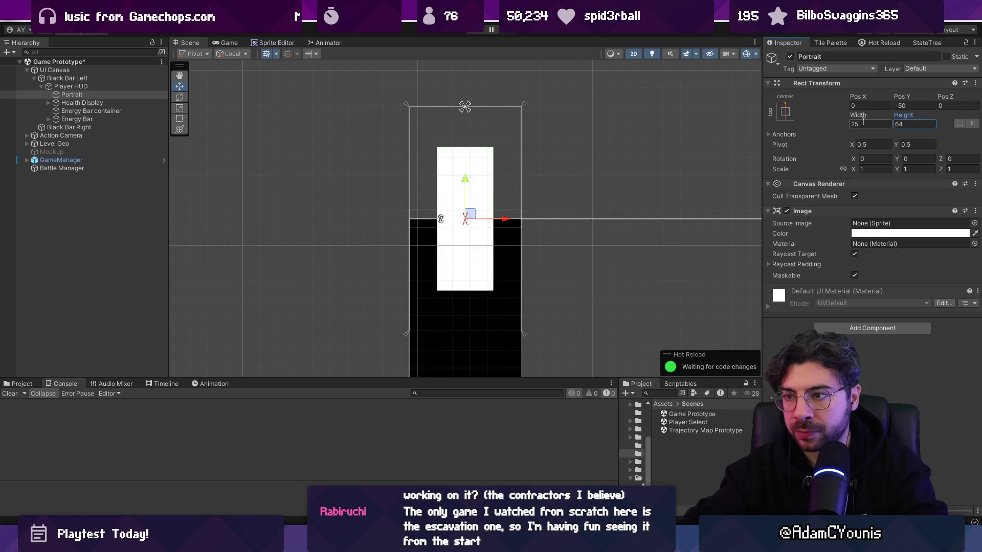
click(864, 123)
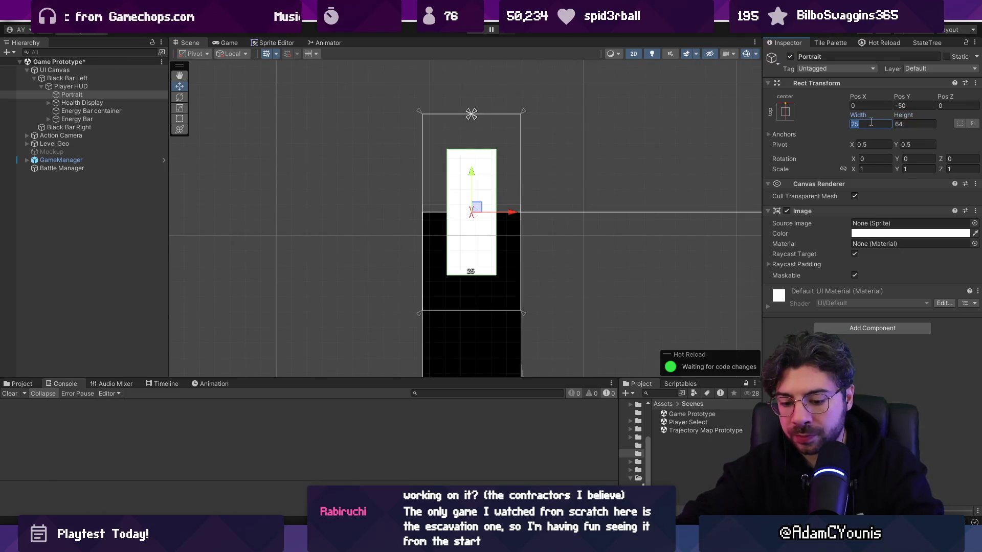
text(48)
key(Tab)
text(48)
- Give Player HUD pivot Y 1, Pos Y 0 and height 64, then frame it
scroll(320, 127, down, 1)
click(81, 85)
click(81, 94)
click(77, 86)
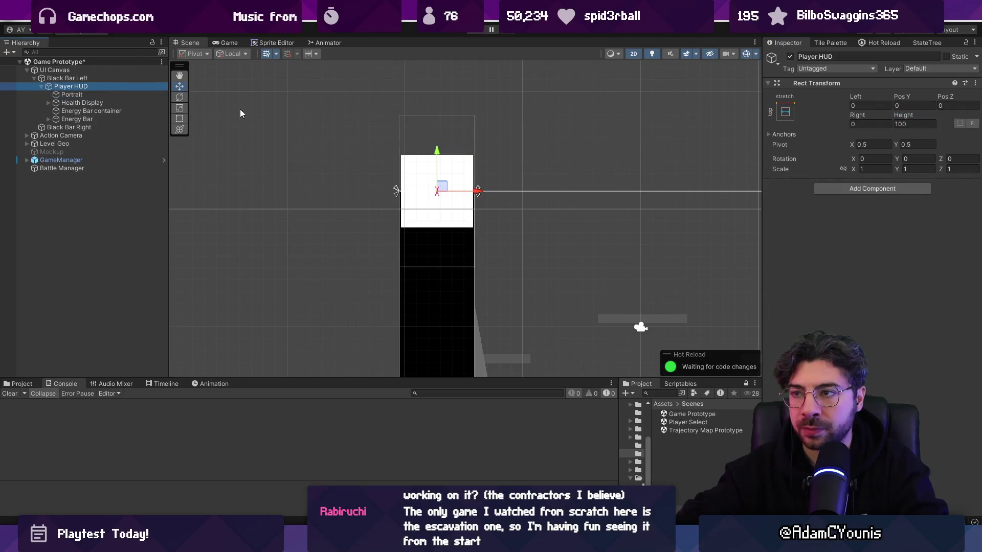
click(915, 144)
text(1)
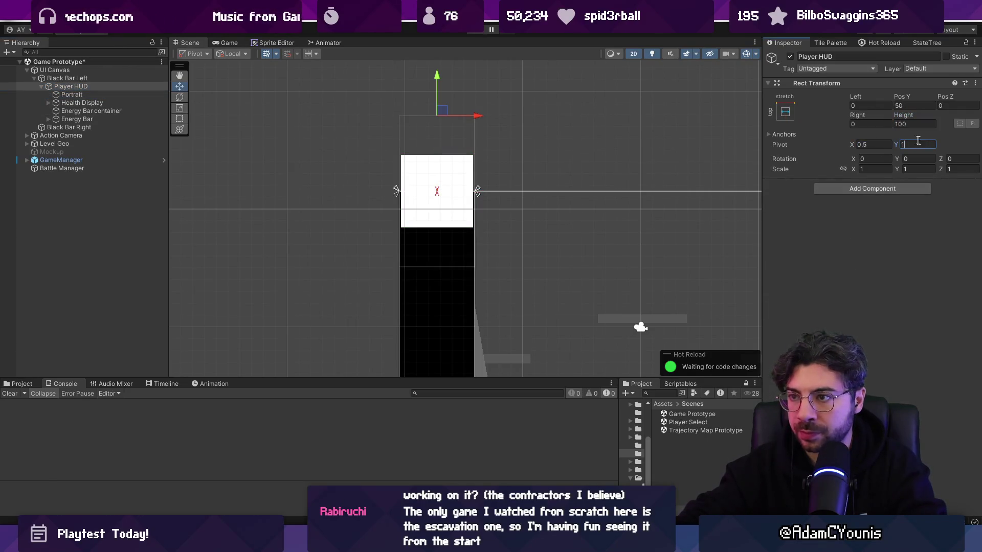
click(905, 105)
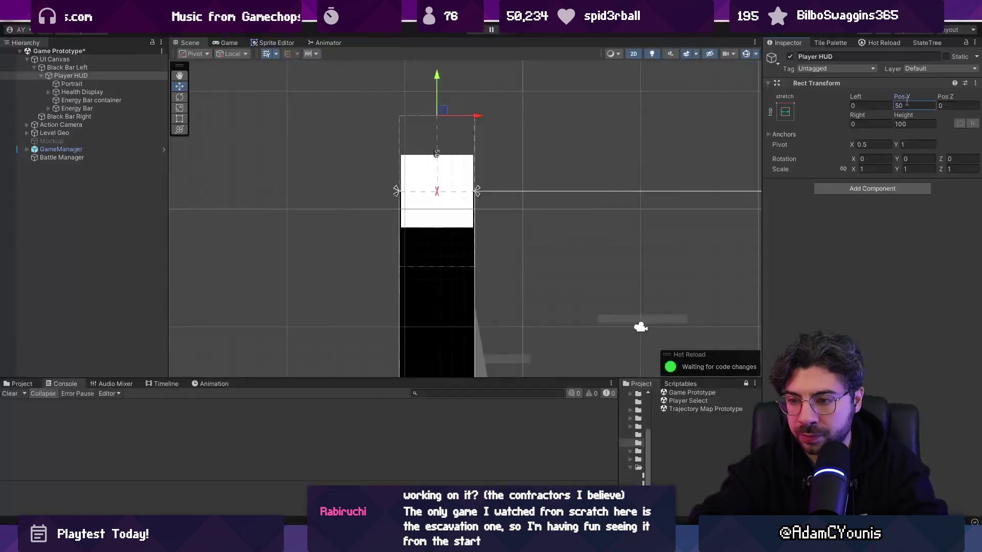
double_click(906, 105)
text(0)
double_click(907, 124)
text(64)
key(Return)
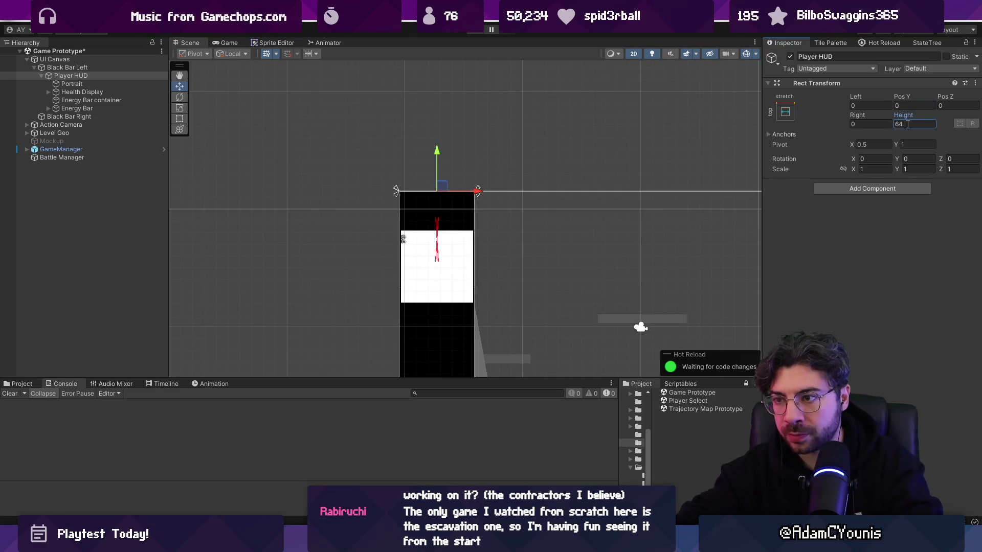
key(f)
- Set Portrait's pivot Y to 1 and Pos Y to -10
click(71, 95)
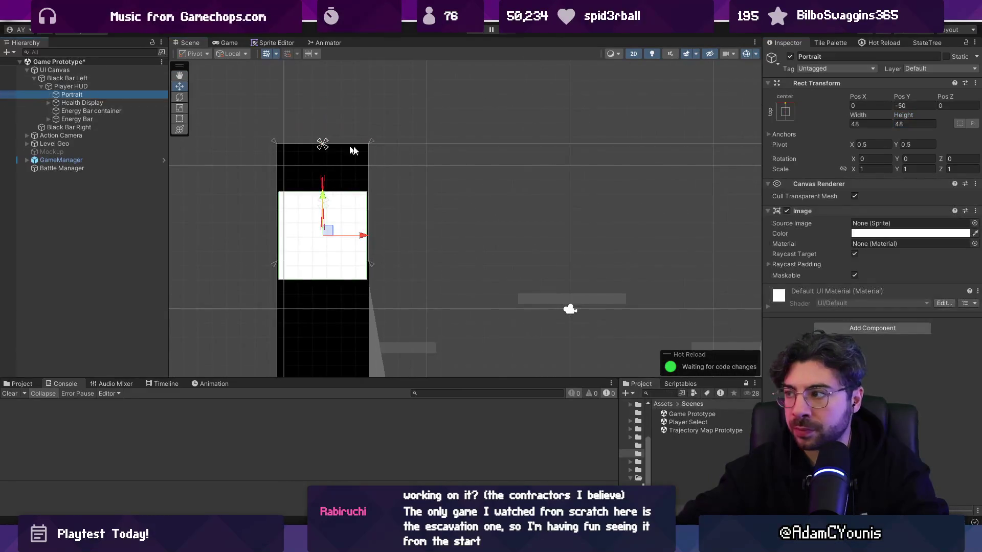
double_click(902, 106)
text(0)
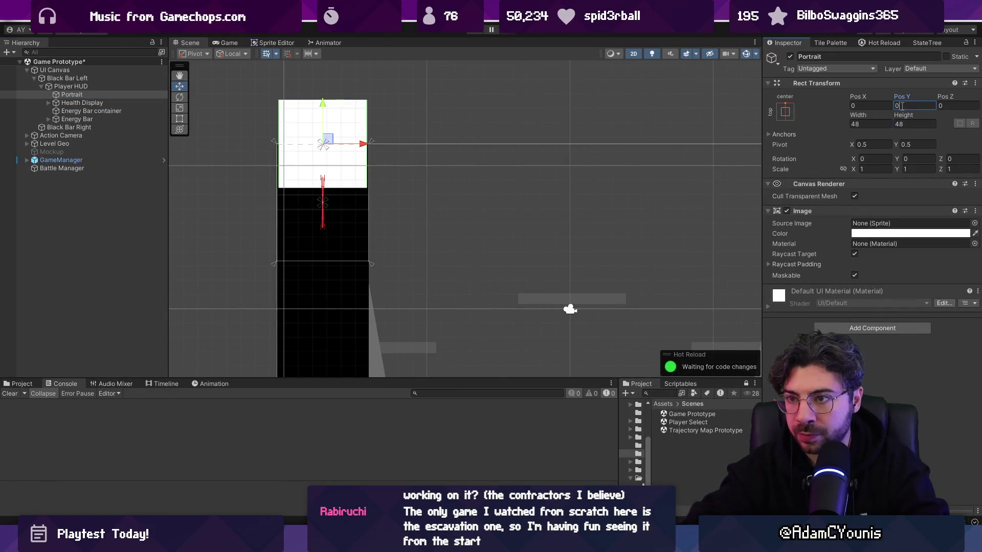
click(915, 144)
text(1)
click(909, 105)
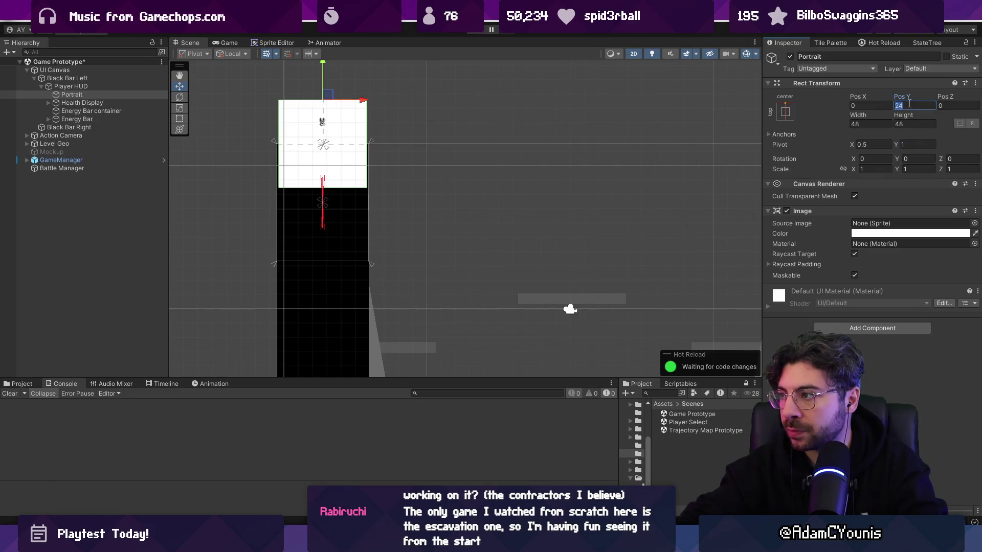
text(0)
key(BackSpace)
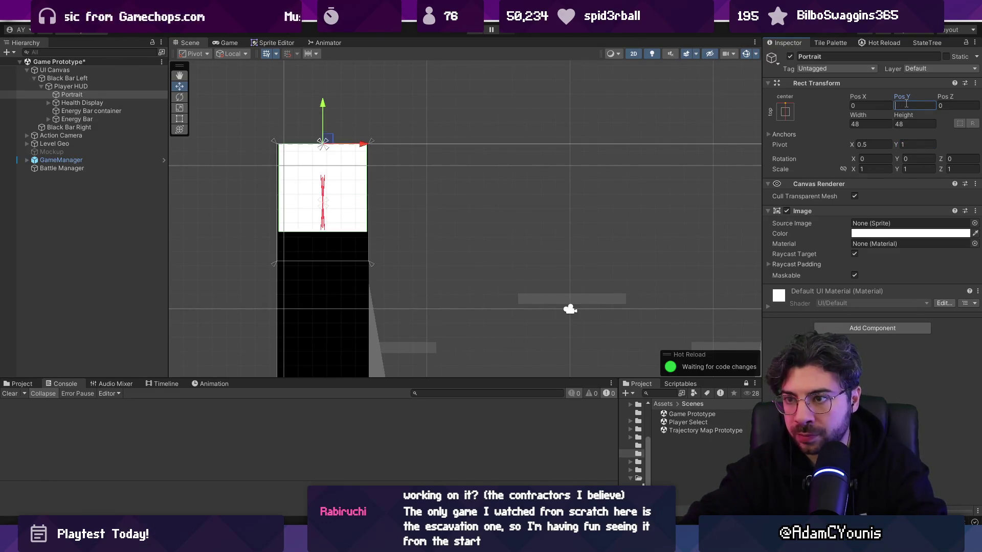
text(-10)
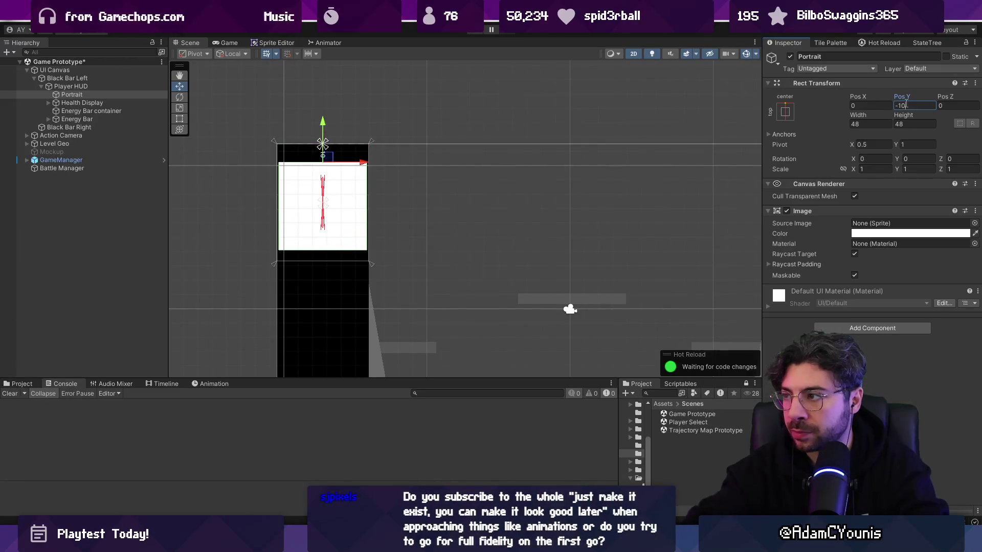
click(120, 103)
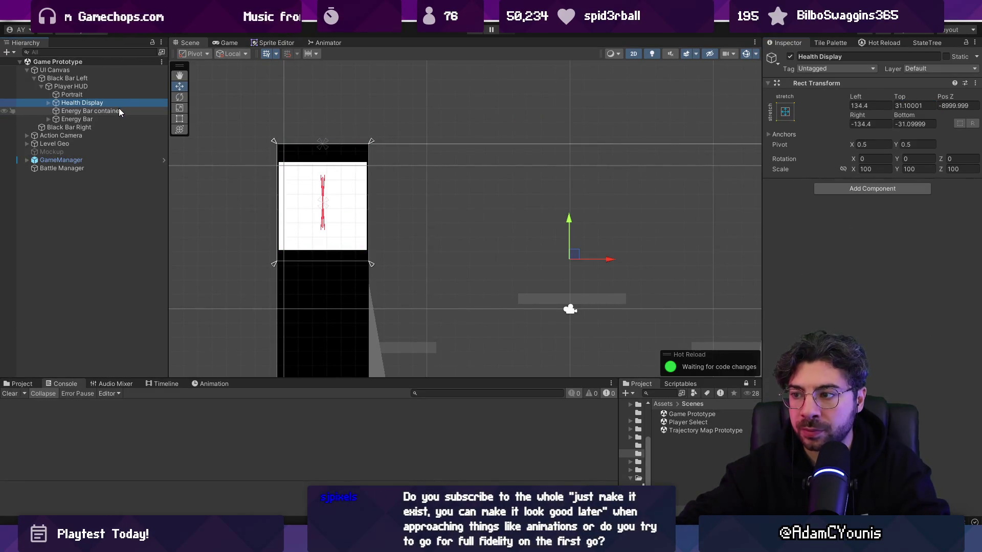
- Zero Health Display's offsets, set its scale to 1,1,1 and anchor it bottom centre
click(859, 106)
text(0)
key(Tab)
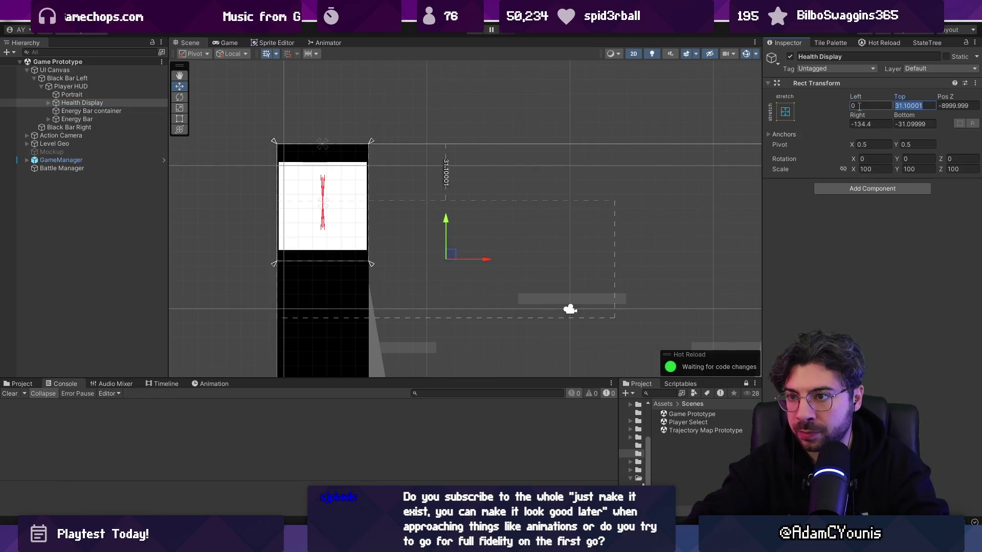
text(0)
key(Tab)
text(0)
key(Tab)
text(0)
key(Tab)
text(0)
key(Tab)
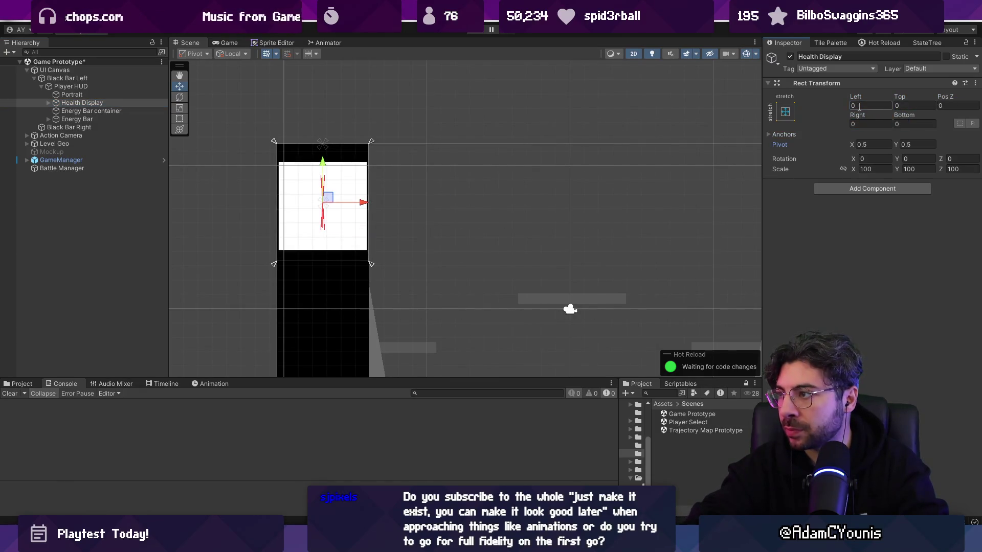
click(869, 169)
text(1)
key(Tab)
text(1)
key(Tab)
text(1)
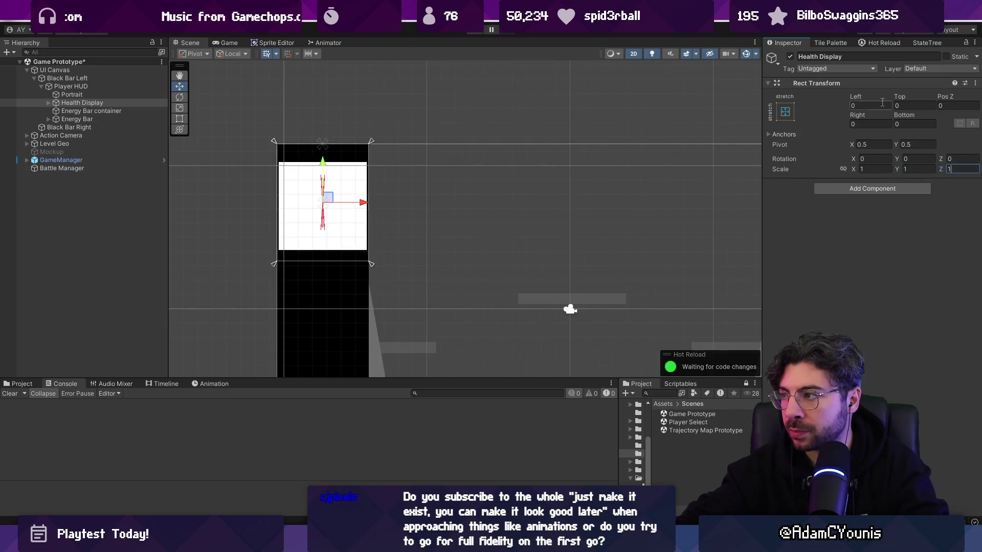
click(785, 111)
click(844, 240)
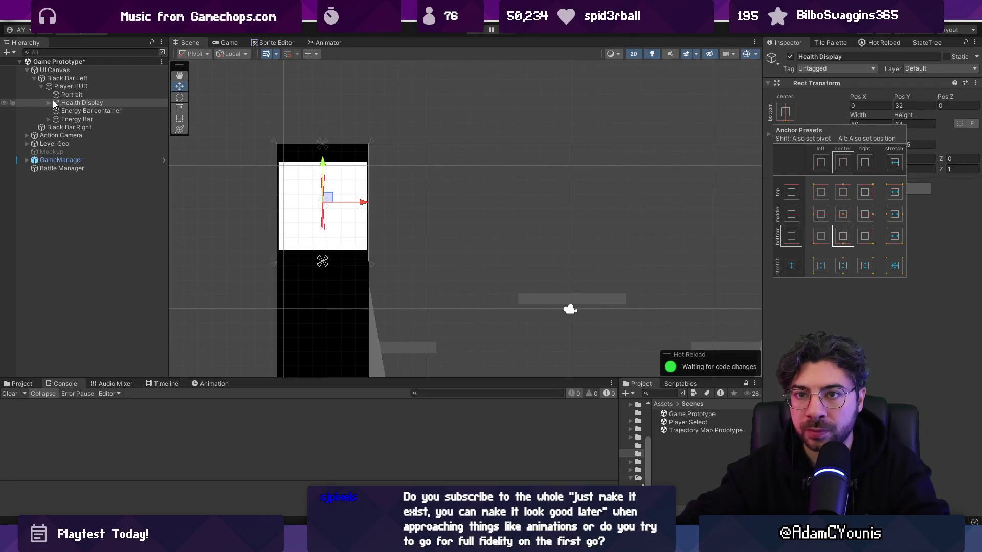
- Zero the Energy Bar's left, top and right offsets
click(58, 118)
click(876, 107)
text(0)
key(Tab)
text(0)
key(Tab)
text(0)
key(Tab)
text(0)
key(Return)
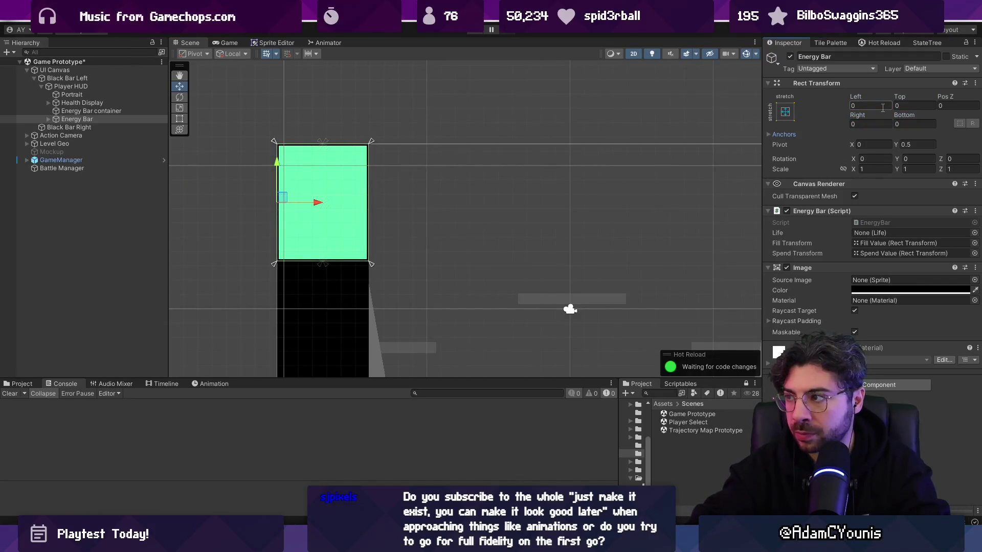
- Stretch Energy Bar along the bottom with height 10 and Pos Y 0, and save
click(785, 112)
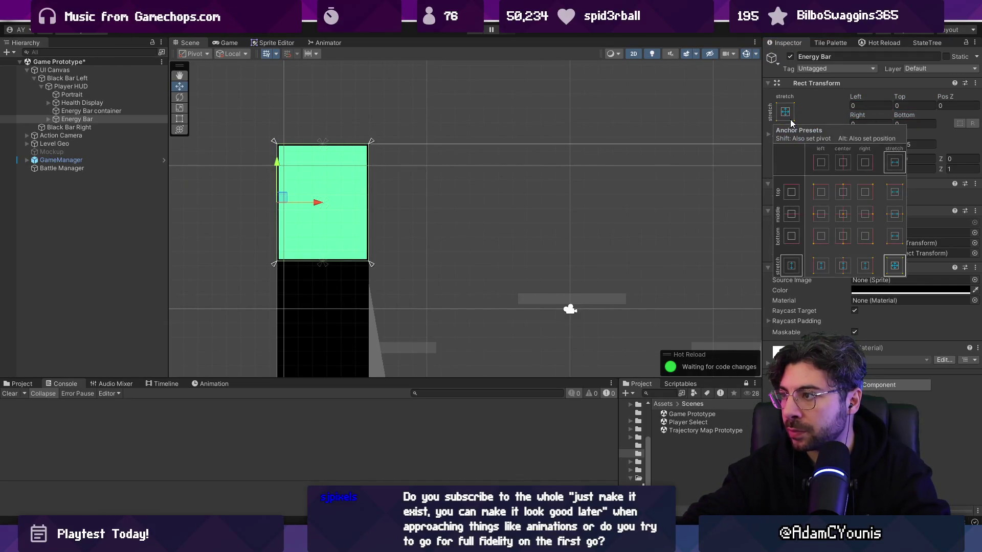
click(895, 235)
click(906, 105)
text(10)
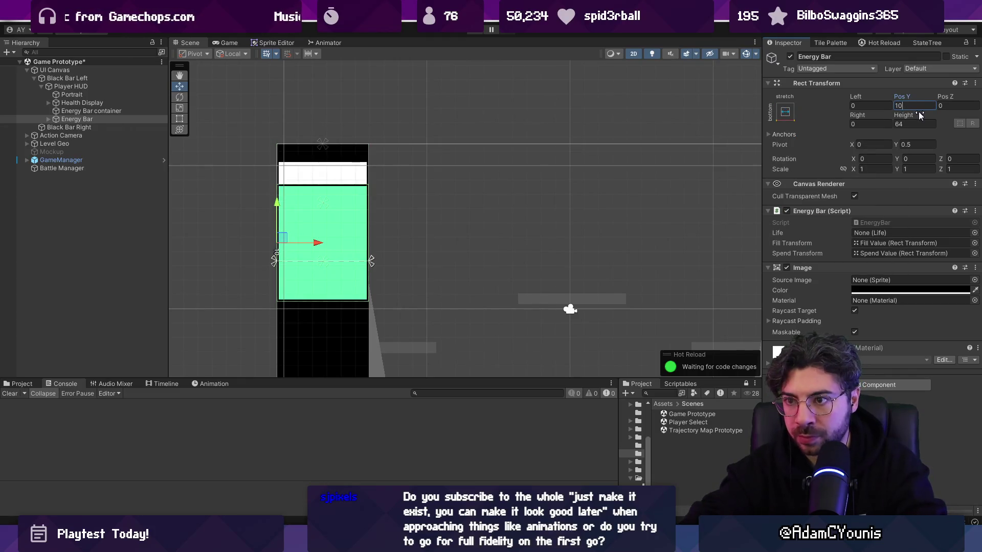
key(Tab)
key(Tab)
key(Tab)
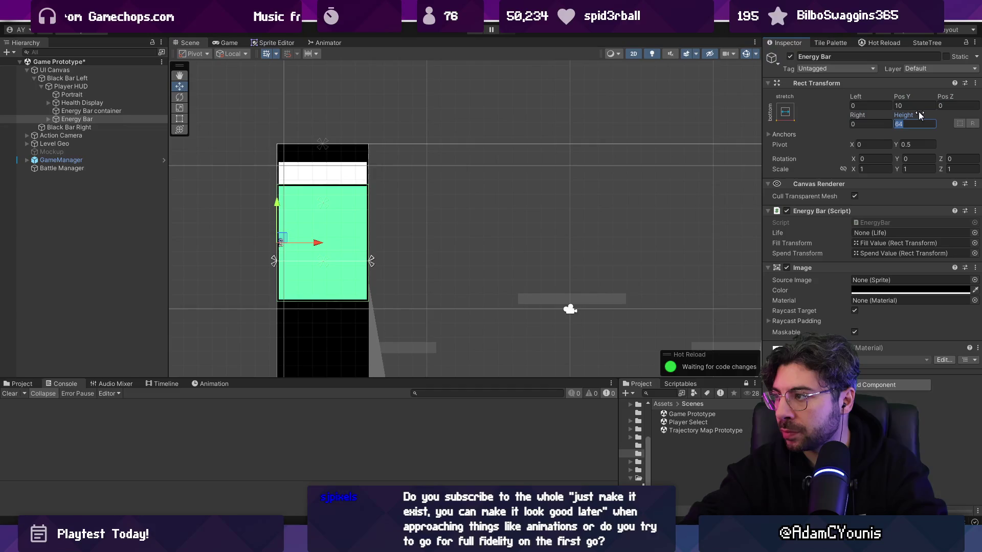
text(10)
key(shift+Tab)
key(shift+Tab)
key(shift+Tab)
text(0)
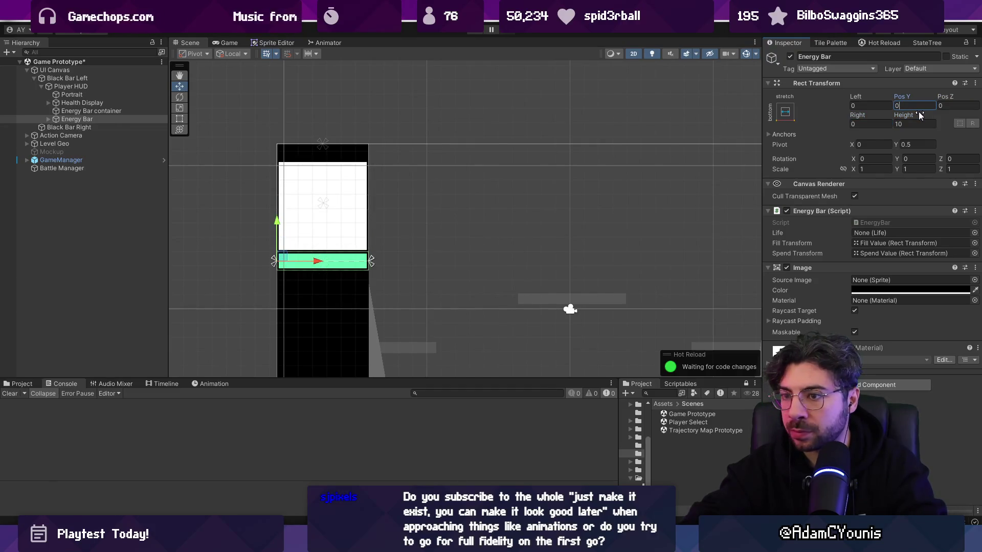
scroll(288, 232, up, 2)
key(ctrl+s)
- Move Health Display below the energy bars and nest Energy Bar inside the Energy Bar container
click(94, 102)
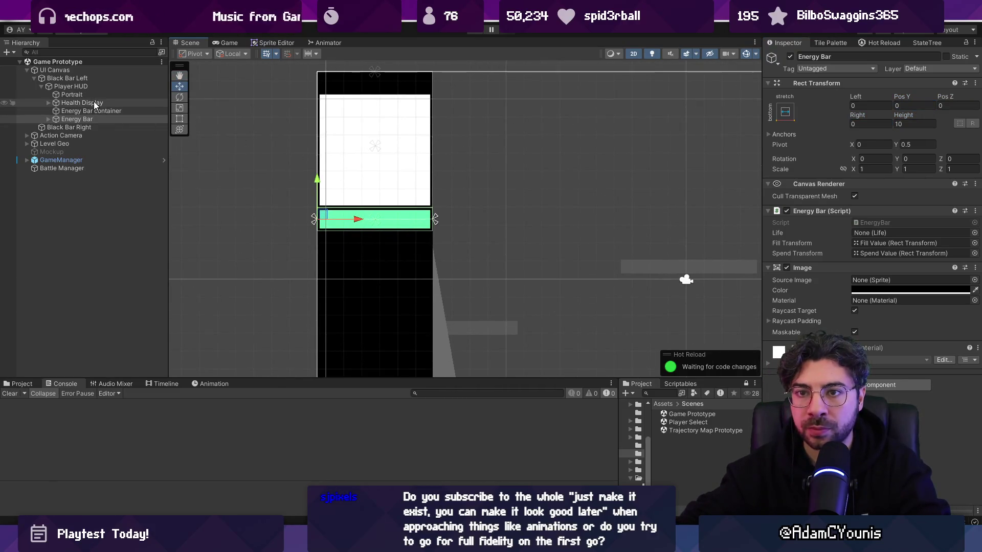
drag(98, 106, 101, 122)
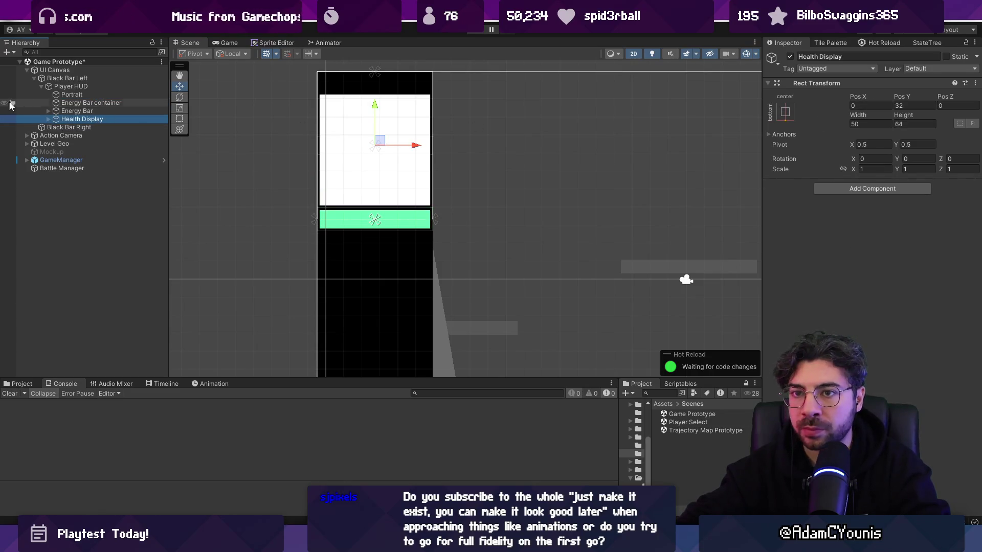
click(62, 109)
click(66, 102)
click(76, 109)
click(76, 103)
click(80, 94)
click(82, 104)
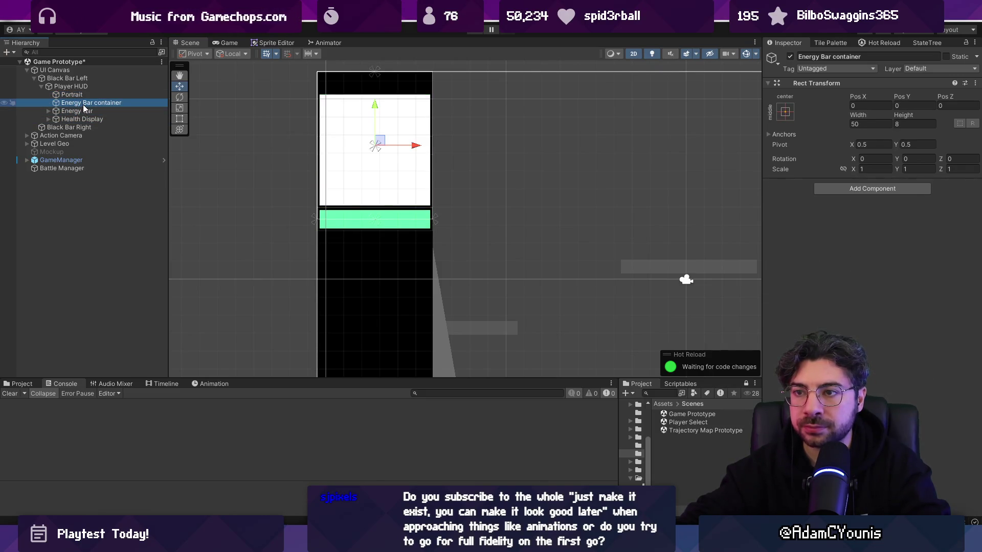
click(81, 110)
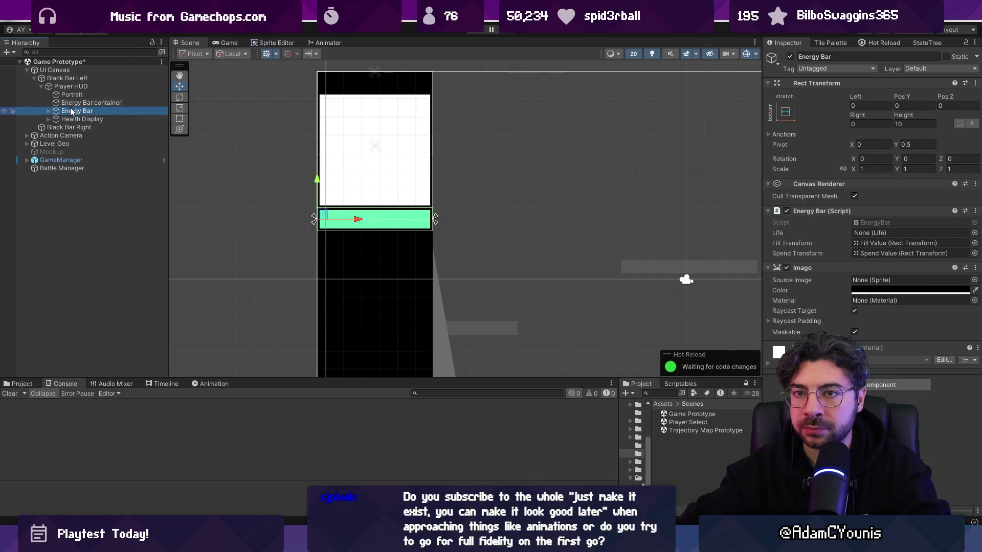
click(48, 111)
click(48, 111)
drag(51, 111, 79, 103)
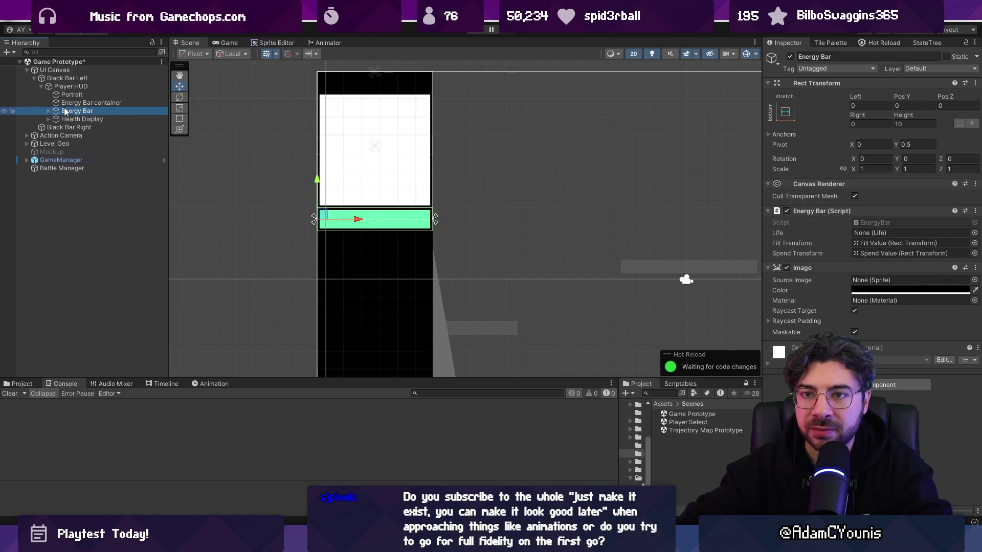
click(79, 103)
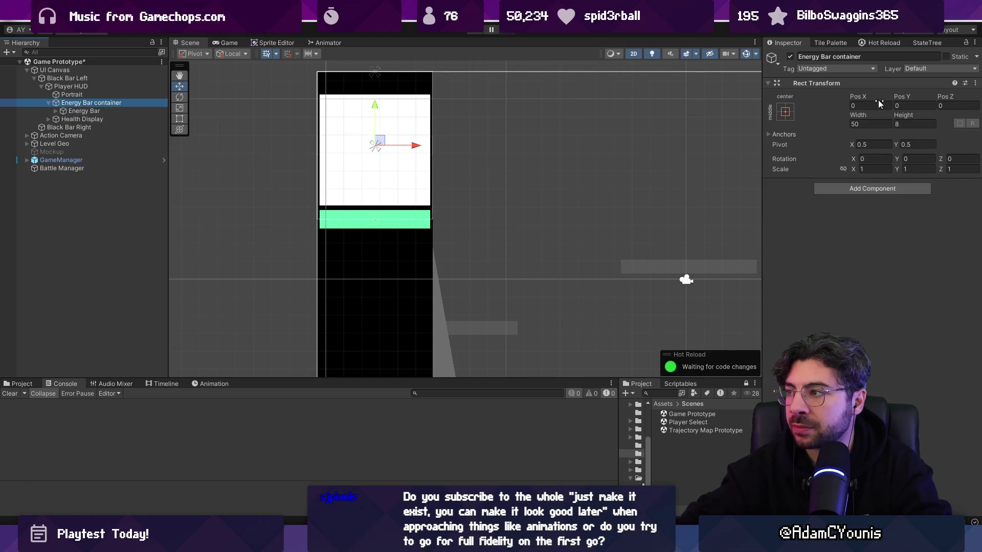
- Set the Energy Bar's Pos Y to 0
click(84, 111)
key(f)
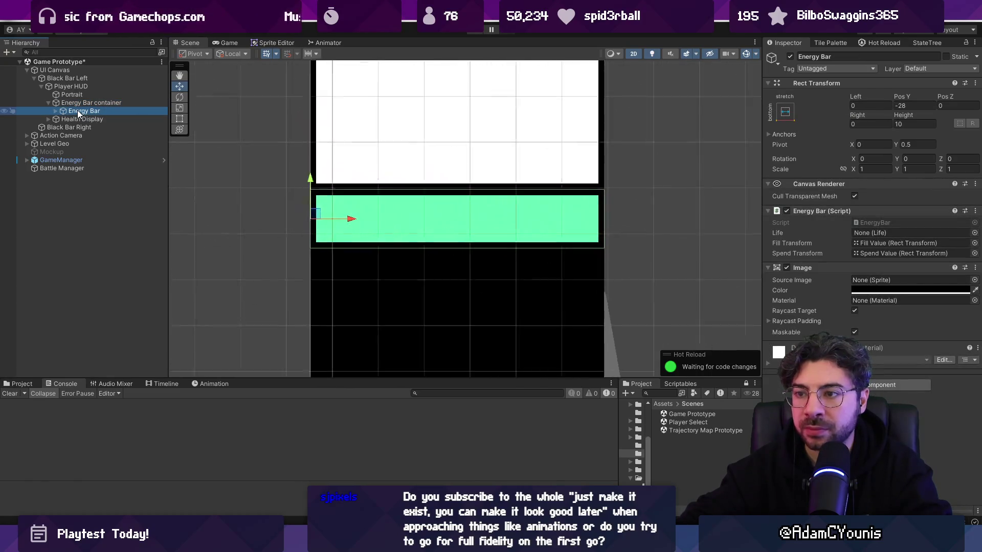
click(921, 105)
text(0)
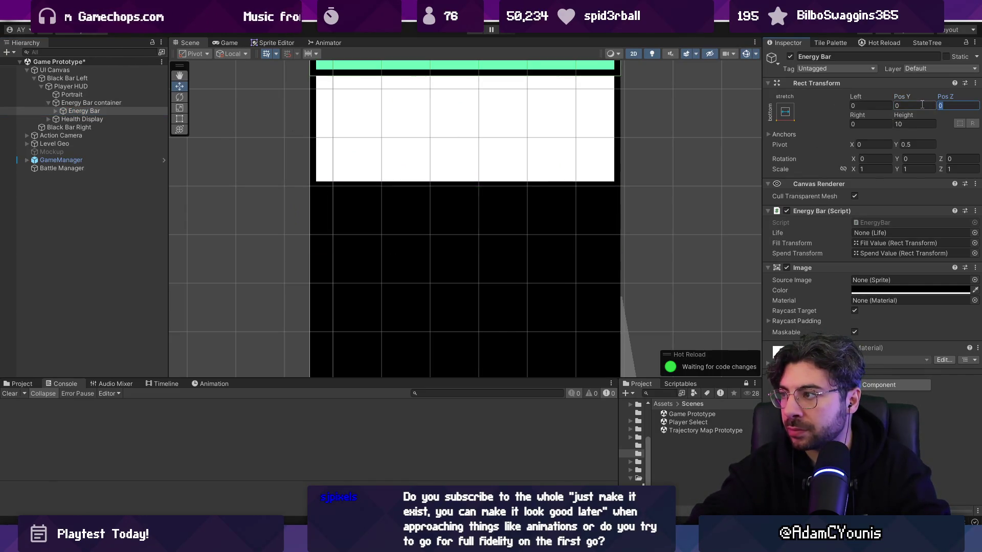
- Give the Energy Bar container height 10, pivot Y 0 and Pos Y 0
click(123, 103)
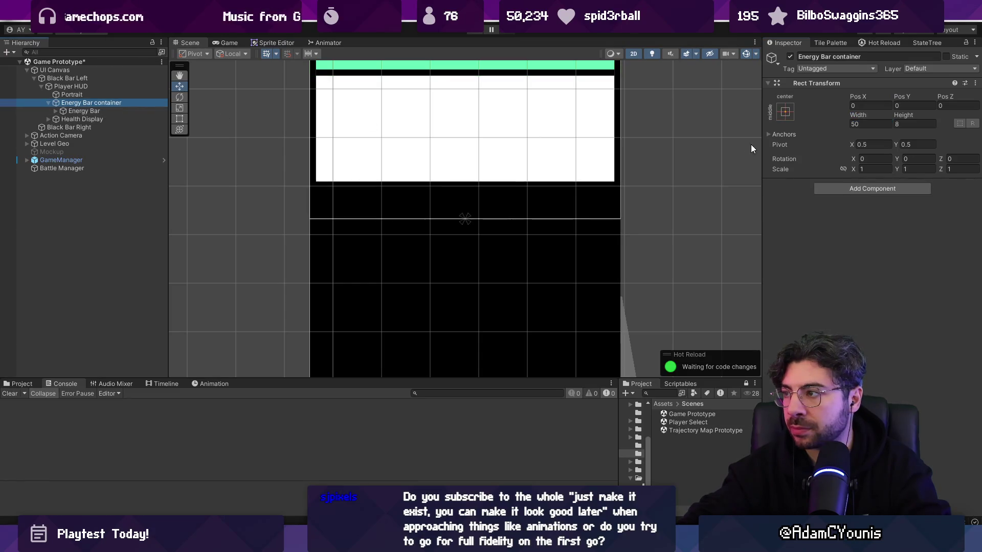
scroll(620, 136, down, 3)
scroll(617, 176, up, 2)
mouse_move(904, 116)
mouse_down()
mouse_move(976, 119)
mouse_move(920, 123)
mouse_up()
click(920, 122)
text(10)
click(900, 96)
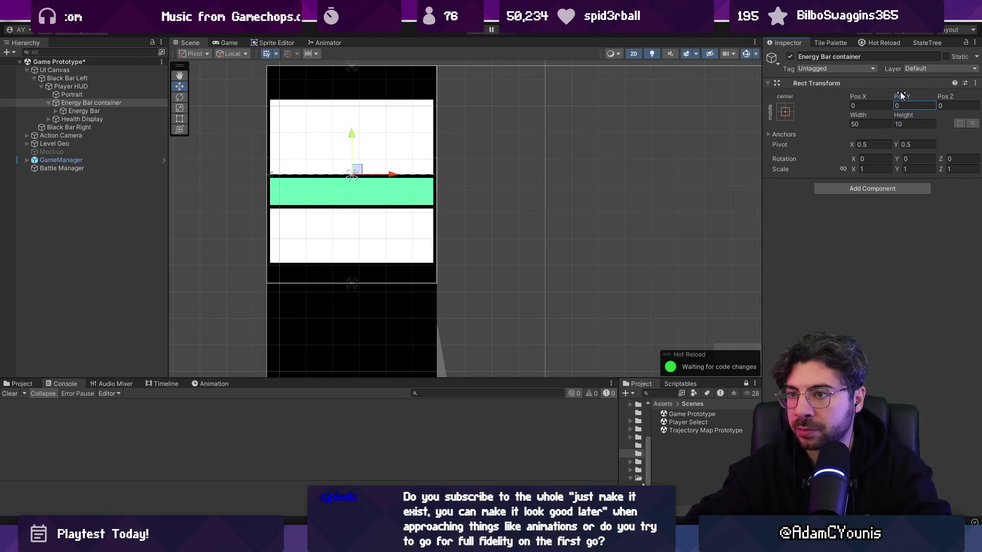
click(915, 145)
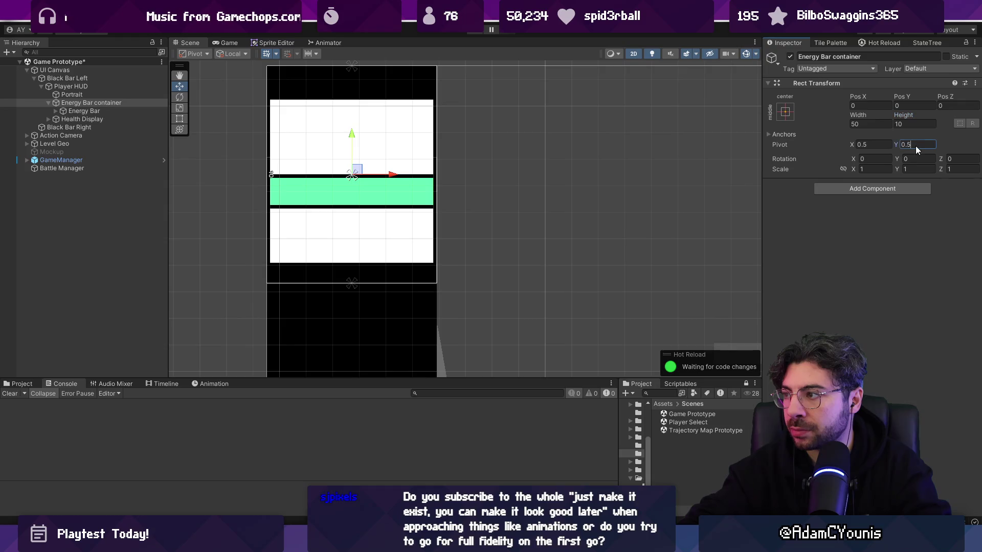
text(0)
click(915, 105)
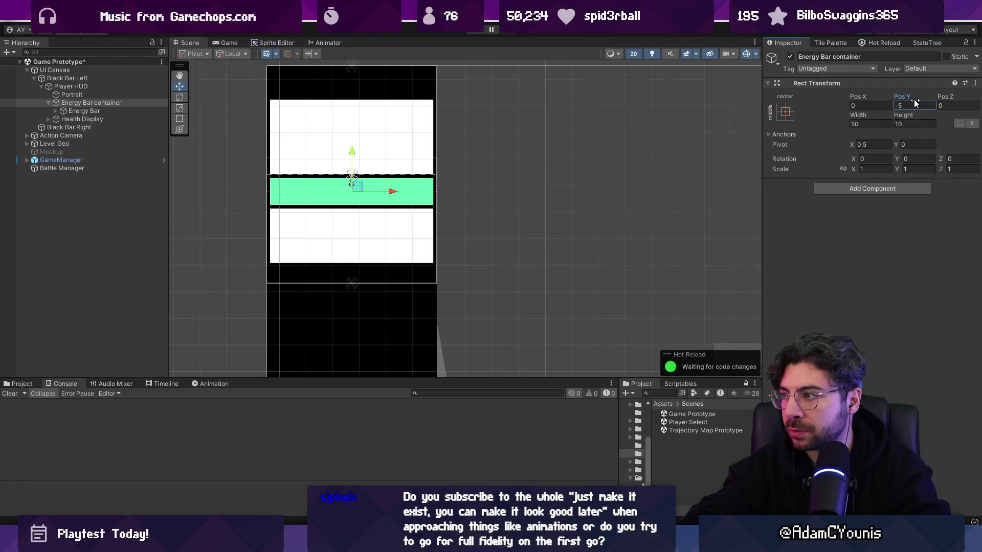
text(0)
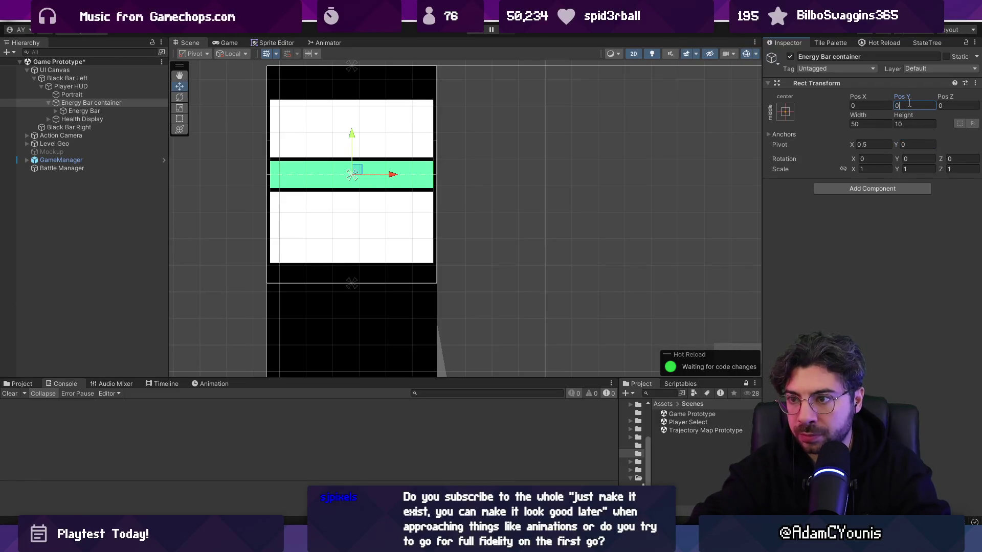
- Apply the bottom-stretch anchor preset to the container and reset its Pos Y to 0
click(786, 111)
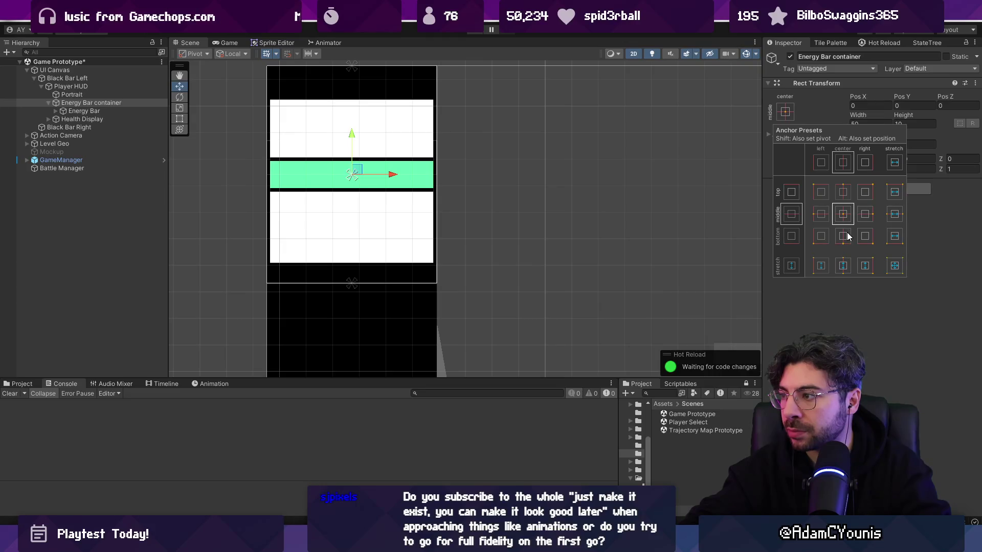
click(894, 236)
click(914, 105)
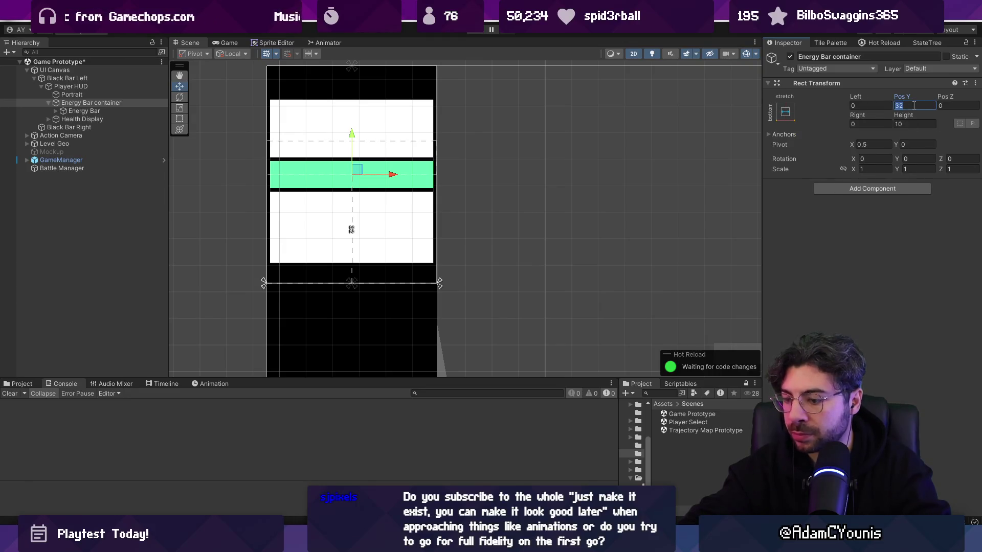
text(0)
scroll(591, 179, down, 3)
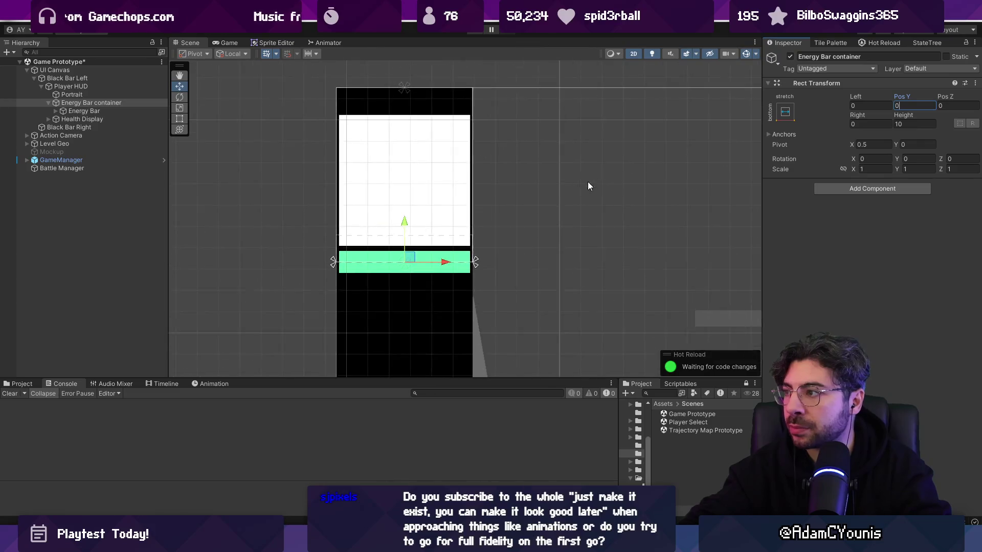
scroll(504, 169, up, 4)
click(905, 123)
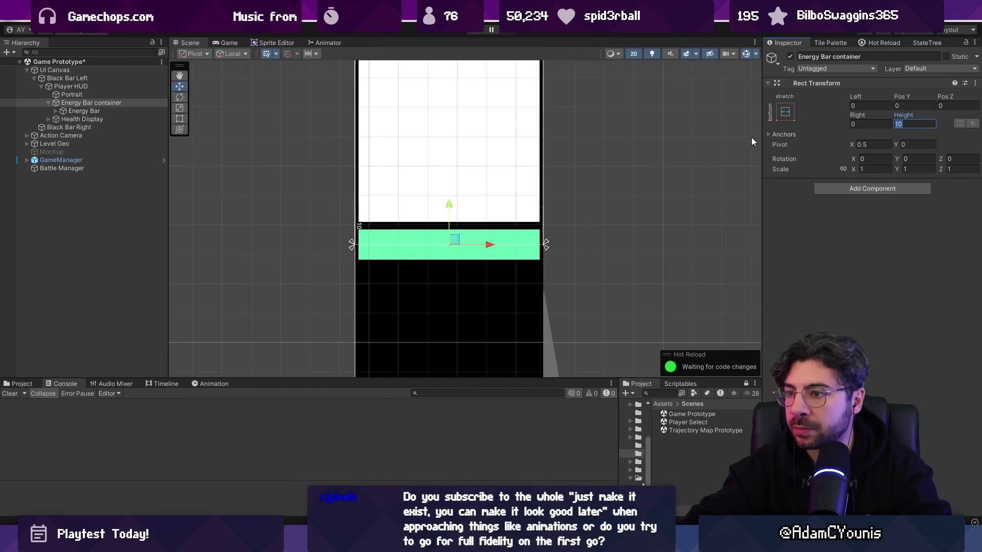
- Save the scene and expand Health Display's children in the Hierarchy
click(84, 95)
click(91, 103)
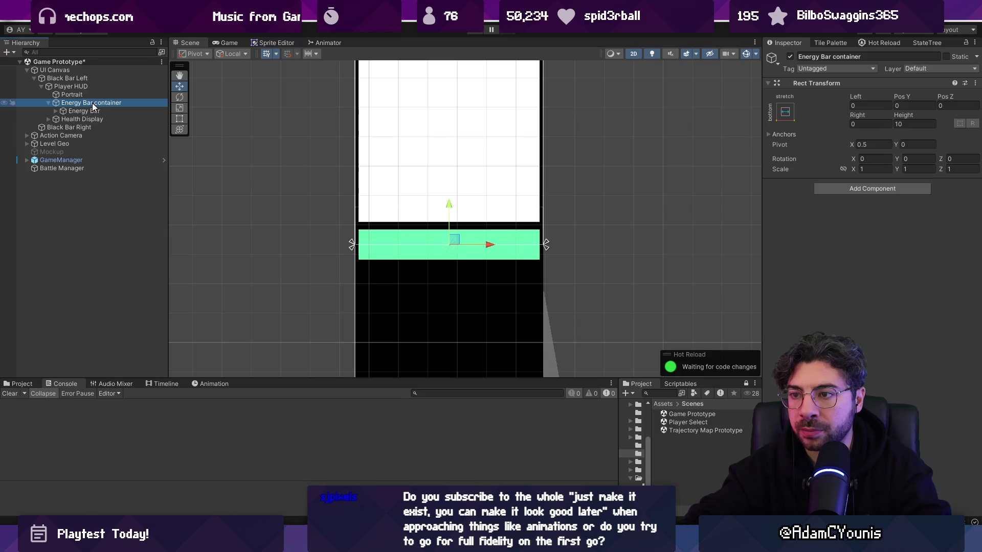
scroll(381, 178, down, 2)
click(56, 119)
key(ctrl+s)
click(48, 119)
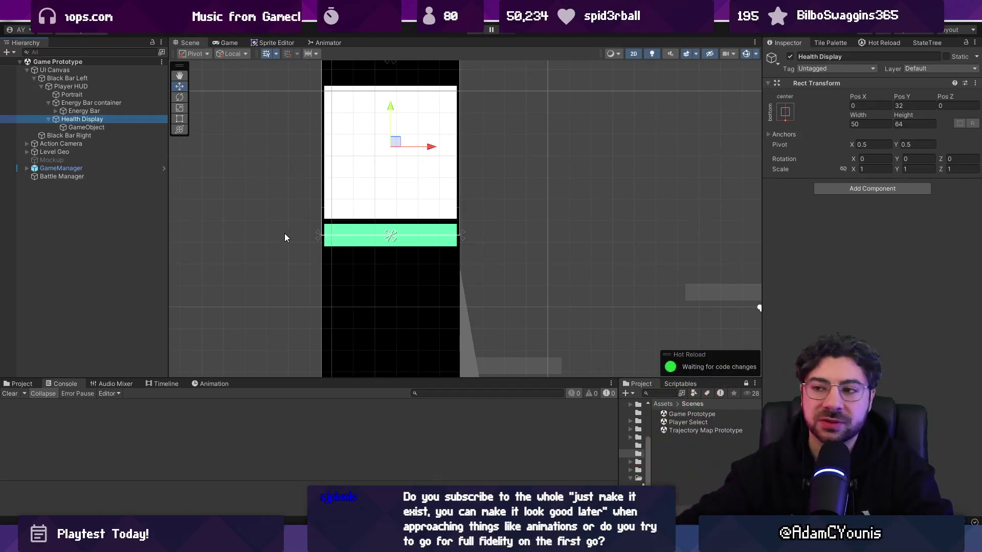
- Set the Player HUD height to 64, switch to the Rect tool, and select Health Display's GameObject
drag(348, 288, 319, 315)
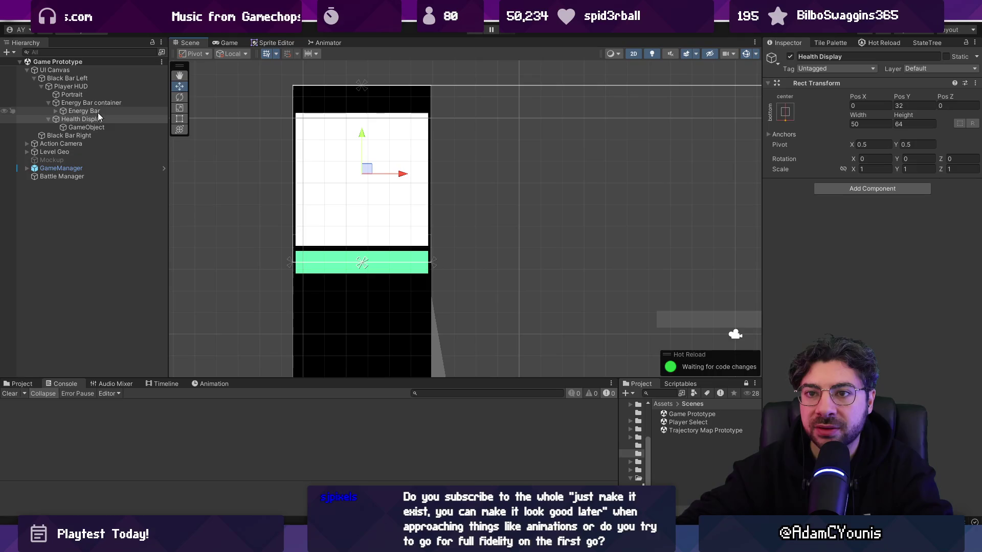
click(92, 89)
click(906, 116)
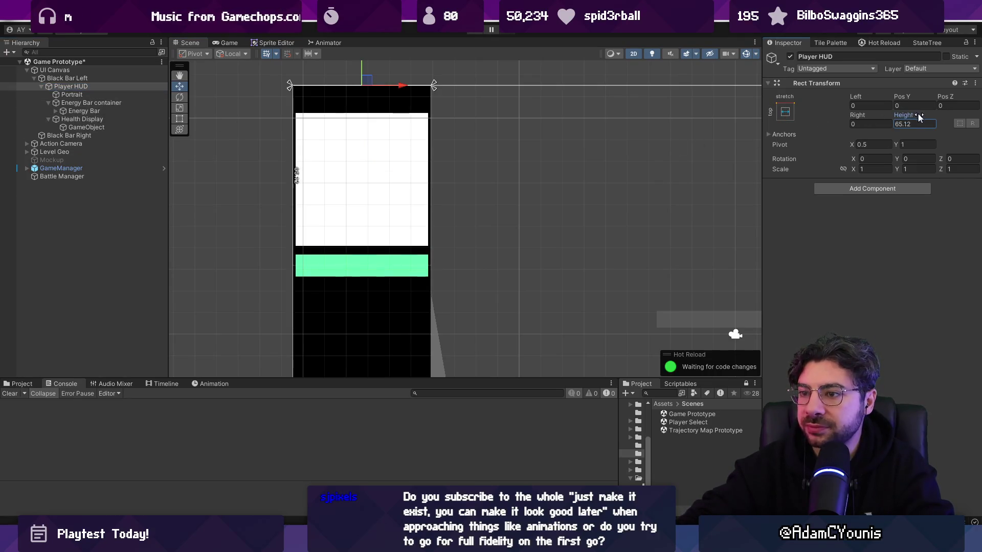
key(e)
key(r)
key(t)
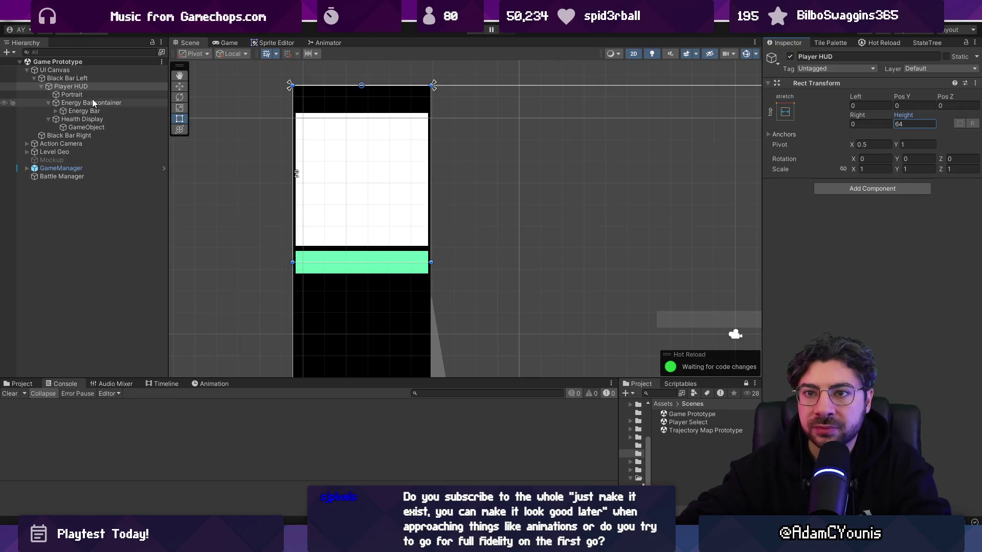
click(98, 127)
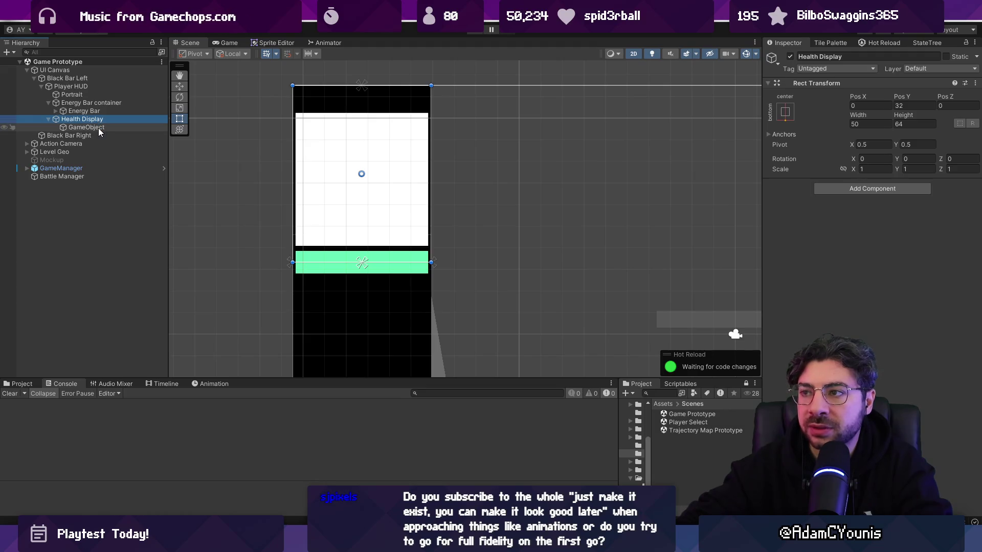
- Anchor Health Display's GameObject to bottom centre with Pos Y 0
click(785, 112)
click(845, 239)
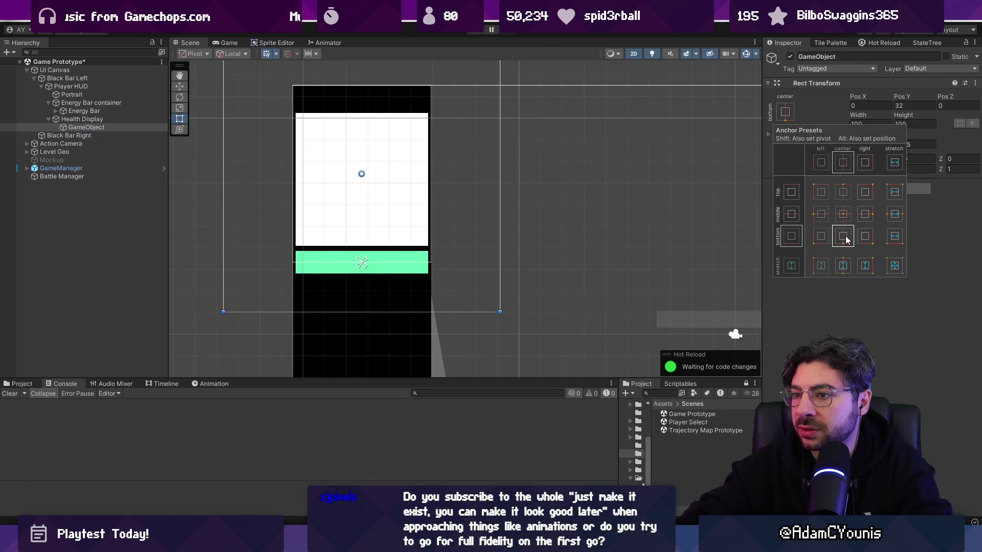
click(905, 106)
text(0)
key(Return)
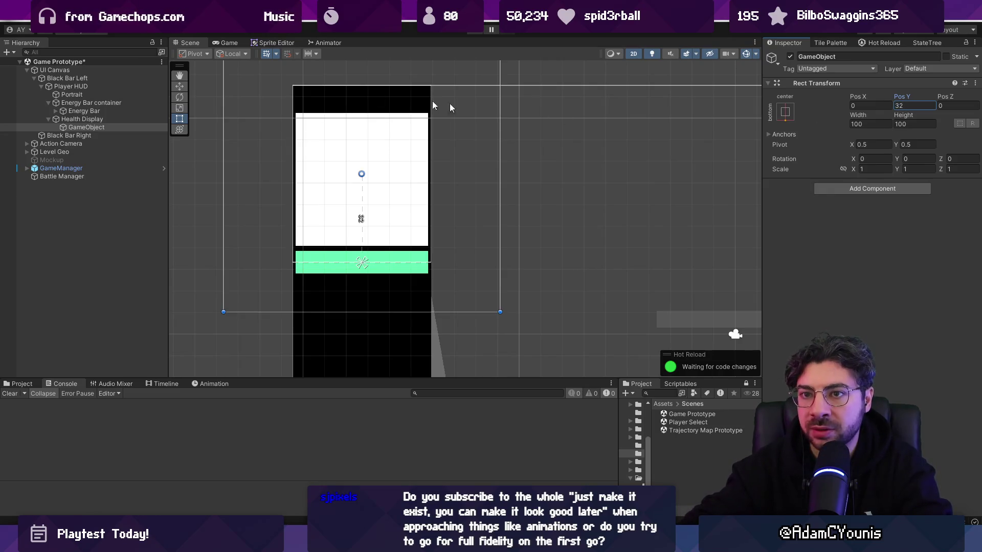
- Set the Energy Bar's pivot Y and Pos Y to 0, save, then stretch Player HUD height to 68.41
click(87, 111)
click(915, 144)
text(1)
click(921, 105)
text(0)
click(915, 145)
text(0)
click(913, 105)
text(0)
key(ctrl+s)
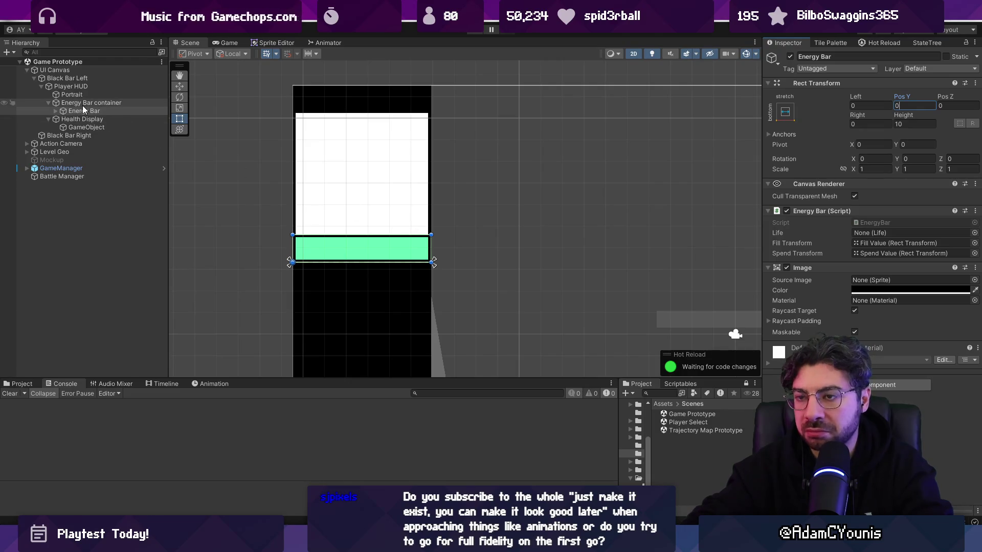
click(126, 88)
mouse_move(890, 113)
mouse_down()
mouse_move(945, 113)
mouse_move(918, 112)
mouse_up()
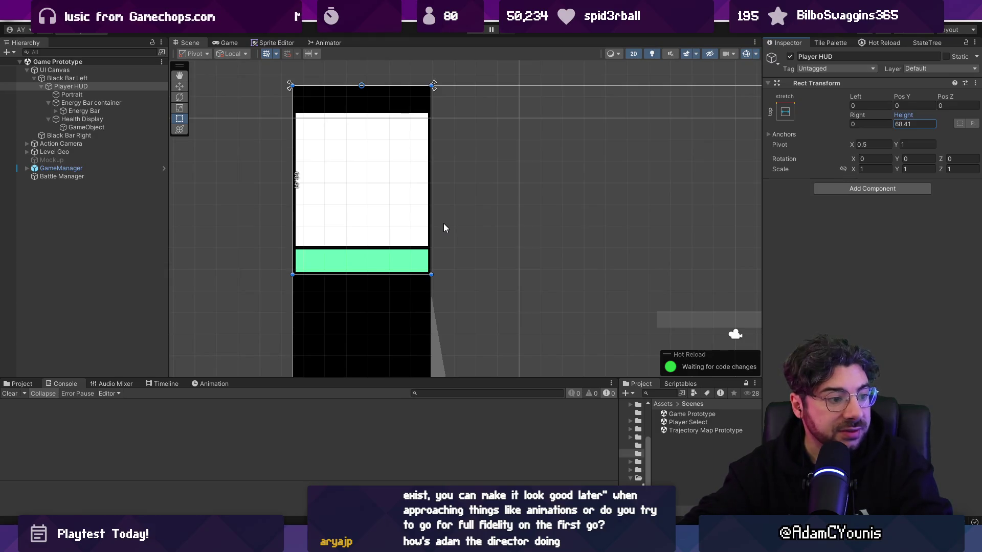
- Collapse the Energy Bar container and Health Display, and set Player HUD height to 75
click(92, 103)
click(49, 102)
click(50, 109)
click(64, 108)
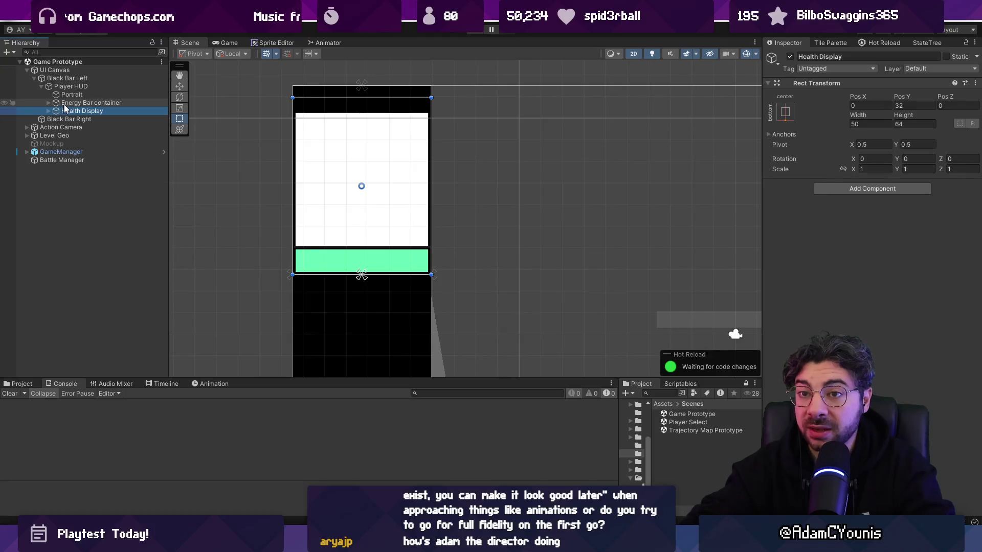
click(76, 87)
mouse_move(904, 115)
mouse_down()
mouse_move(882, 109)
mouse_move(936, 112)
mouse_move(922, 113)
mouse_up()
click(909, 123)
text(75)
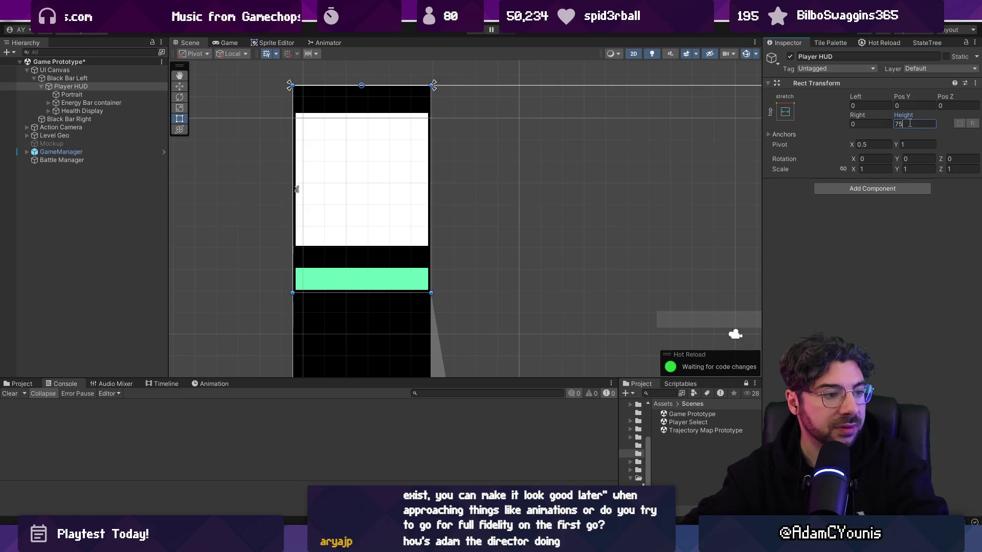
- Frame the Health Display and set its height to 10
click(116, 97)
click(111, 103)
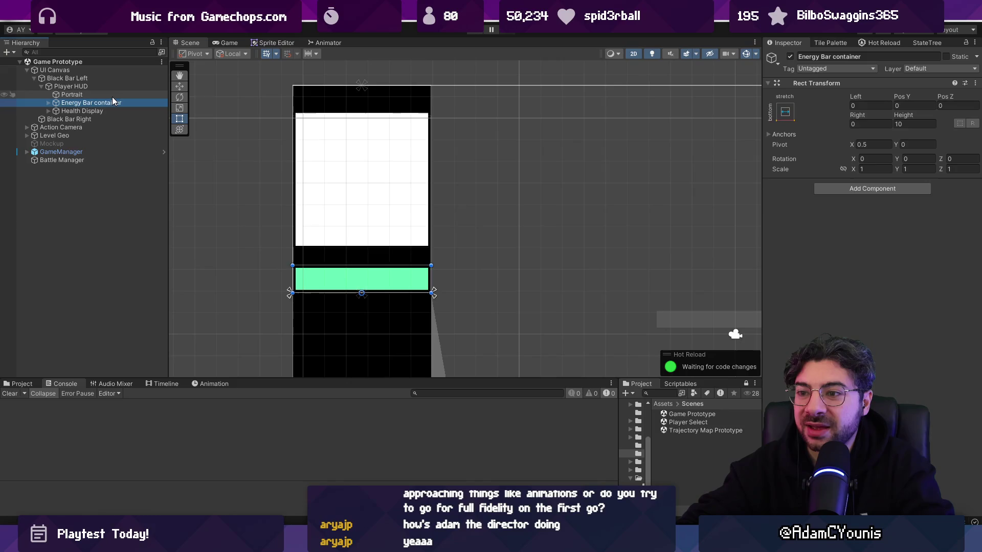
click(112, 97)
click(112, 109)
double_click(112, 109)
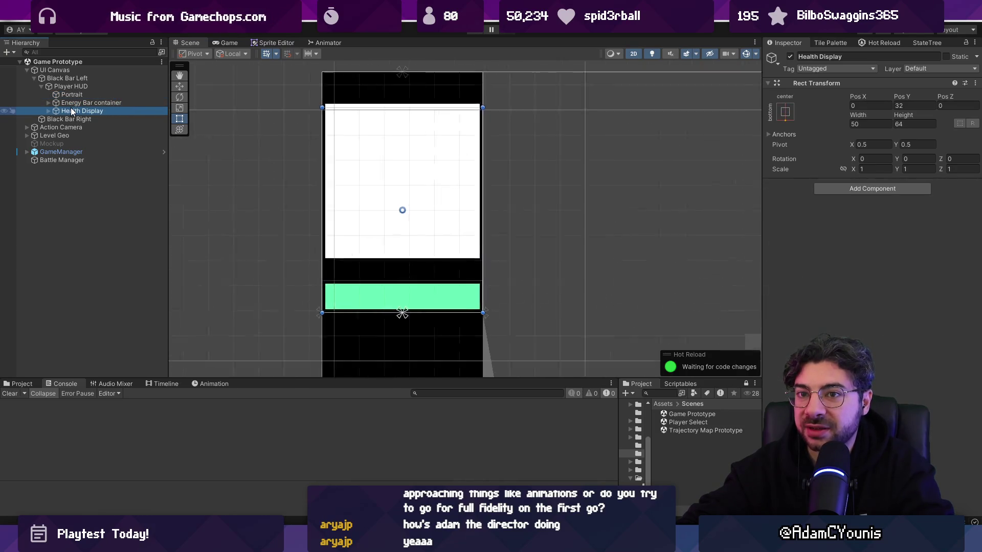
scroll(425, 194, down, 3)
key(w)
click(902, 124)
text(19.6)
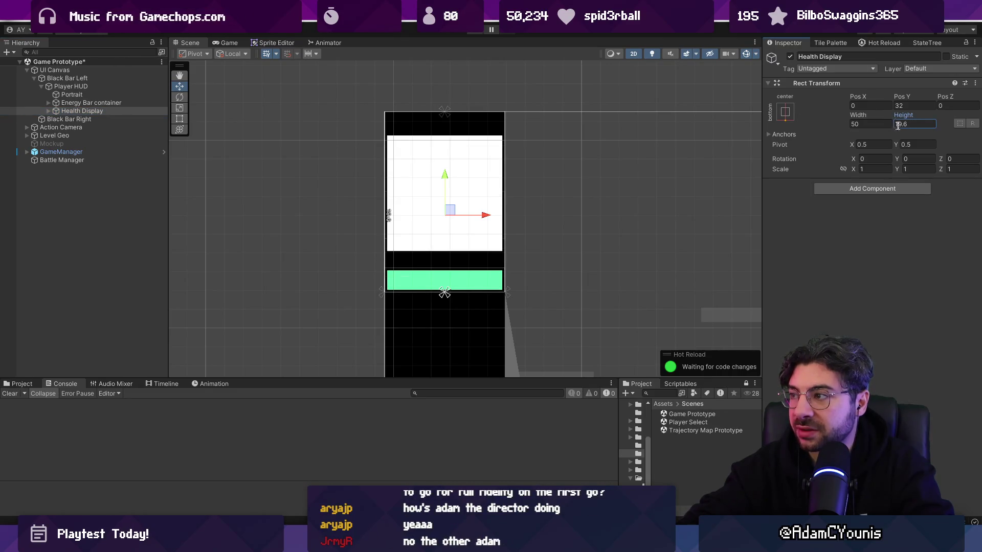
text(10)
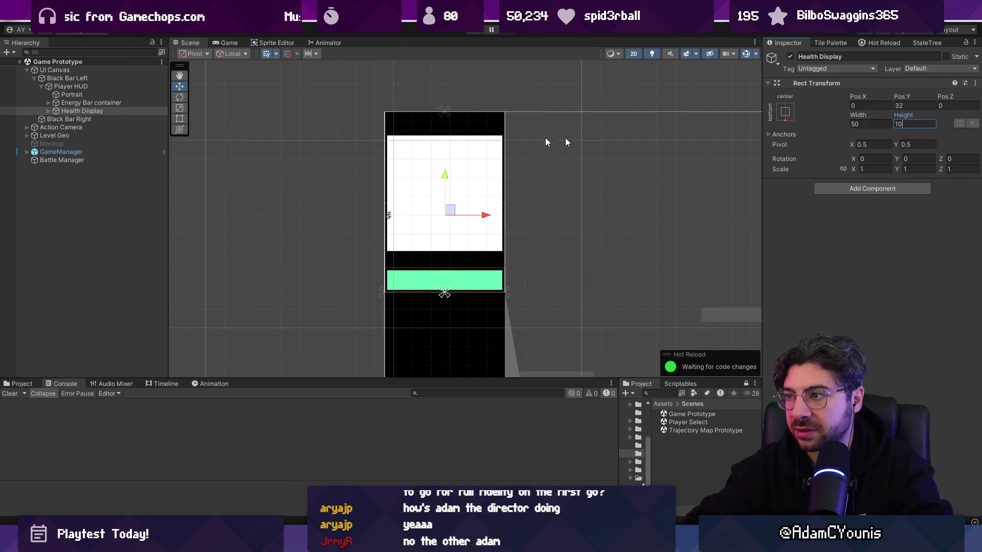
click(53, 109)
key(alt+shift+n)
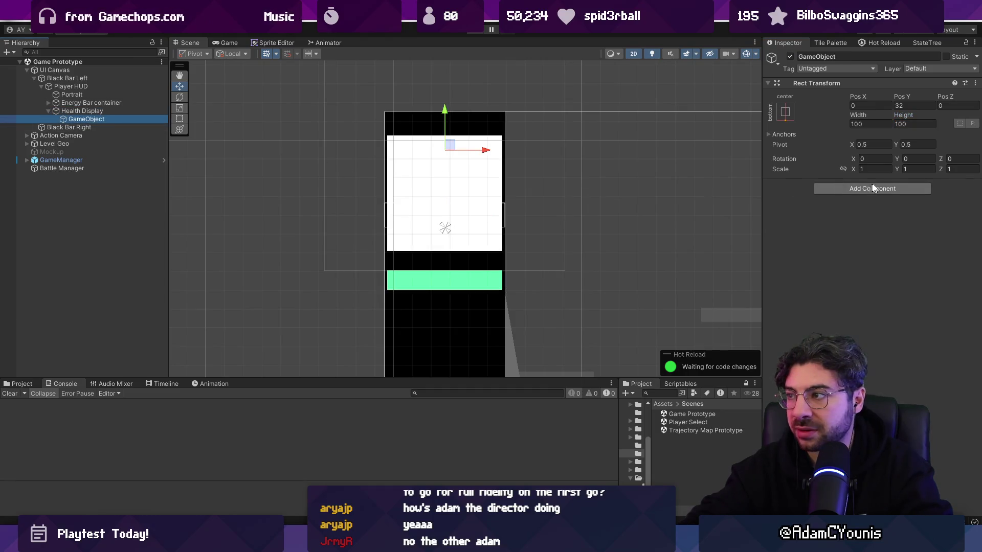
- Add a red Image to the GameObject, stretched to fill its parent with zero offsets
click(885, 188)
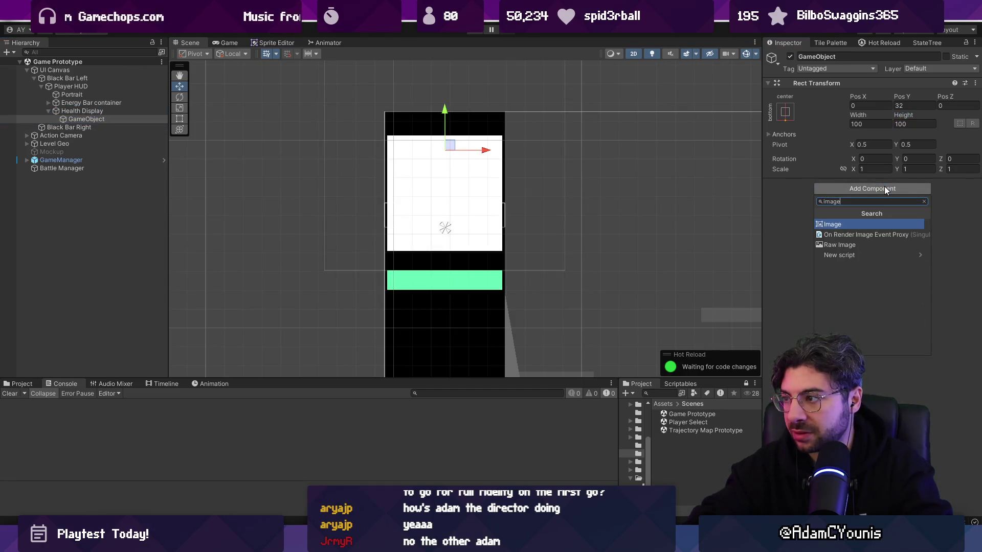
key(Return)
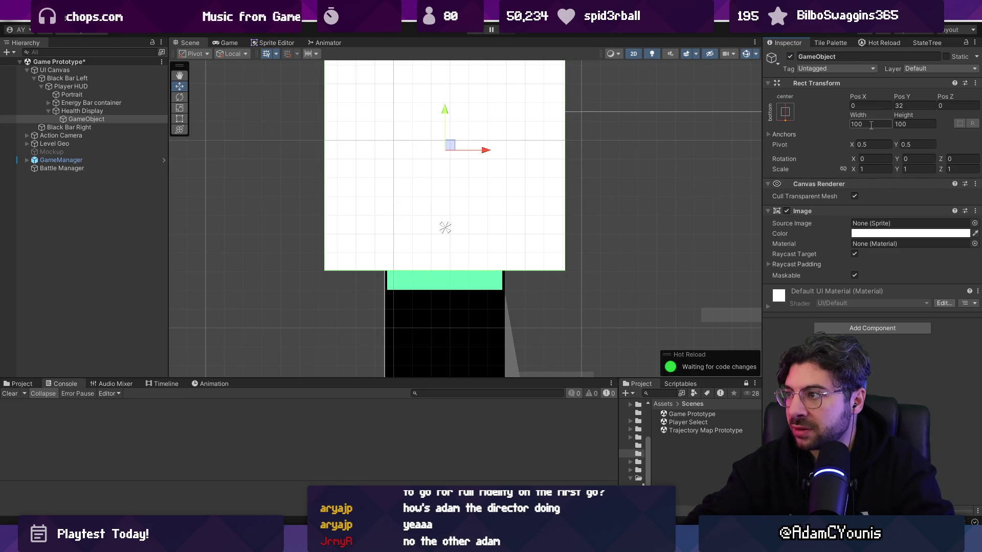
click(785, 111)
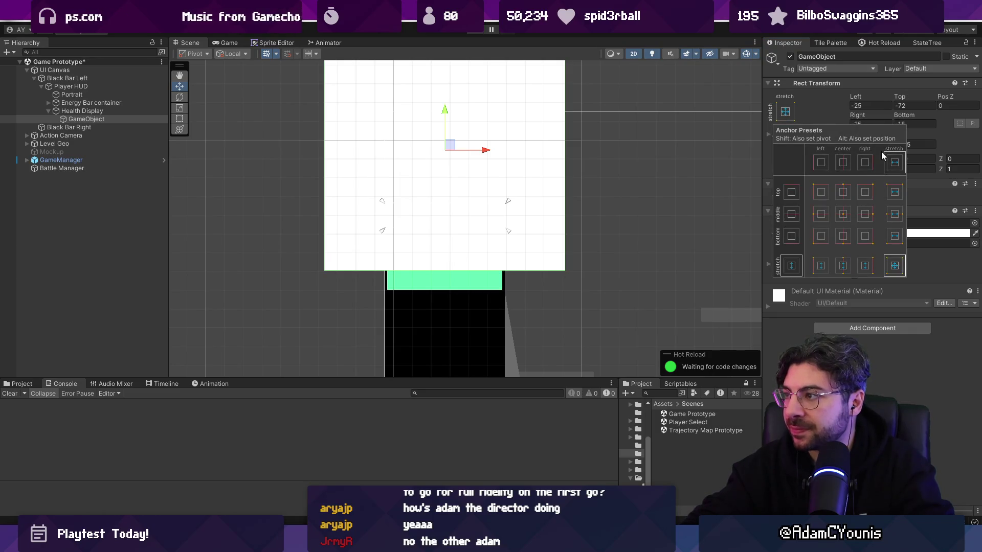
click(892, 264)
text(0)
key(Tab)
text(0)
key(Tab)
key(Tab)
text(0)
key(Tab)
text(0)
key(Return)
click(907, 233)
drag(914, 290, 973, 273)
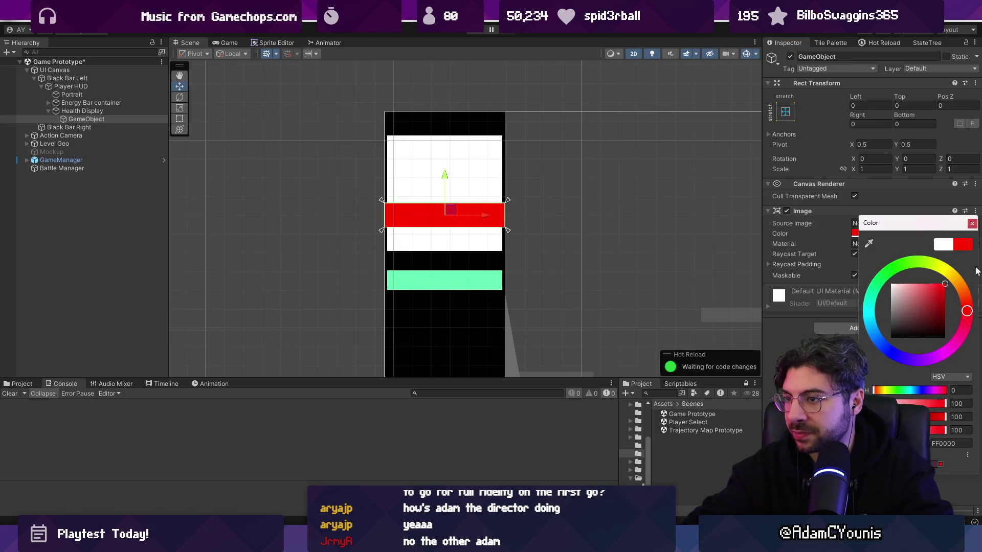
- Give Health Display pivot Y 0, Pos Y 10 and height 8
click(87, 110)
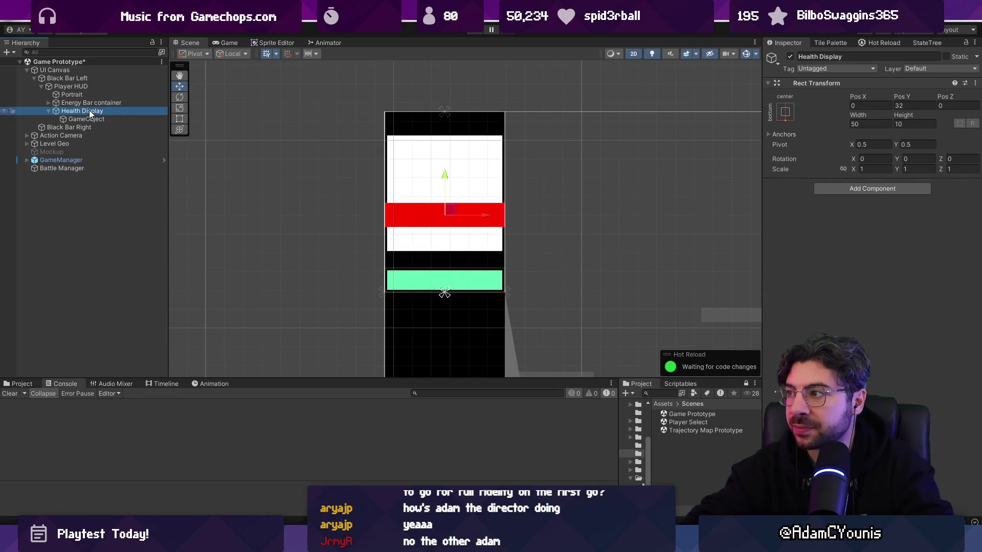
click(917, 144)
text(0)
click(901, 106)
text(10)
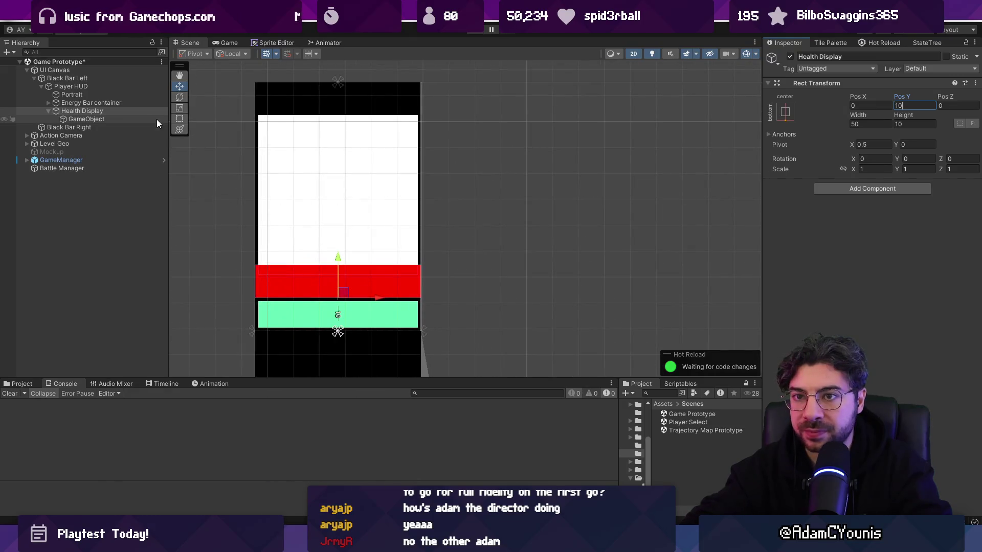
scroll(323, 291, up, 3)
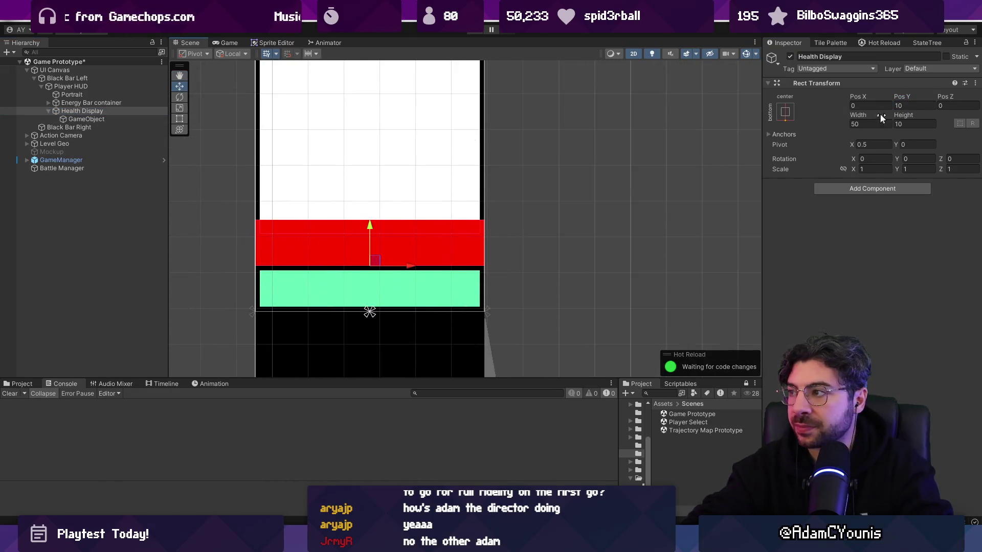
click(906, 123)
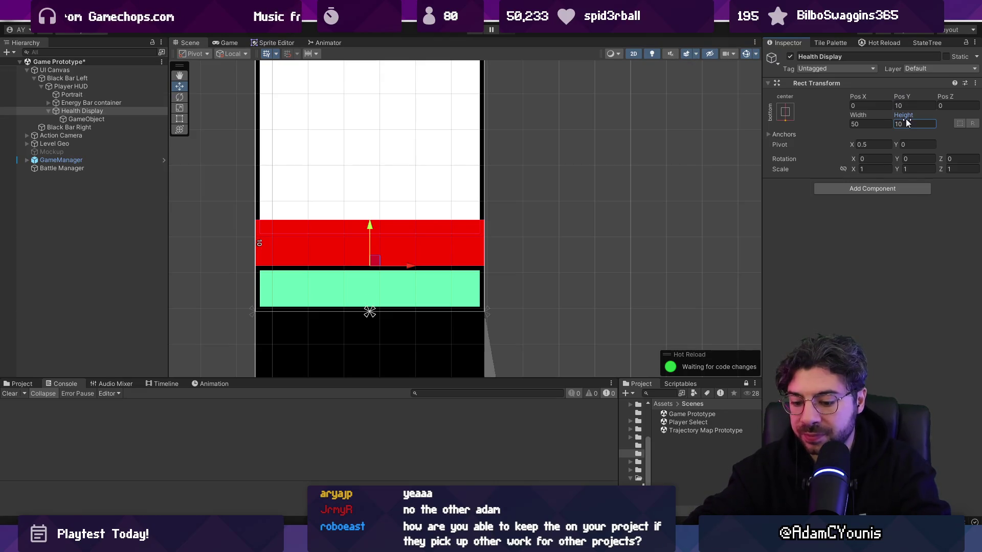
text(8)
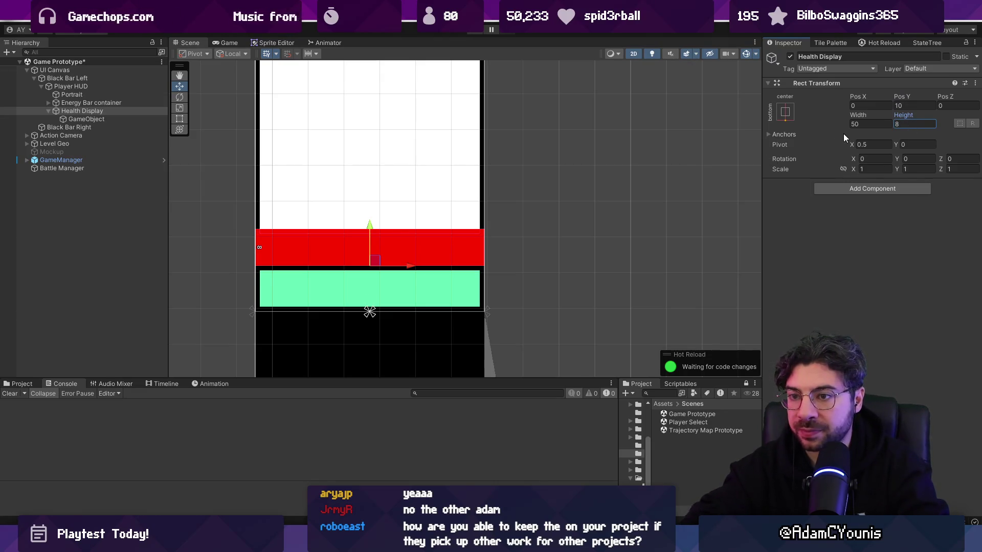
click(92, 119)
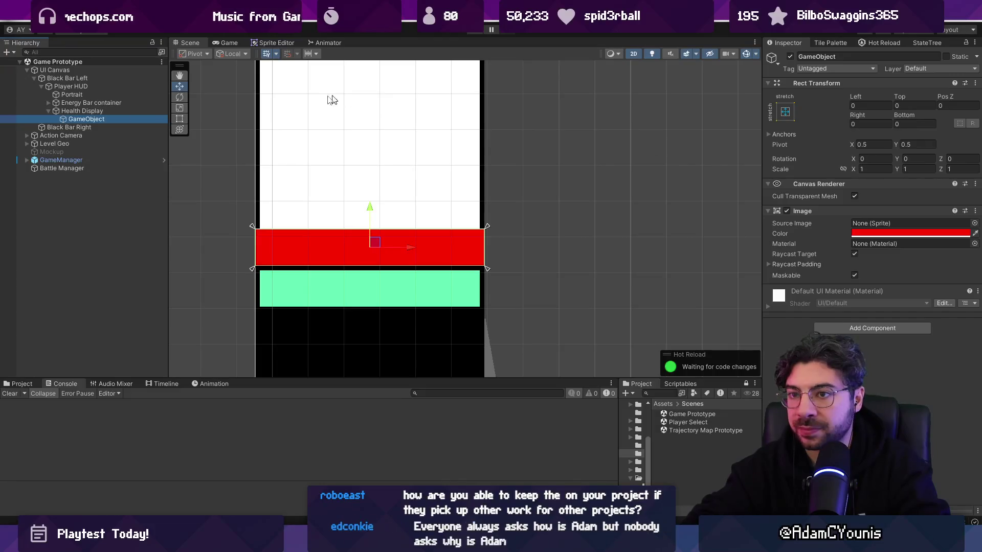
scroll(256, 310, up, 2)
right_click(117, 121)
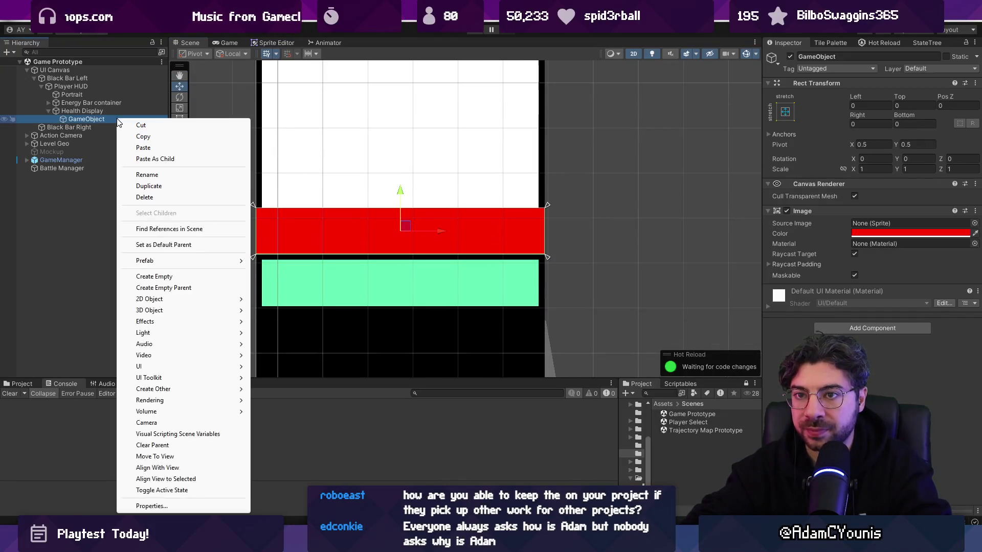
- Add a TextMeshPro text as a child of the red bar's GameObject
mouse_move(184, 299)
mouse_move(295, 325)
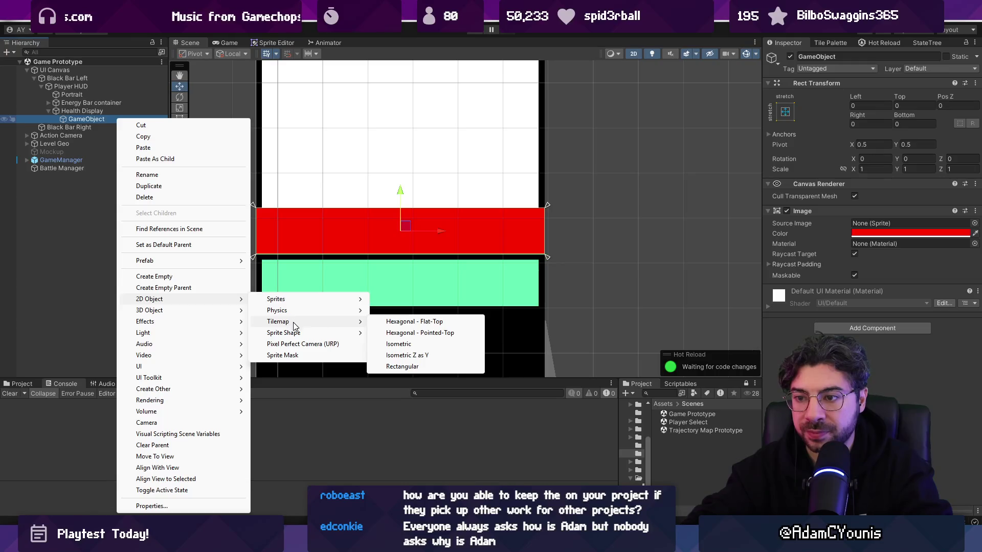
mouse_move(217, 368)
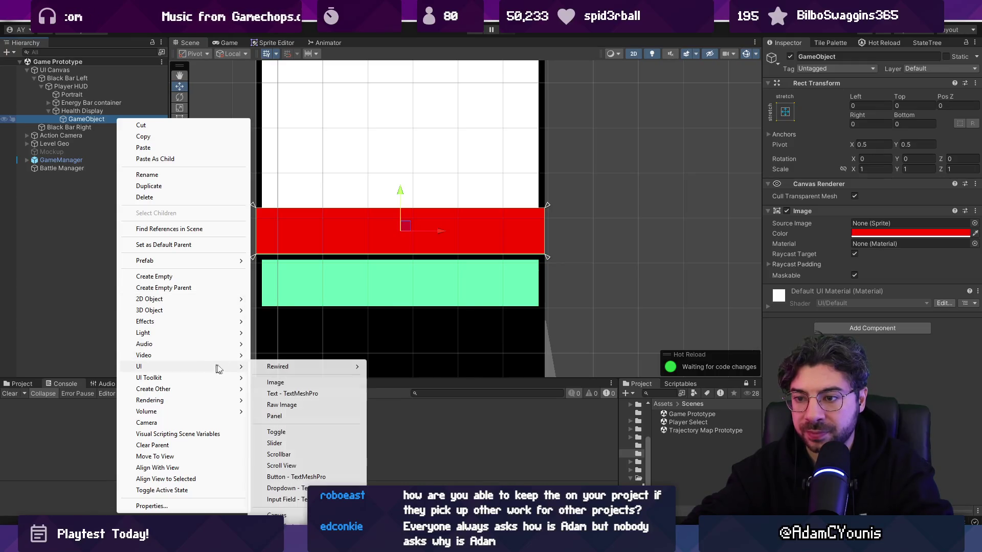
click(327, 395)
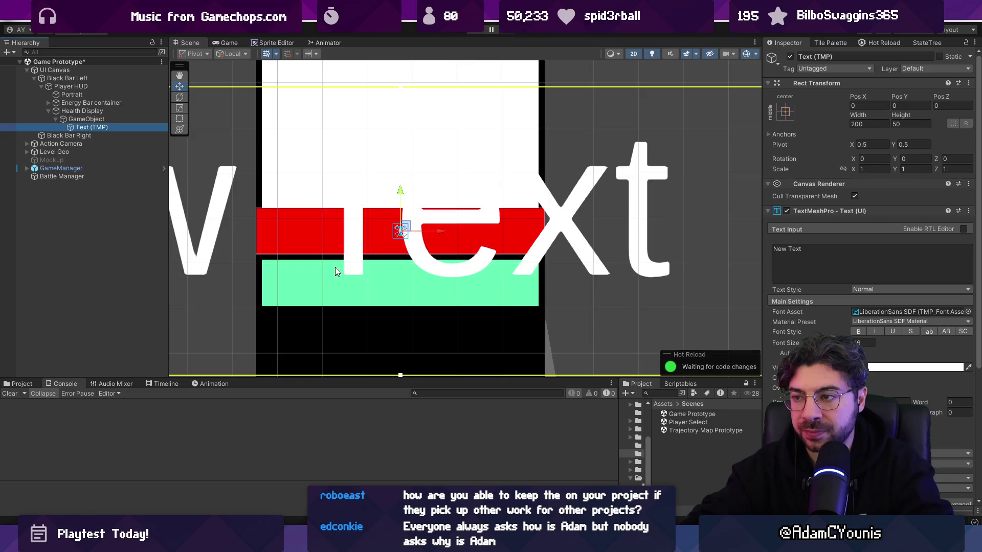
scroll(335, 268, down, 3)
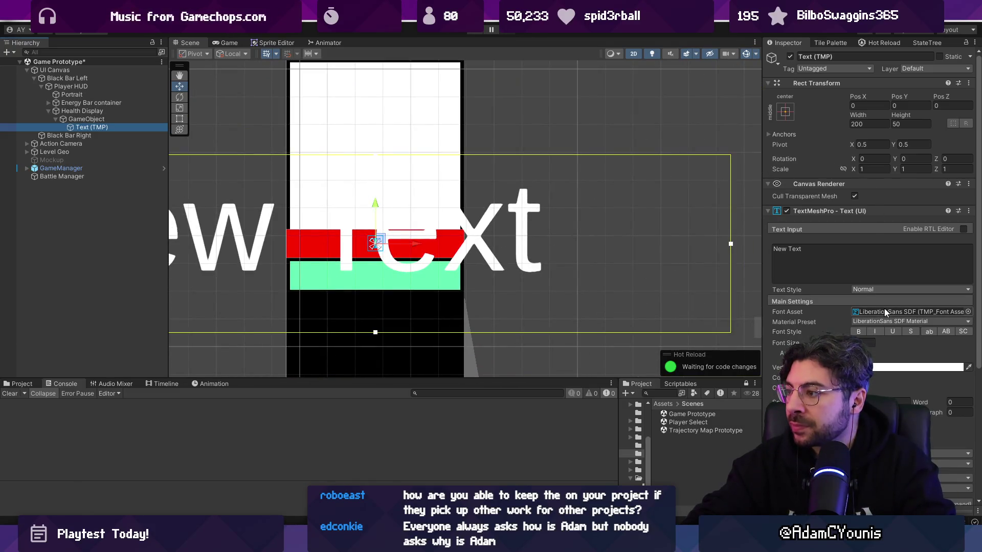
click(968, 312)
key(Escape)
- Set the text's font size to 8
click(860, 343)
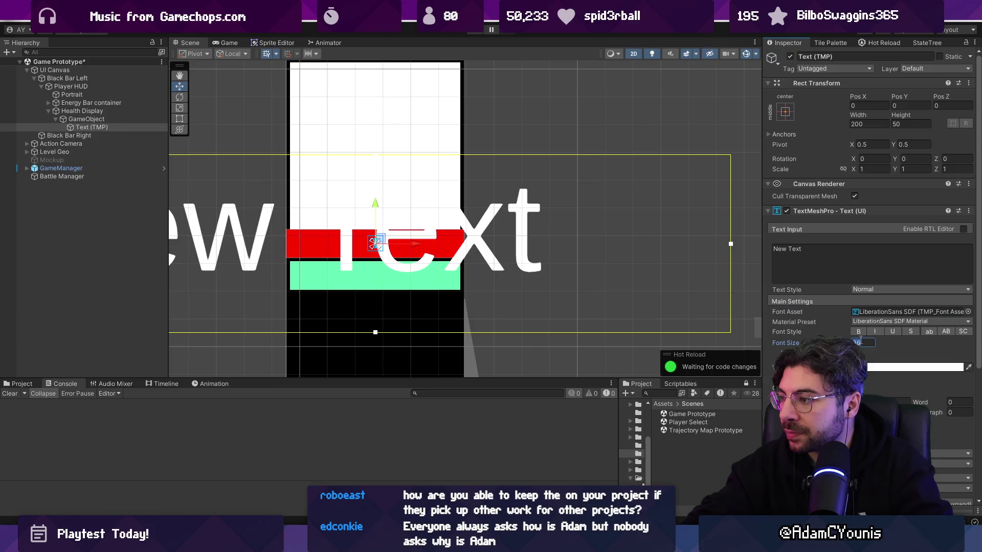
key(BackSpace)
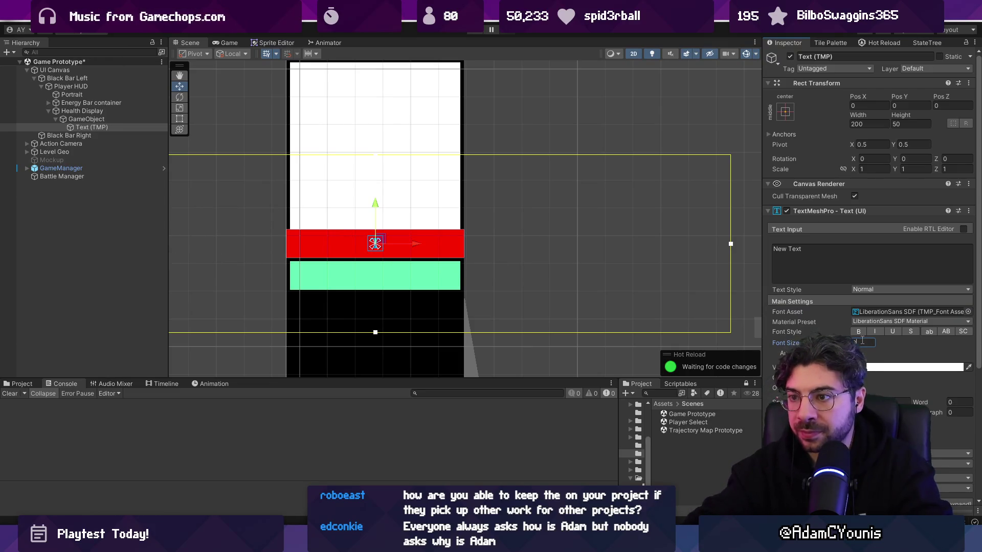
click(824, 256)
text(asdsad)
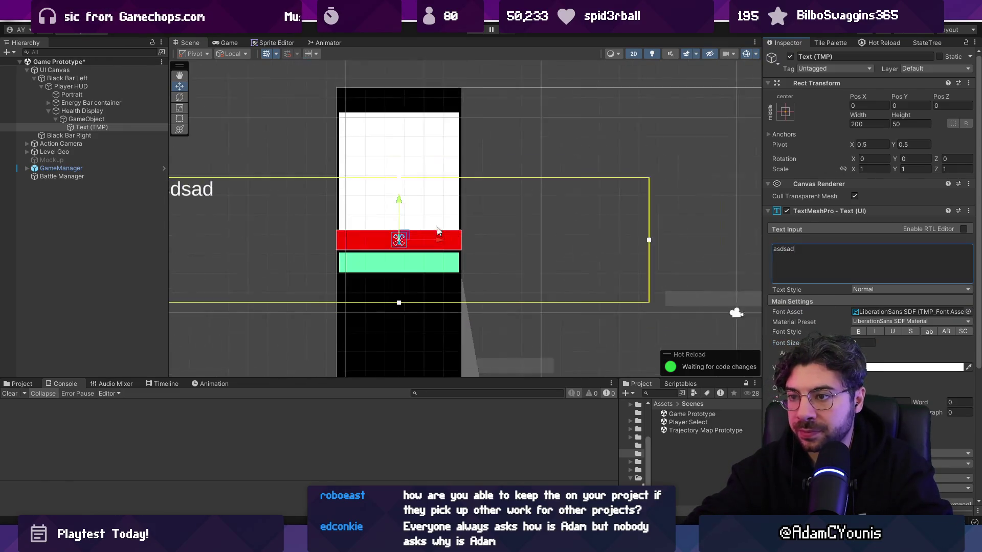
scroll(442, 231, down, 3)
click(864, 342)
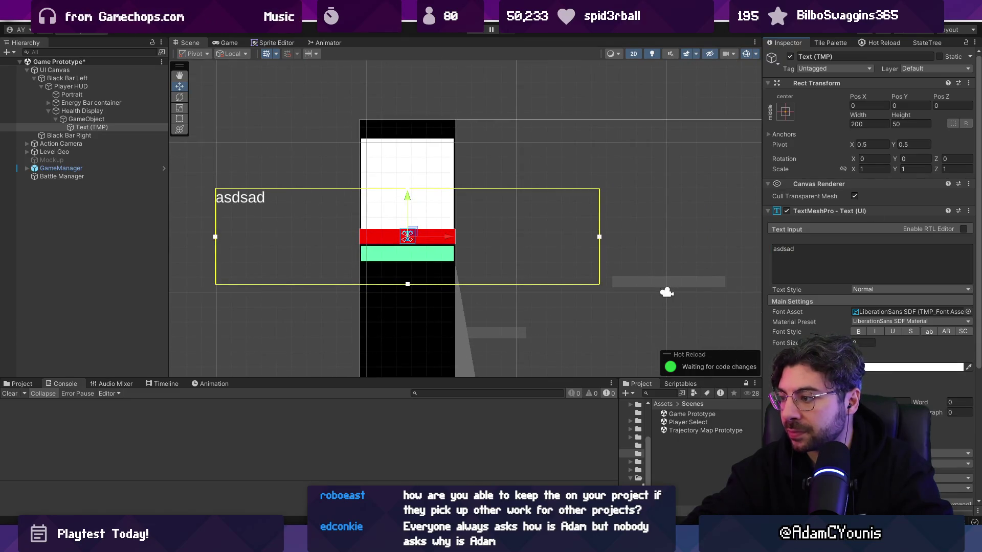
text(8)
scroll(658, 275, up, 2)
- Size the text box 10 by 10, stretch-anchor it, and set Left/Right margins of 10
click(908, 124)
text(10)
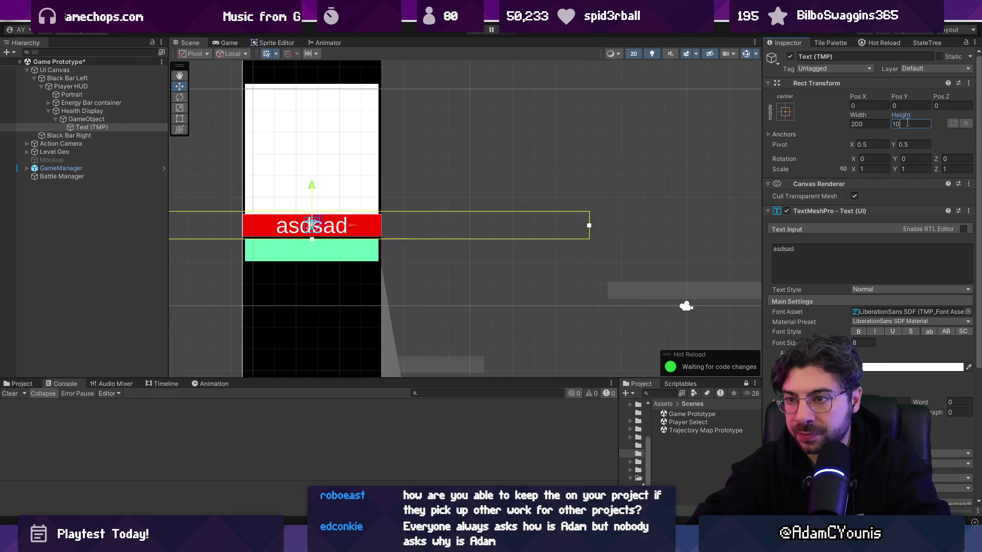
click(869, 124)
text(10)
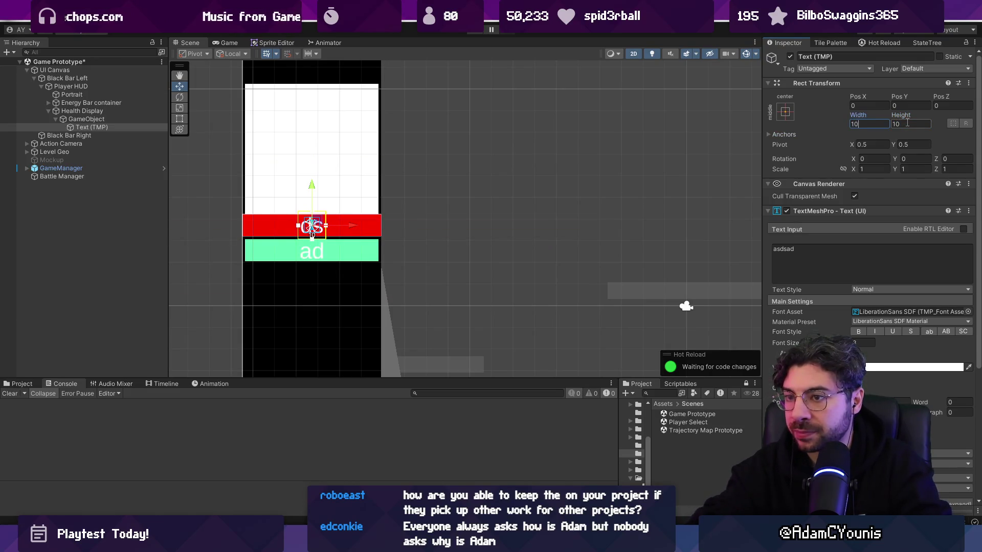
click(785, 112)
click(898, 268)
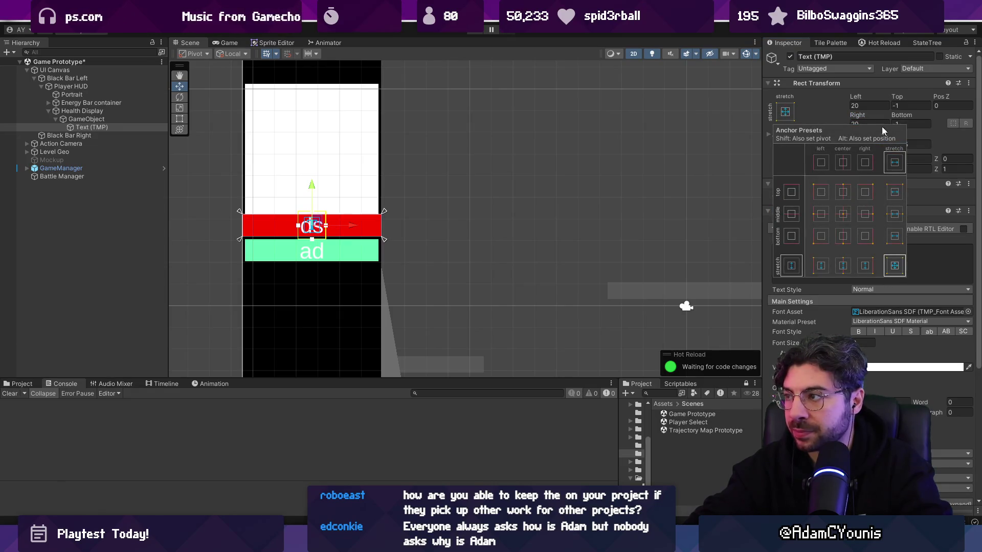
click(864, 106)
text(9)
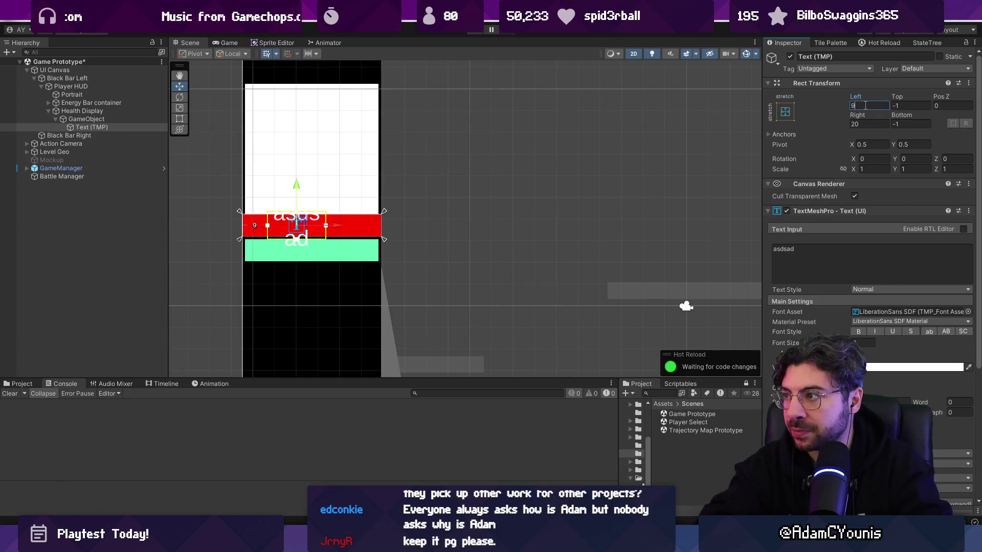
text(0)
key(Tab)
key(Tab)
key(Tab)
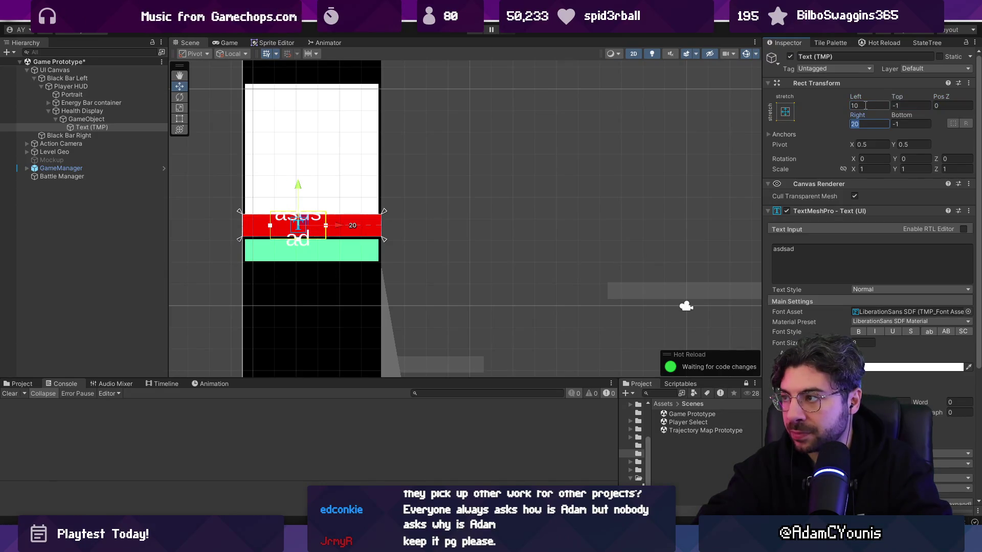
text(10)
- Replace the text content with '100'
click(825, 267)
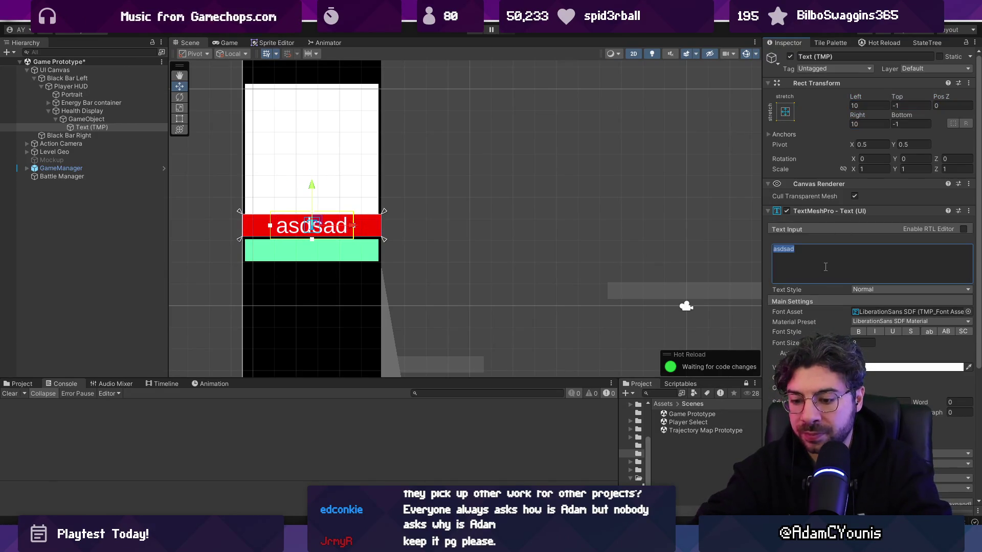
text(100)
scroll(511, 225, down, 2)
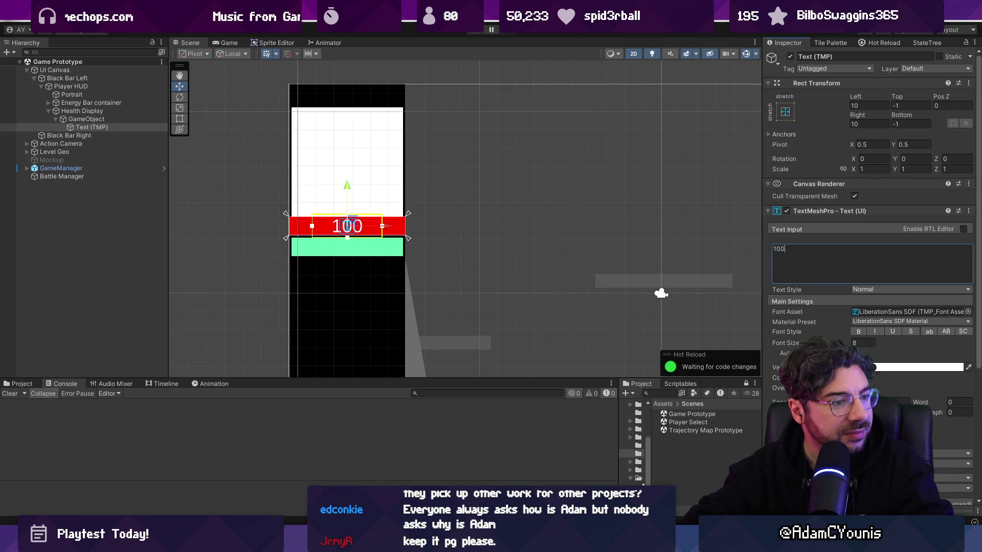
scroll(312, 220, up, 5)
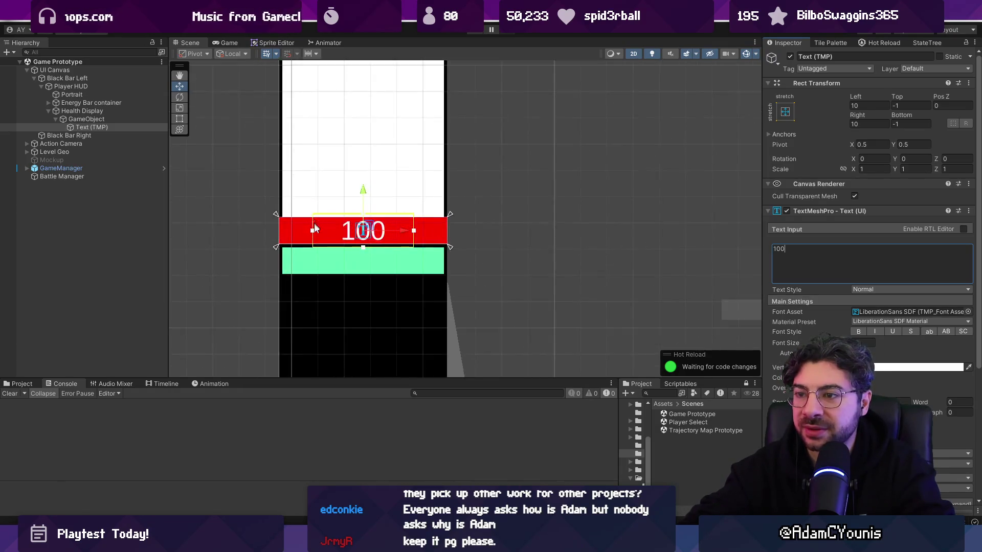
- Change the Text (TMP) vertex colour to black so the 100 label reads black on red
click(263, 225)
click(353, 225)
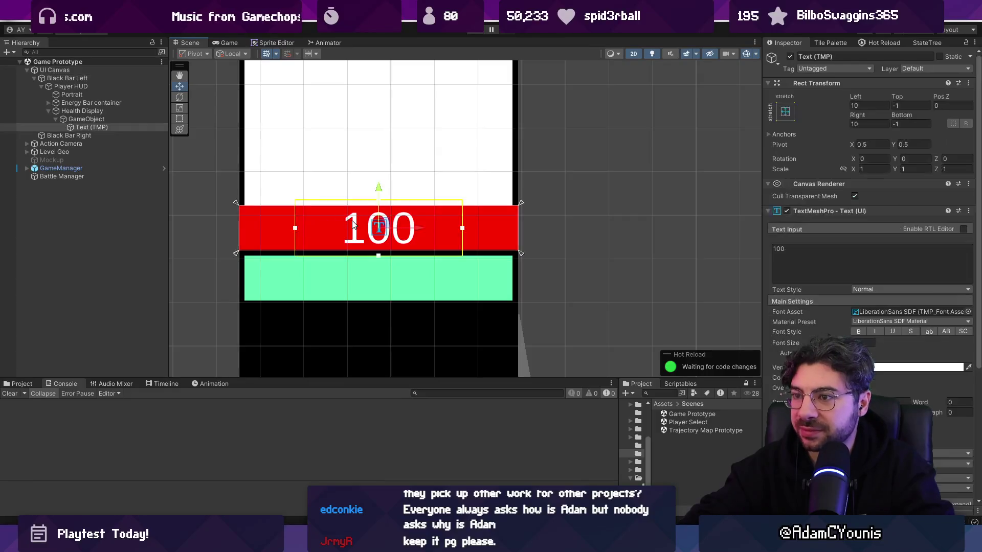
click(918, 367)
click(891, 387)
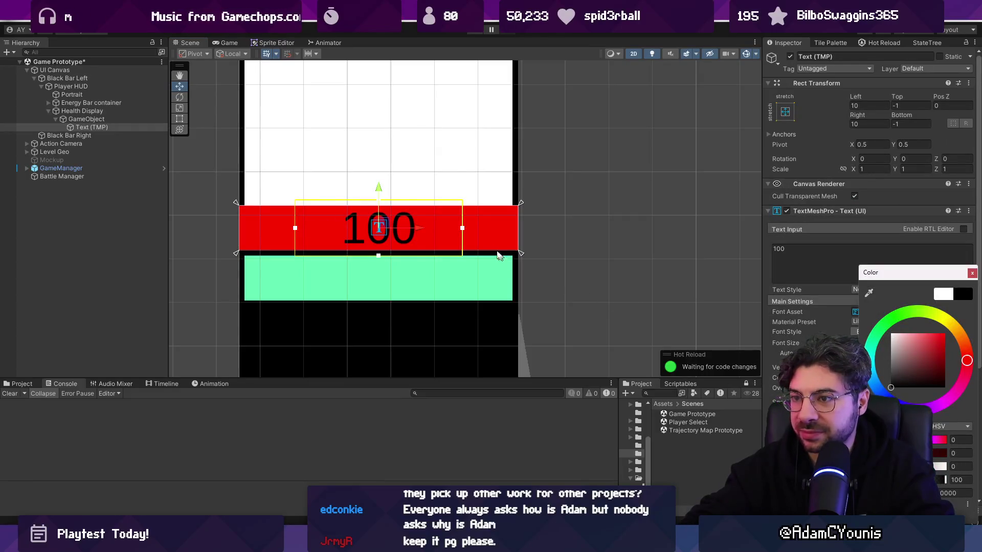
scroll(489, 225, down, 1)
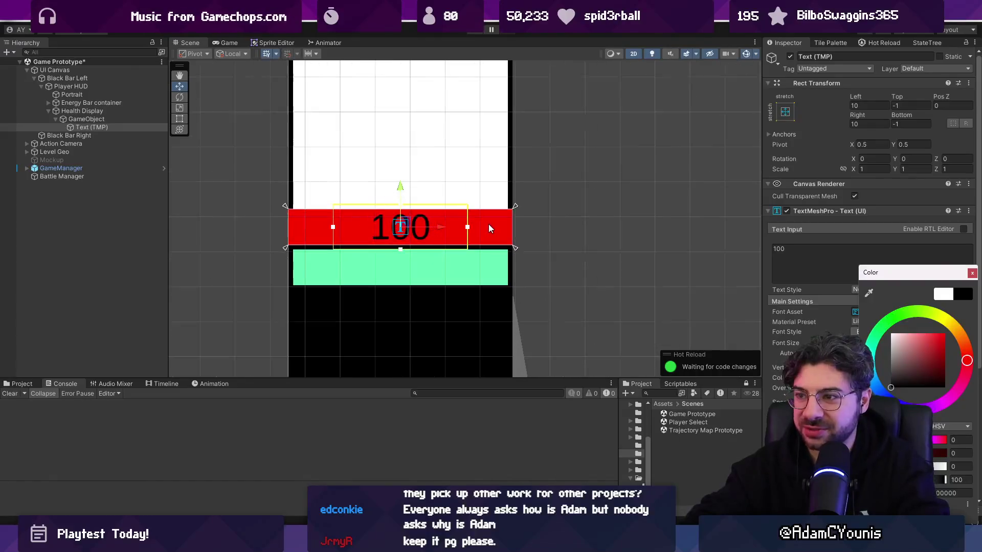
click(559, 233)
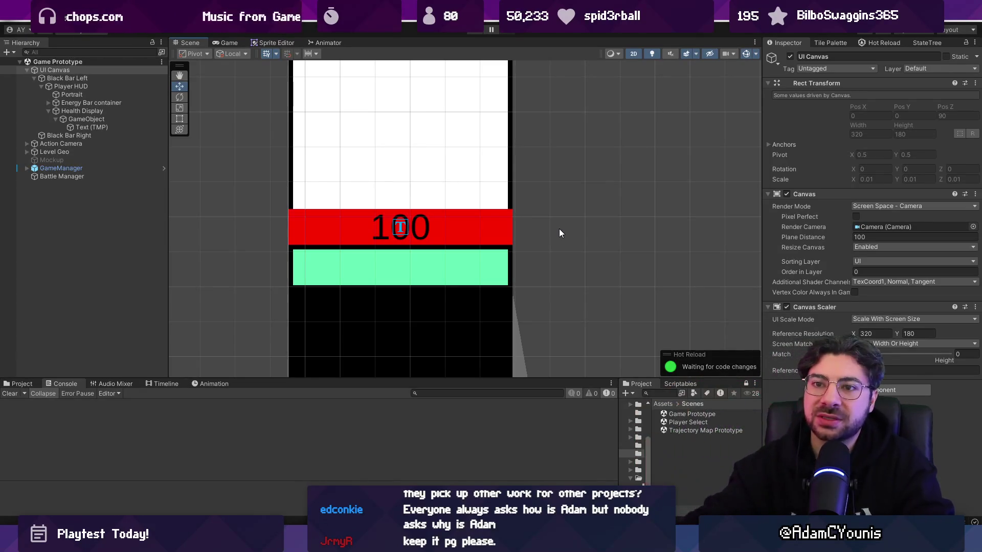
click(95, 127)
click(97, 118)
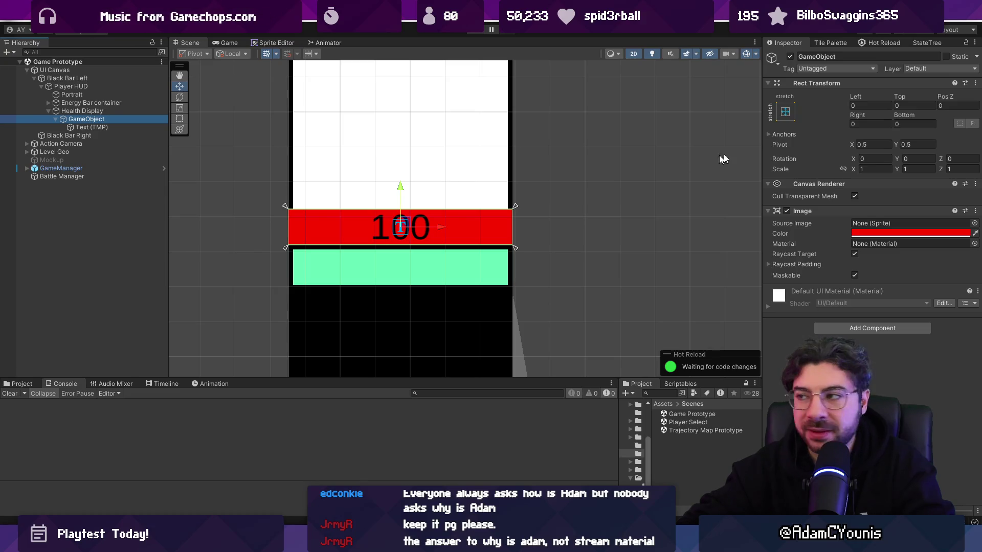
- Inset the red bar's GameObject by setting Left, Right, Top and Bottom all to 1
click(857, 106)
text(1)
click(863, 123)
text(1)
click(910, 104)
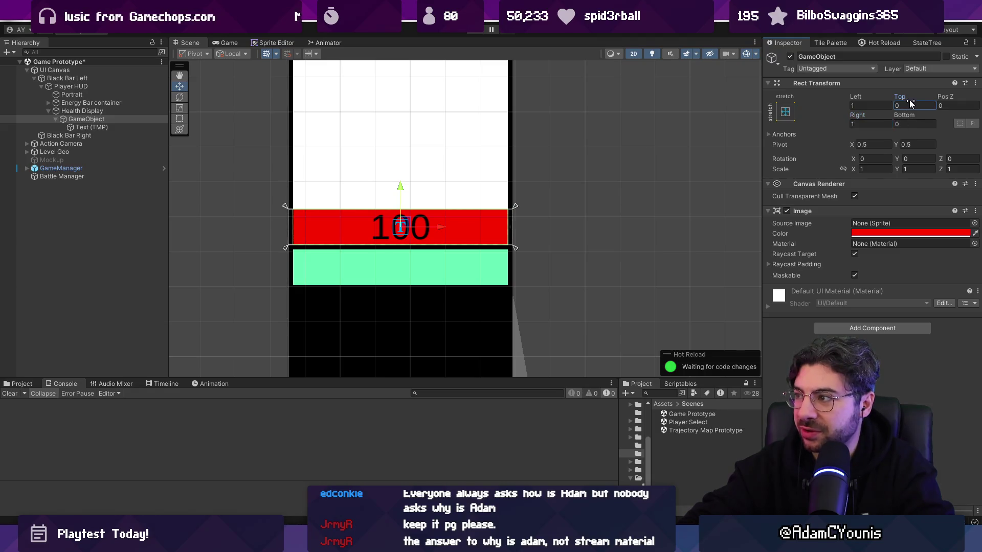
text(1)
key(Tab)
key(Tab)
key(Tab)
text(1)
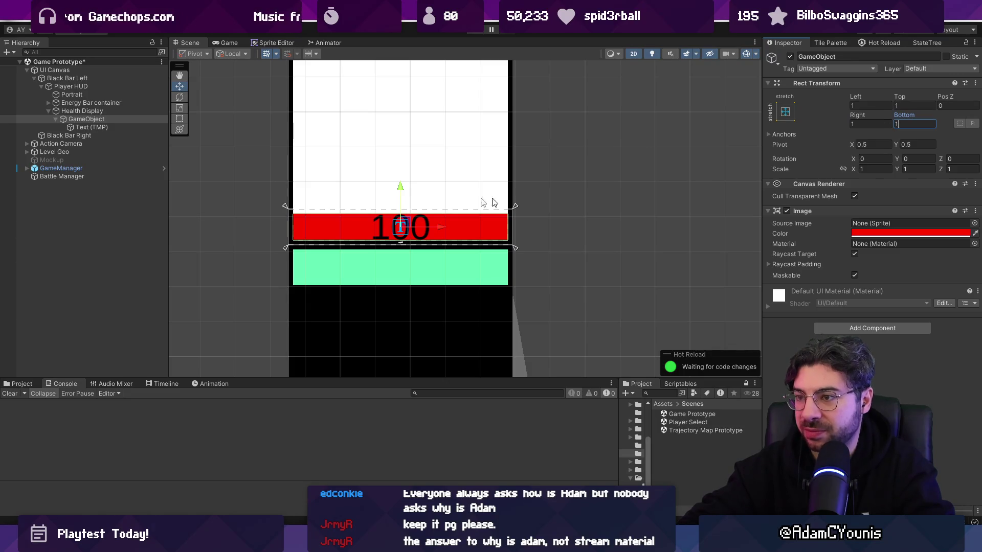
scroll(409, 175, down, 2)
scroll(363, 193, up, 1)
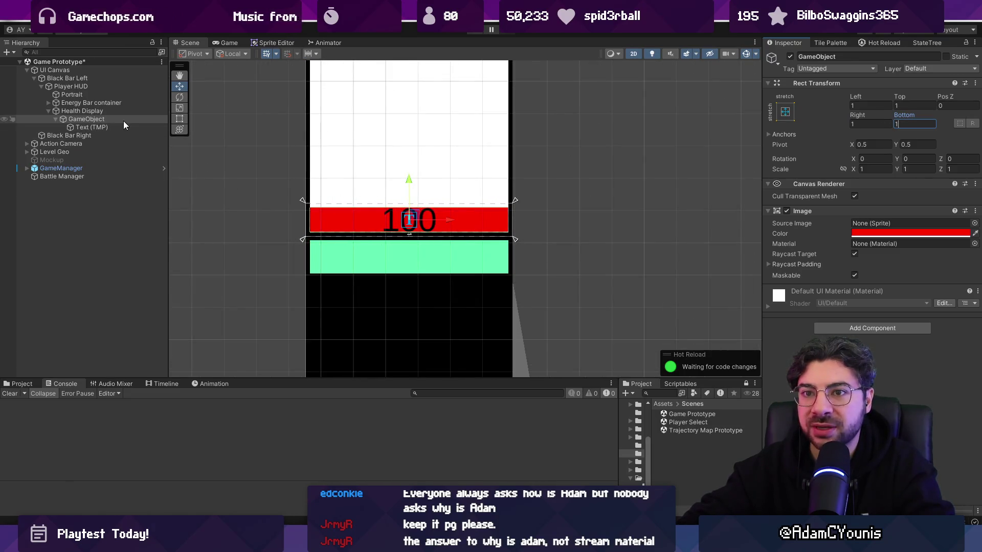
- Lower Health Display slightly so its Pos Y reads 9.01
click(136, 111)
click(916, 105)
drag(905, 99, 885, 97)
click(916, 105)
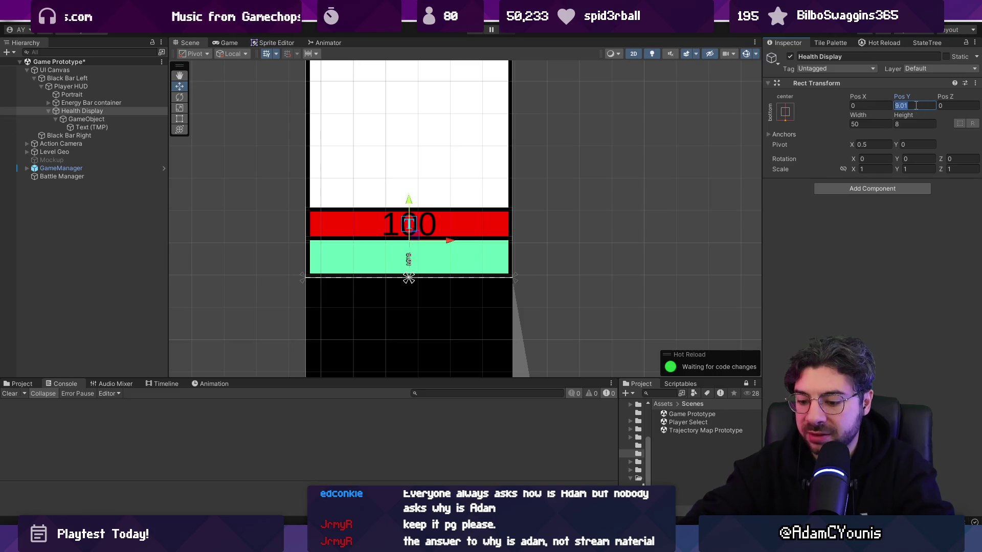
scroll(514, 197, down, 1)
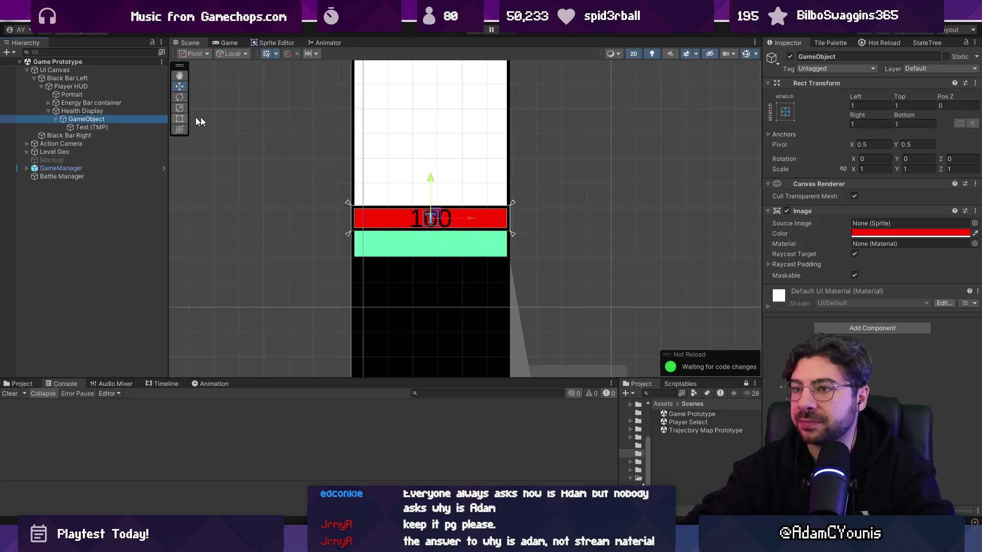
- Rename the red bar's GameObject to 'Backing', briefly naming it TMP first
key(F2)
text(TMP)
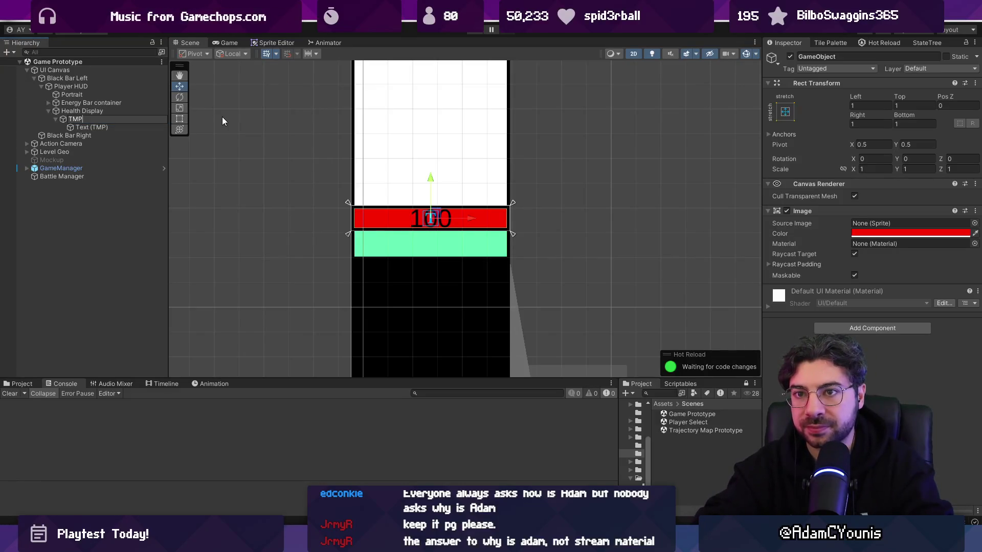
key(Return)
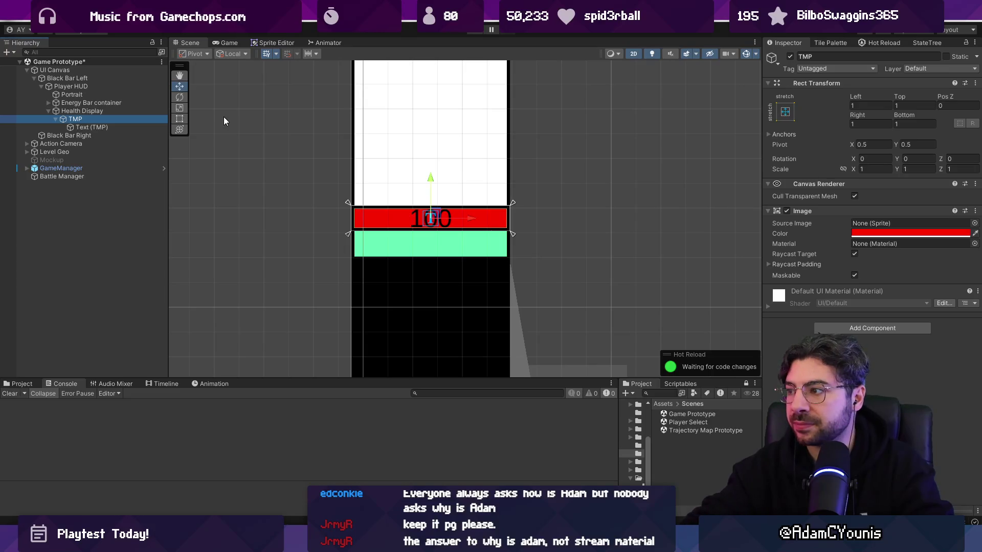
key(F2)
text(Backing)
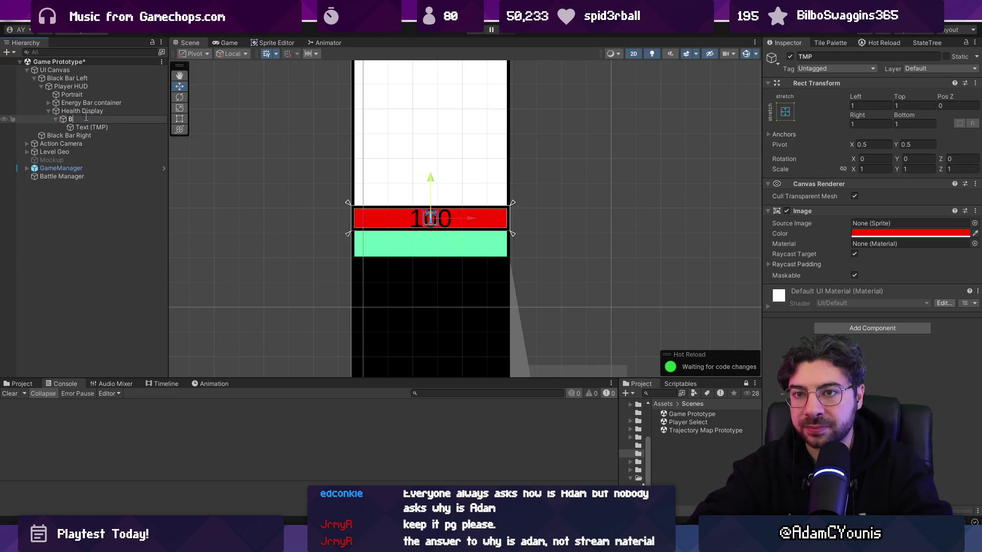
key(Return)
click(93, 126)
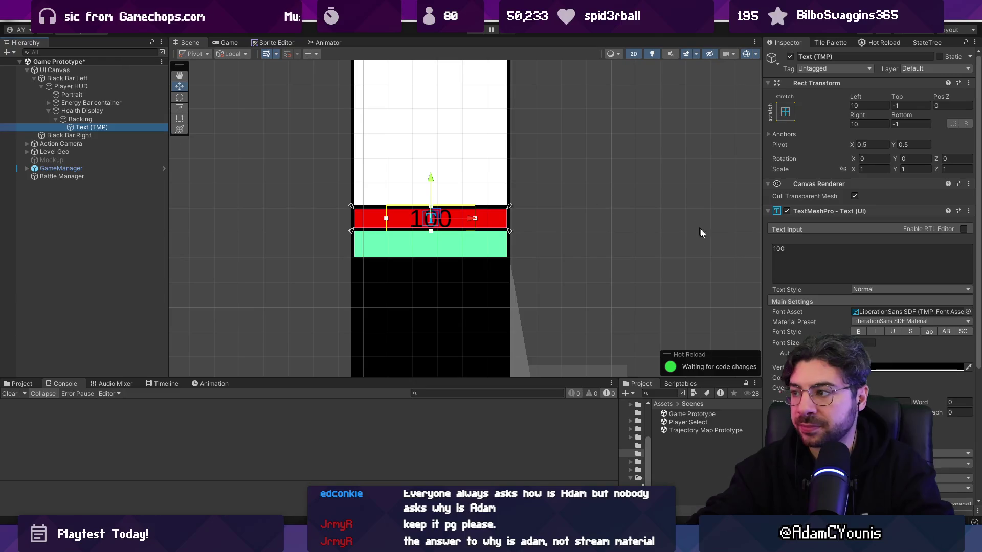
click(79, 87)
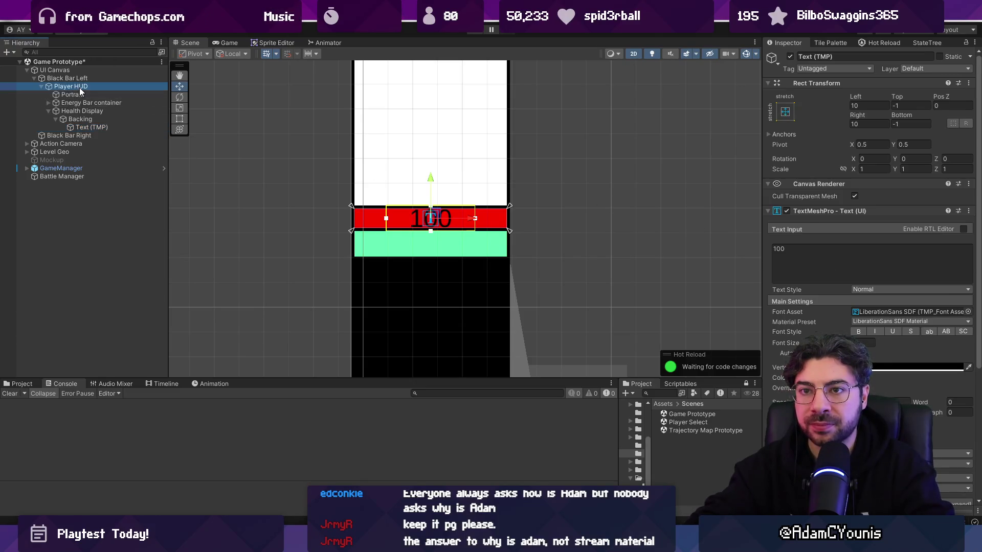
- Attach a new PlayerHUD script component to Player HUD and open the script for editing
click(841, 189)
text(Player HUD)
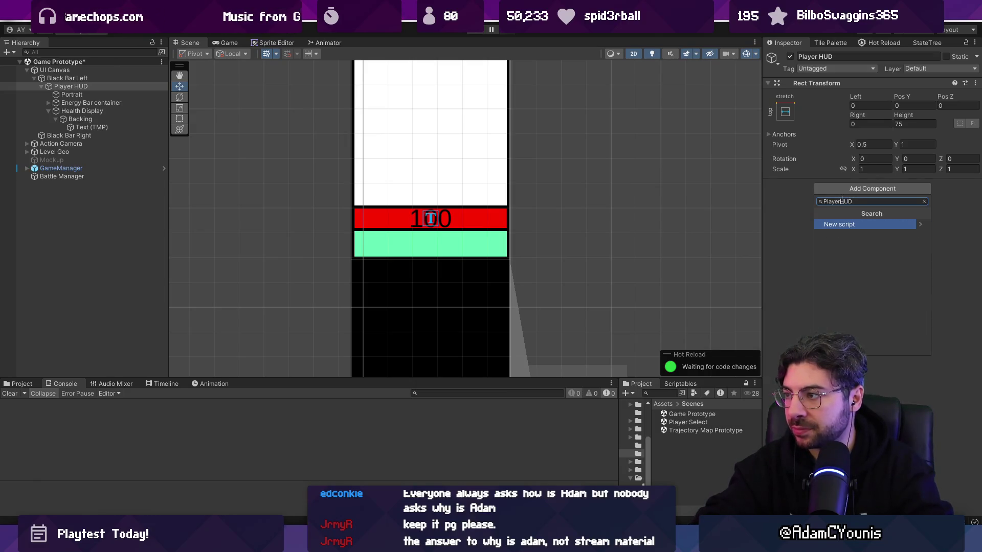
key(Return)
key(Return)
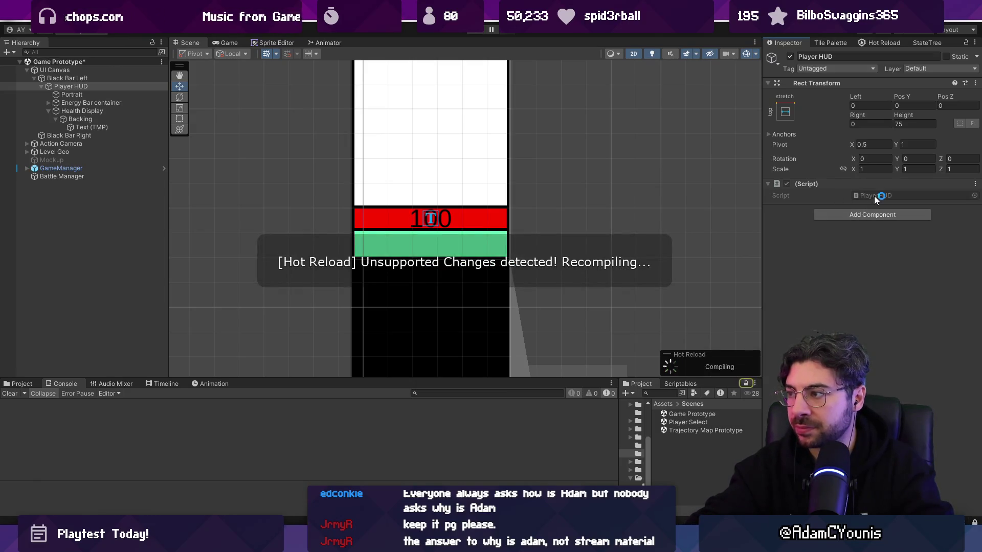
double_click(873, 195)
- Add a public Image portrait field and a 'using UnityEngine.UI;' import, then save
key(ctrl+s)
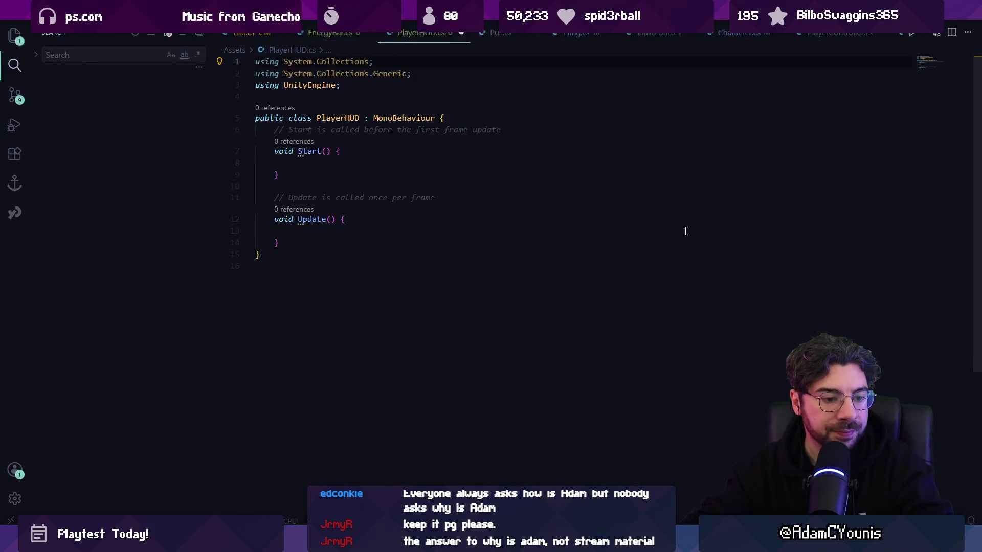
click(370, 156)
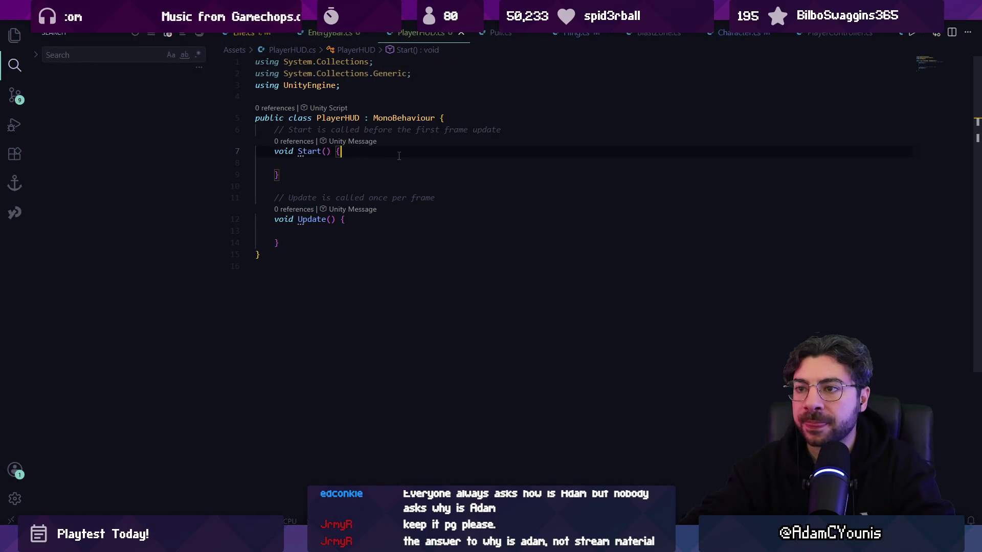
key(Return)
key(Return)
key(Return)
key(Up)
text(pu)
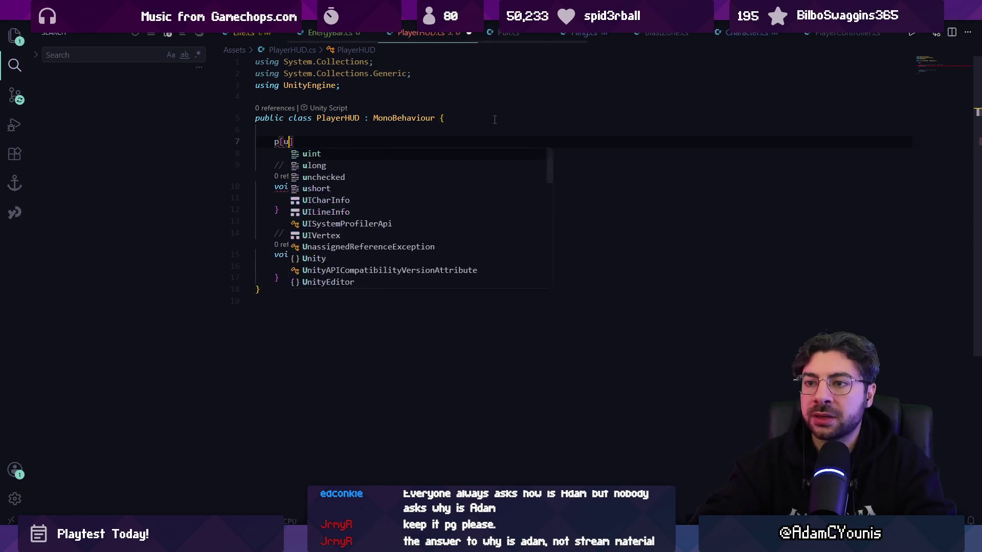
text(blic I)
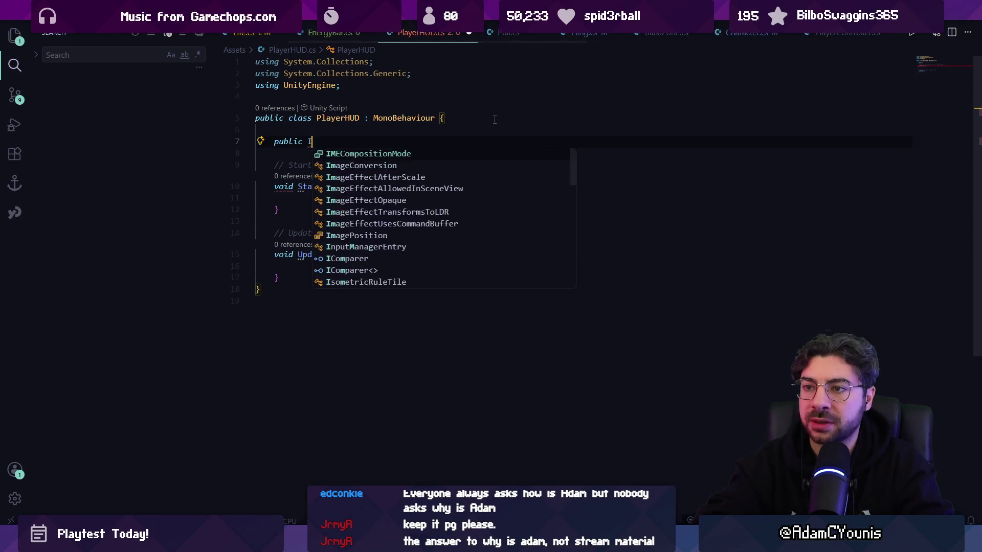
text(mage )
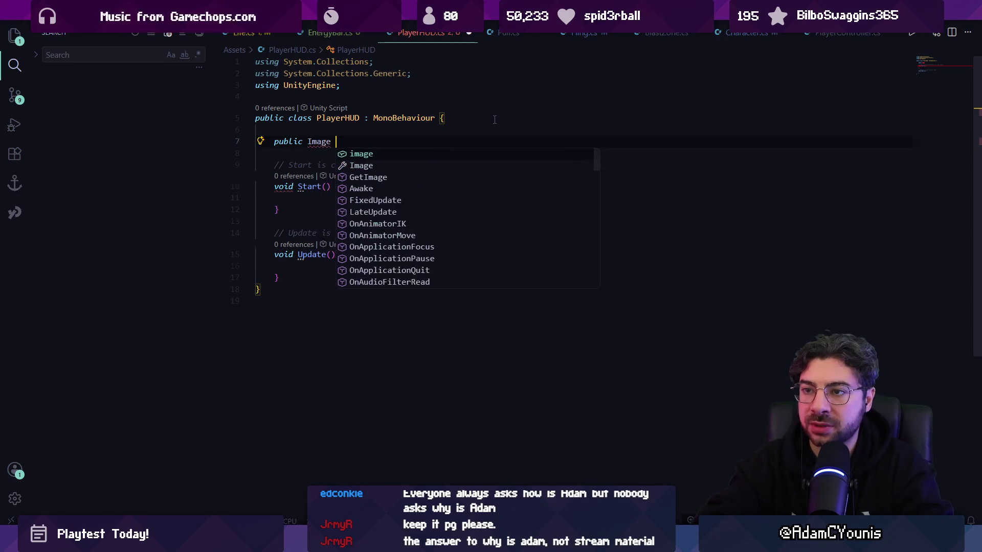
text(portrait;)
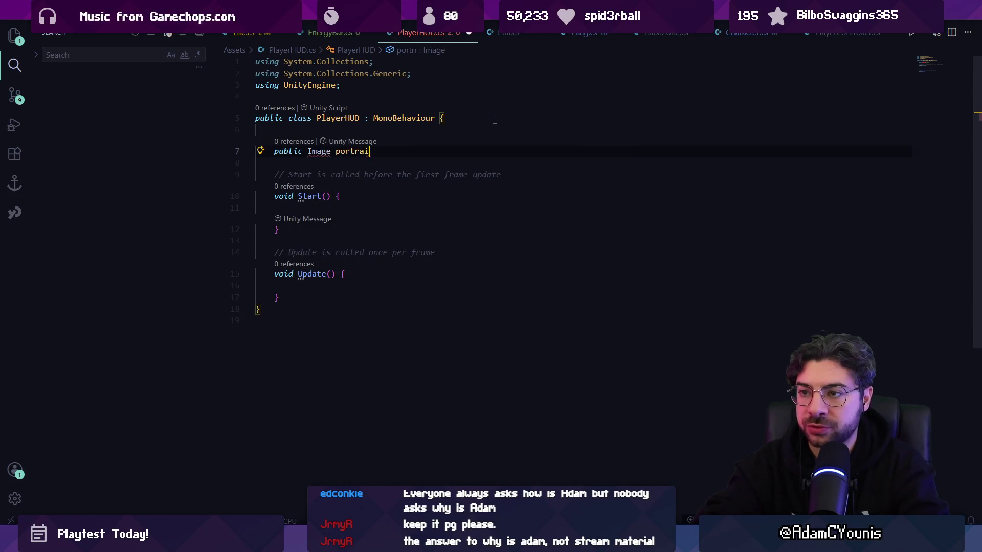
key(Up)
key(Up)
key(Up)
text(using )
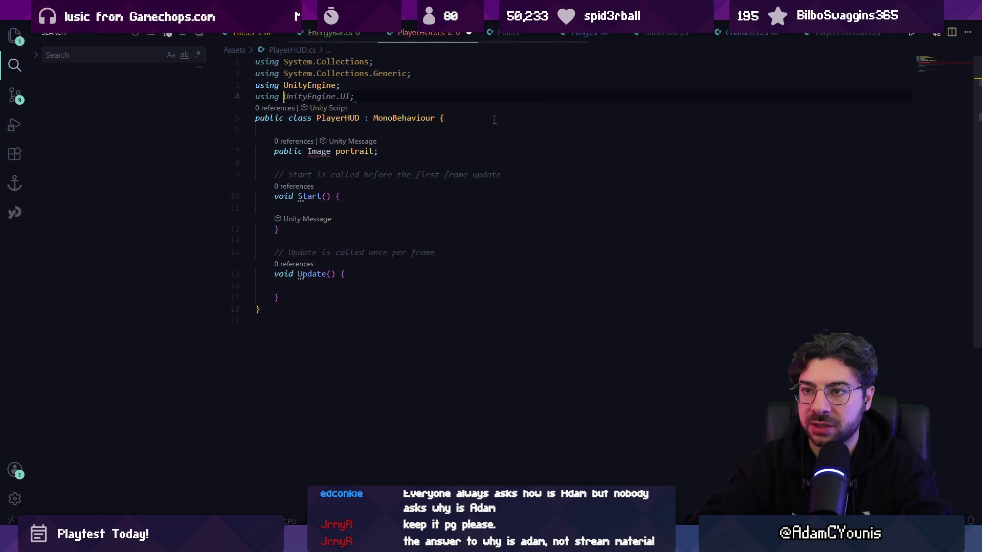
text(UnityEngine.UI;)
key(ctrl+s)
- Declare a public EnergyBar energyBar field below portrait
click(378, 174)
click(385, 159)
text(publ)
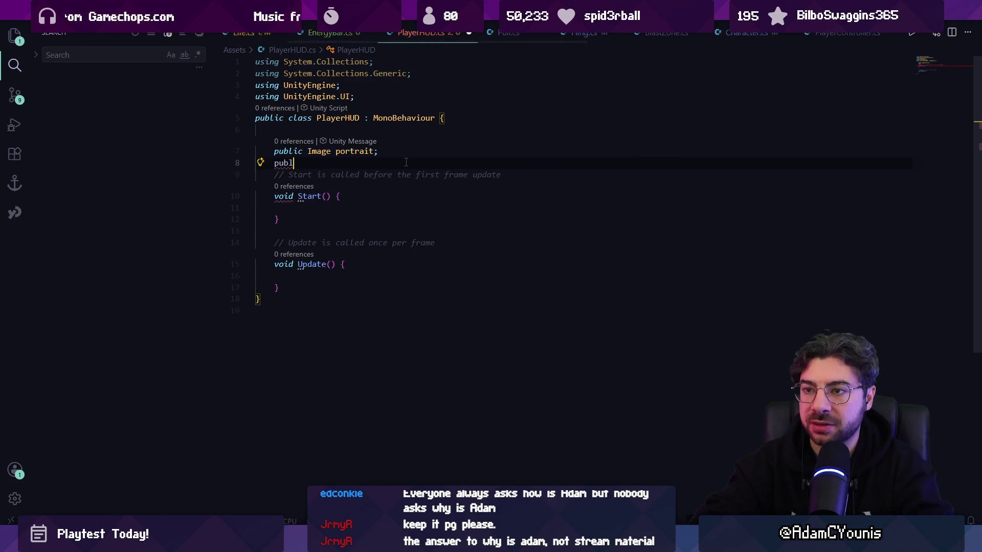
text(ic EnergyBar energyBar;)
key(Home)
key(Return)
key(End)
key(Return)
- Add a public HealthDisplay healthDisplay field, save, and begin a HealthDisplay MonoBehaviour class below
text(public )
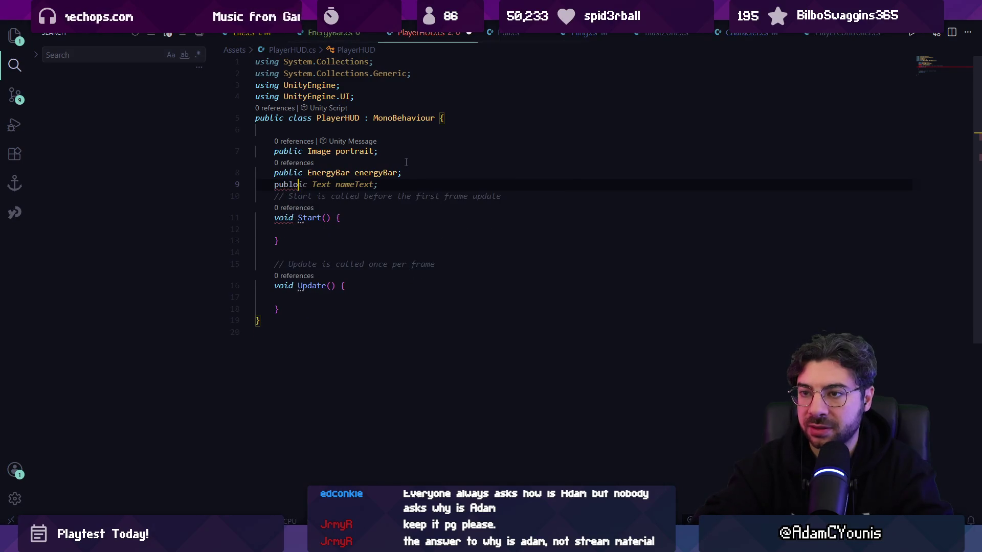
text(he)
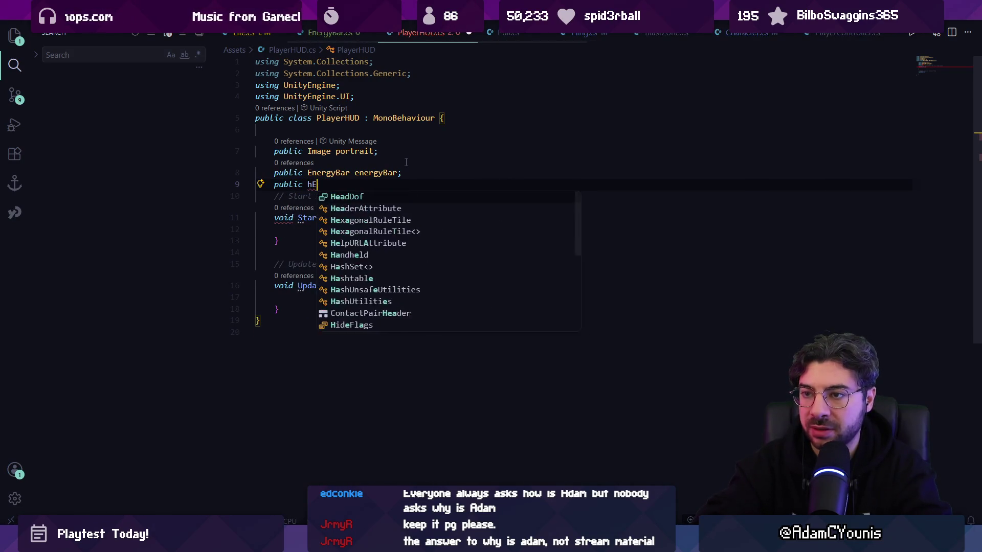
key(BackSpace)
key(BackSpace)
text(Heal)
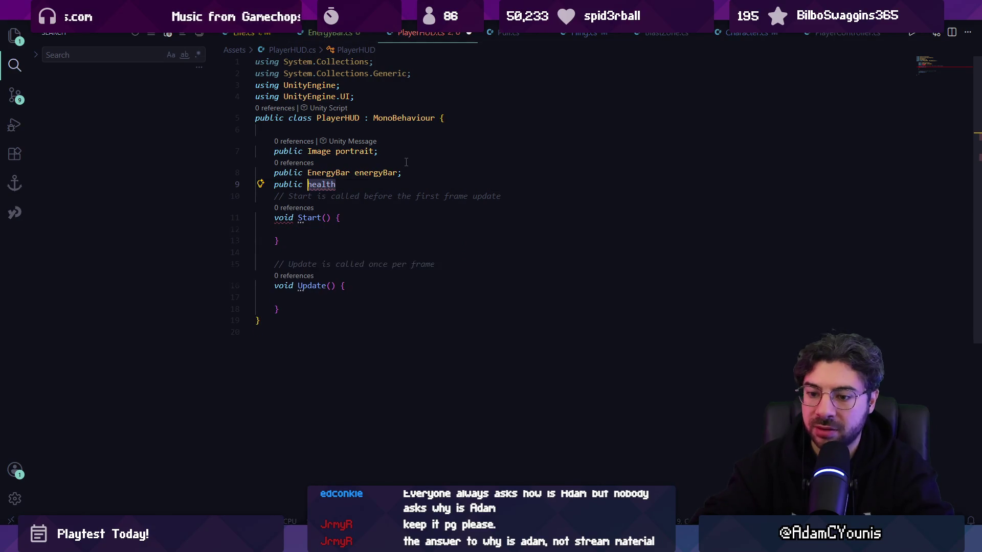
text(thDisplay)
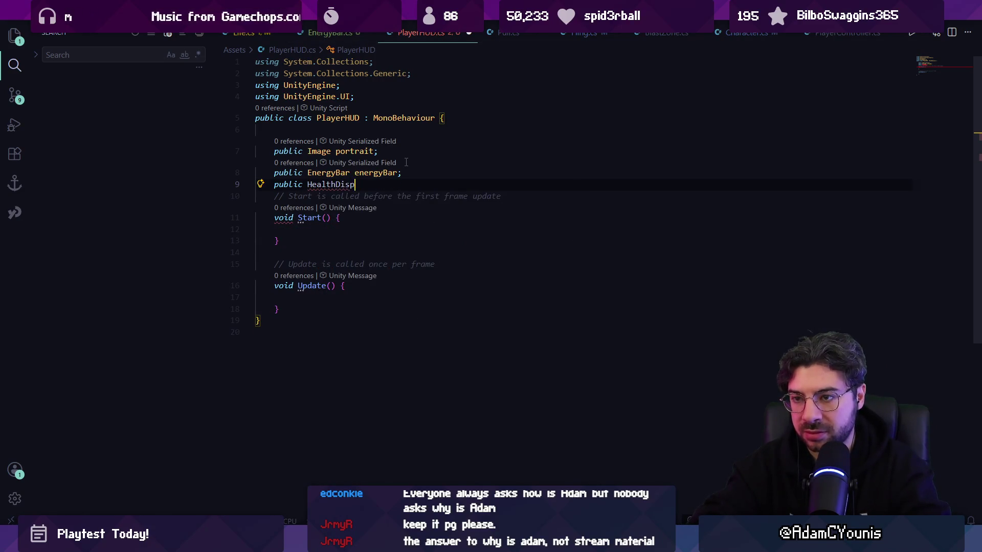
key(Tab)
key(ctrl+s)
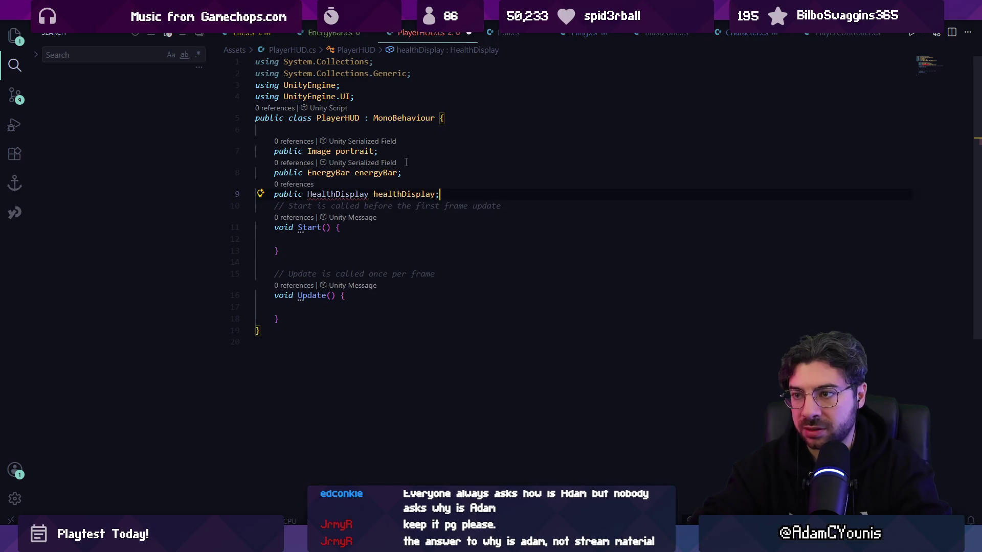
click(317, 344)
text(public class HealthD)
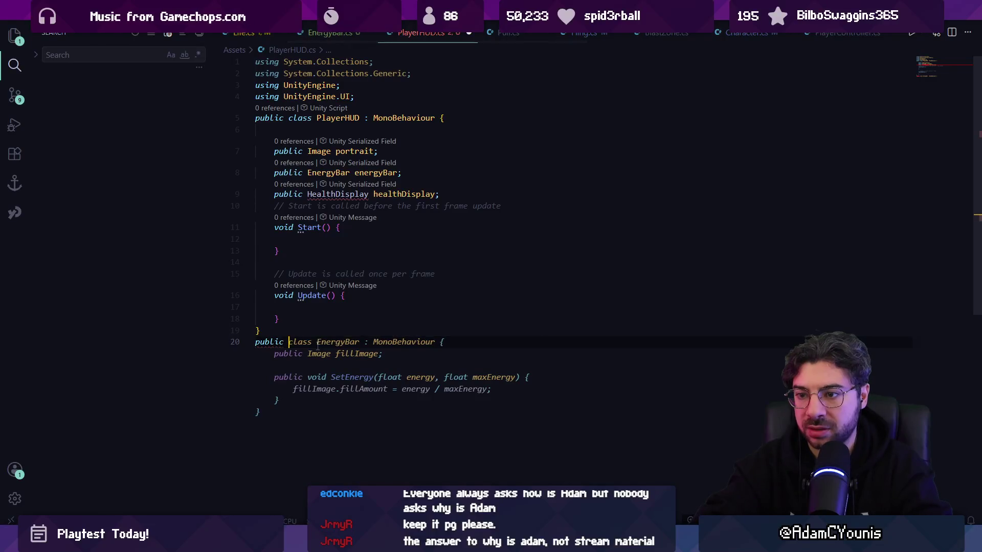
text(isplay )
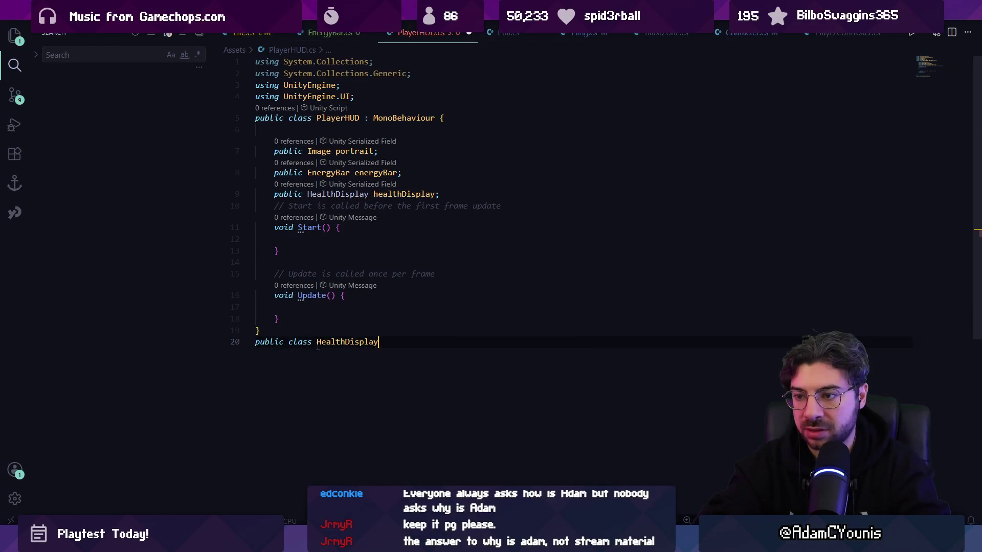
text(: )
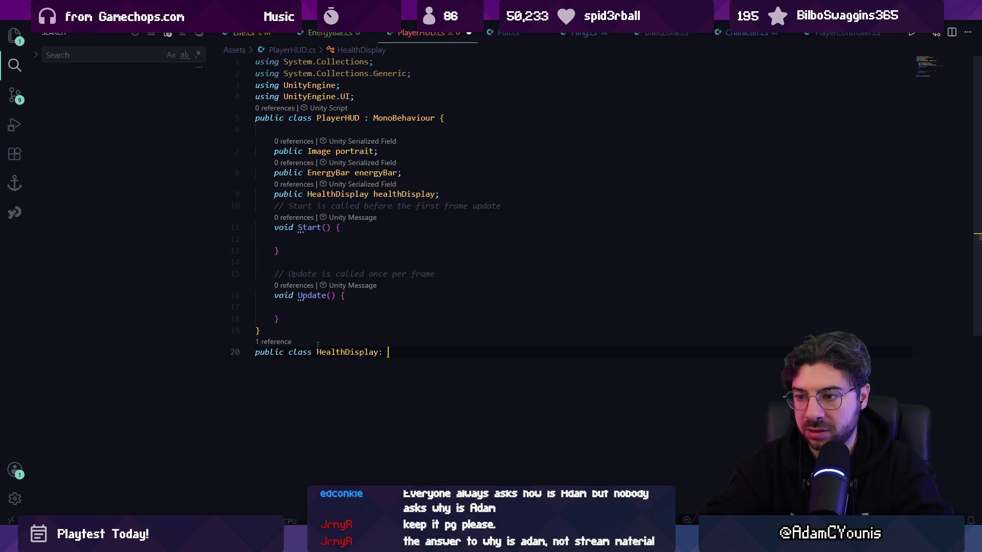
text(Mono)
- Accept the suggested HealthDisplay class body and move the class into its own HealthDisplay.cs file
key(Tab)
key(Tab)
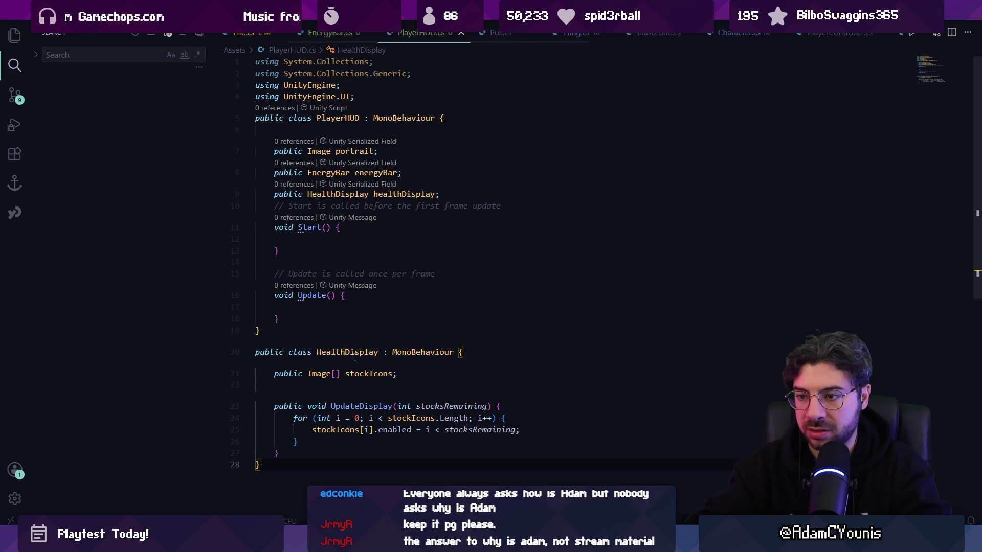
click(355, 358)
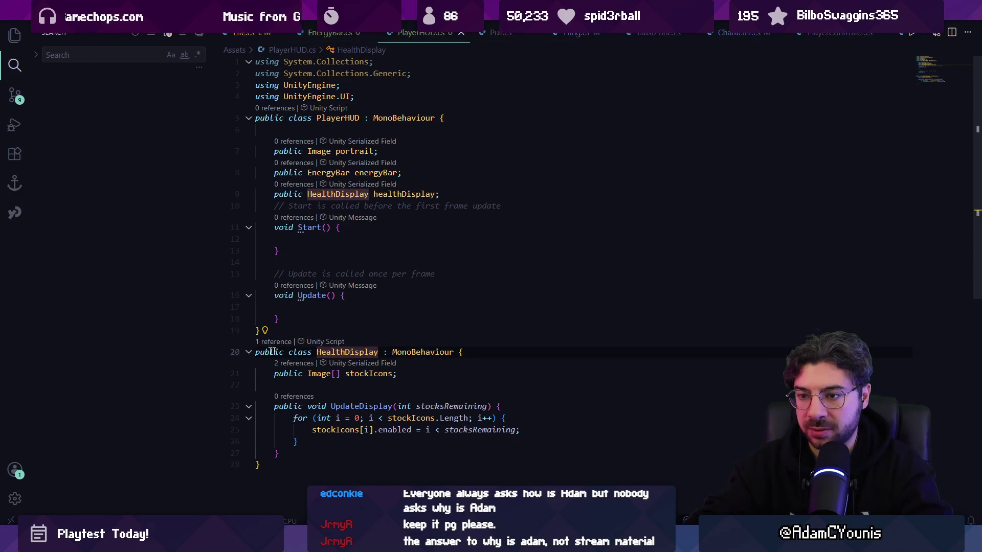
click(265, 331)
click(343, 407)
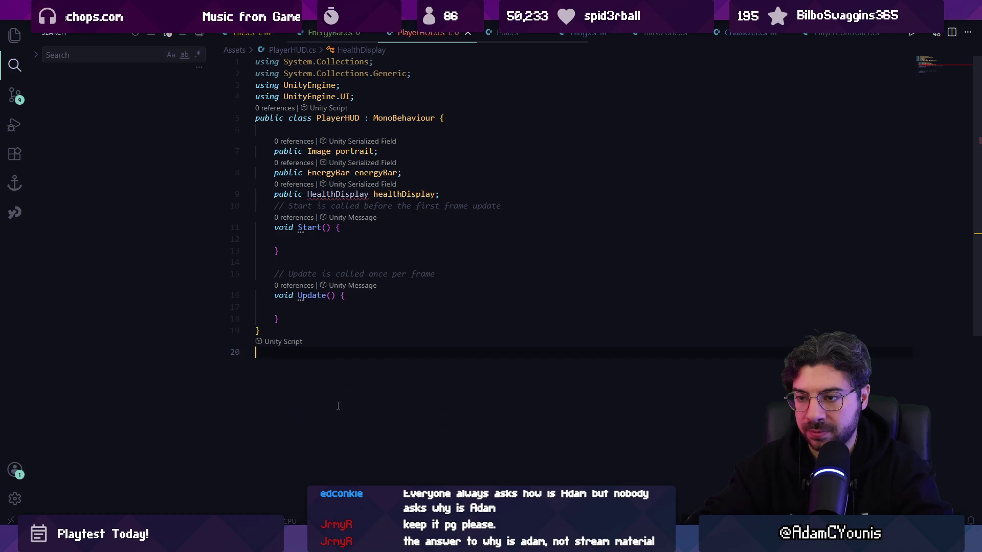
click(337, 228)
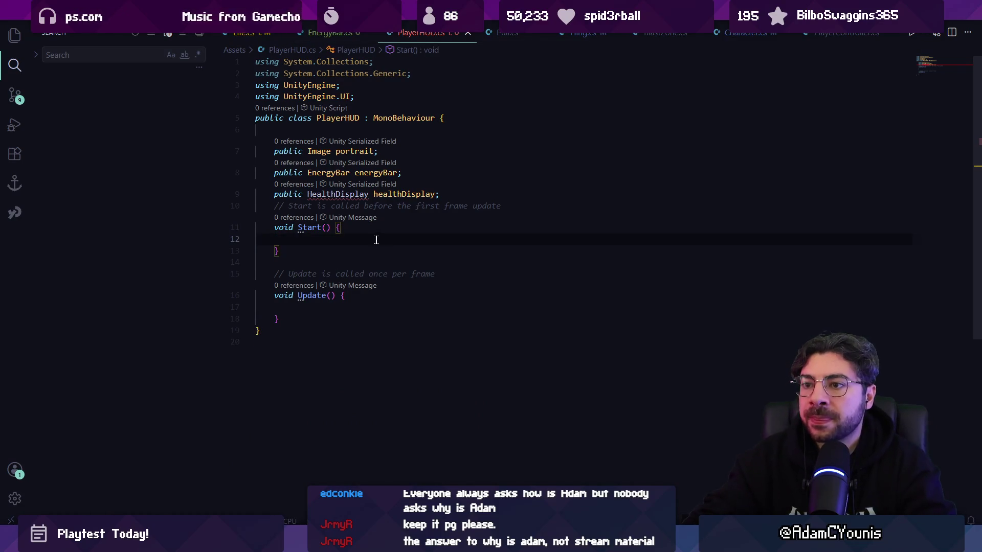
click(462, 197)
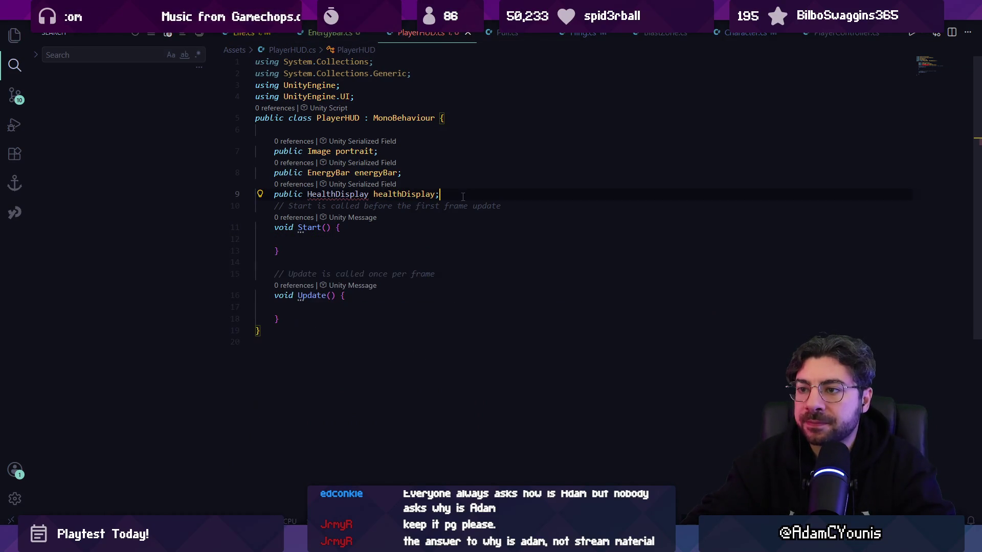
- Add a public int playerID field and start a new public player declaration below it
text(ublic )
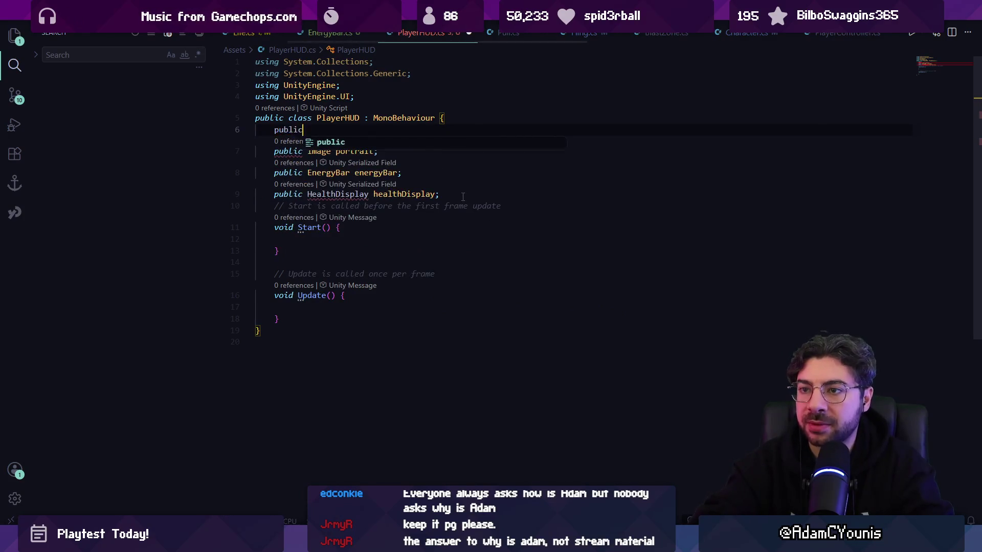
text(int )
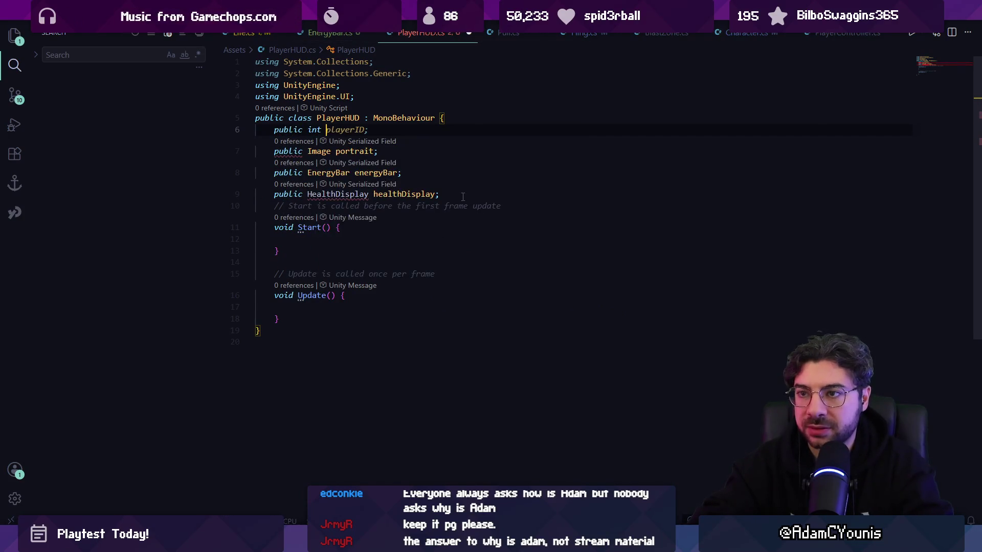
text(playerID;)
key(Return)
text(public player)
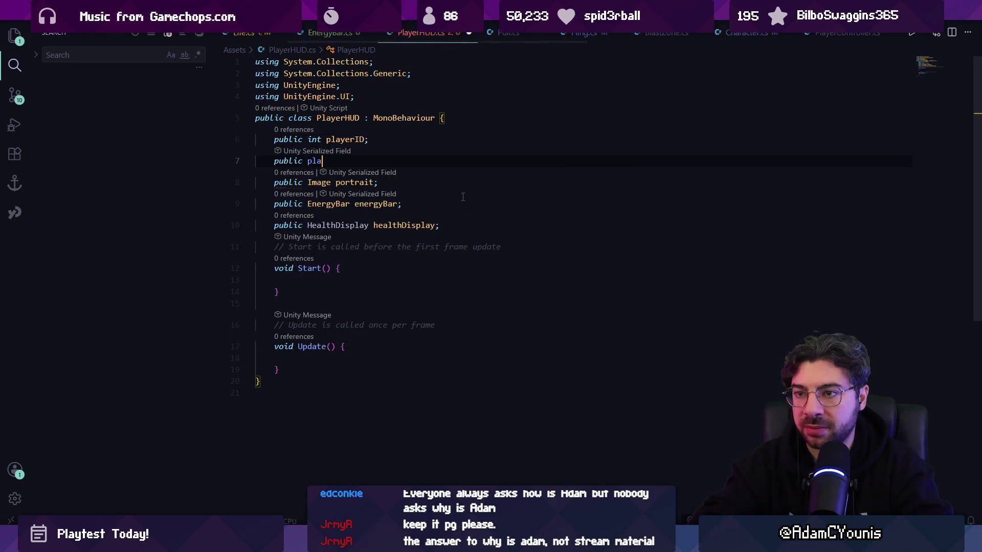
key(BackSpace)
key(ctrl+Left)
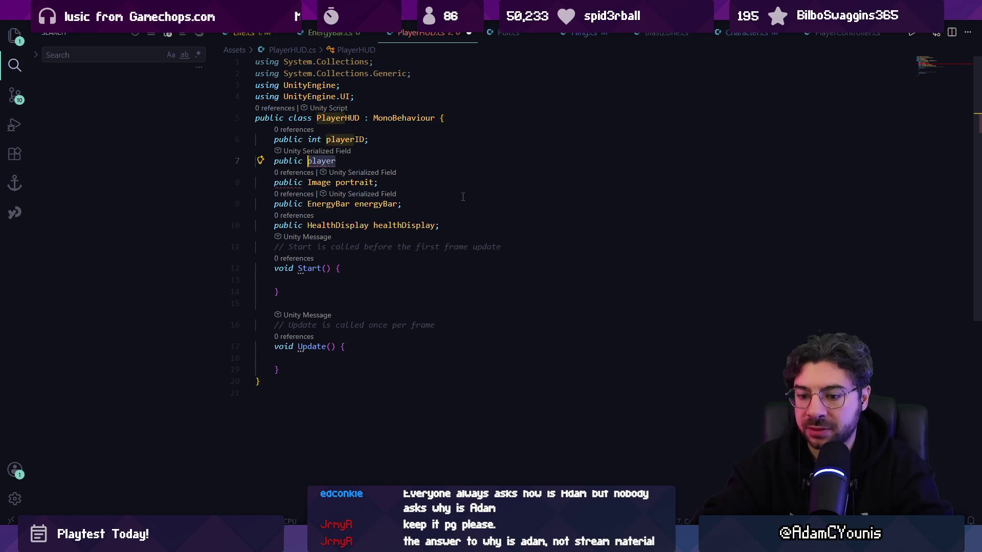
text(Gam)
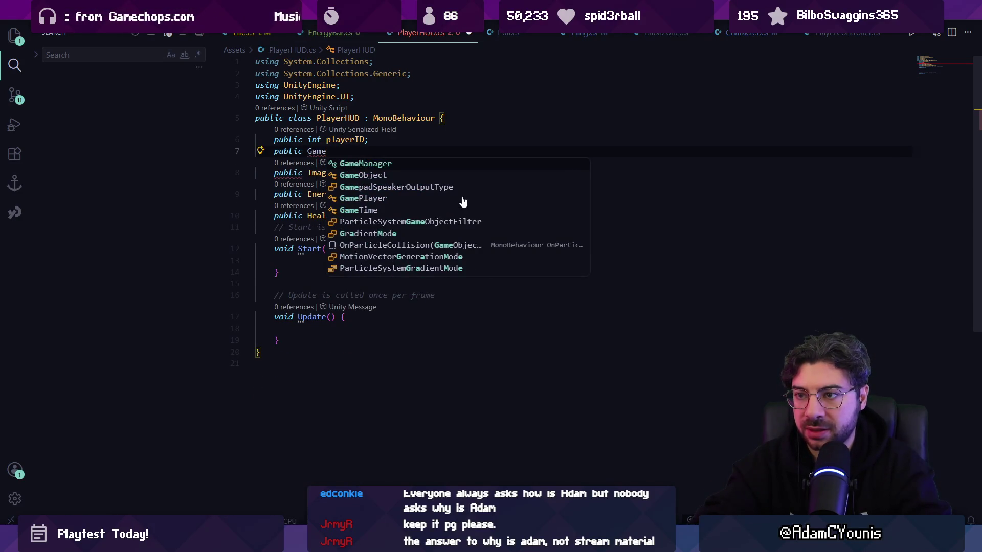
key(BackSpace)
key(BackSpace)
key(BackSpace)
text(Conne)
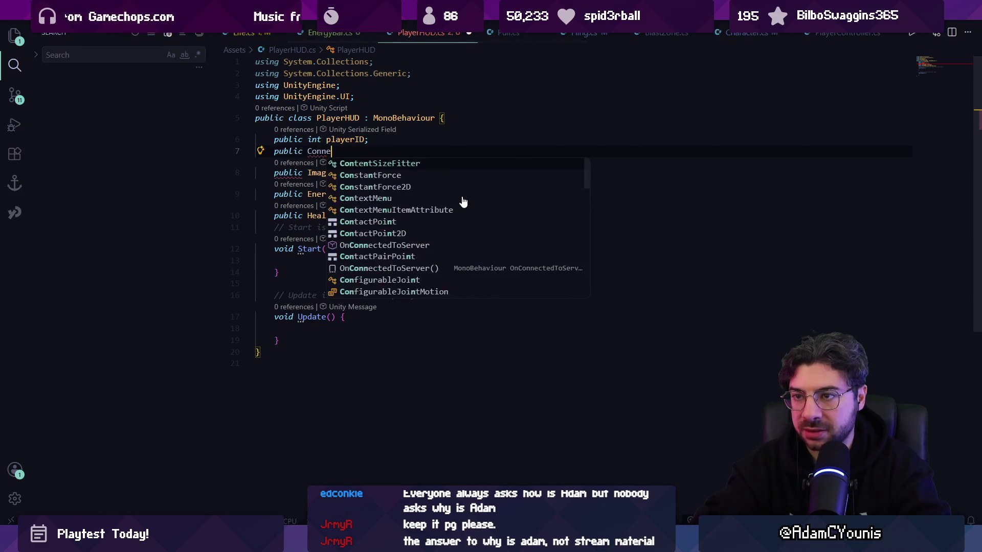
text(ctedPLayer)
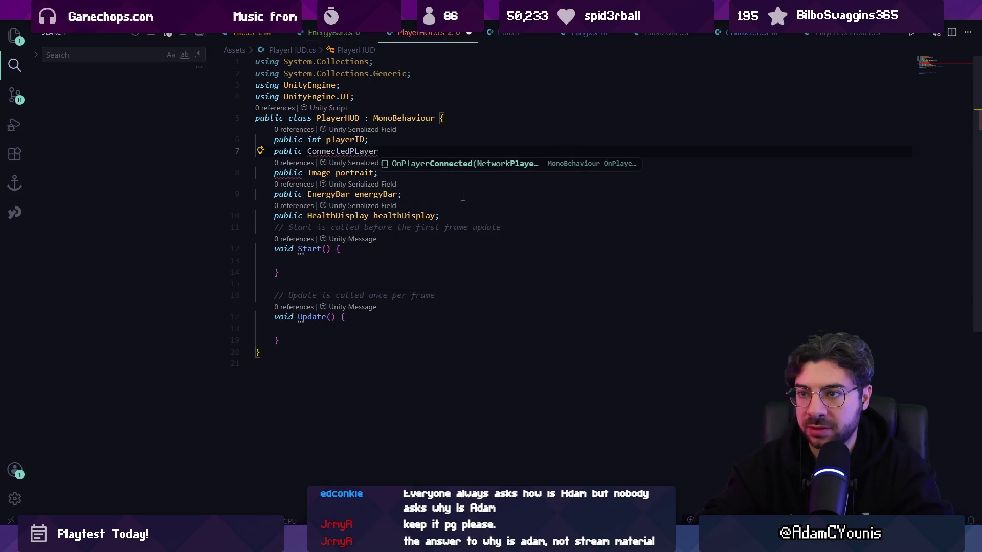
- Write 'public GamePlayer player =>', accepting then undoing the suggested GetPlayer completion
key(ctrl+shift+Left)
text(GamePlayer player=)
key(BackSpace)
text(=>)
key(Tab)
key(ctrl+s)
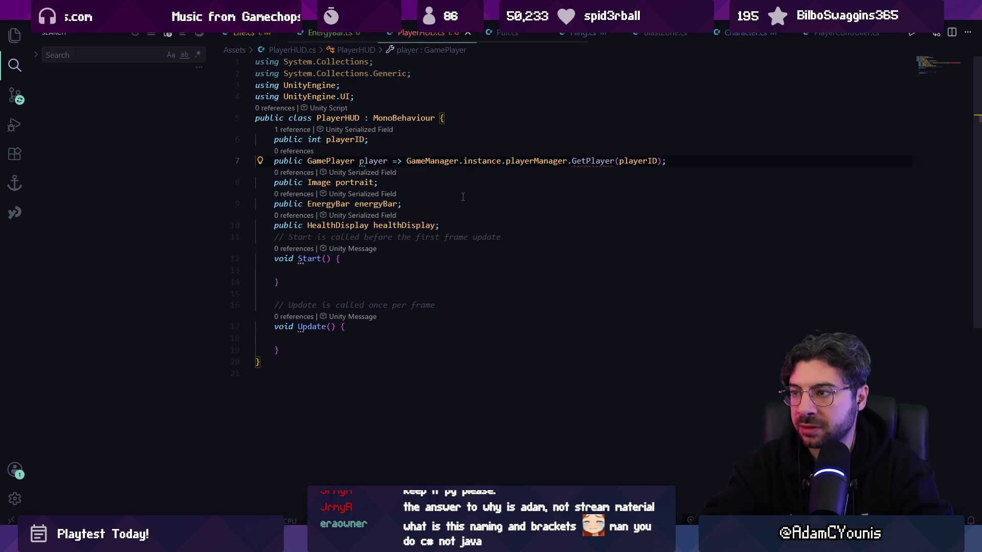
key(ctrl+z)
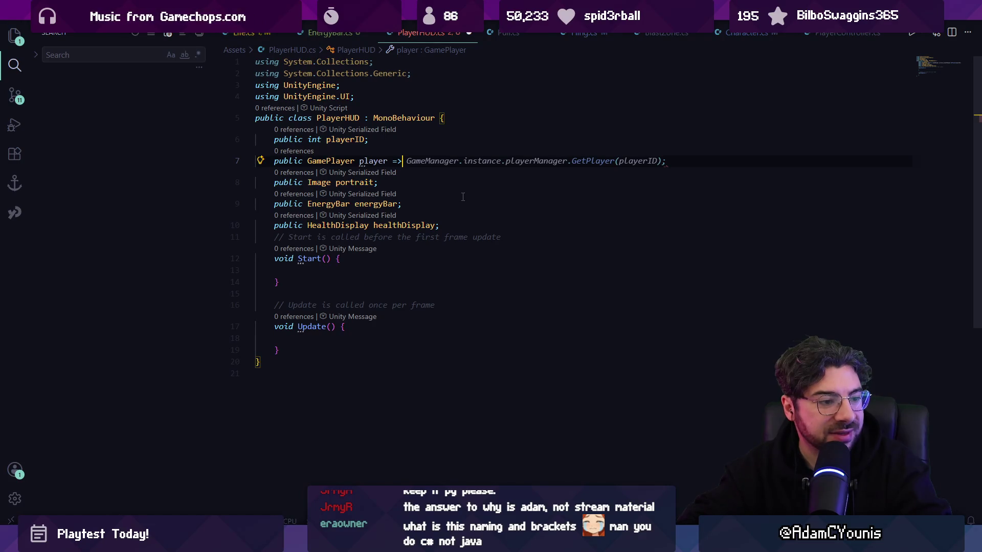
key(Escape)
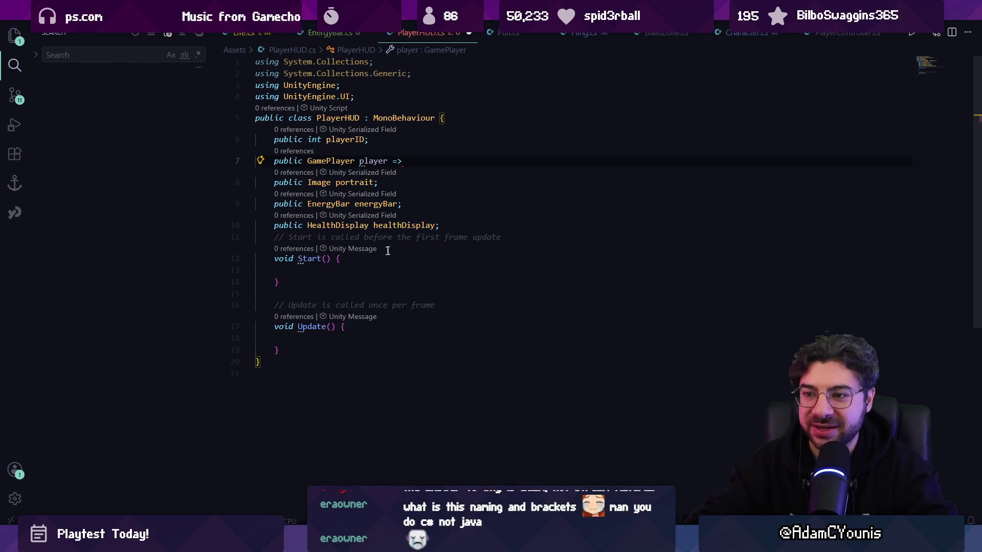
click(257, 282)
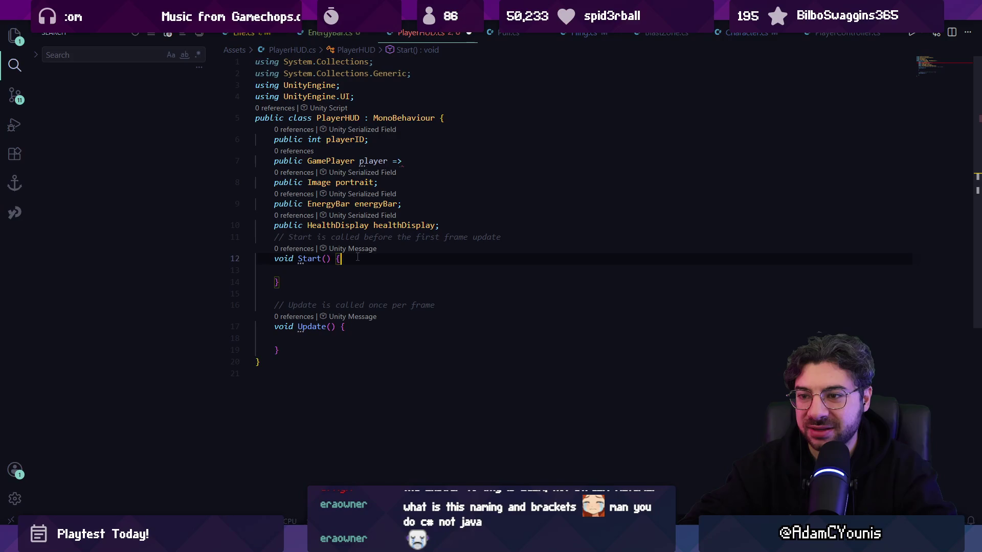
- Complete the player property with the suggested GameManager.Instance.GetPlayer(playerID) lookup and select that expression
key(Return)
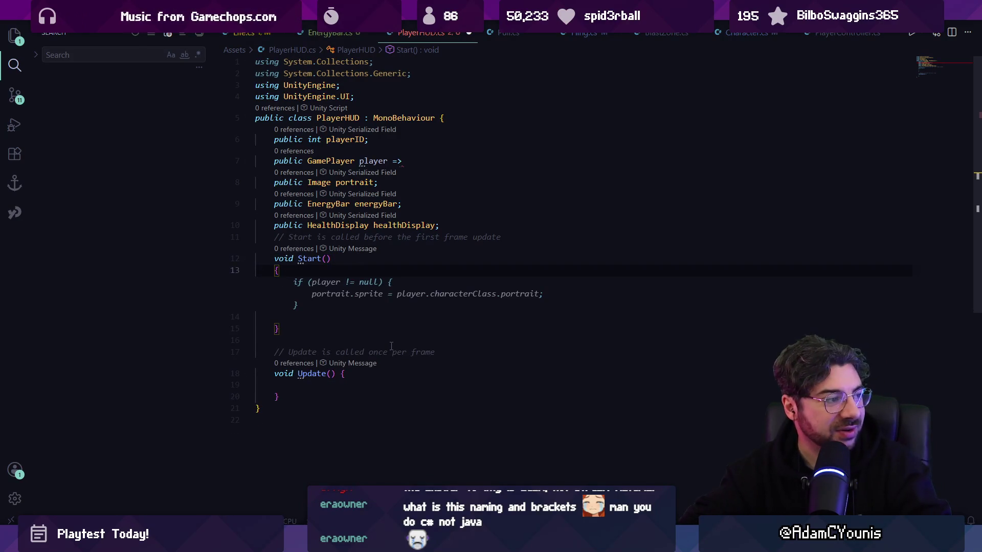
key(ctrl+z)
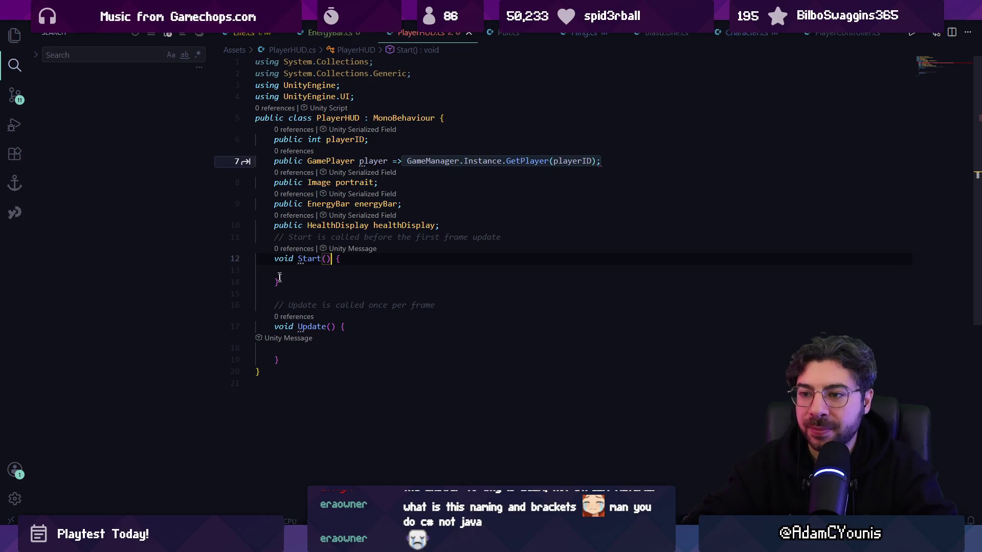
drag(310, 259, 301, 260)
click(302, 259)
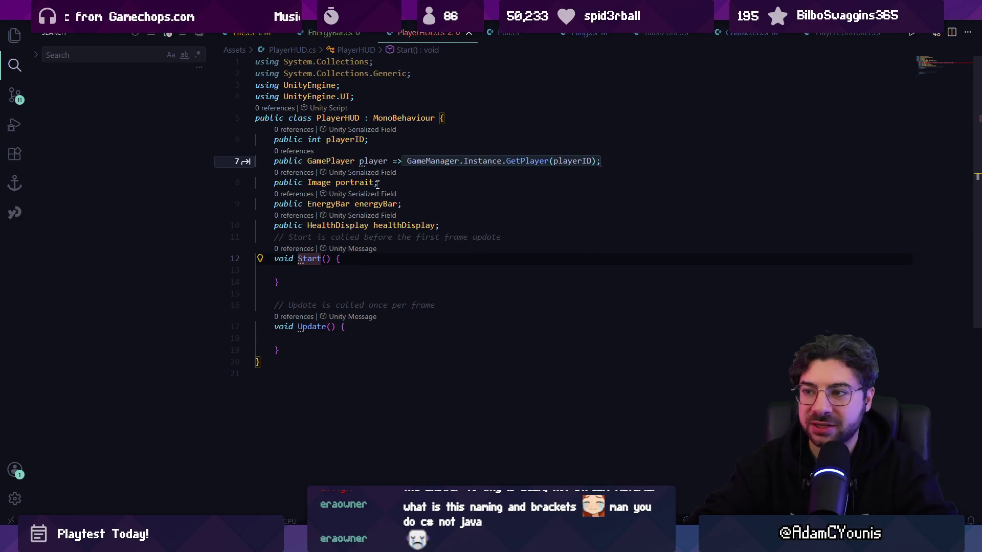
click(316, 274)
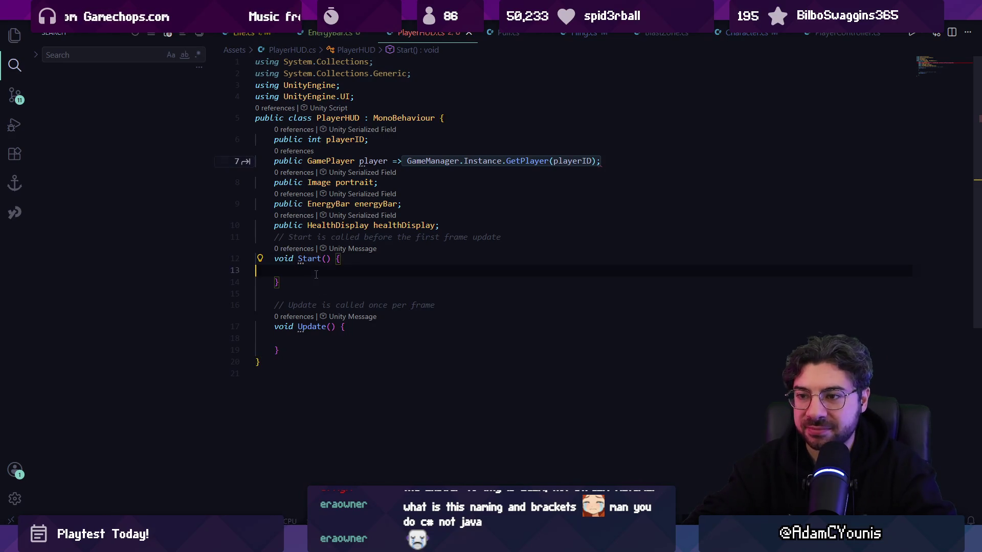
click(609, 160)
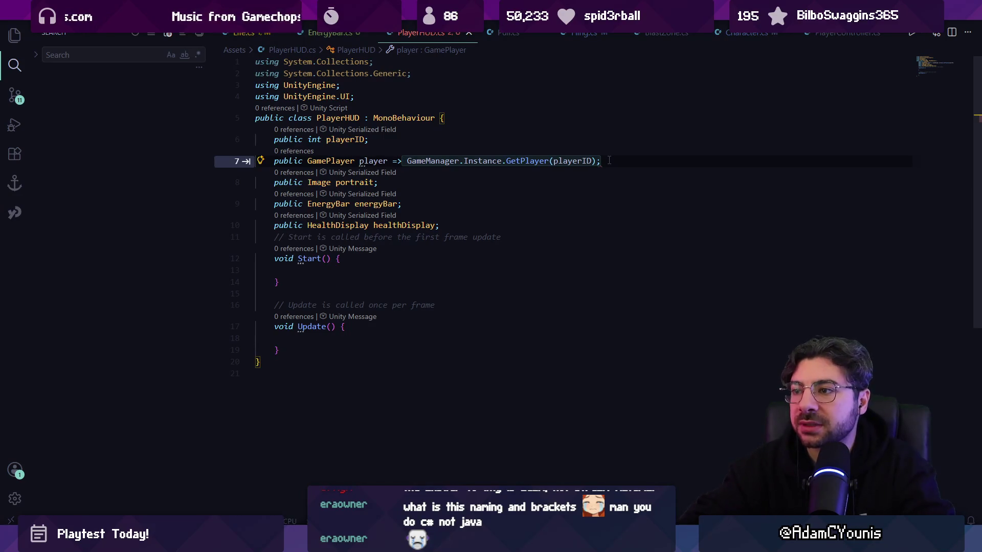
key(Tab)
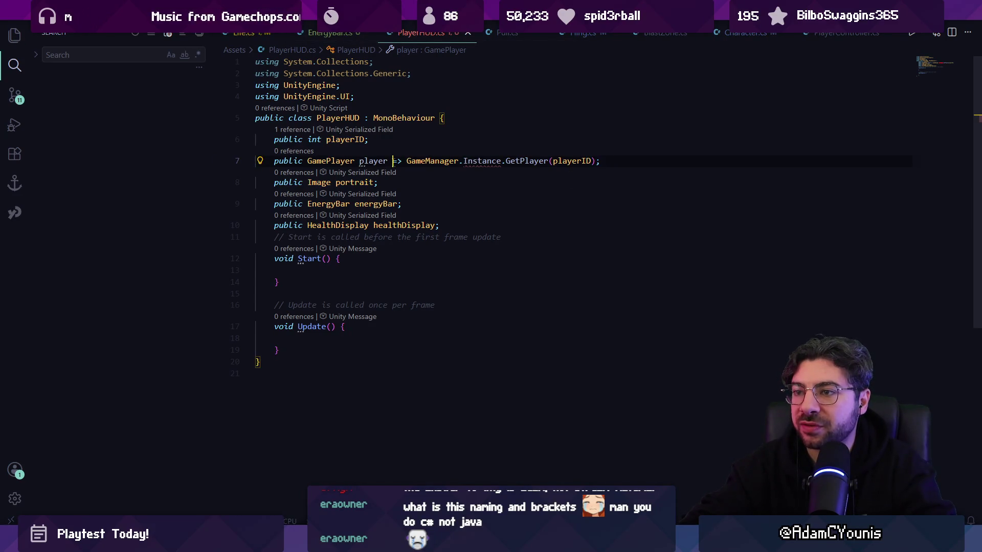
click(609, 163)
drag(601, 162, 407, 162)
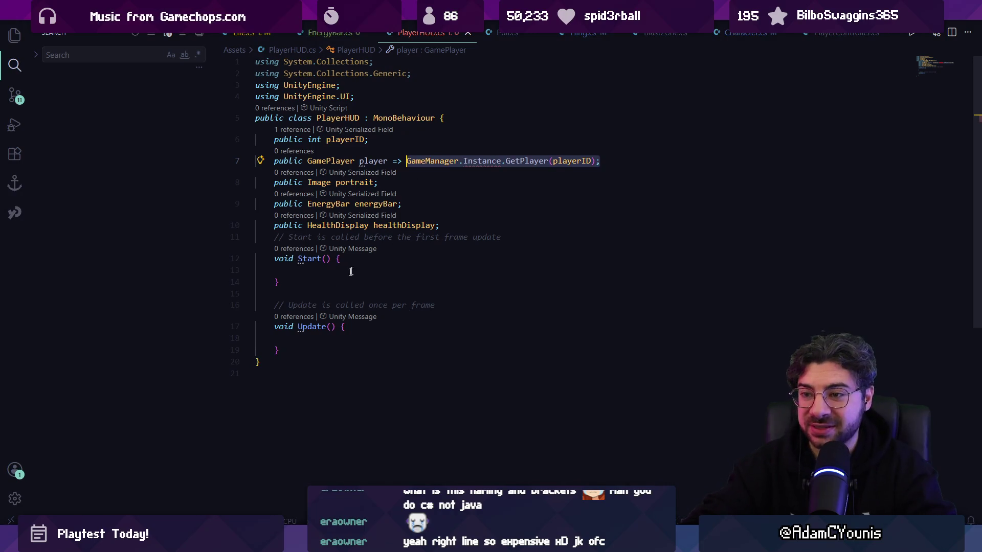
click(332, 37)
click(248, 33)
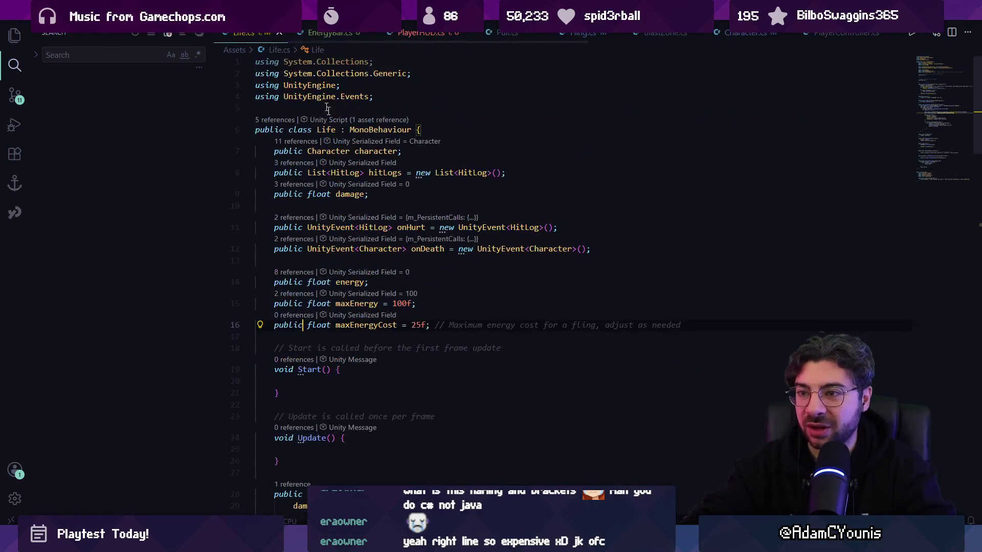
click(336, 241)
key(Return)
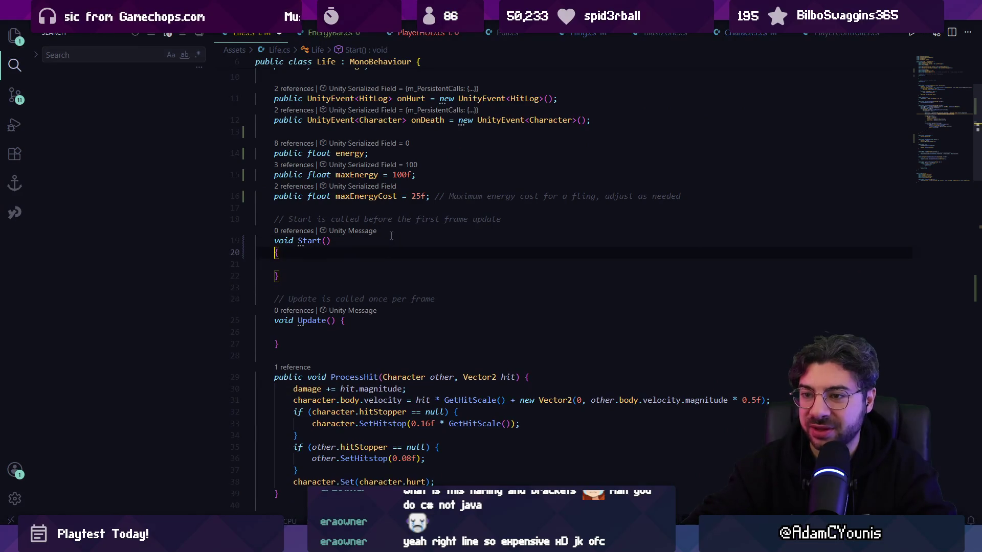
click(348, 332)
key(Return)
click(519, 389)
key(Return)
click(457, 435)
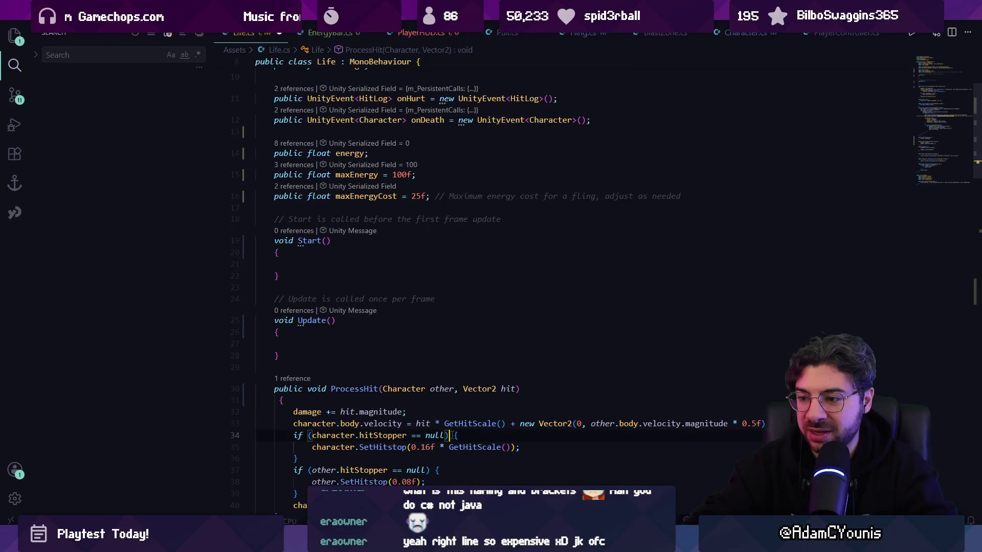
key(Return)
click(431, 482)
key(Return)
scroll(405, 335, up, 1)
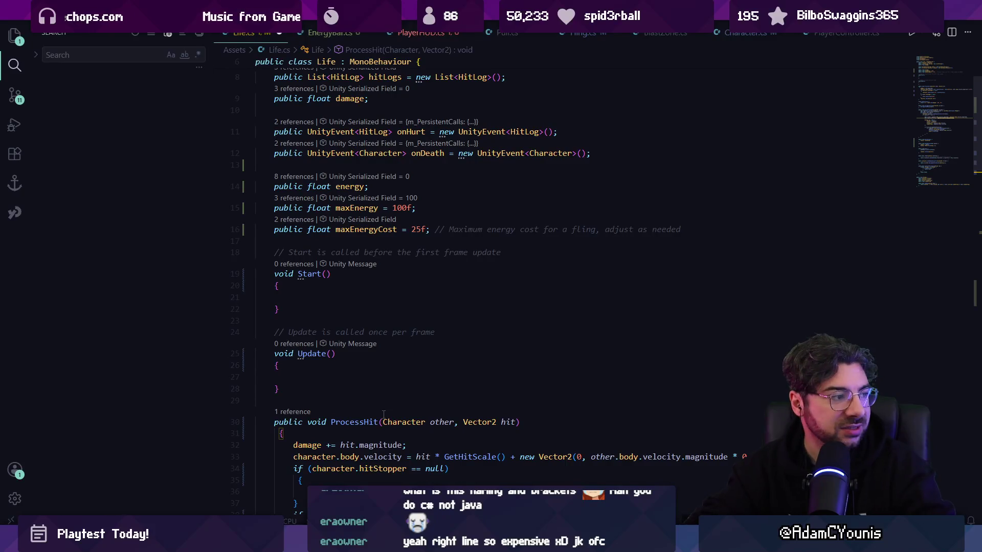
click(280, 288)
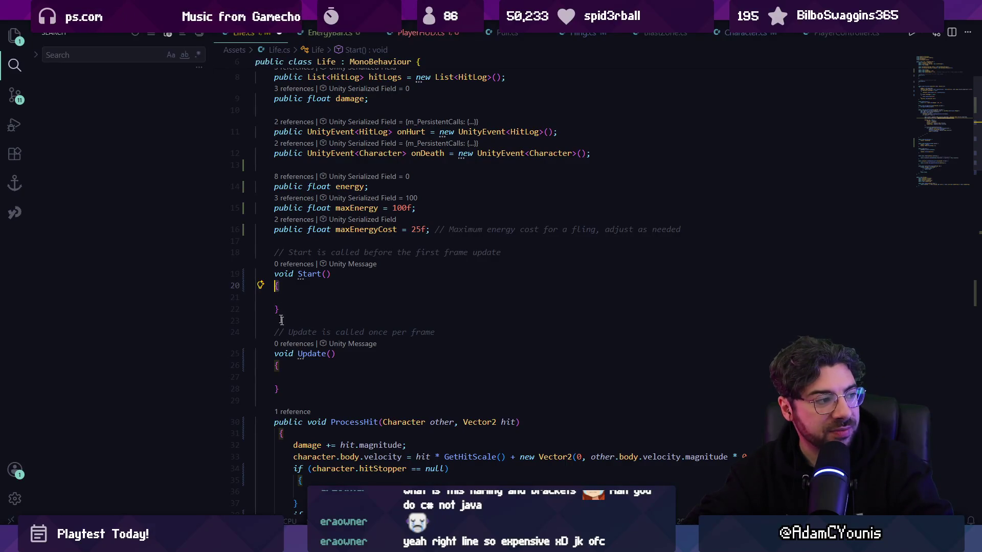
key(ctrl+s)
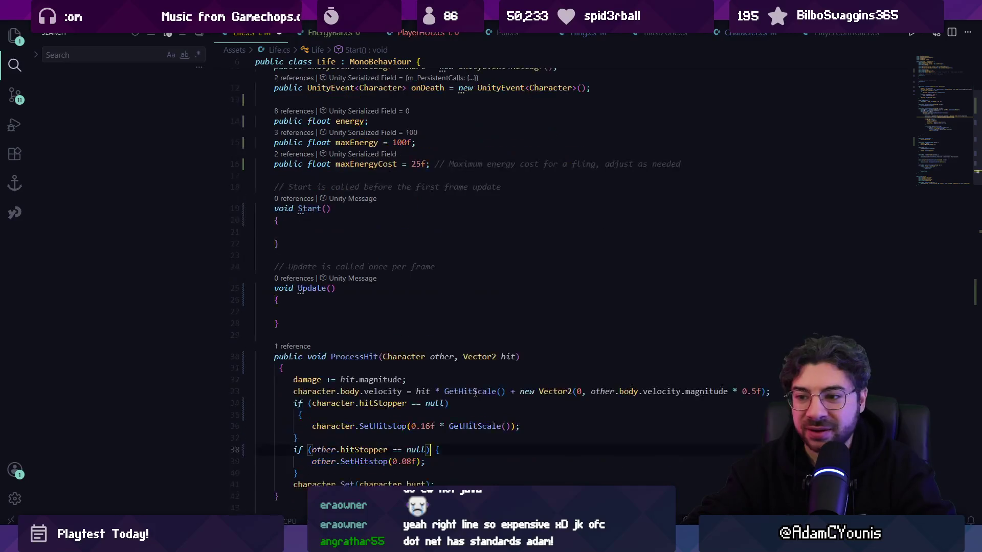
scroll(475, 390, up, 3)
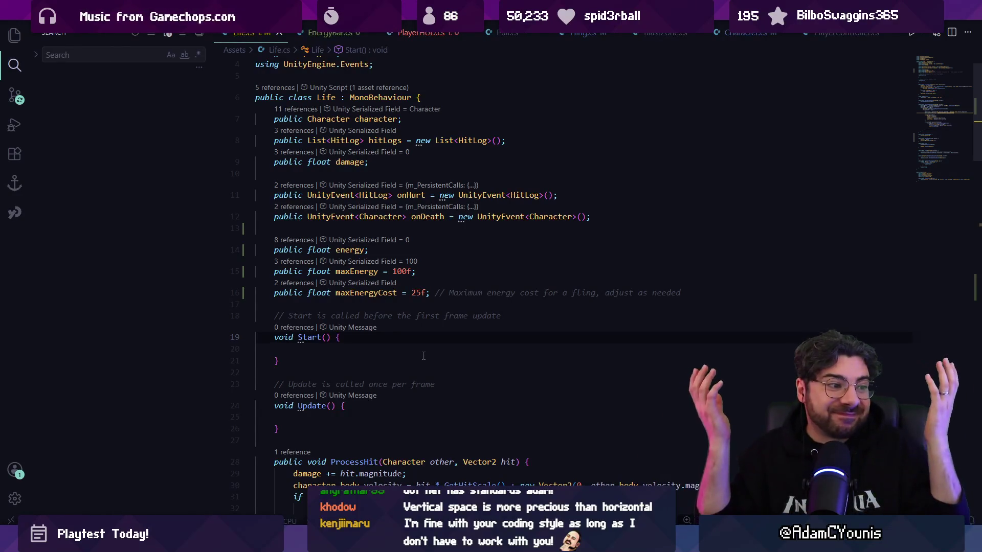
key(End)
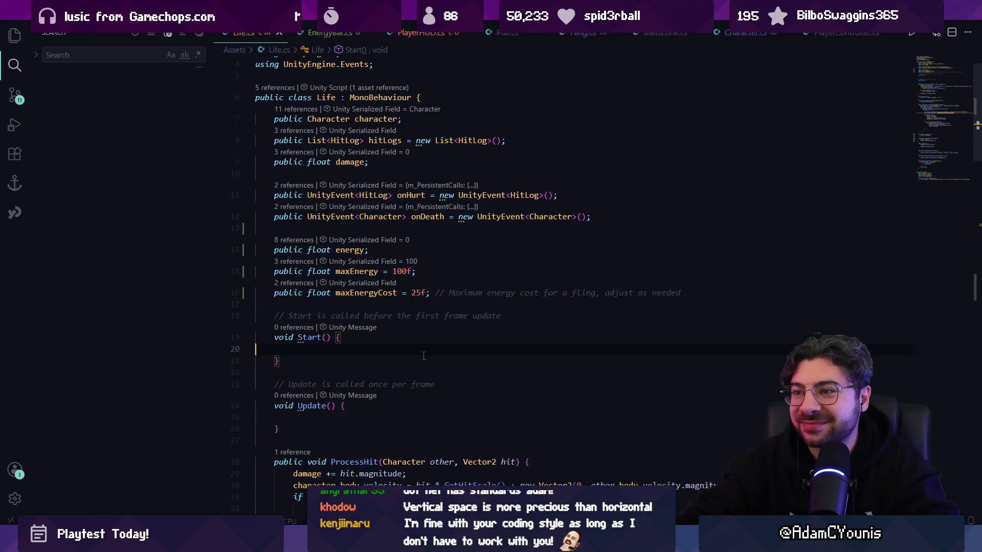
key(Page_Down)
scroll(423, 356, up, 5)
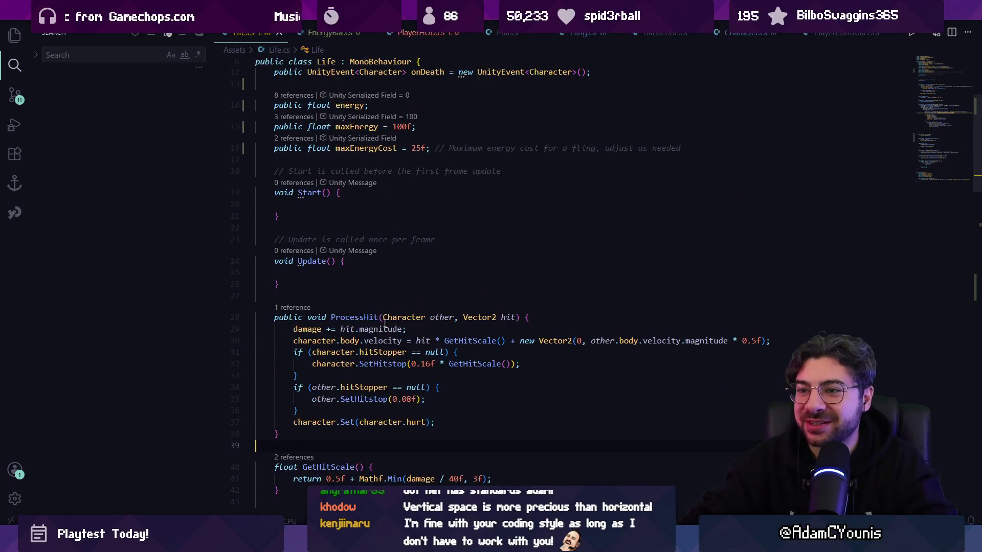
click(384, 295)
scroll(409, 317, up, 2)
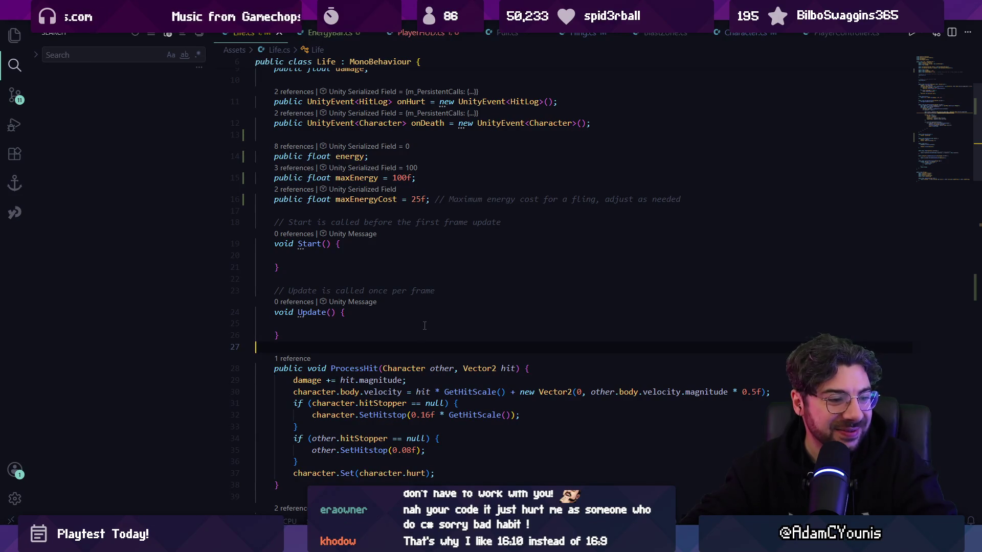
scroll(424, 326, up, 2)
scroll(424, 326, up, 3)
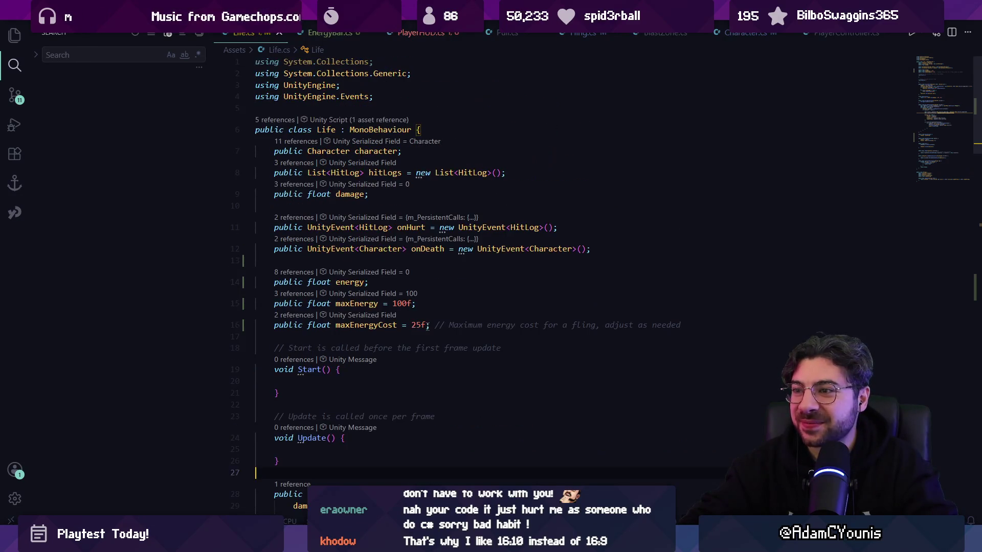
scroll(432, 330, down, 7)
click(450, 34)
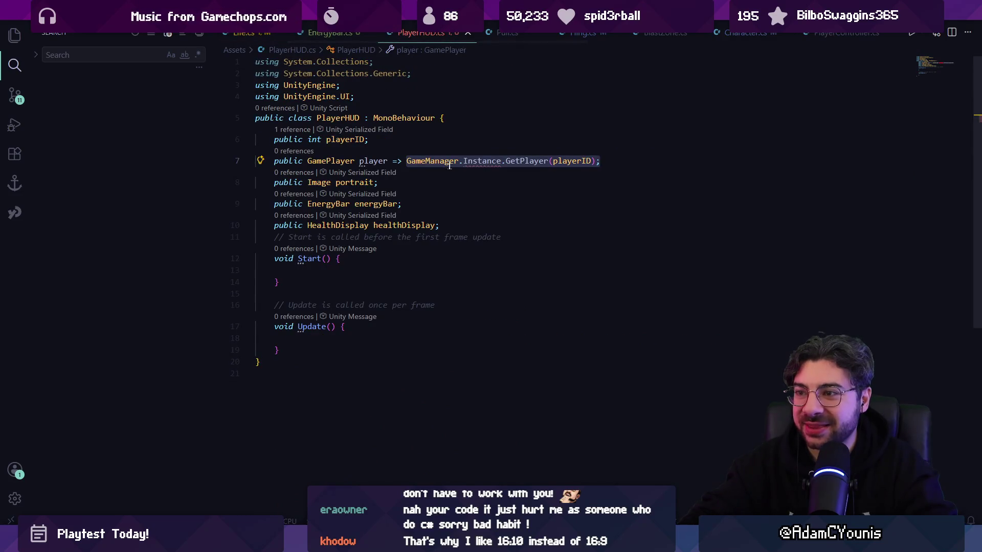
- Delete the GetPlayer expression so player becomes a plain 'public GamePlayer player;' field, and save
double_click(474, 162)
key(shift+alt+Right)
key(shift+alt+Right)
key(shift+alt+Right)
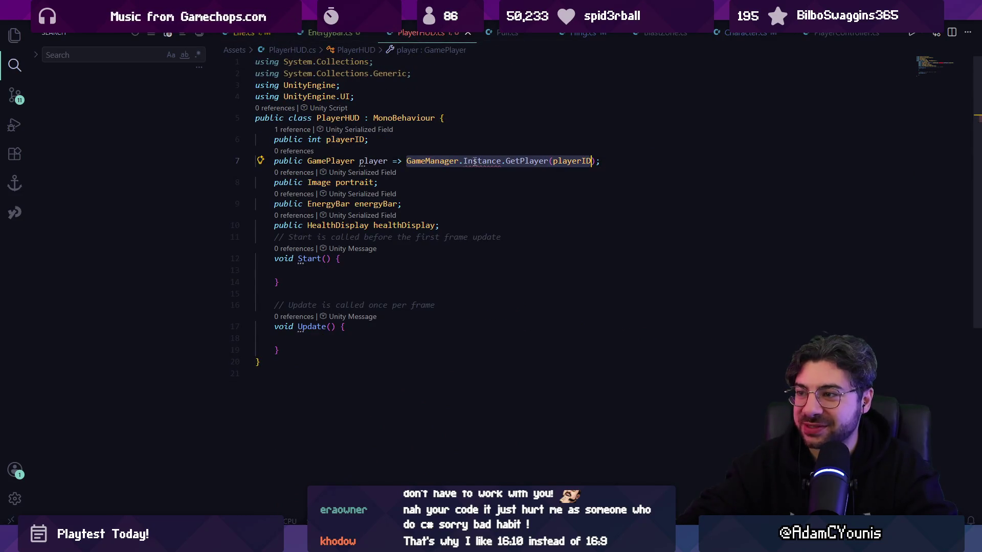
key(Left)
text(\)
key(Escape)
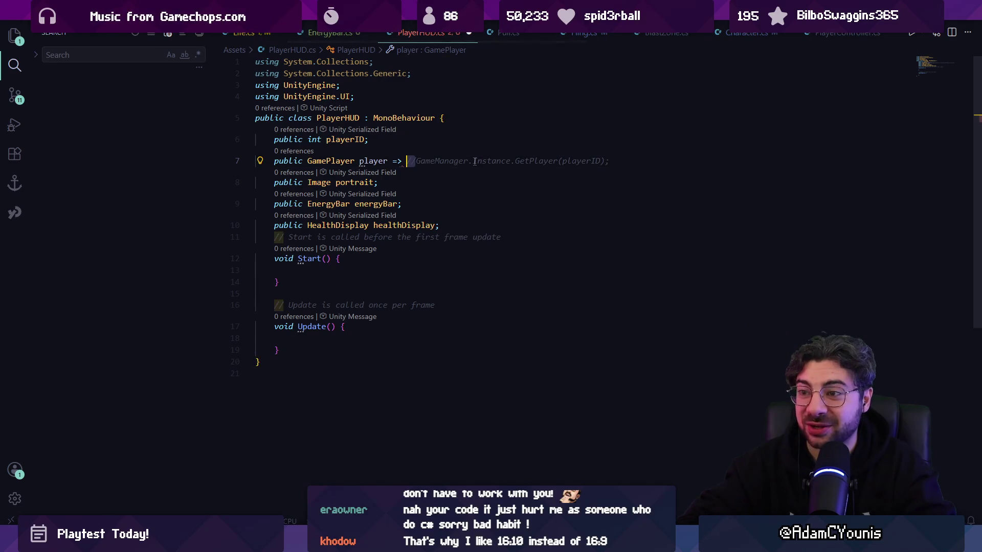
key(BackSpace)
key(ctrl+shift+Right)
key(ctrl+shift+Right)
key(ctrl+shift+Right)
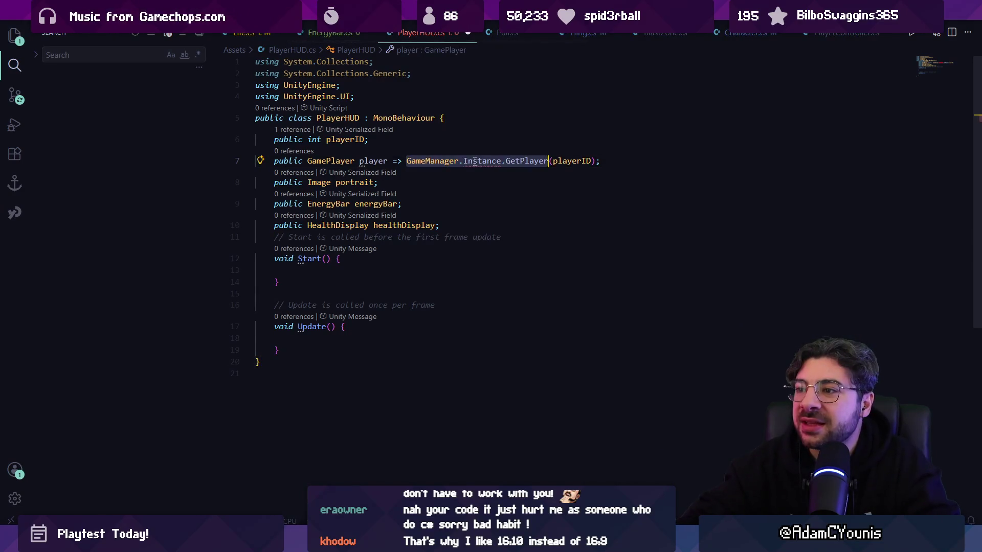
key(BackSpace)
key(Escape)
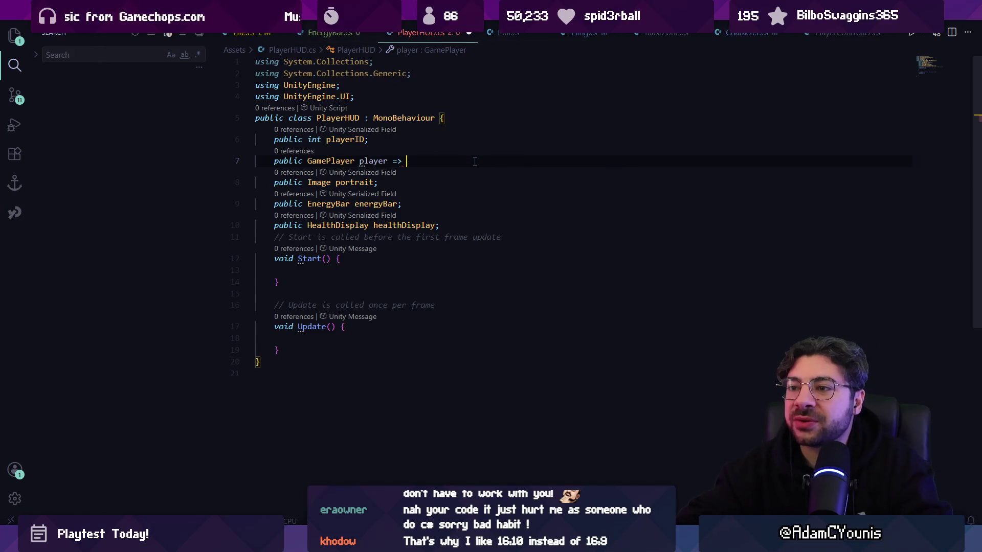
key(BackSpace)
key(BackSpace)
key(BackSpace)
text(;)
key(ctrl+s)
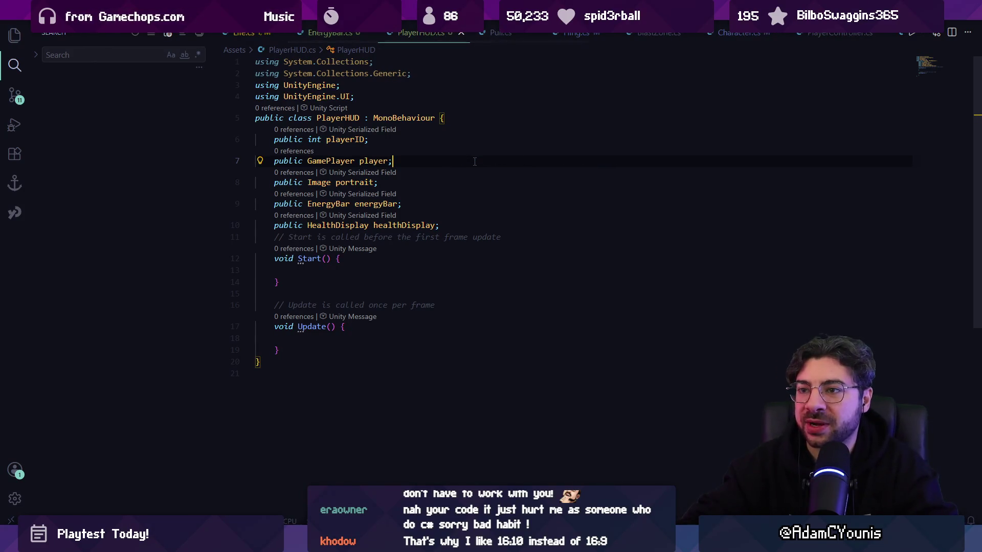
- Try a 'Character character =>' line below player, then delete it again
key(Return)
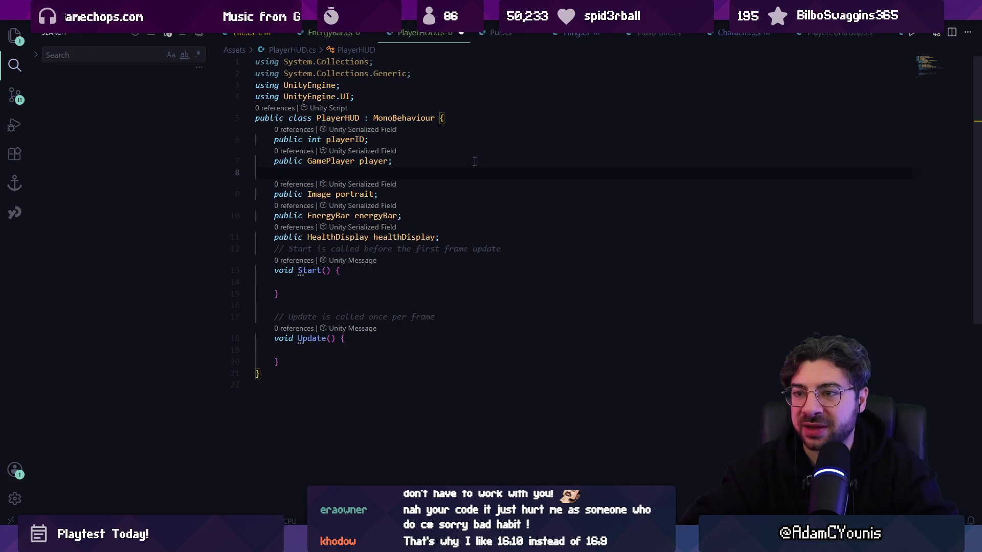
text(p)
text(ublic Charac)
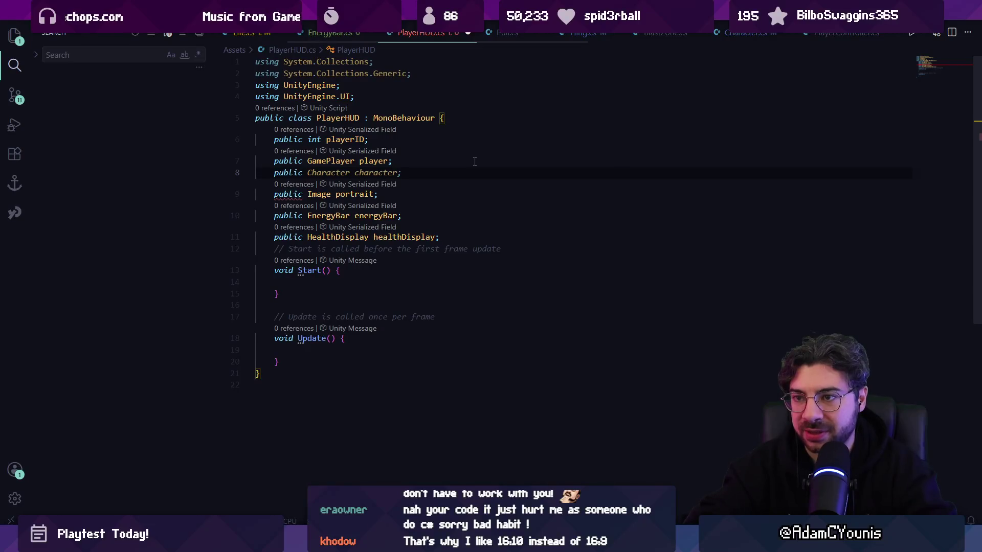
text(ter )
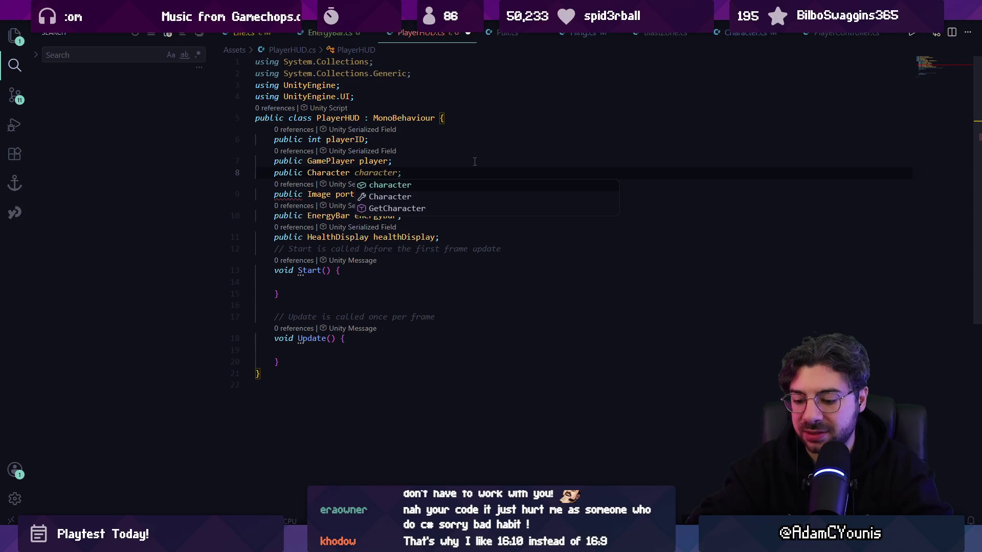
text(character =>)
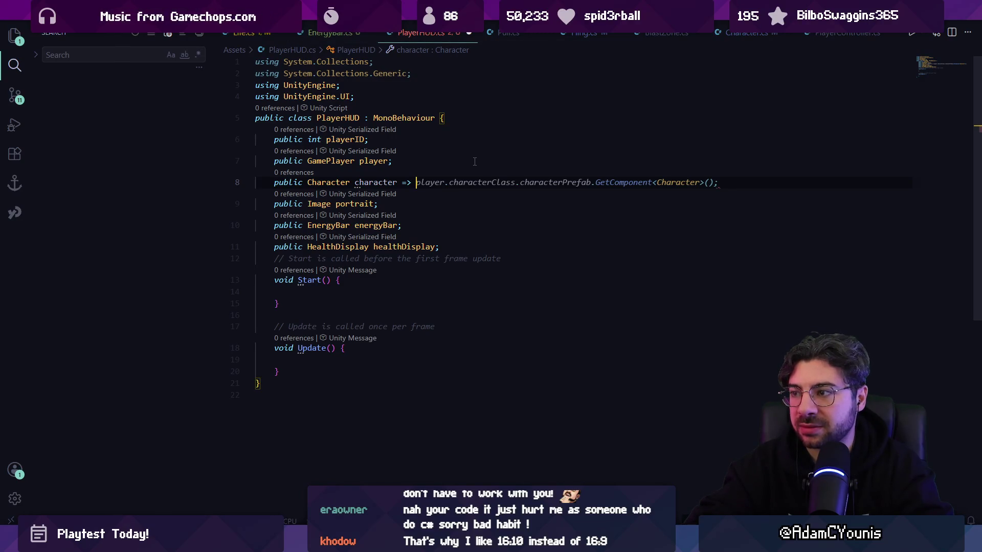
key(Escape)
key(shift+Home)
key(BackSpace)
key(ctrl+p)
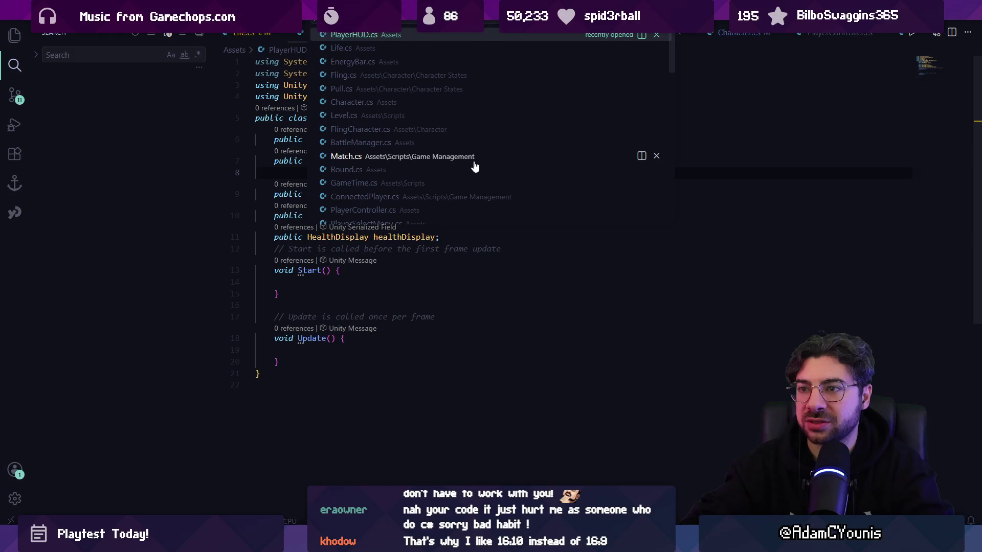
- Open BattleManager.cs and find where SpawnCharacter is called
text(battle)
key(Return)
key(ctrl+f)
text(spawncha)
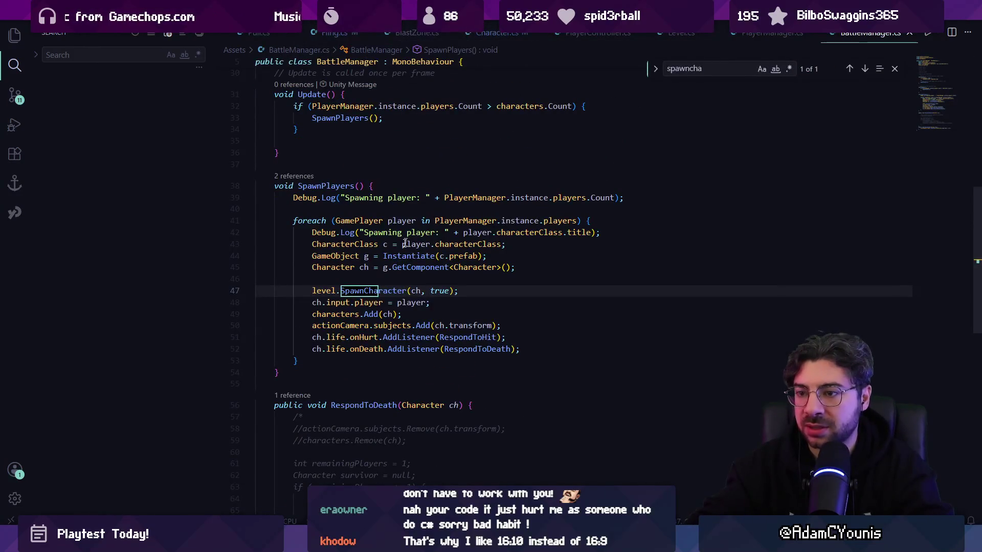
click(357, 284)
click(323, 304)
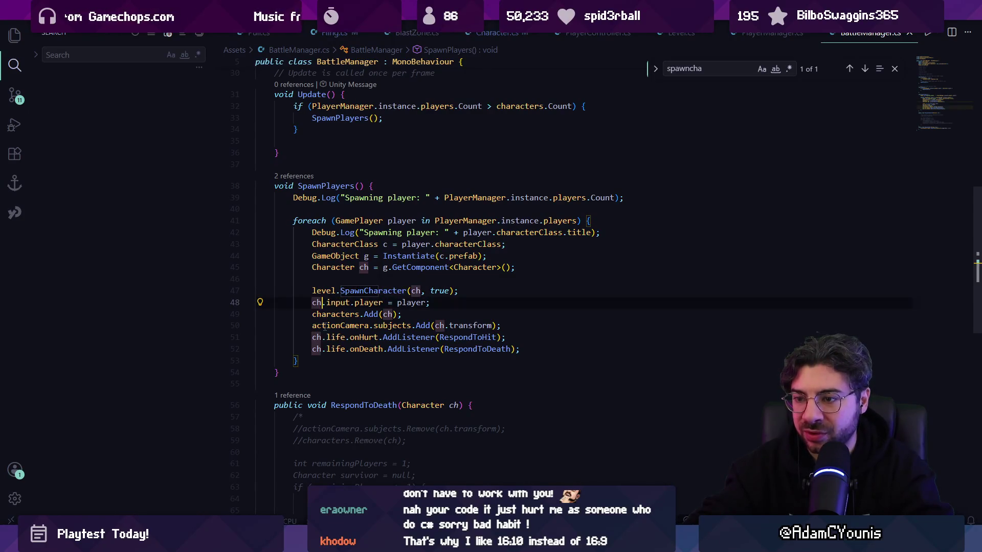
click(351, 302)
scroll(366, 323, down, 2)
- Go to the definitions of the characters list and the Character class, then navigate back
click(425, 286)
click(338, 274)
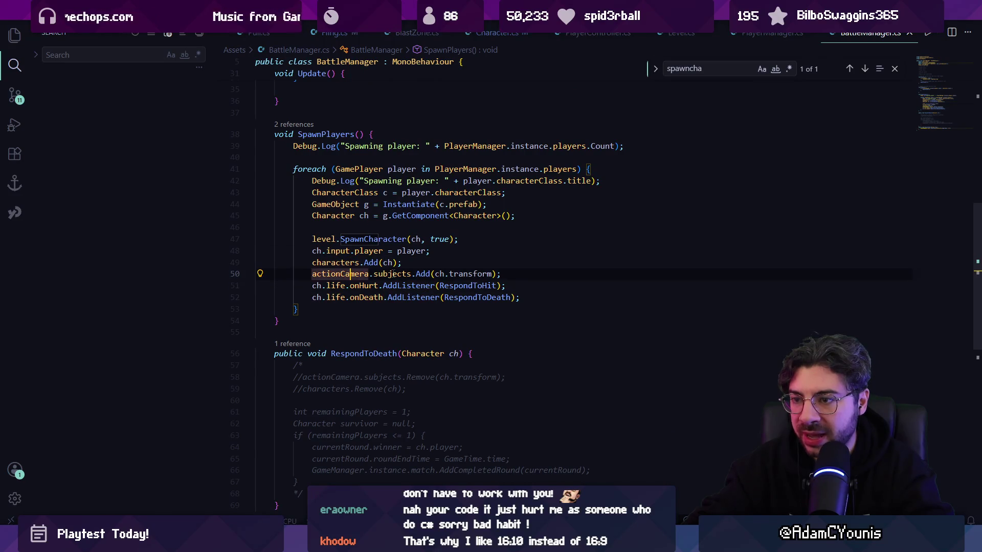
click(379, 262)
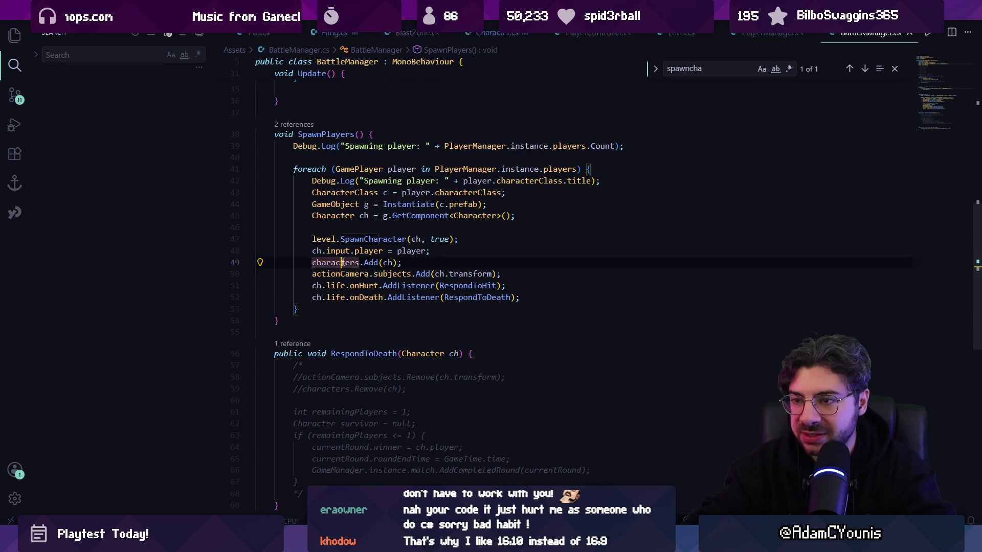
ctrl+click(342, 261)
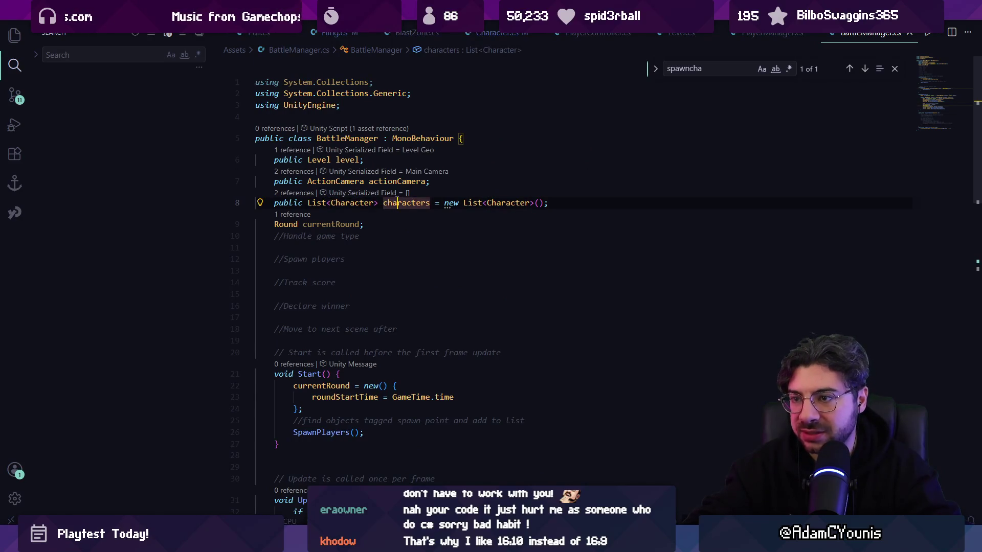
ctrl+click(352, 203)
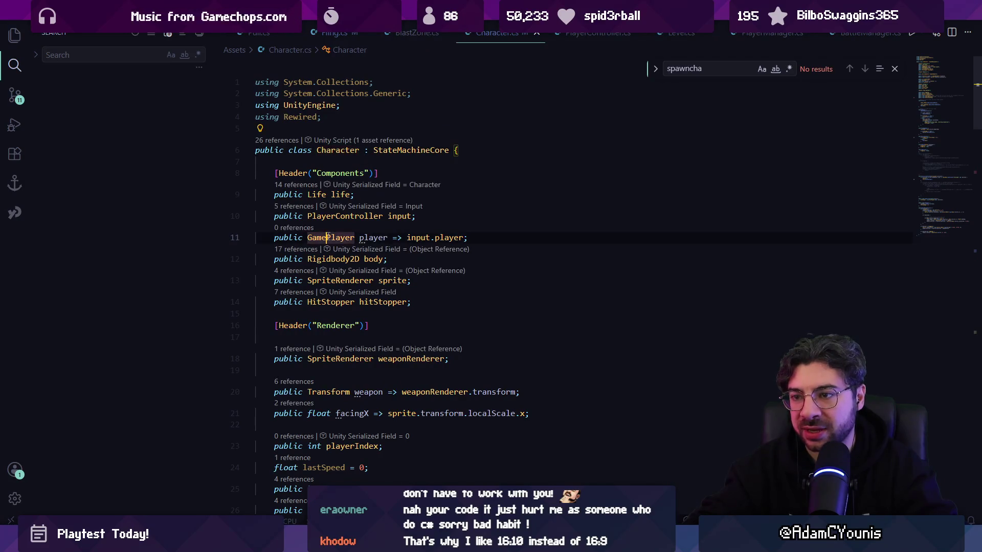
key(alt+Left)
key(alt+Left)
key(alt+Left)
key(alt+Left)
key(alt+Left)
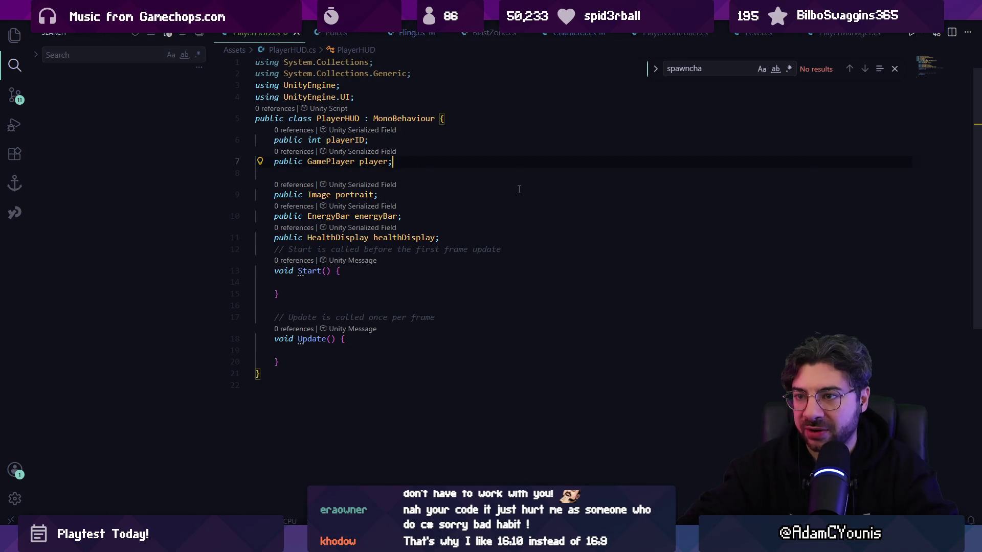
- Replace the playerID and player fields with 'public Character character;' and save PlayerHUD.cs
key(shift+Home)
key(shift+Up)
key(shift+Down)
key(shift+Up)
key(BackSpace)
text(public CHara)
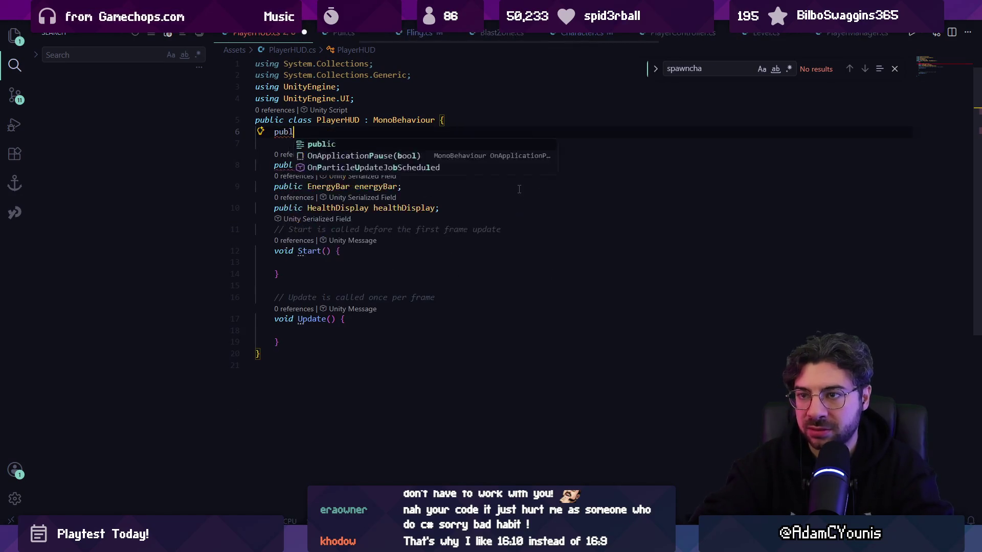
key(Tab)
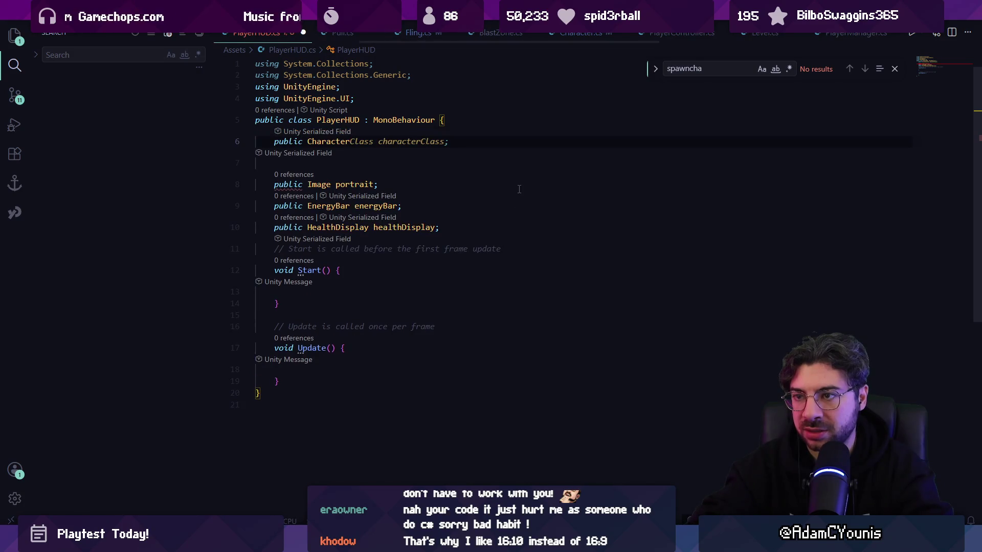
text(character)
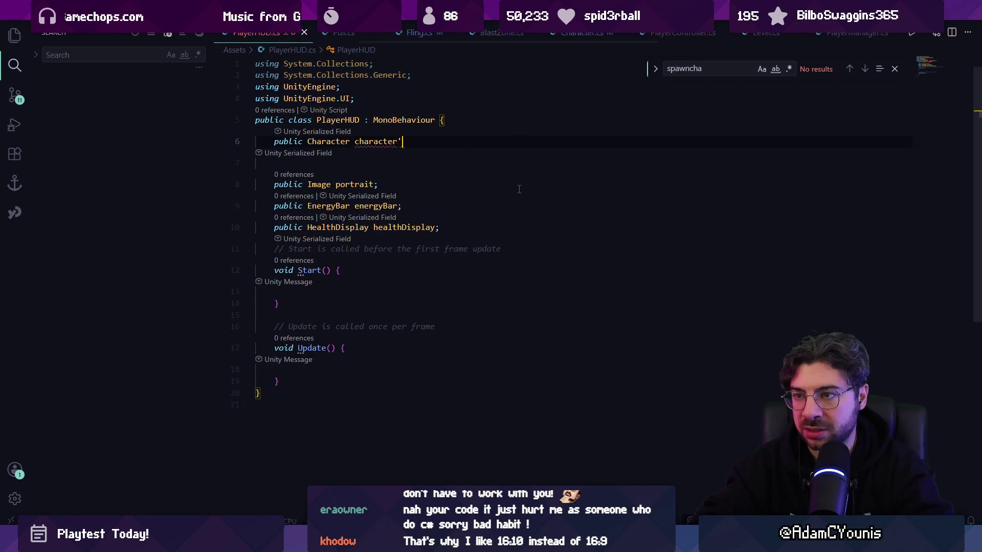
text(;)
key(ctrl+s)
key(Escape)
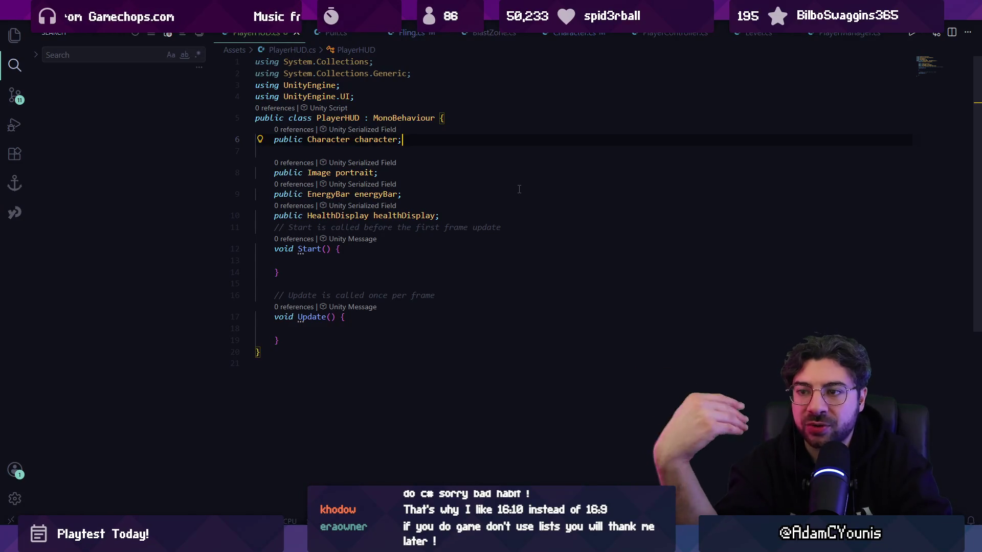
- Search Quick Open for 'battlema', then switch over to the Unity Editor
key(ctrl+p)
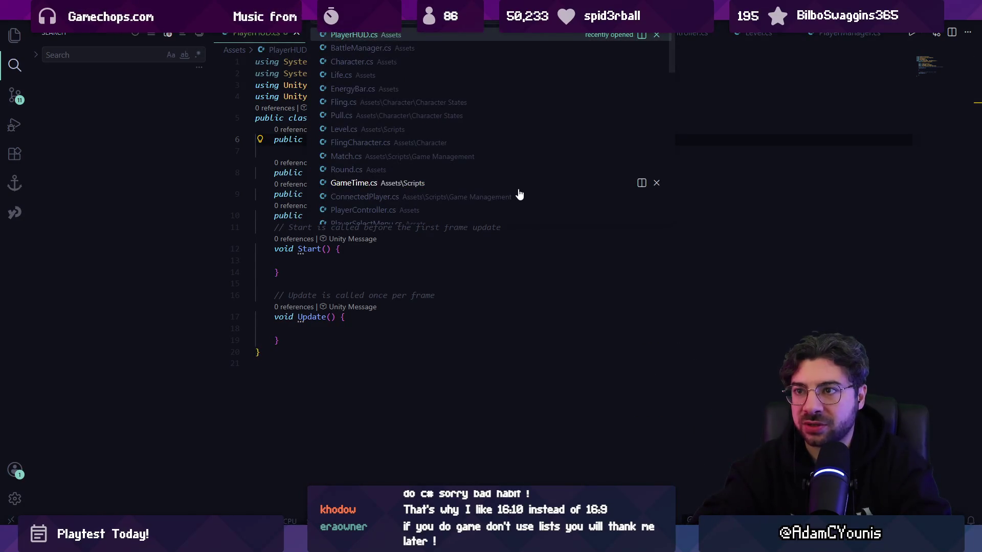
text(battlema)
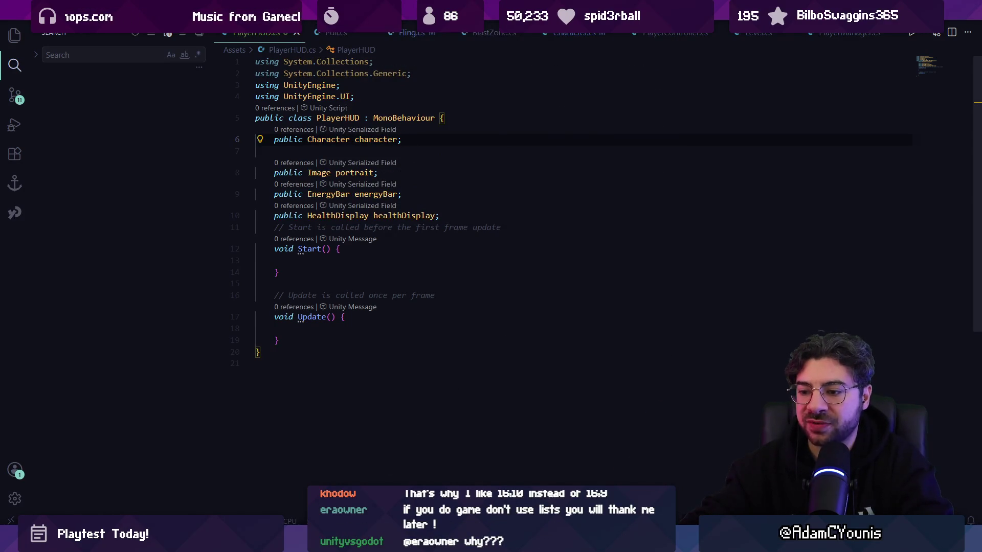
key(alt+Tab)
scroll(409, 345, down, 5)
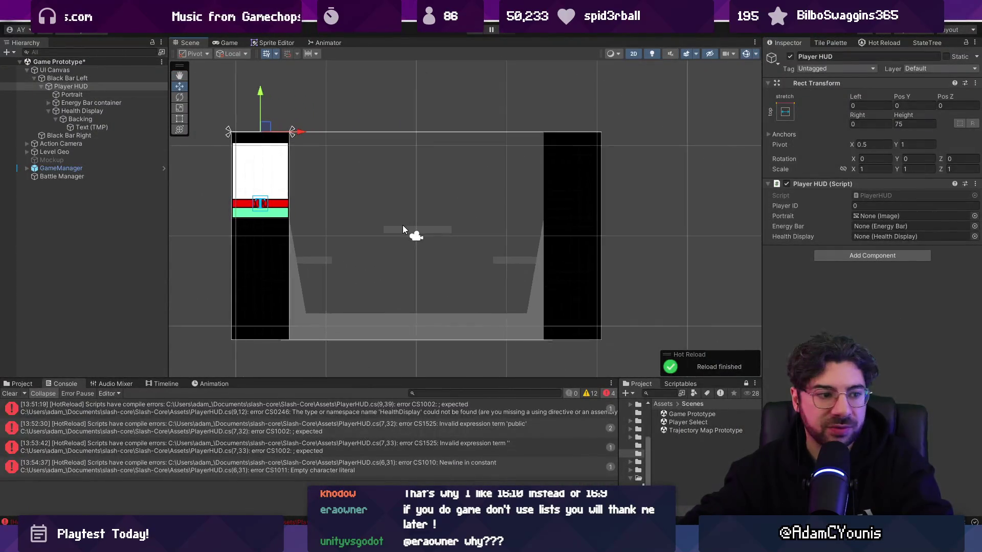
- Clear the old compile errors from the Console, recentre the canvas, and collapse Player HUD in the Hierarchy
scroll(403, 225, up, 2)
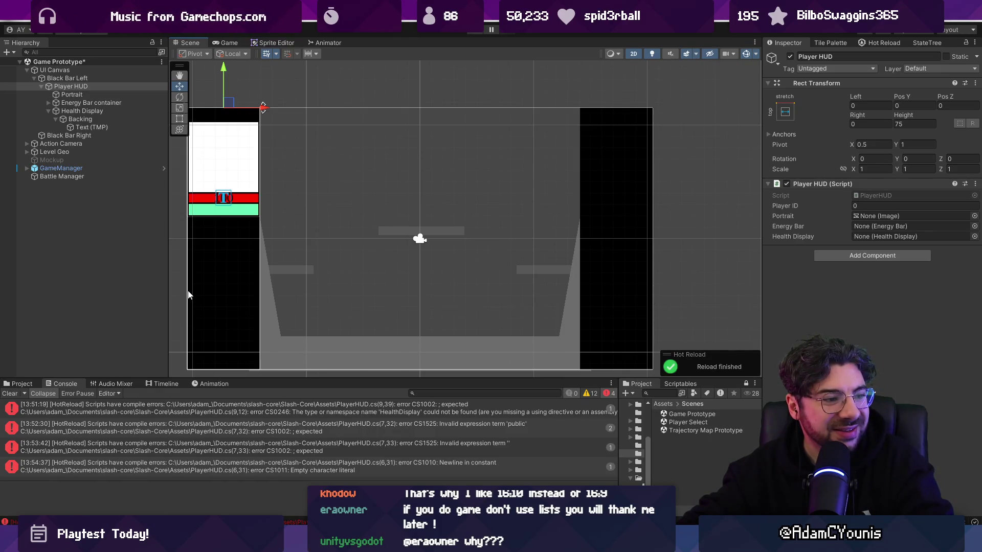
click(10, 394)
drag(321, 259, 347, 244)
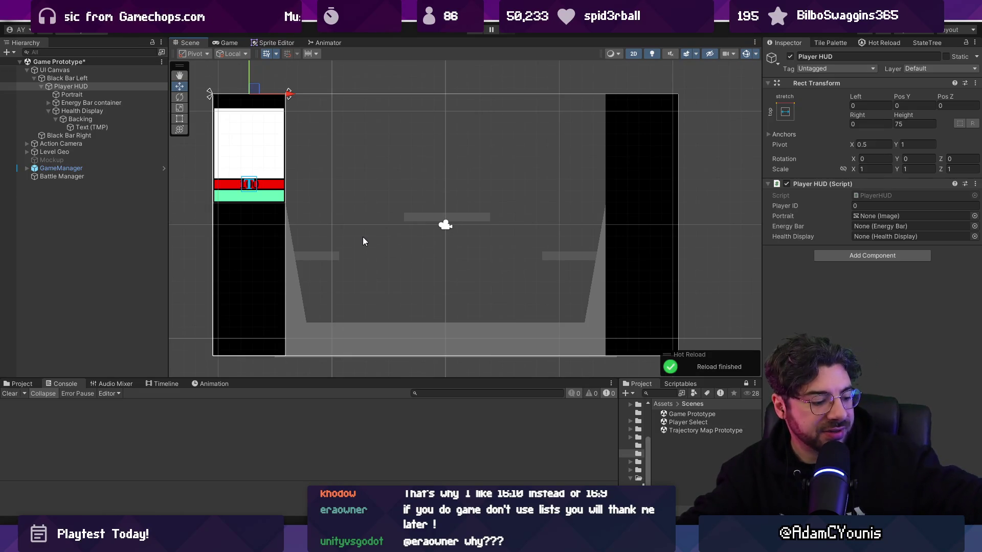
scroll(379, 217, up, 3)
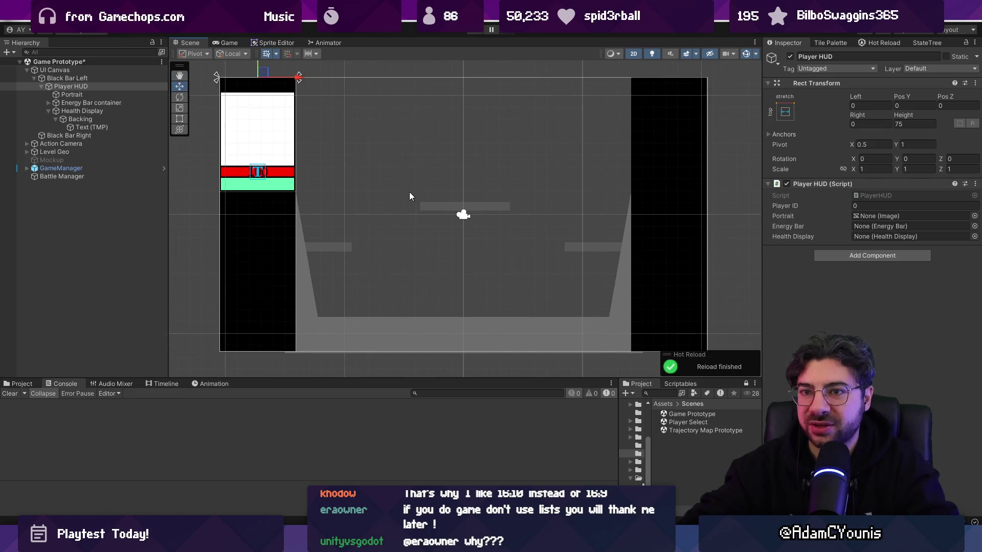
click(41, 88)
click(39, 87)
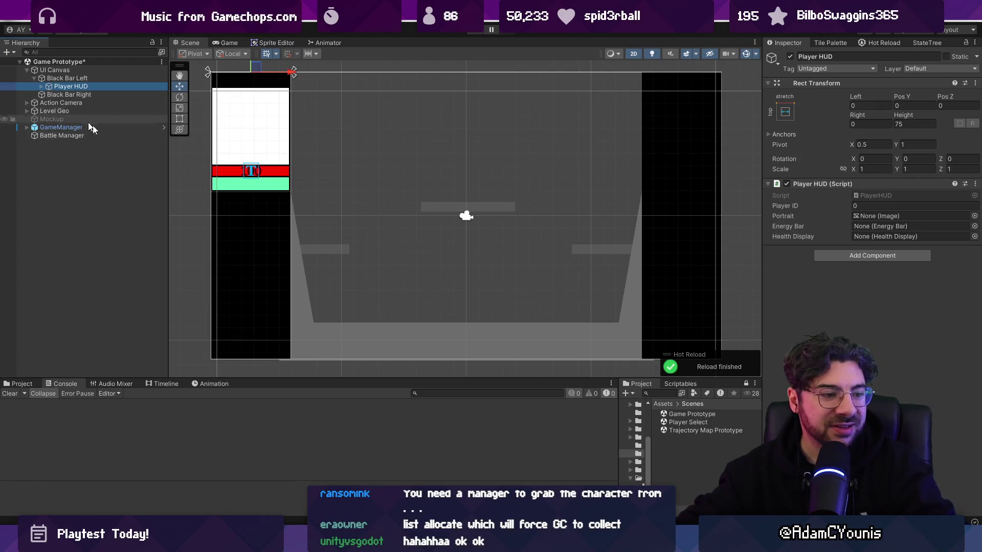
scroll(503, 164, down, 2)
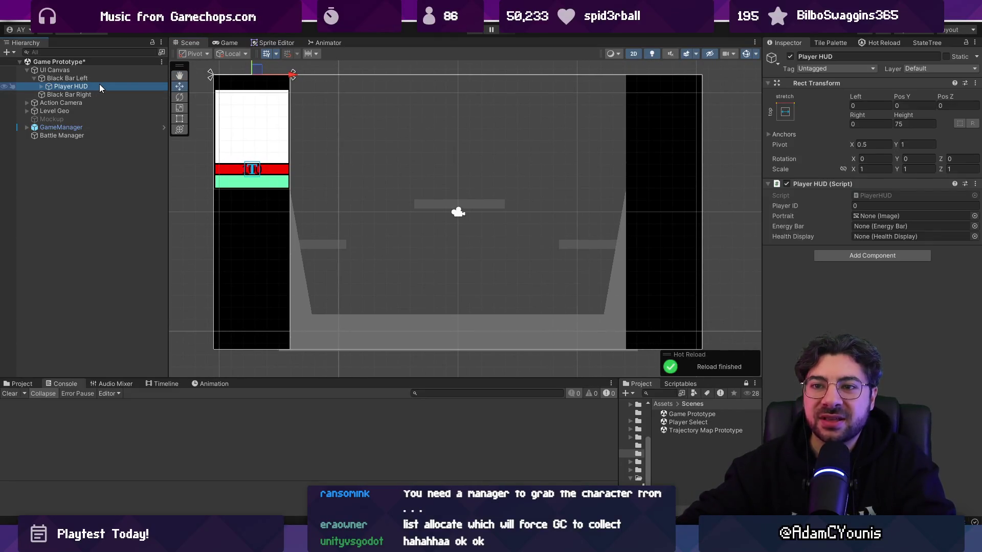
scroll(234, 99, down, 2)
key(w)
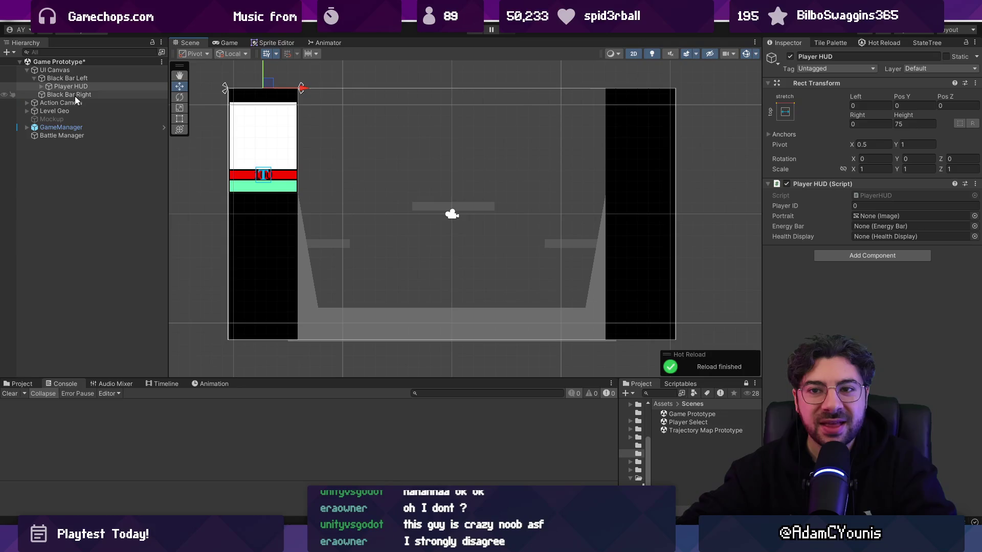
click(41, 87)
click(42, 86)
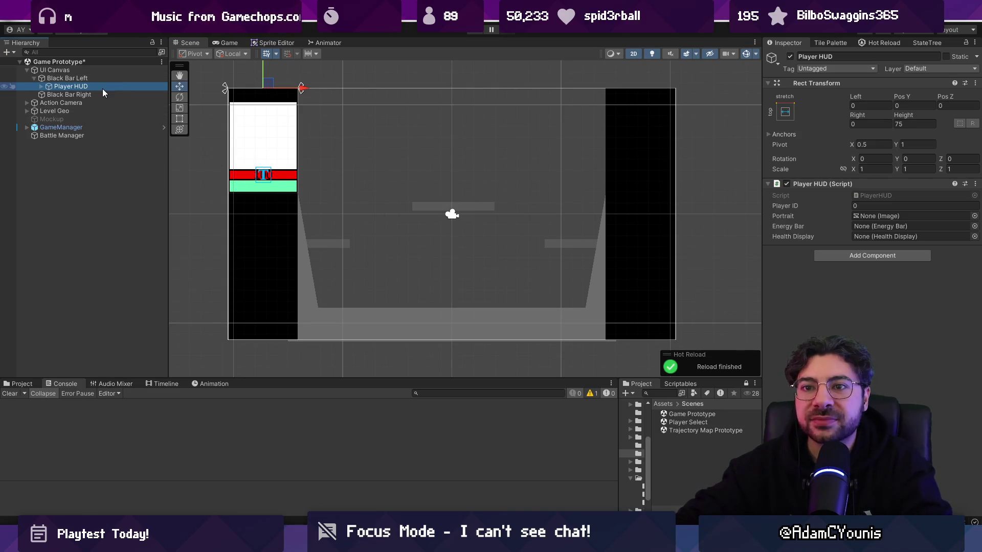
- Assign the Energy Bar object to Player HUD's Energy Bar slot, leaving Health Display unassigned
click(41, 87)
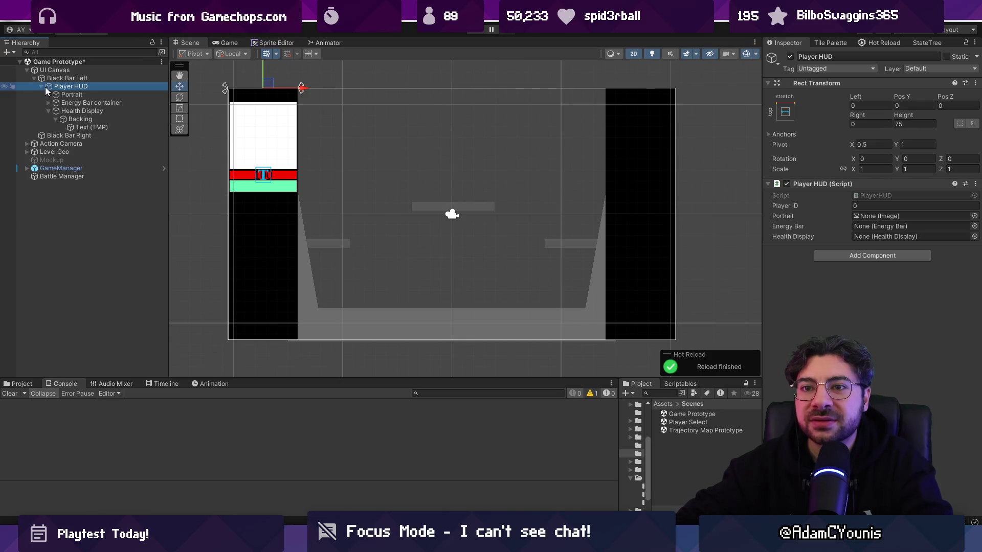
click(42, 86)
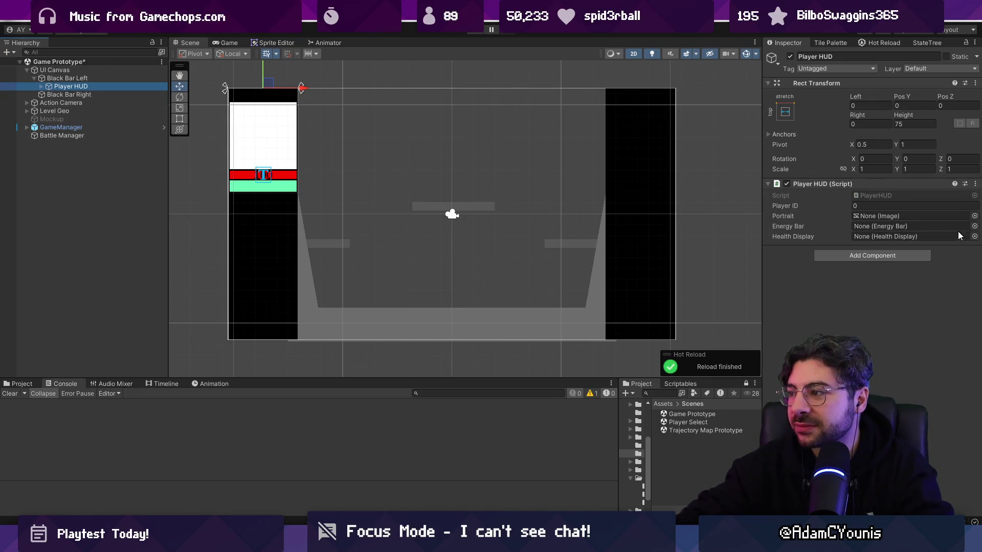
click(975, 227)
double_click(811, 258)
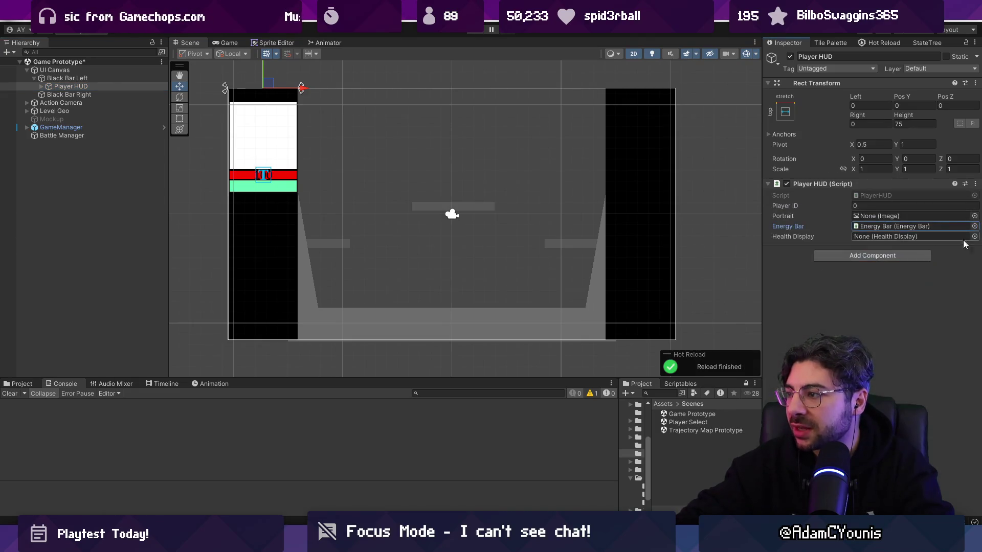
click(975, 236)
key(Escape)
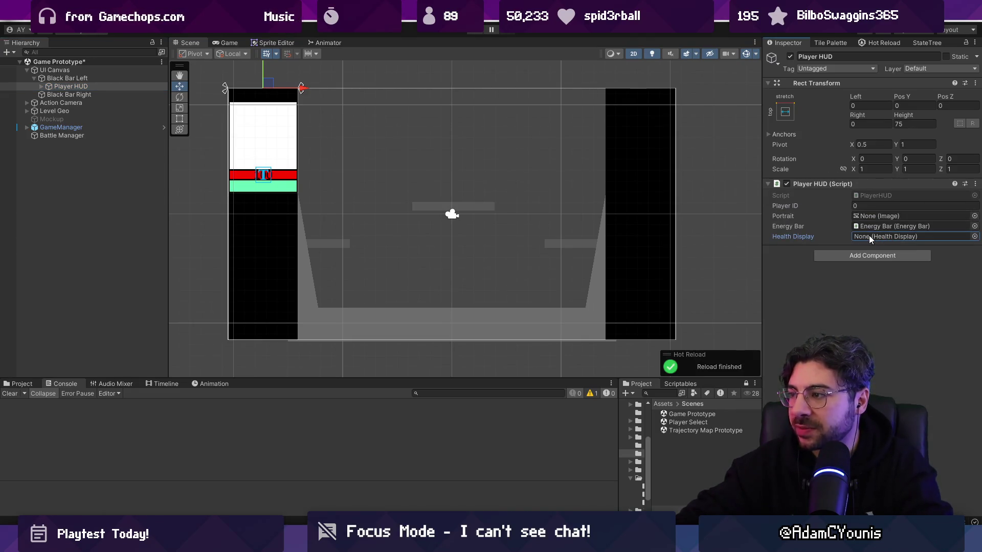
- Add the Health Display script component to the Health Display child object
click(42, 86)
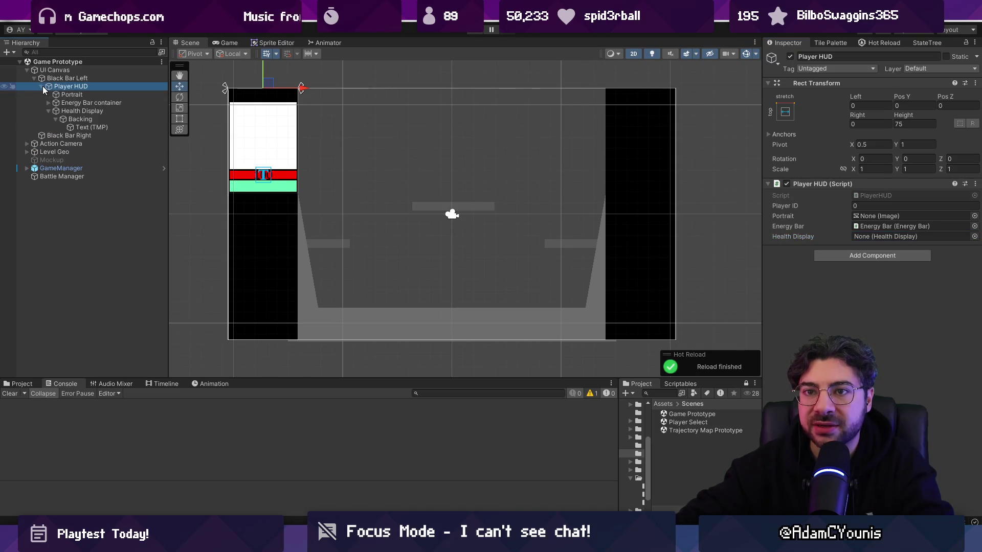
click(81, 111)
click(868, 189)
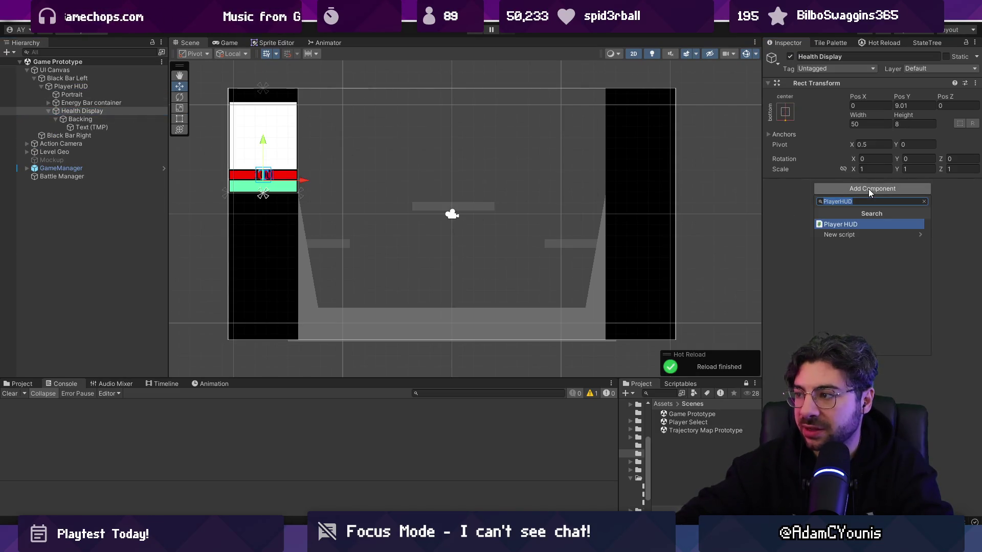
text(Ge)
key(BackSpace)
key(BackSpace)
text(health)
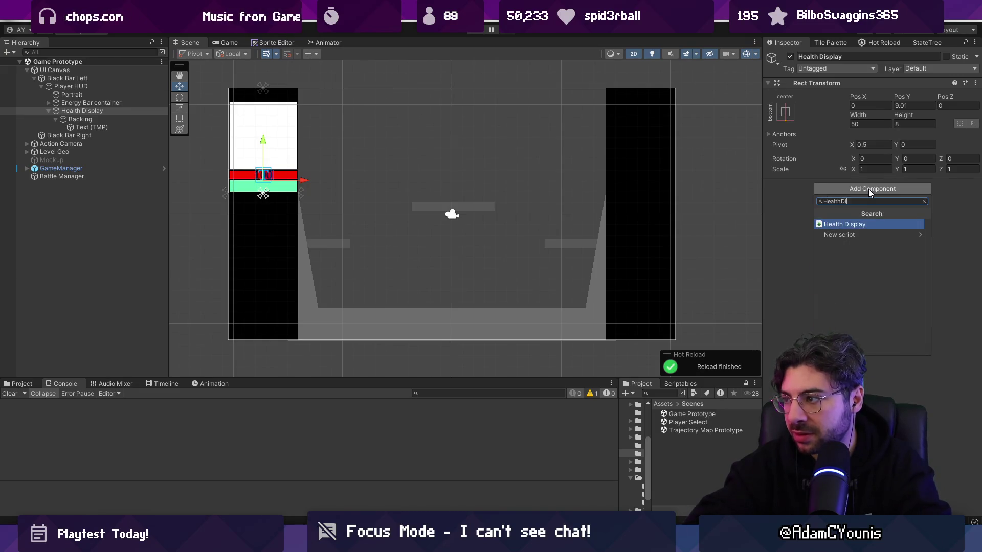
key(Return)
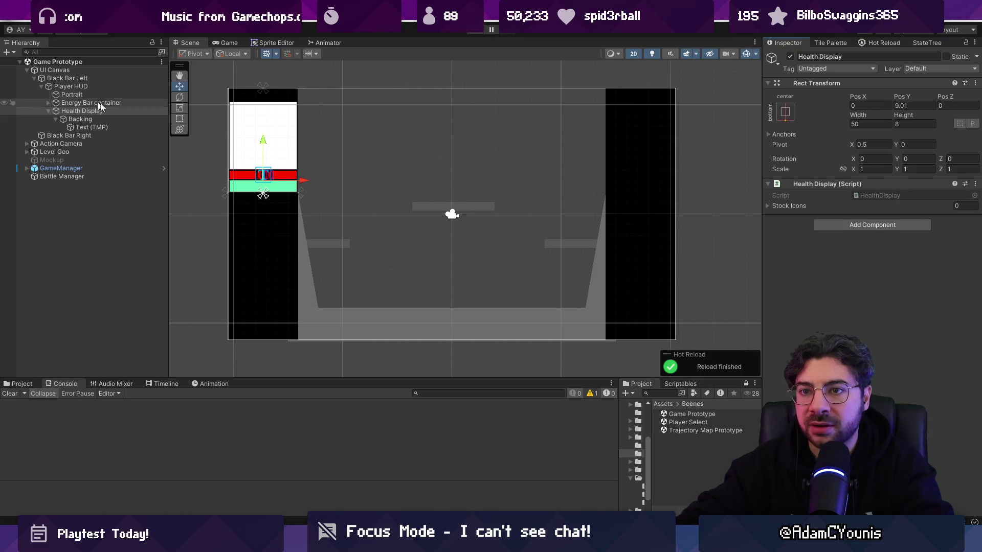
- Open the HealthDisplay script in Visual Studio Code at the stockIcons declaration
click(806, 208)
click(806, 208)
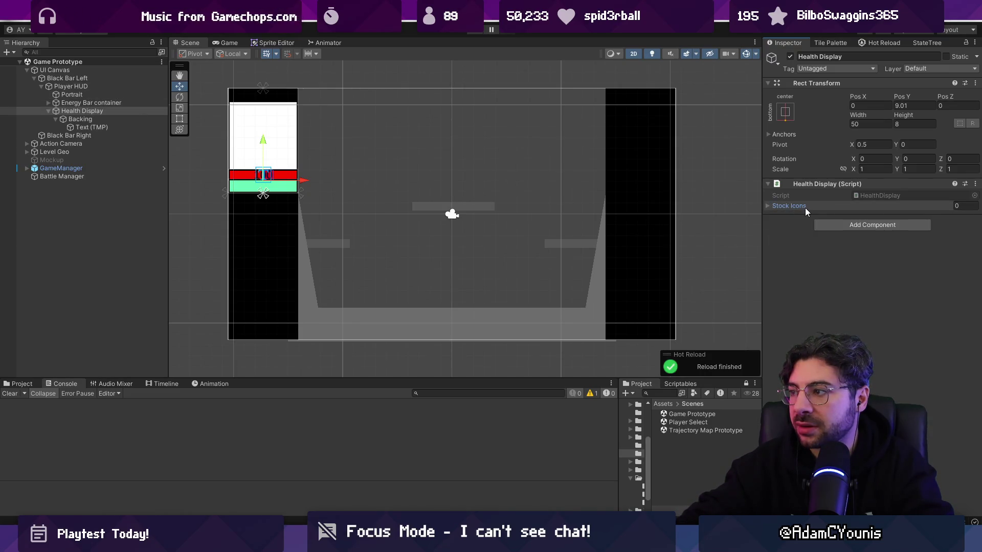
double_click(869, 196)
click(312, 229)
click(398, 129)
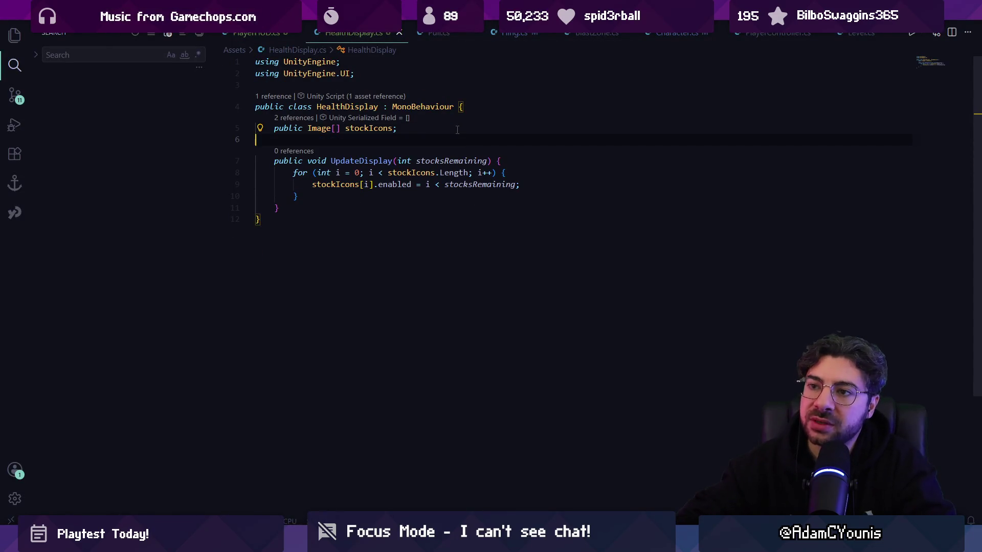
- Wrap HealthDisplay from the stockIcons field through UpdateDisplay in /* */, save, and return to Unity
key(Home)
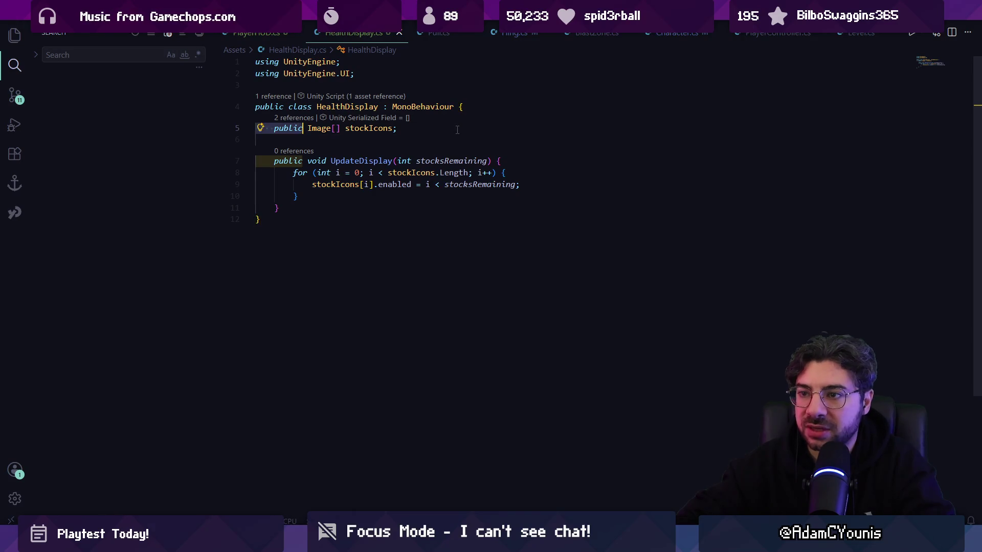
text(//)
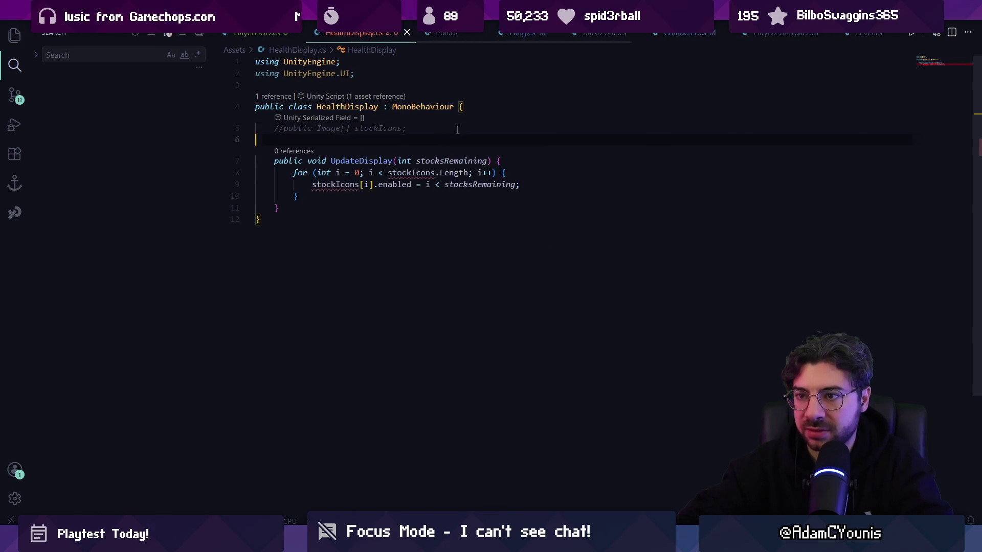
key(BackSpace)
key(BackSpace)
key(Return)
text(/*)
click(327, 211)
text(*/)
key(ctrl+s)
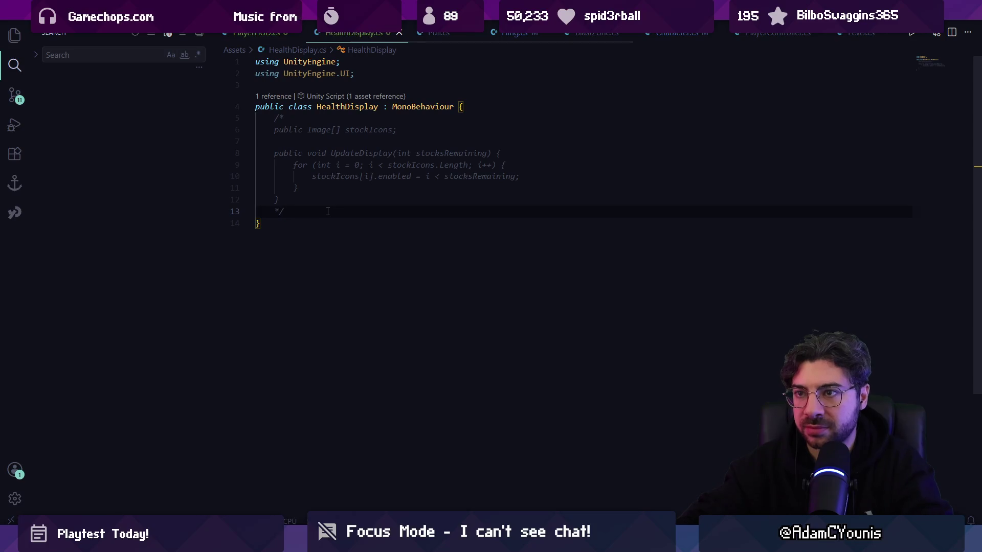
key(alt+Tab)
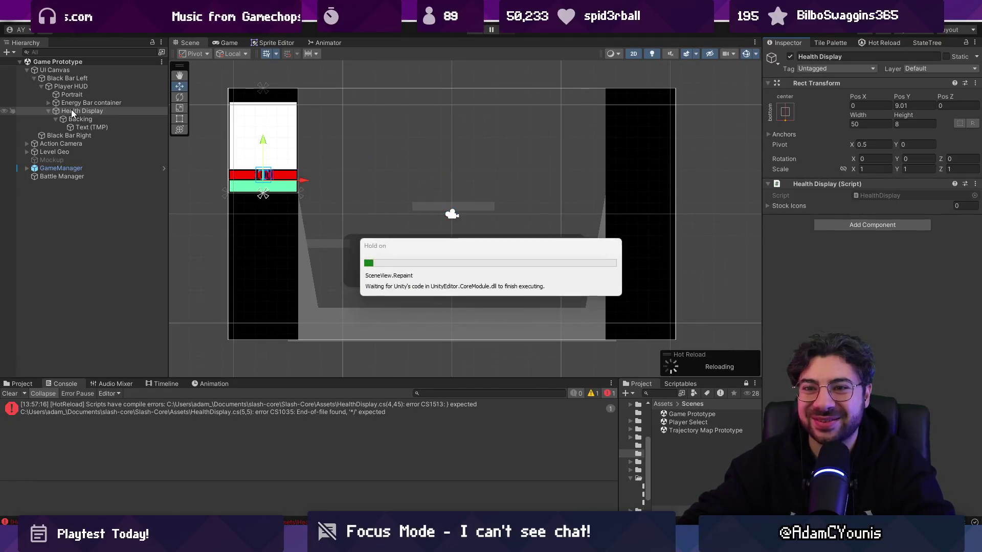
- Drag Health Display and the Portrait image into Player HUD's matching script slots
click(49, 111)
click(70, 86)
mouse_move(82, 111)
mouse_down()
mouse_move(905, 229)
mouse_move(900, 236)
mouse_up()
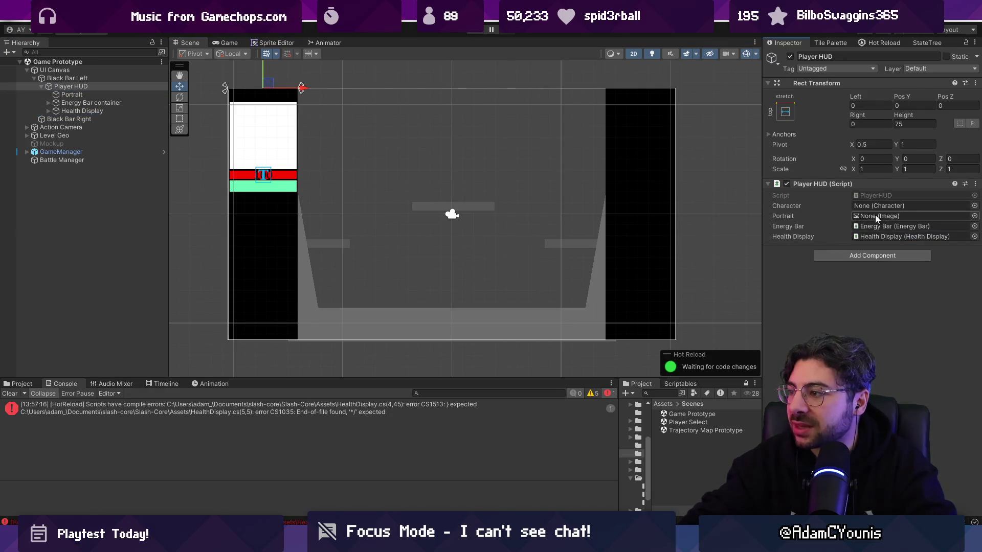
drag(72, 95, 900, 215)
- Rename the UI Canvas object to UI, then search components for 'UI' without adding any
click(84, 78)
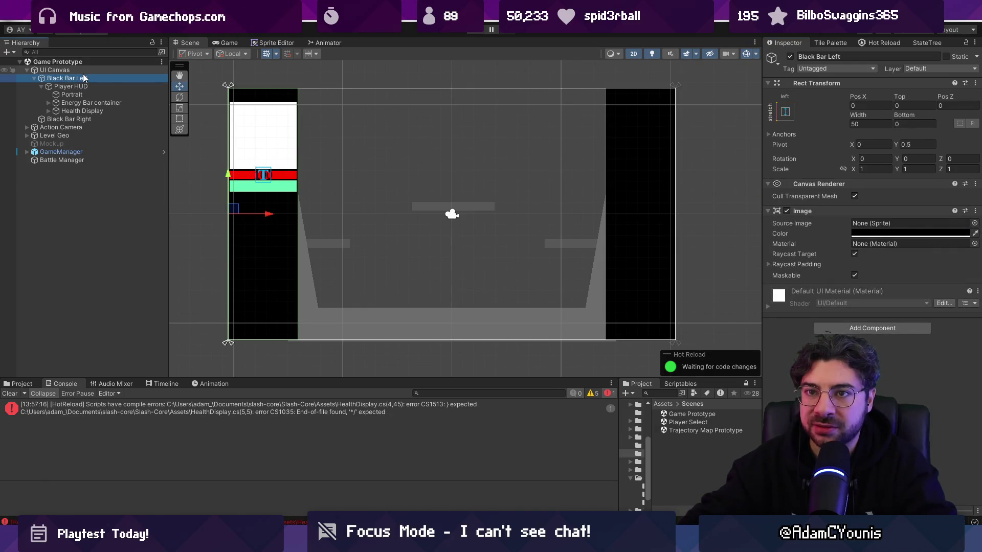
click(83, 70)
click(808, 194)
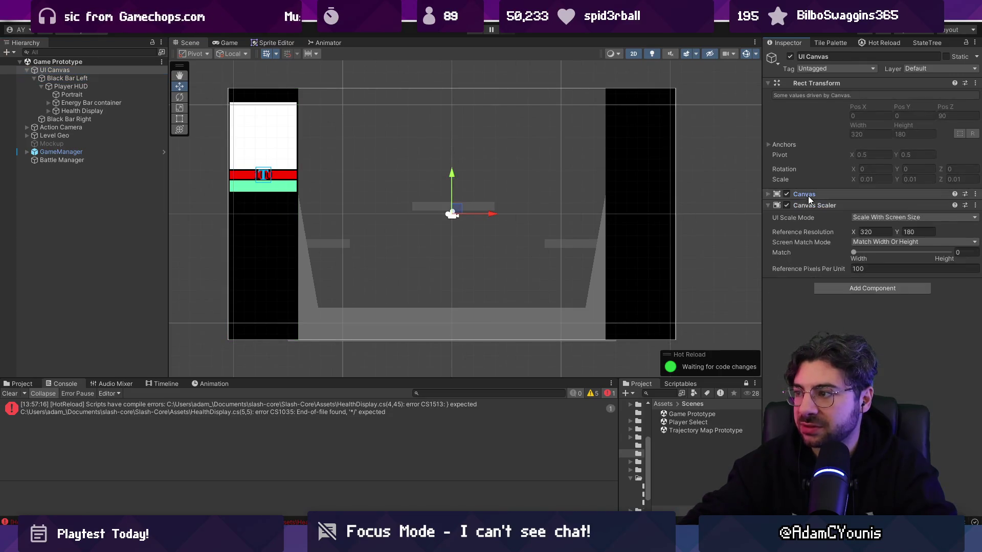
click(809, 205)
click(75, 70)
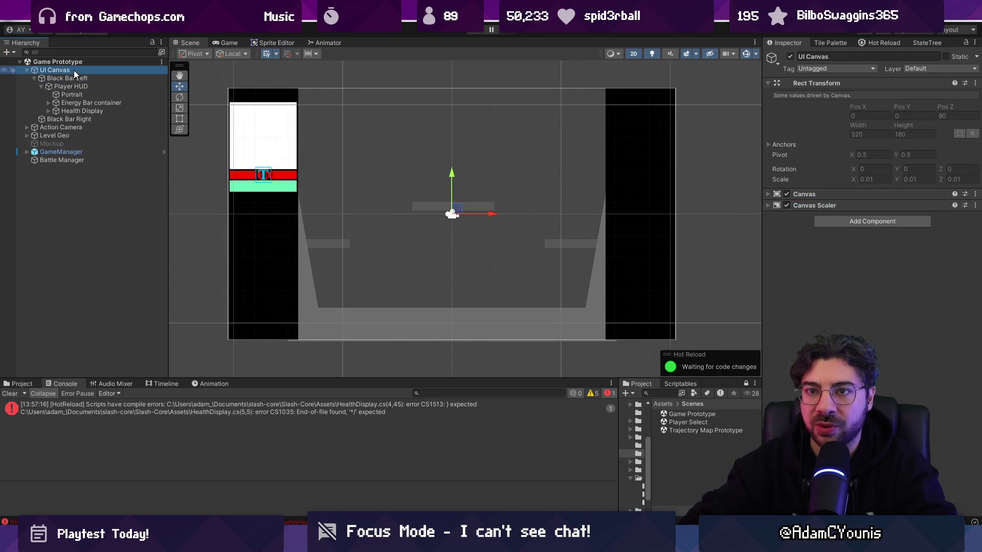
text(UI)
key(Return)
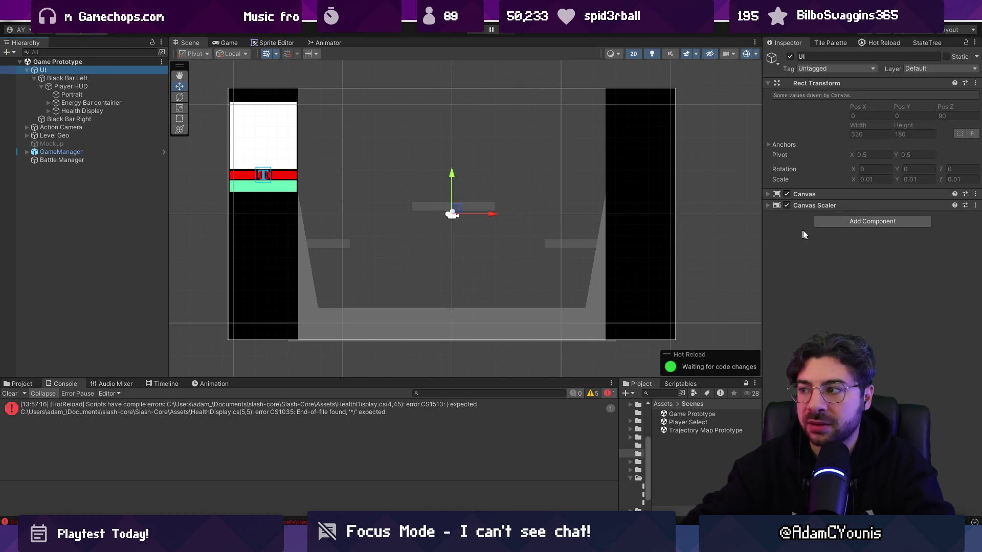
click(873, 222)
text(UI)
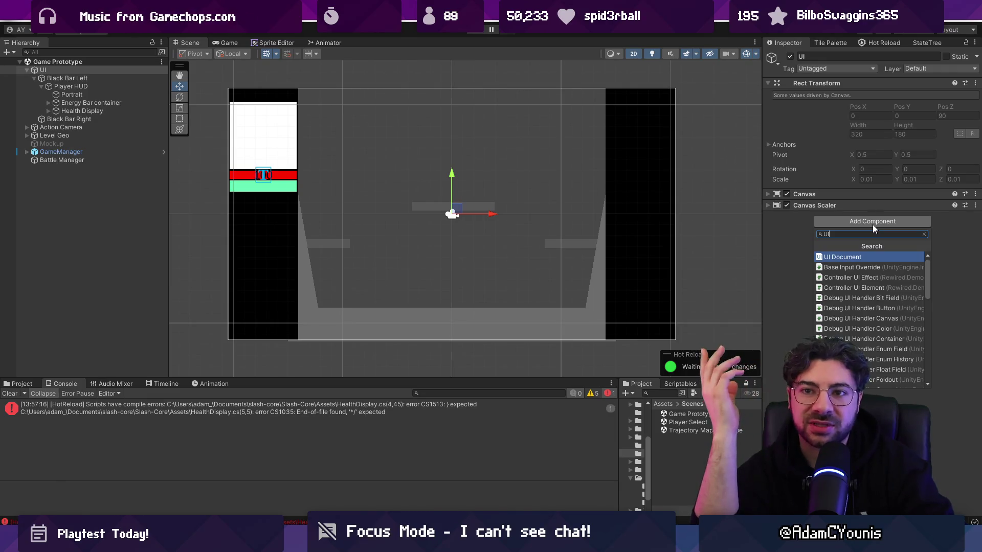
key(Escape)
- Try renaming the canvas to HUD and HUDs, keep the name UI, then select Player HUD
click(96, 71)
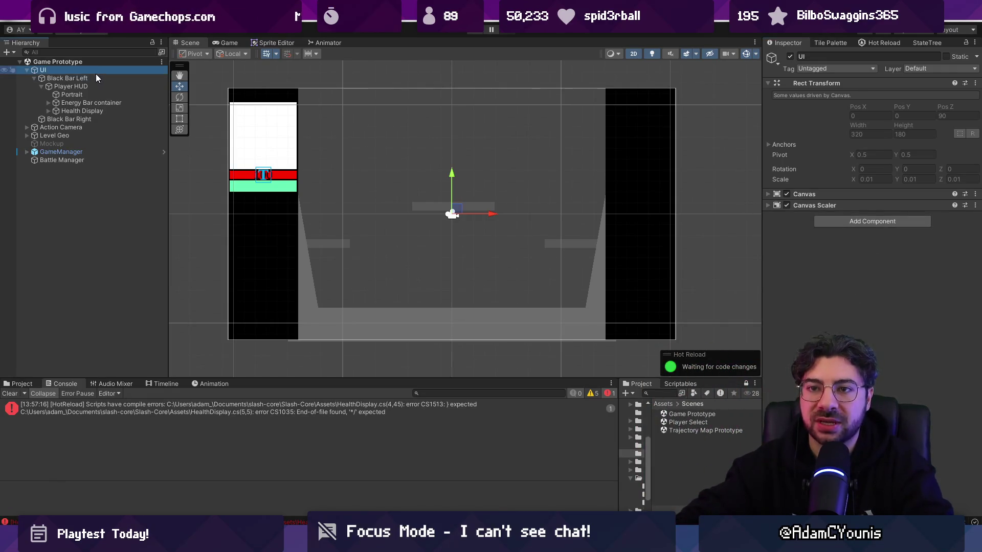
click(80, 71)
text(HUG)
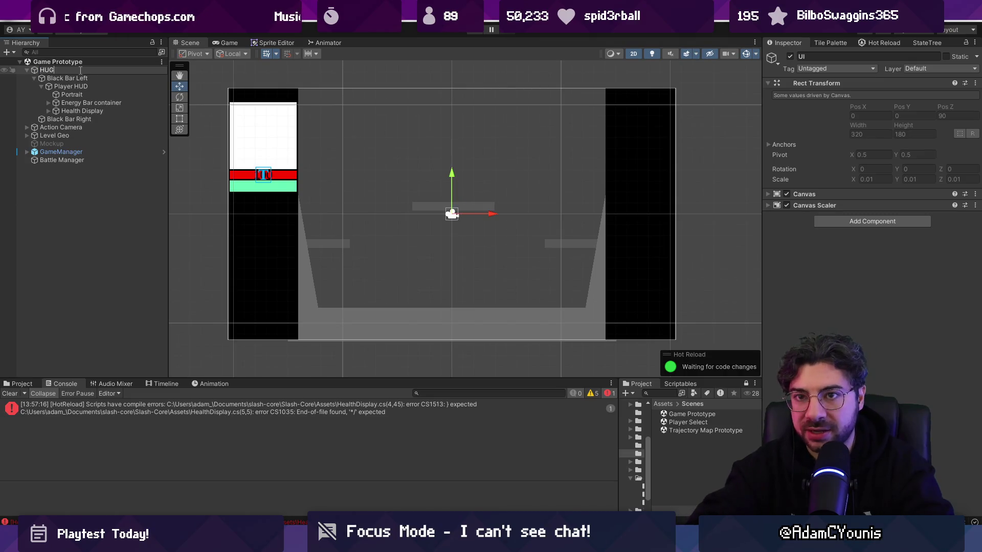
key(Return)
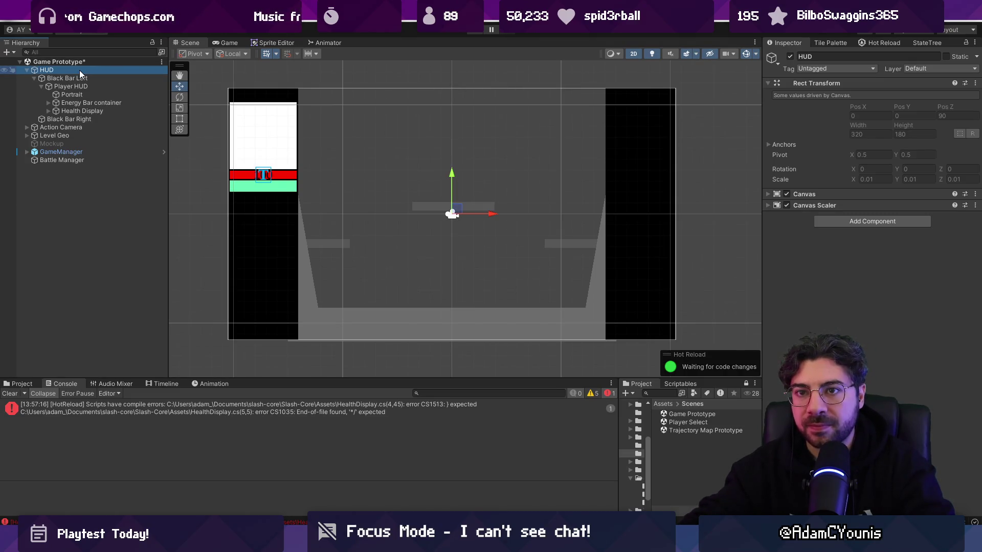
click(44, 70)
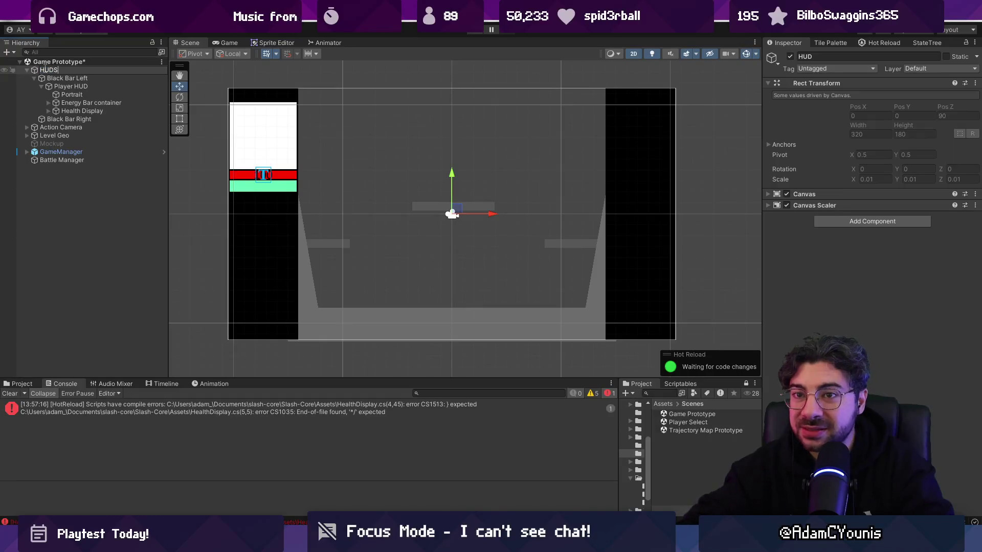
key(Return)
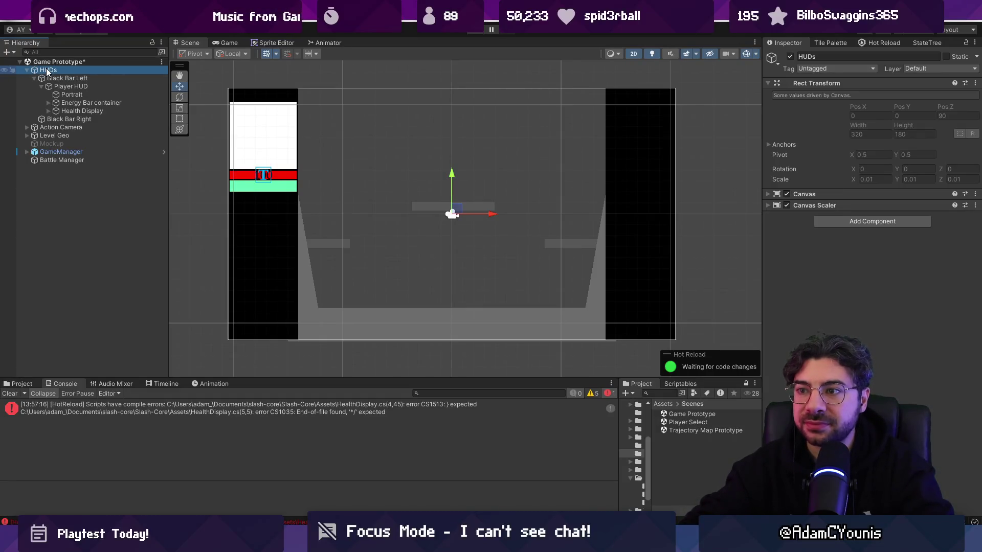
click(47, 71)
text(UI)
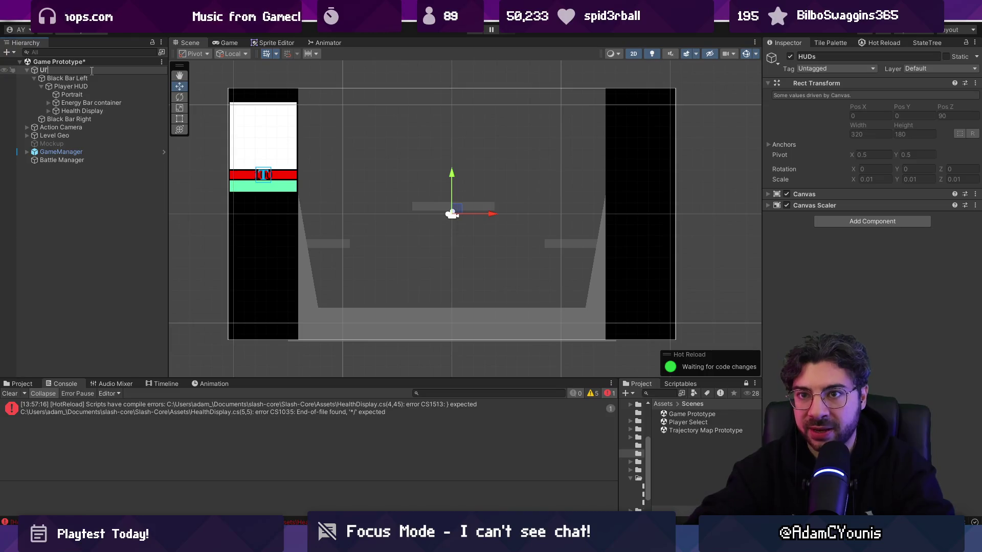
key(Return)
click(64, 86)
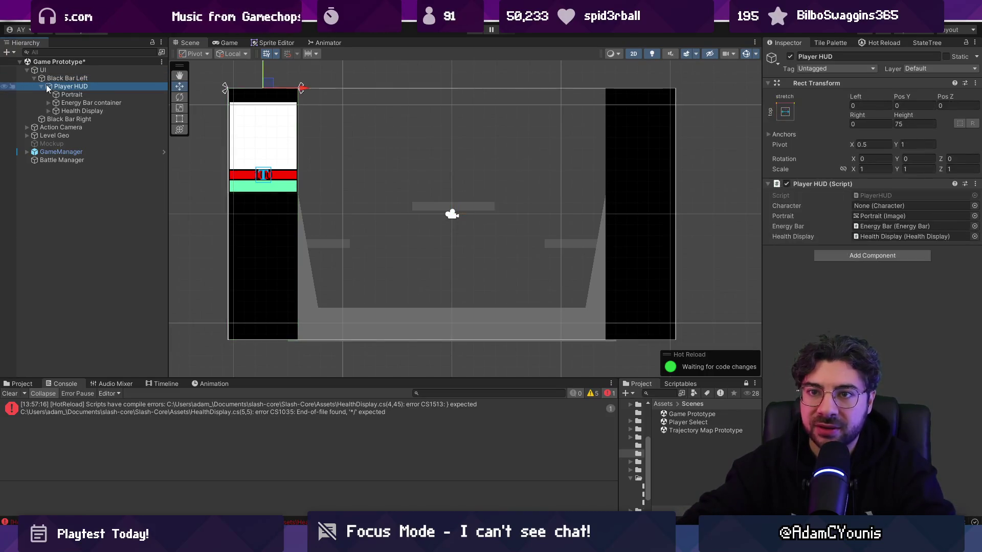
- Duplicate Player HUD and move the copy under Black Bar Right
click(42, 86)
click(65, 94)
click(66, 86)
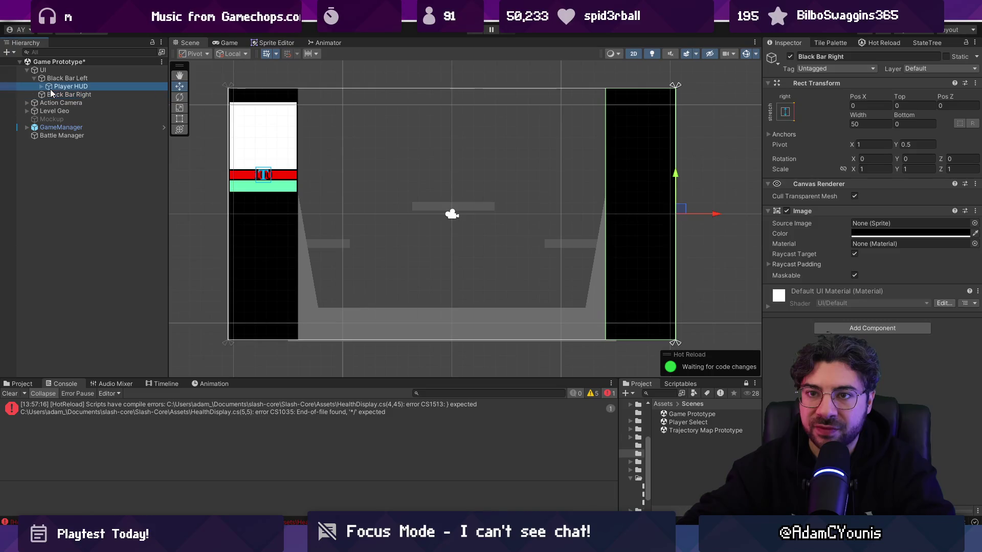
key(ctrl+d)
drag(72, 111, 74, 106)
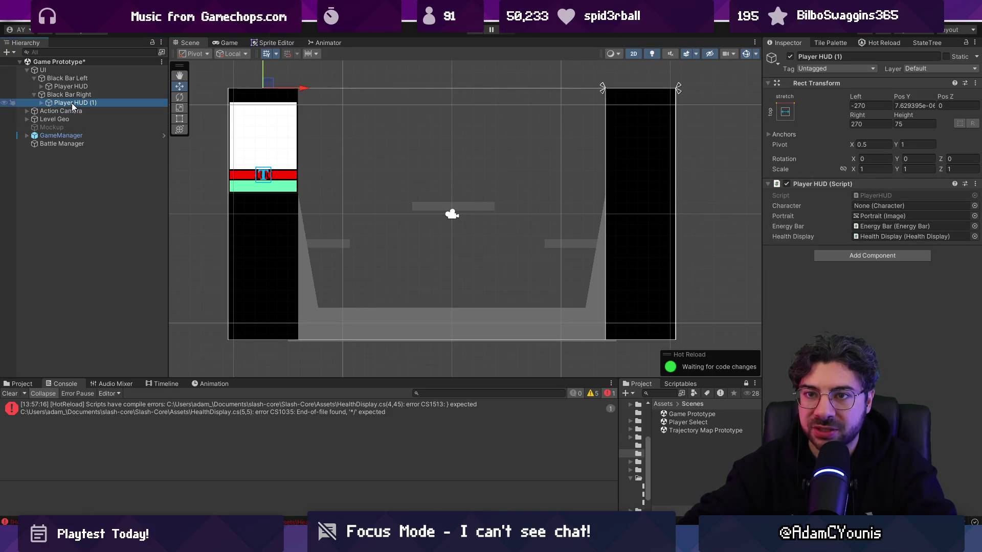
- Set the copy's offsets to 0, 0 and 075, then move it back and delete it
click(859, 105)
text(0)
key(Tab)
text(0)
key(Tab)
key(Tab)
text(0)
key(Tab)
text(0)
text(75)
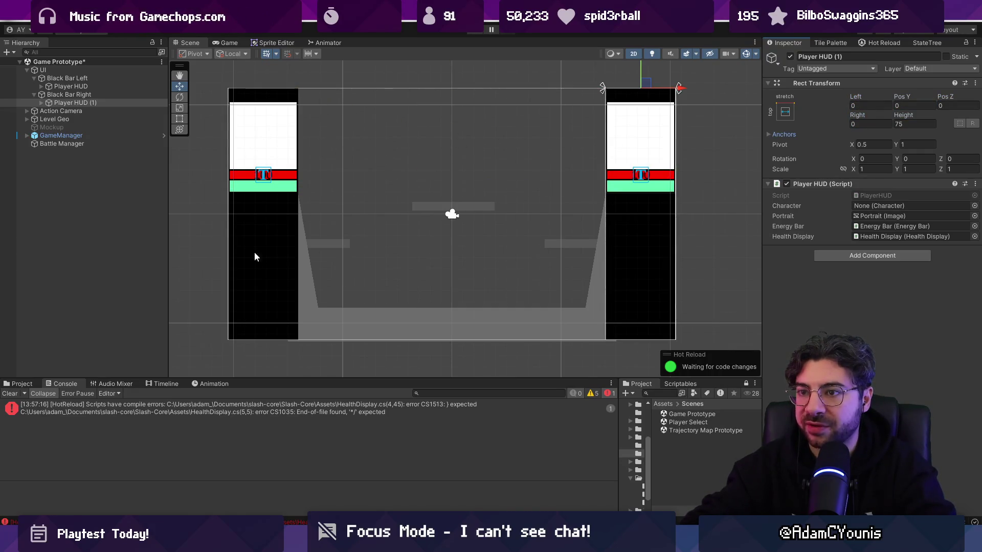
drag(56, 102, 62, 92)
key(Delete)
- Add a Canvas Group to Player HUD and test fading its Alpha, keeping 1
click(866, 257)
text(group)
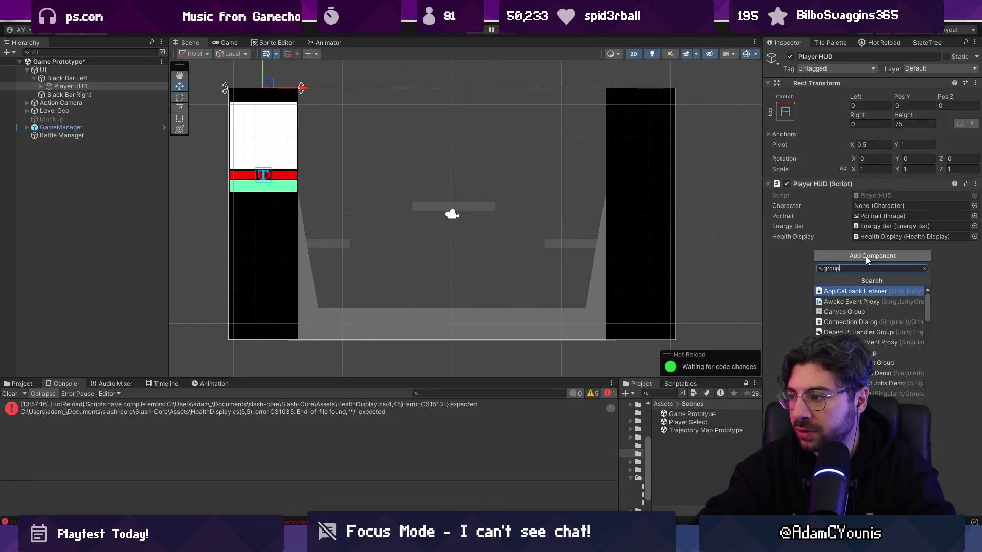
key(Down)
key(Down)
key(Return)
mouse_move(833, 265)
mouse_down()
mouse_move(737, 260)
mouse_move(802, 263)
mouse_up()
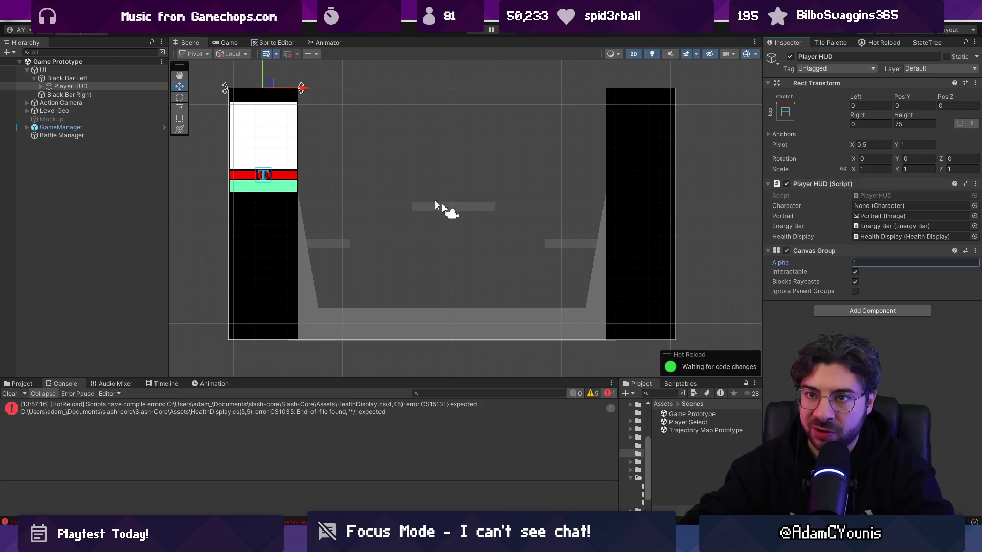
click(119, 87)
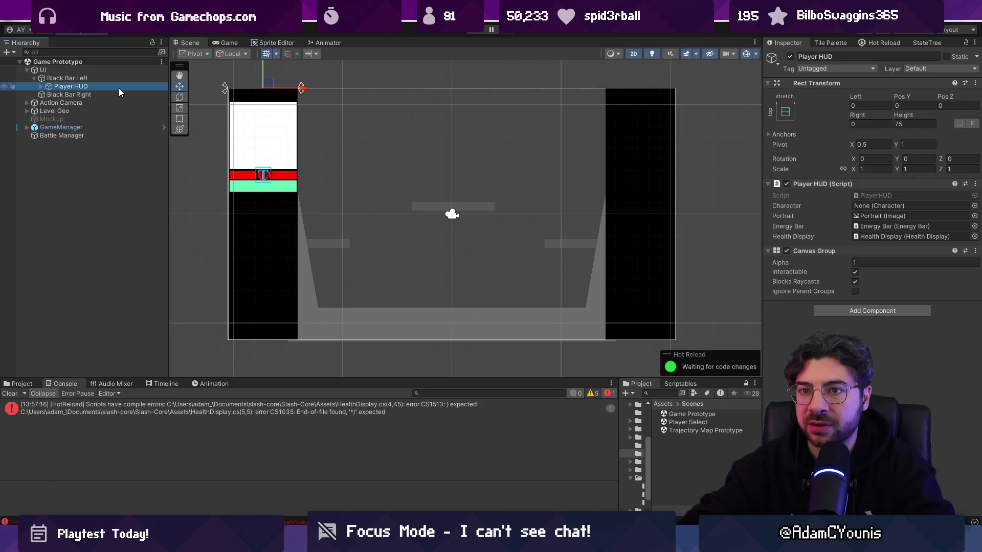
click(22, 383)
click(105, 78)
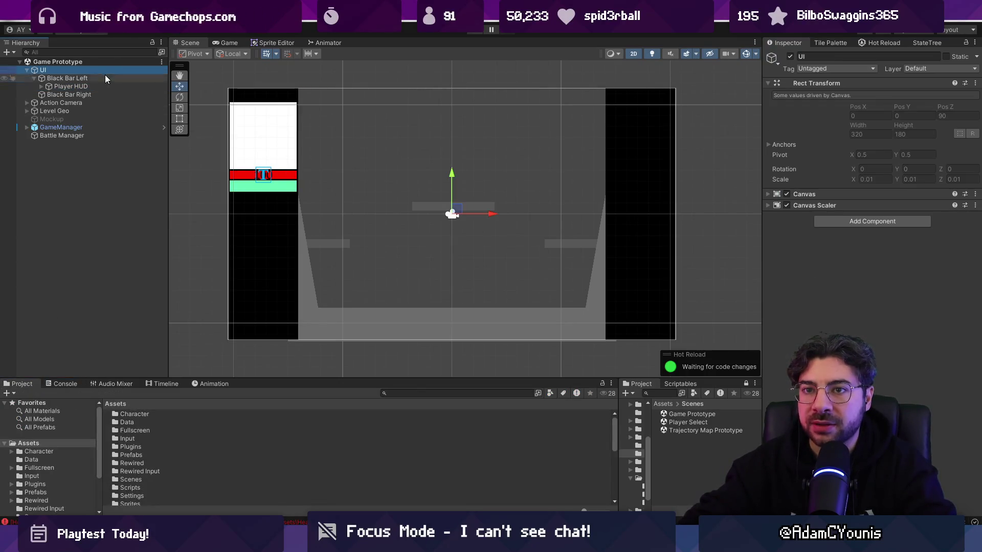
- Create a new HUDManager script on the UI object and open it in Visual Studio Code
click(105, 72)
click(849, 220)
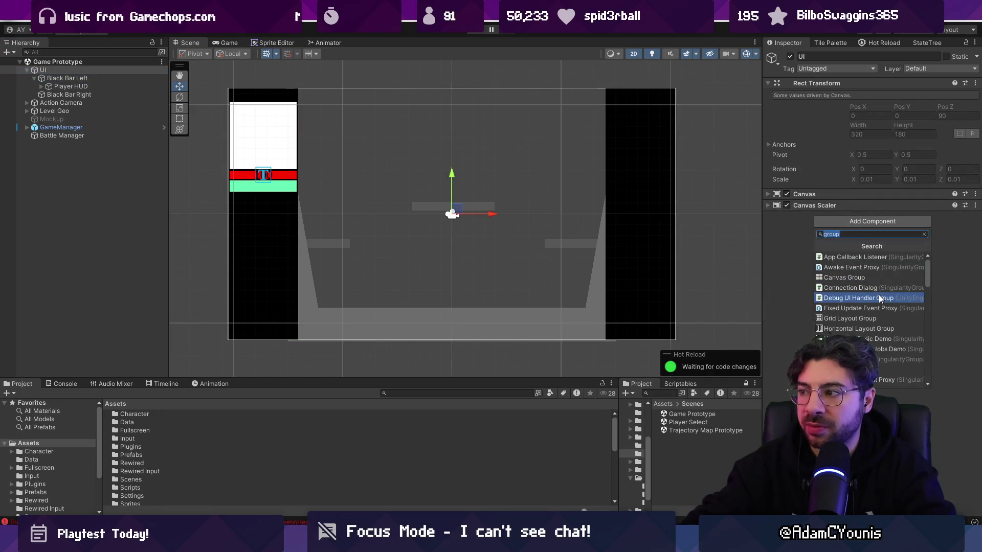
text(HUDManager)
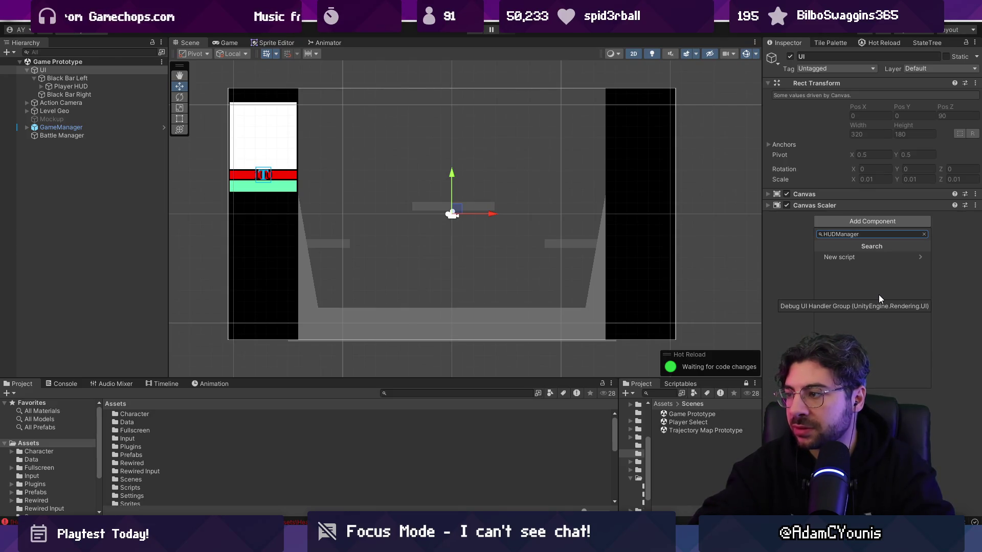
key(Down)
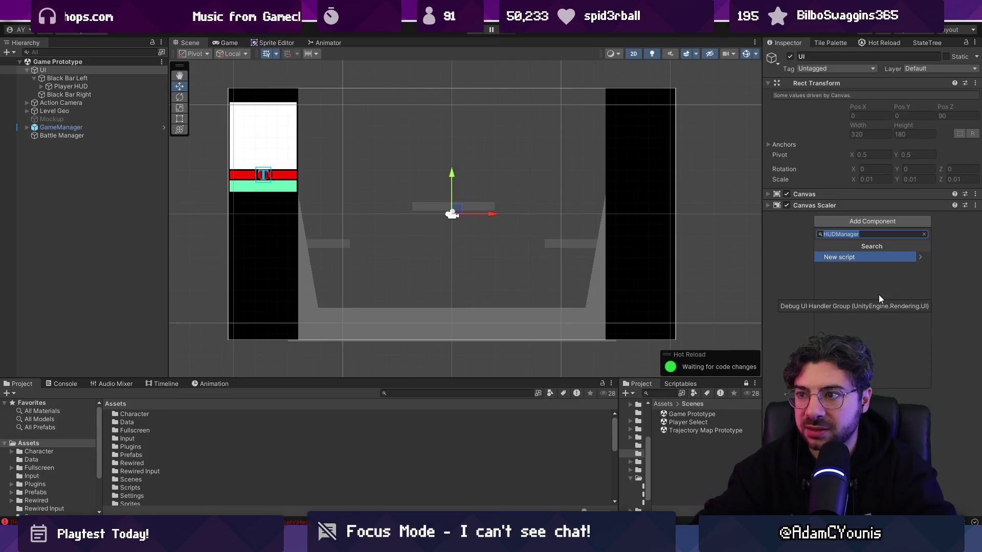
key(Return)
key(Return)
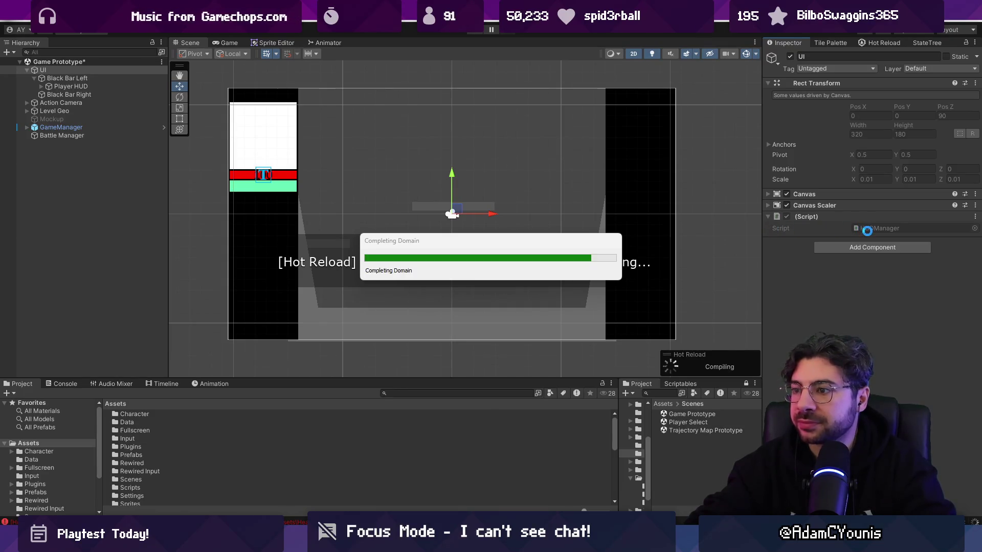
double_click(873, 230)
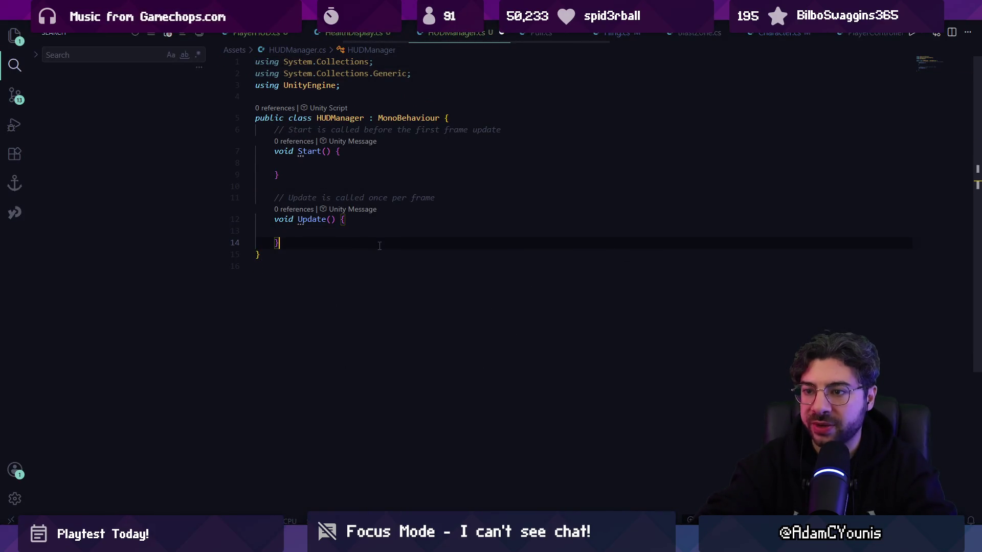
- Add 'public List<PlayerHUD> playerHUDs;' above Start() using autocomplete, and save HUDManager.cs
key(Up)
key(Return)
key(Return)
key(Return)
key(Up)
key(Up)
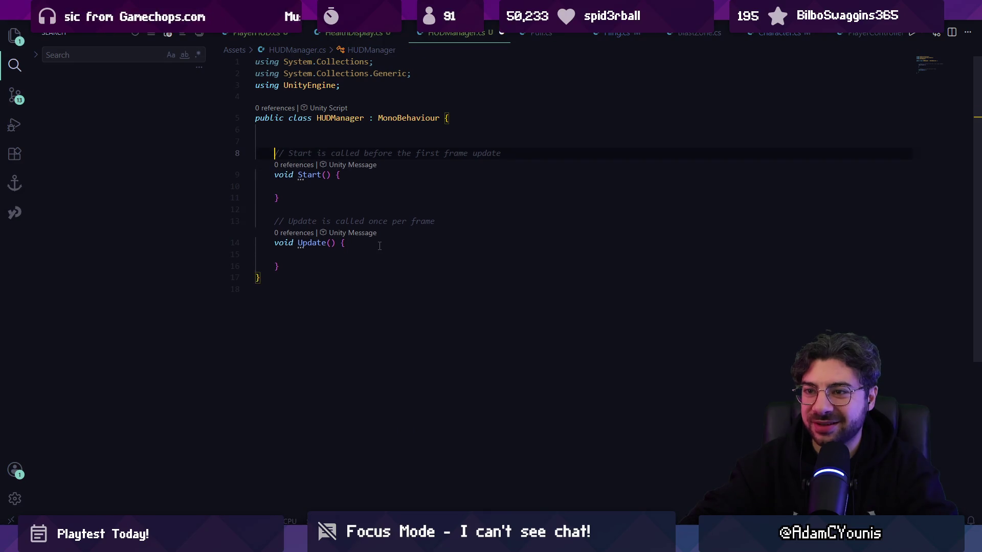
text(public Lis)
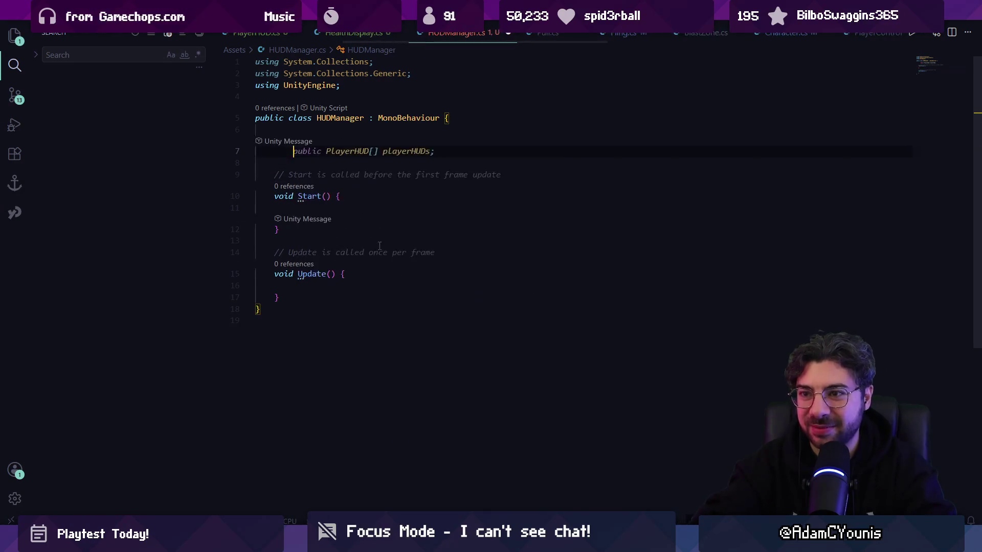
key(Tab)
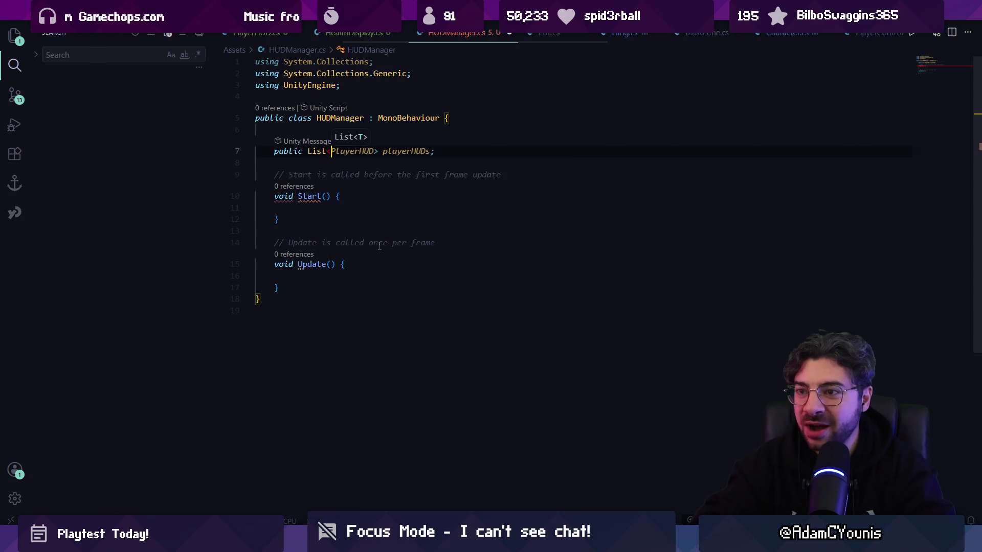
key(ctrl+s)
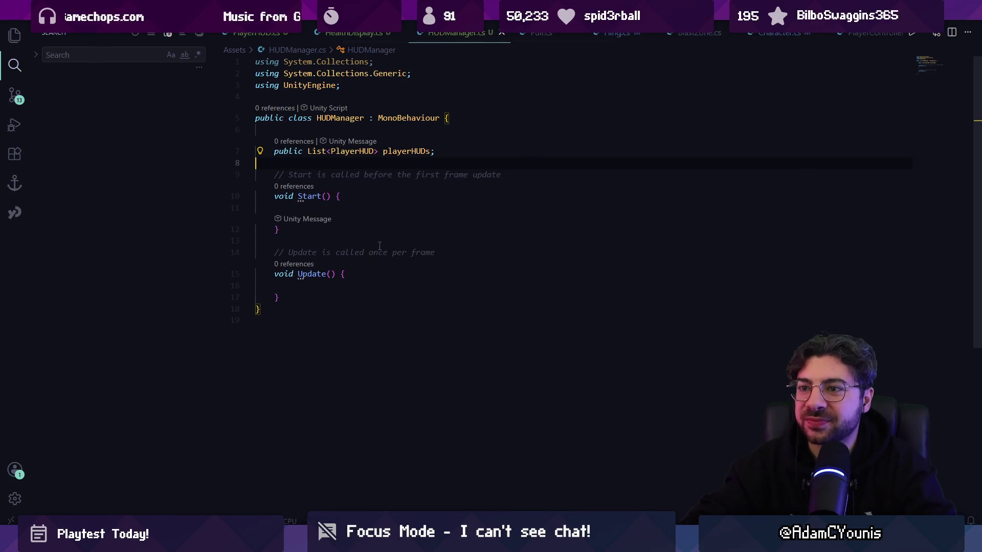
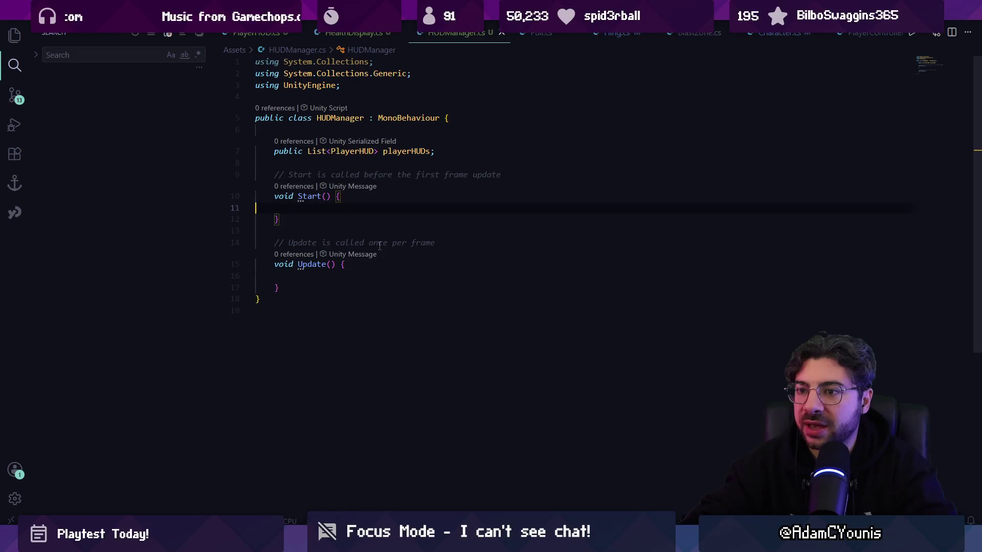
- Add a public RegisterPlayerHUD(Character character, int hudIndex) method to HUDManager below Update
key(Down)
key(End)
key(Return)
key(Return)
text(public void)
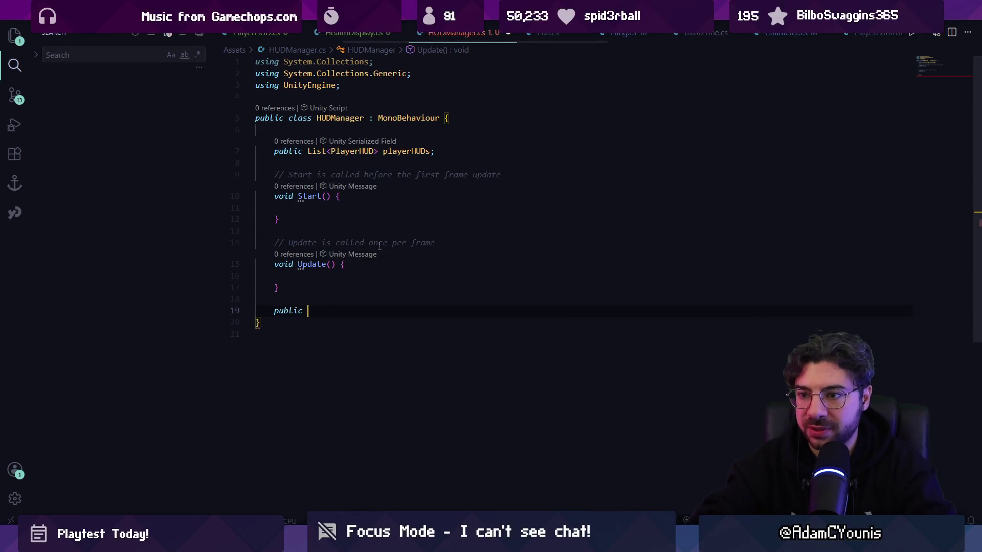
key(Tab)
key(ctrl+s)
key(Left)
key(Left)
key(ctrl+BackSpace)
key(ctrl+BackSpace)
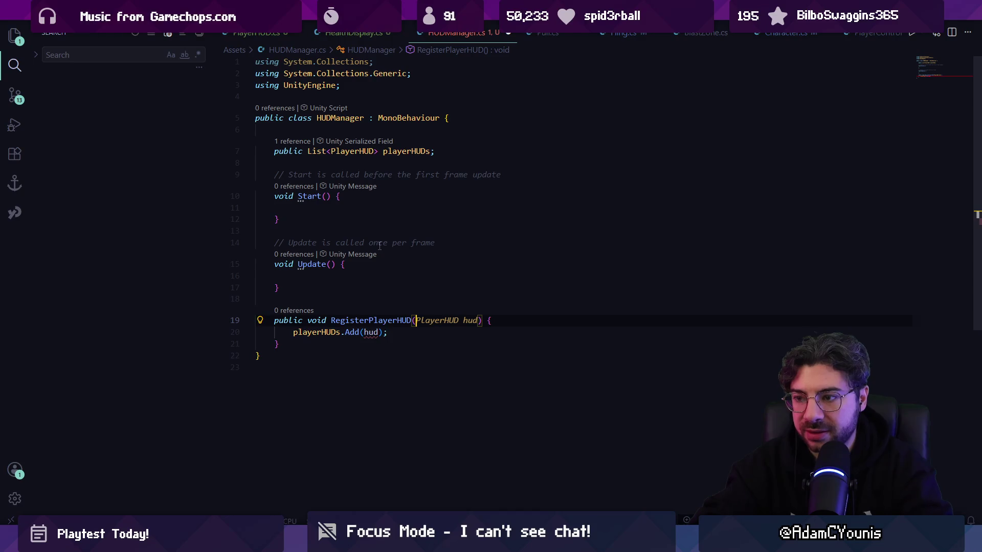
text(Character character,)
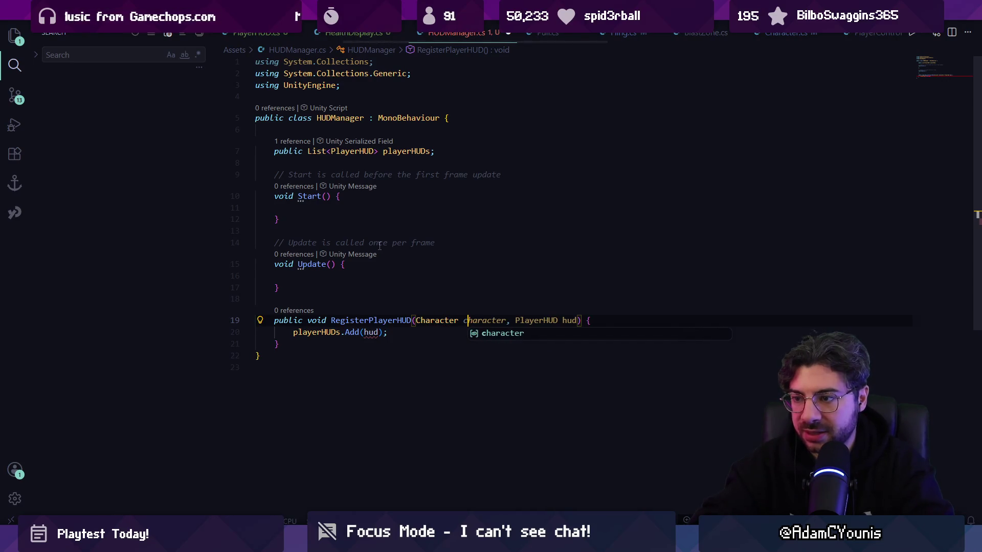
key(Down)
text(, )
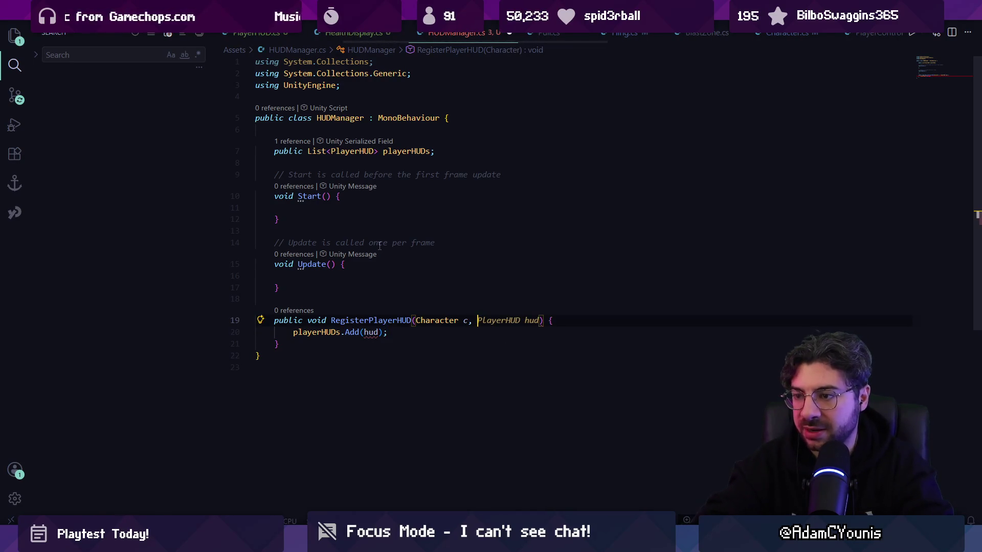
text(int hun)
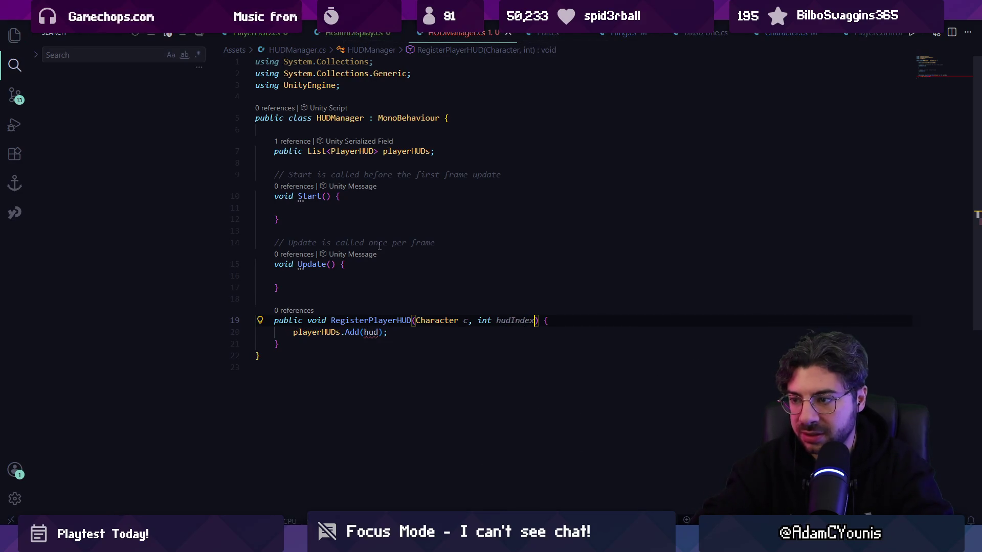
- Make RegisterPlayerHUD call playerHUDs[hudIndex].SetCharacter(c) and save HUDManager.cs
key(shift+Home)
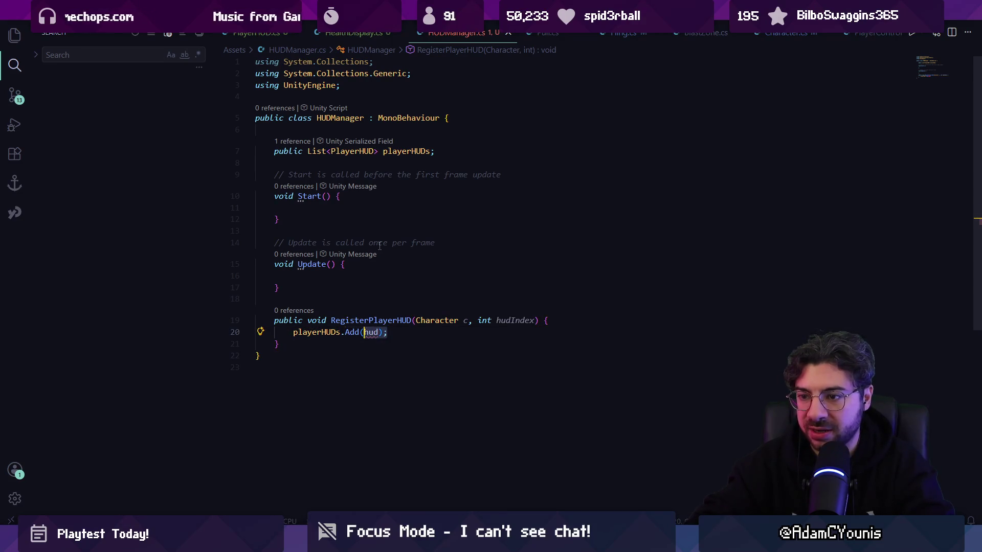
text(huds)
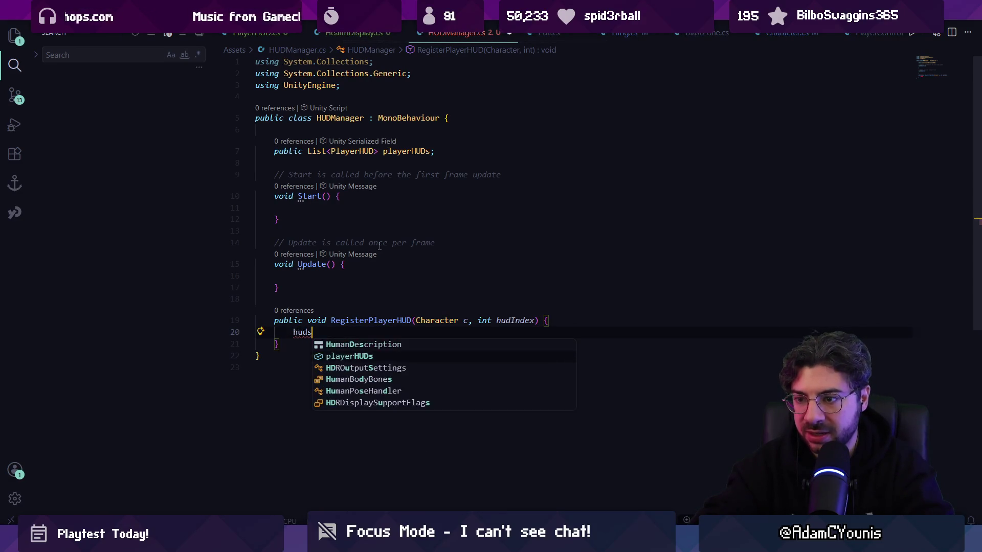
key(Tab)
text([hudIndex].)
key(Tab)
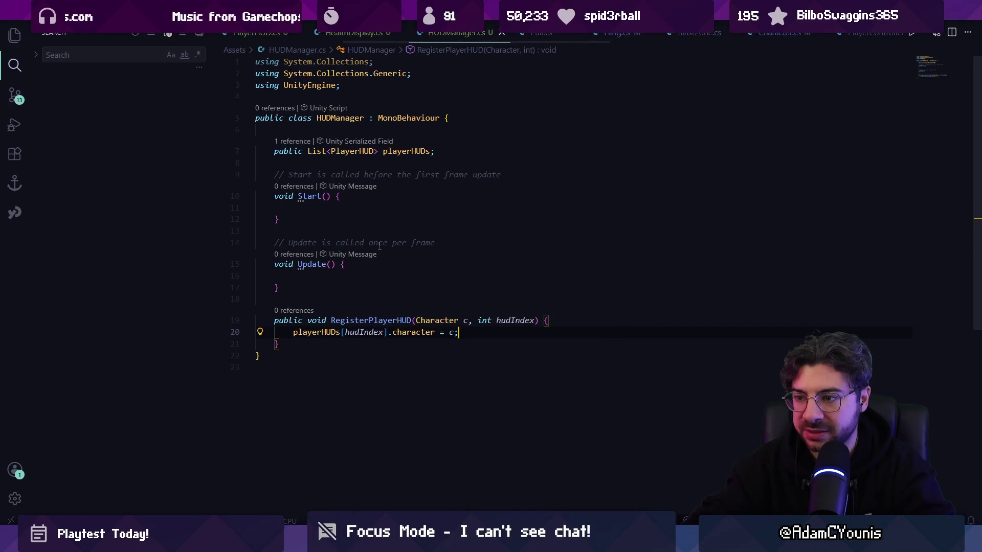
key(ctrl+shift+Left)
key(ctrl+shift+Left)
text(SetCharac)
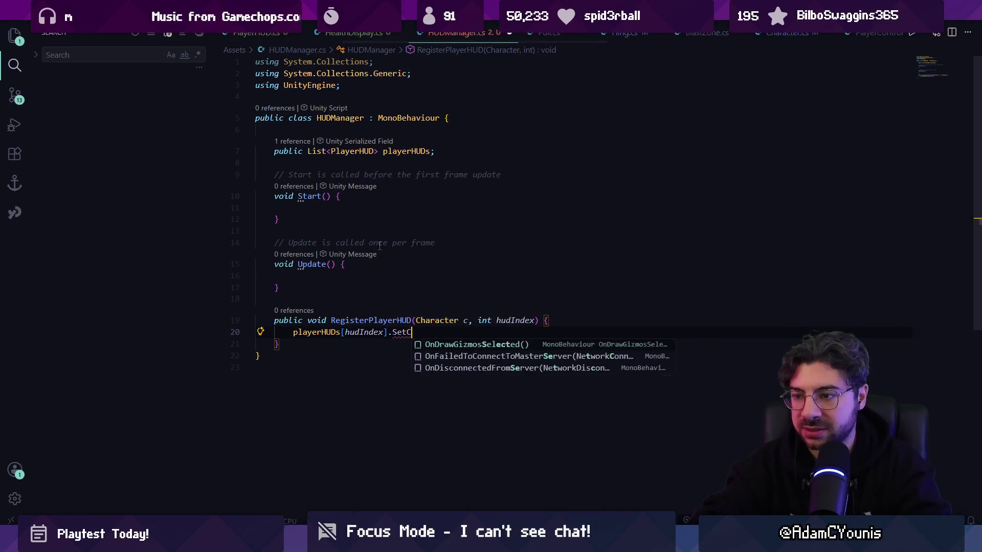
key(Left)
key(Left)
text(c)
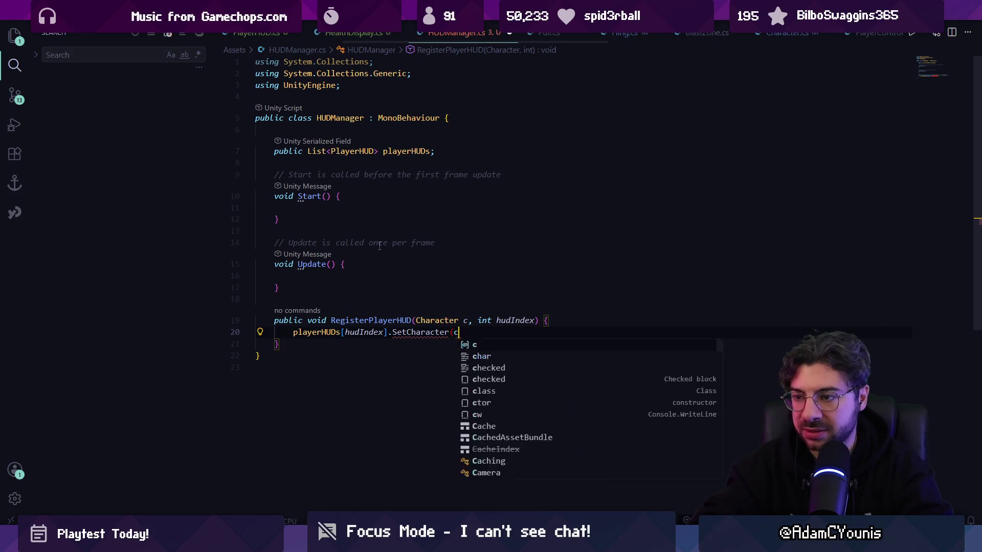
key(ctrl+s)
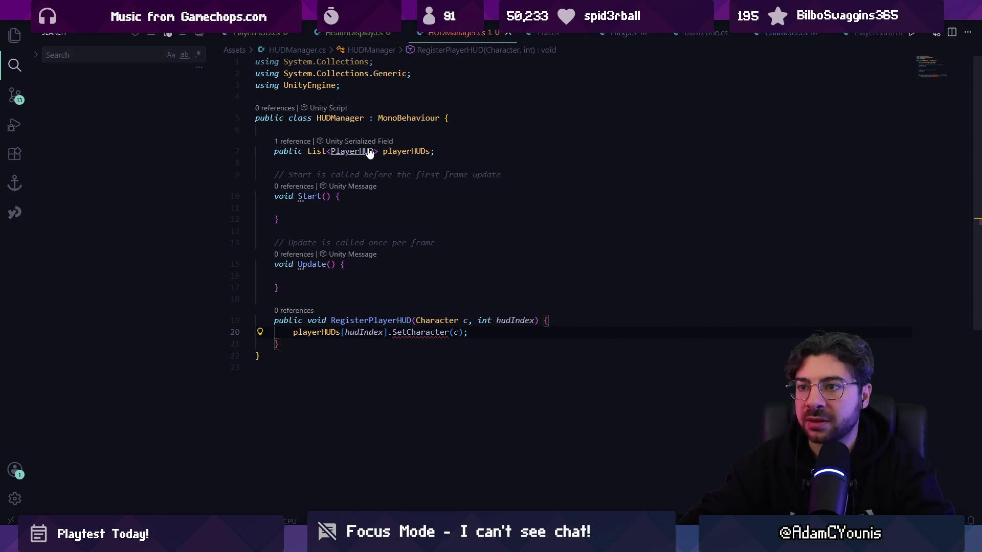
- Jump to the PlayerHUD class and start a new line below its Update method
key(F12)
click(370, 152)
key(Down)
key(End)
key(Return)
key(Return)
- Add the suggested public SetCharacter(Character c) method to PlayerHUD and save
text(pub)
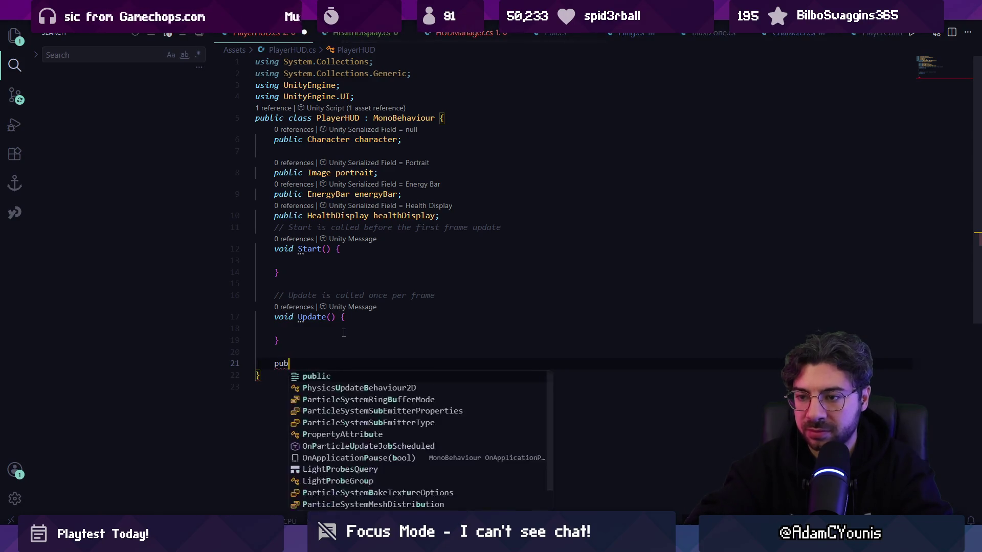
text(lic void)
key(Tab)
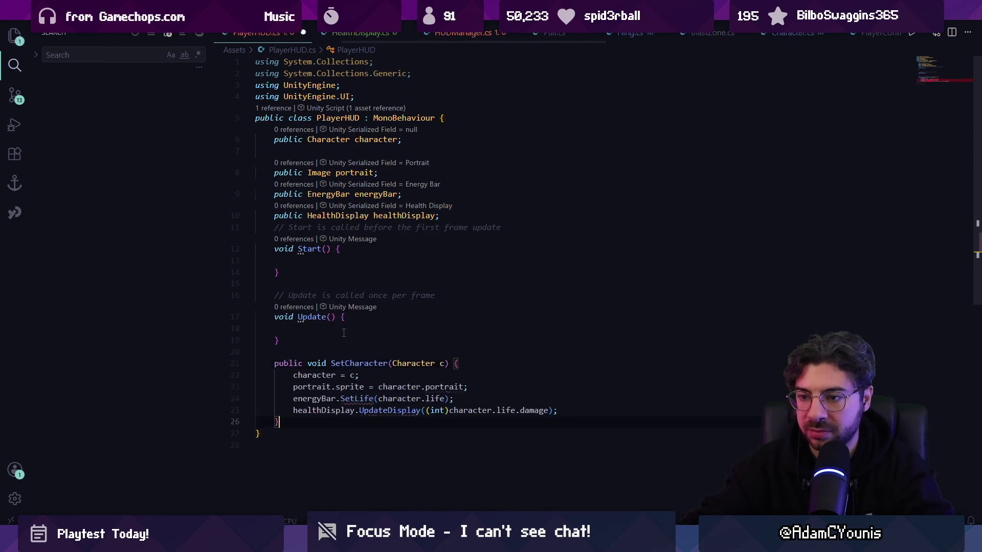
key(ctrl+s)
scroll(352, 340, down, 2)
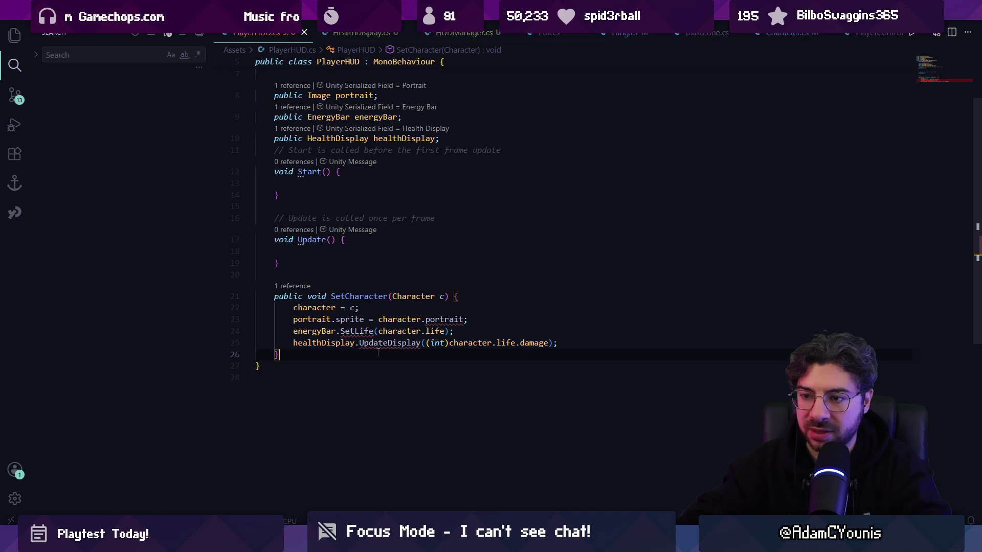
- Replace the SetLife call with an energyBar.life assignment and save PlayerHUD.cs
key(Up)
key(Return)
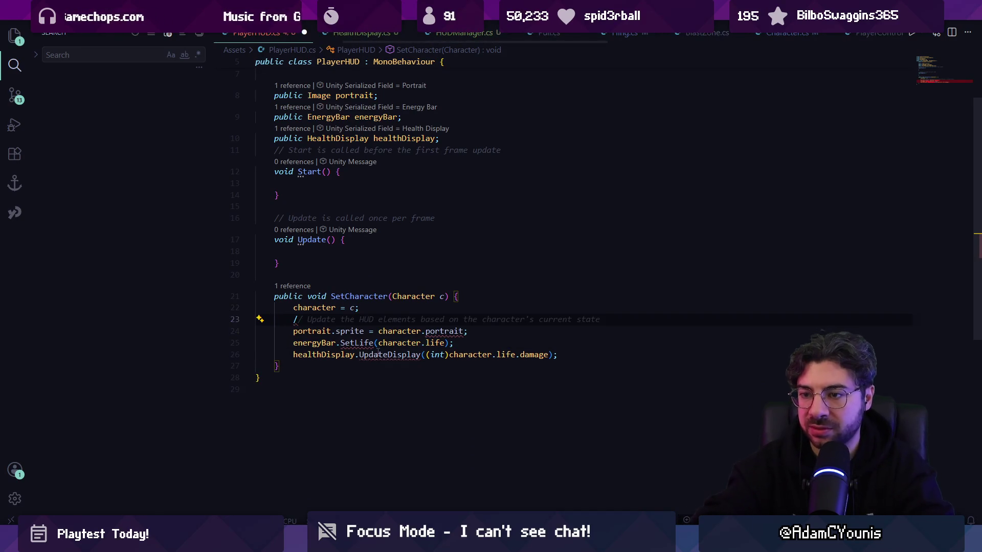
key(BackSpace)
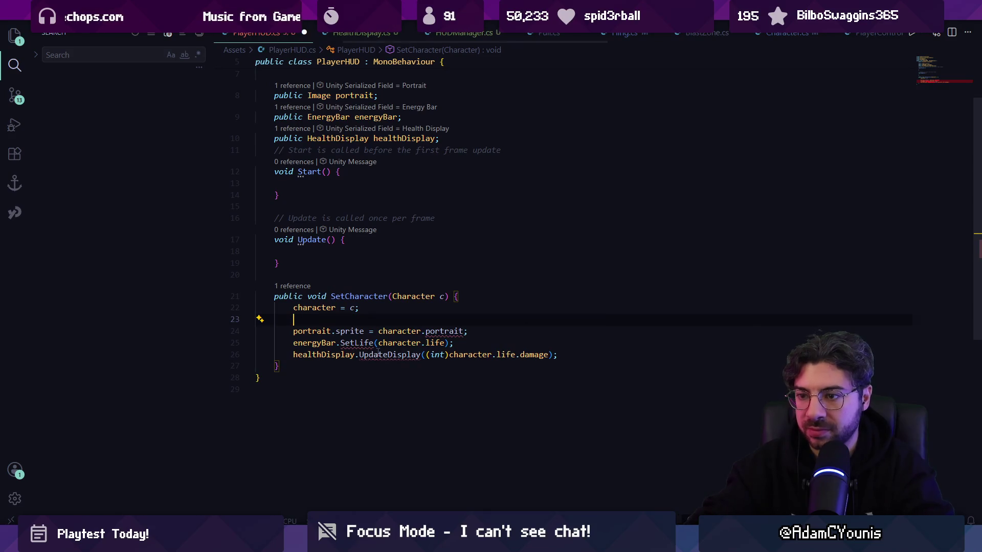
key(Down)
key(Down)
key(ctrl+Right)
key(Right)
text(life =)
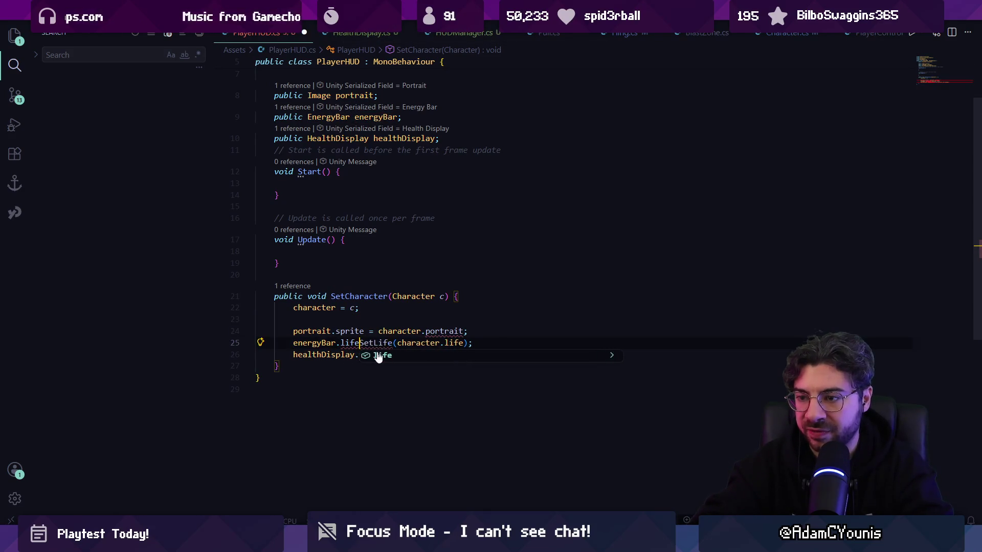
key(ctrl+shift+Right)
key(shift+Right)
key(Delete)
key(ctrl+Right)
key(ctrl+Right)
key(Delete)
key(ctrl+s)
- Comment out the healthDisplay line and tidy the blank lines around the portrait sprite assignment
key(Down)
key(Home)
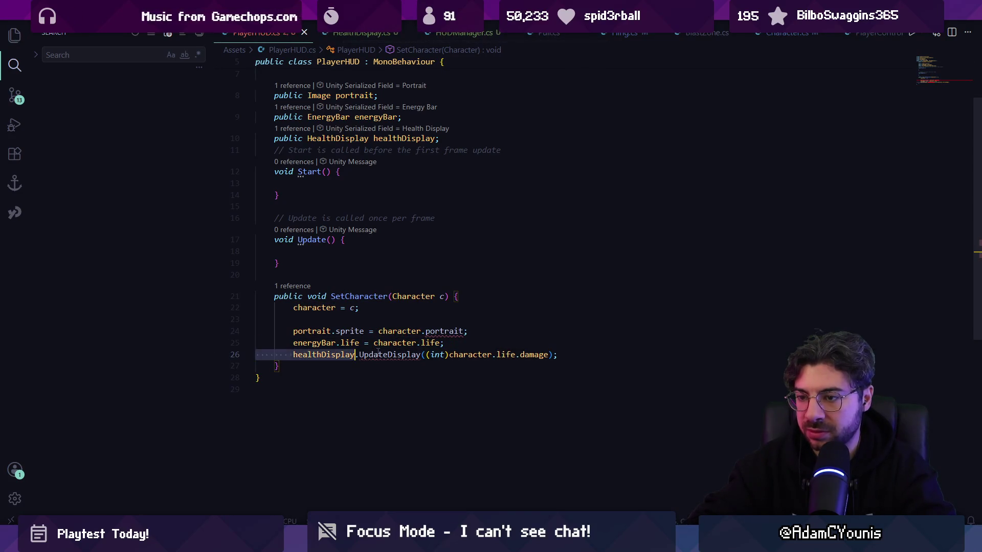
text(//)
key(Up)
key(Home)
key(Up)
key(ctrl+slash)
key(Up)
key(BackSpace)
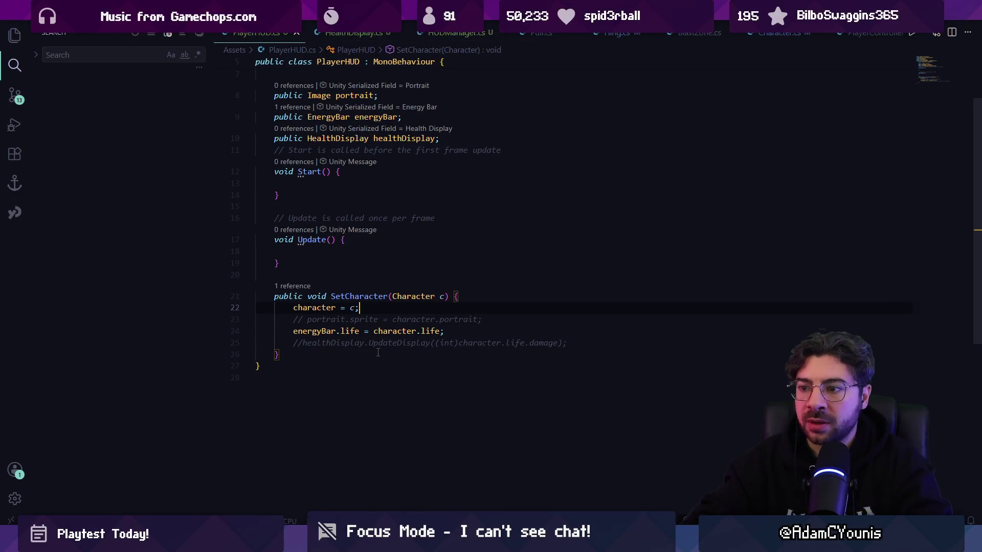
key(Return)
key(Down)
key(ctrl+slash)
key(Home)
key(ctrl+shift+Right)
key(ctrl+shift+Right)
key(ctrl+shift+Right)
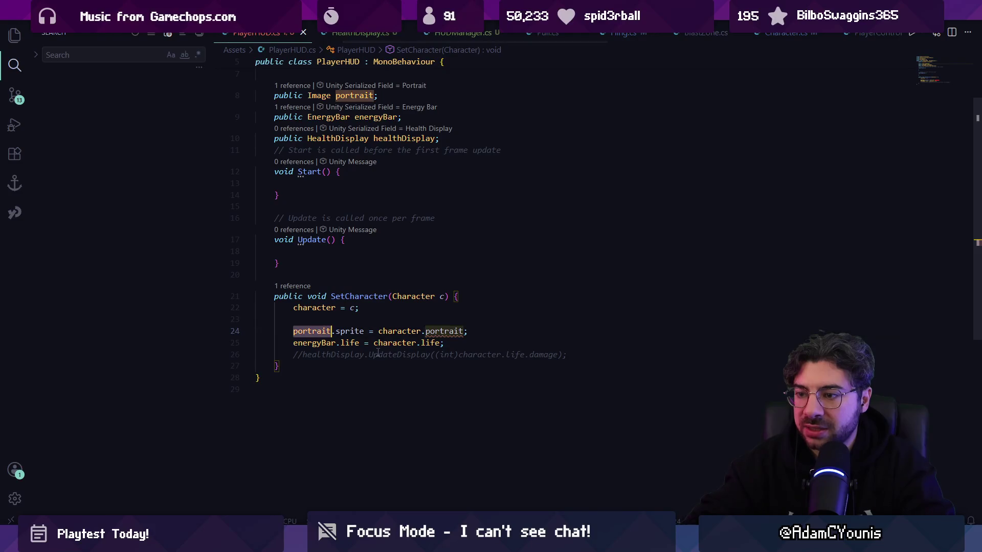
- Trace the character field's usages and open the Character class definition
click(387, 331)
scroll(399, 328, up, 3)
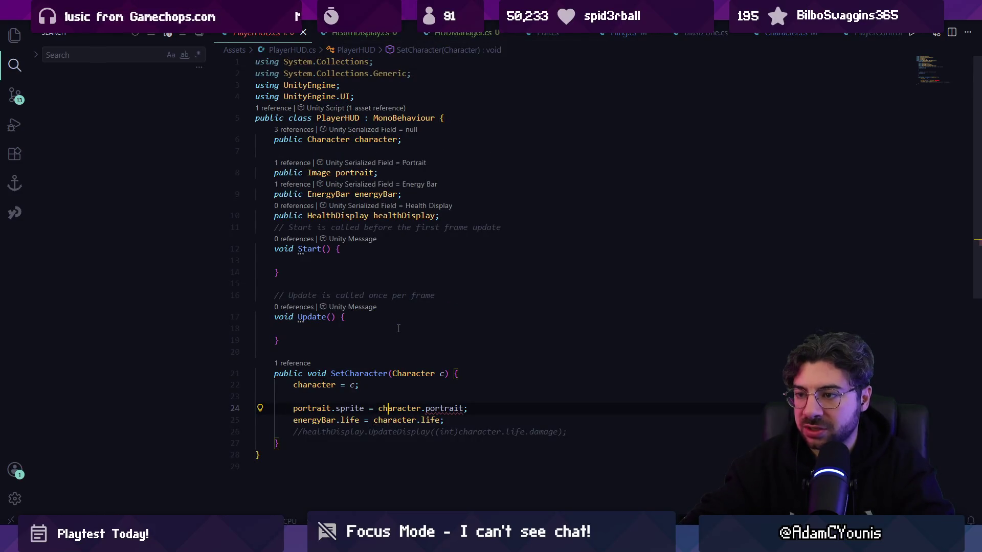
key(alt+Left)
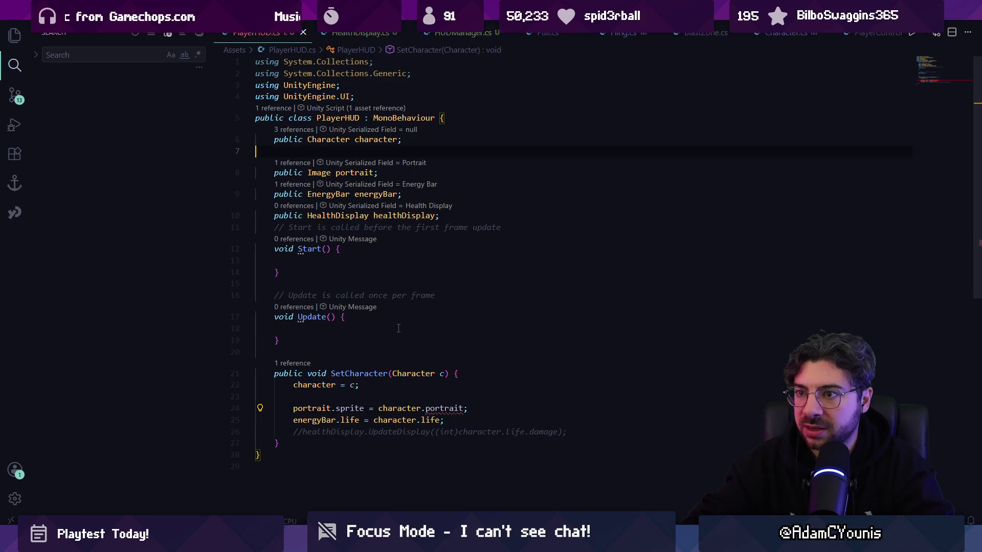
key(alt+Left)
key(alt+Right)
key(alt+Right)
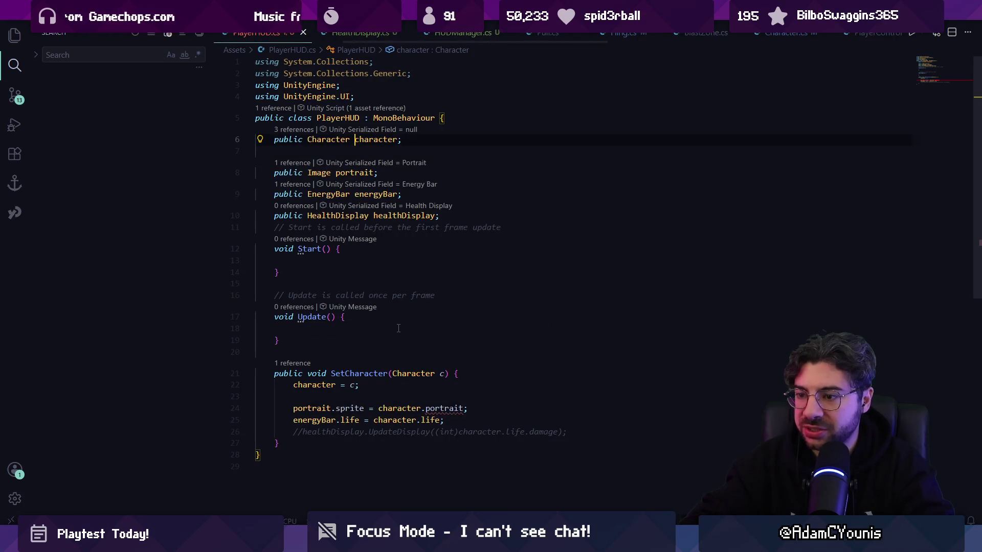
key(alt+Left)
key(alt+Right)
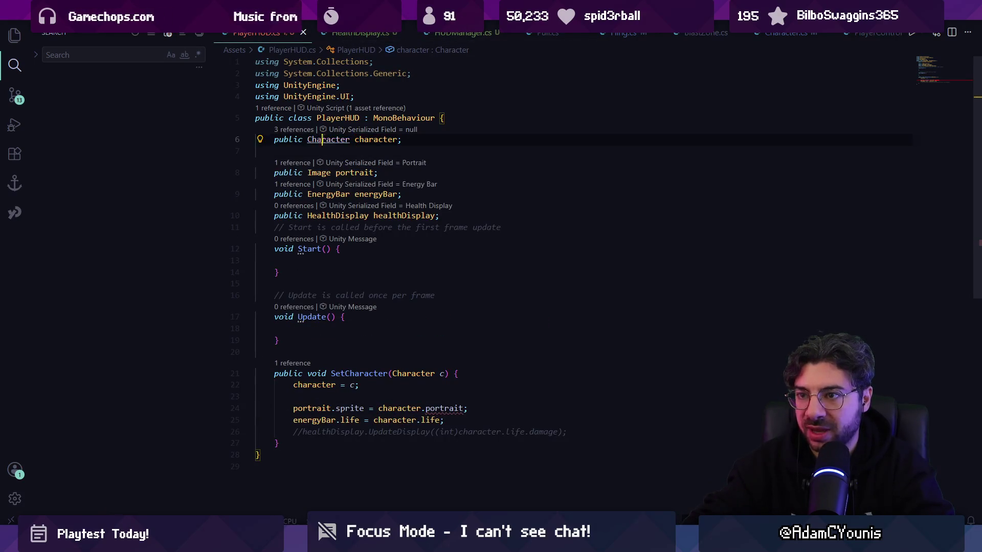
ctrl+click(323, 143)
- Check Character's input and GamePlayer, then make the portrait line read character.player.characterClass.portrait and save
click(408, 196)
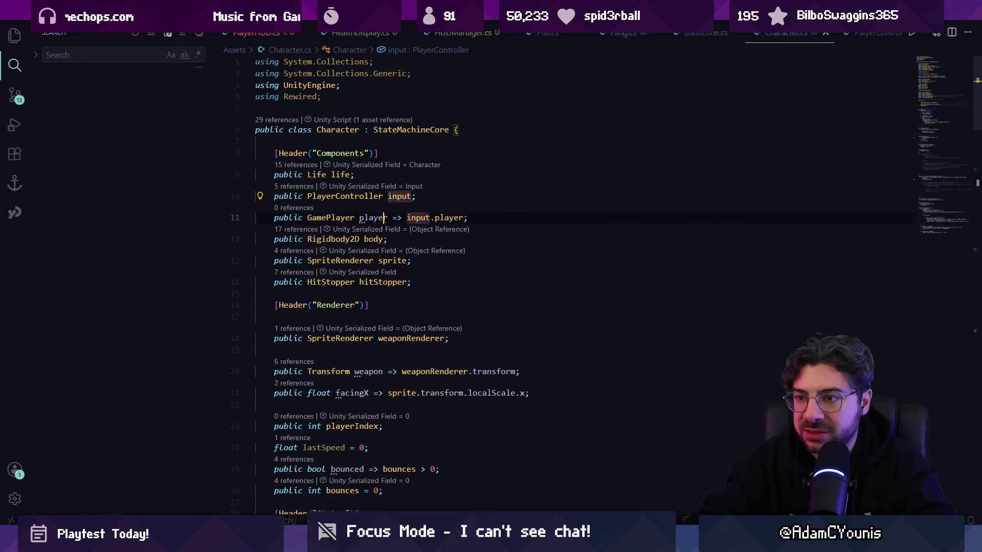
ctrl+click(337, 218)
key(alt+Left)
key(alt+Left)
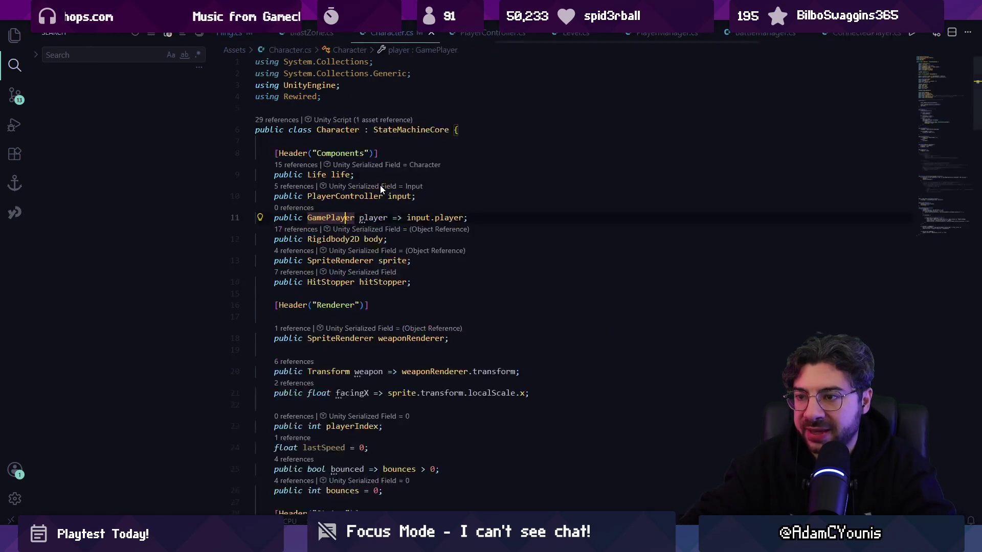
scroll(417, 310, down, 3)
click(422, 280)
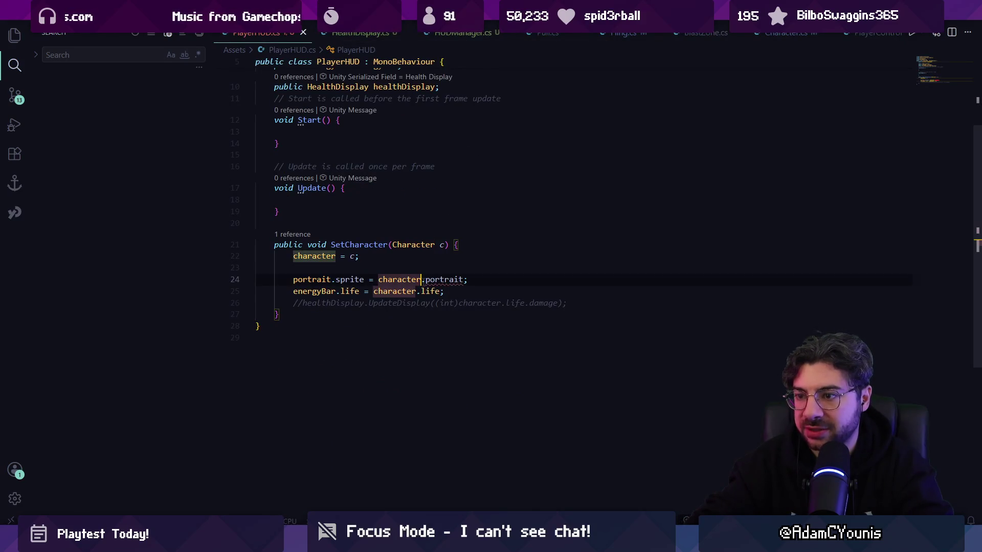
text(player.characterClass)
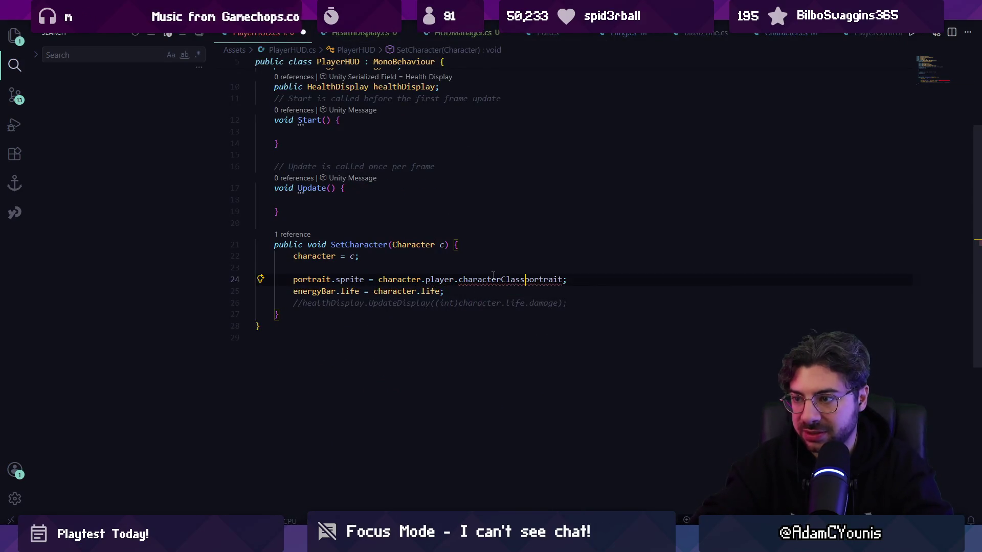
text(.)
key(ctrl+s)
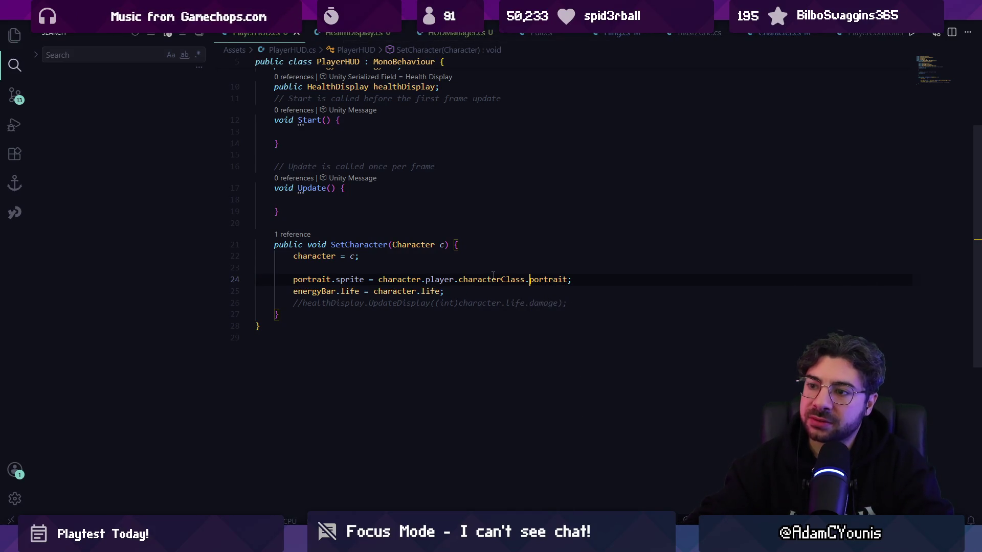
- Write a public CharacterClass myClass property in PlayerHUD and save
ctrl+click(398, 280)
text(public Characte)
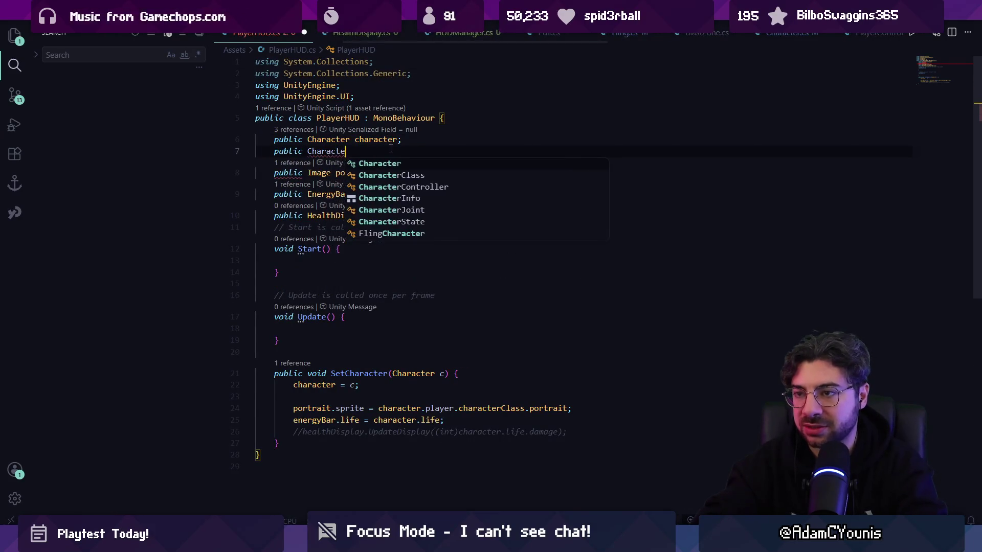
text(rClass)
key(shift+End)
text(=> character.player.characterClass;)
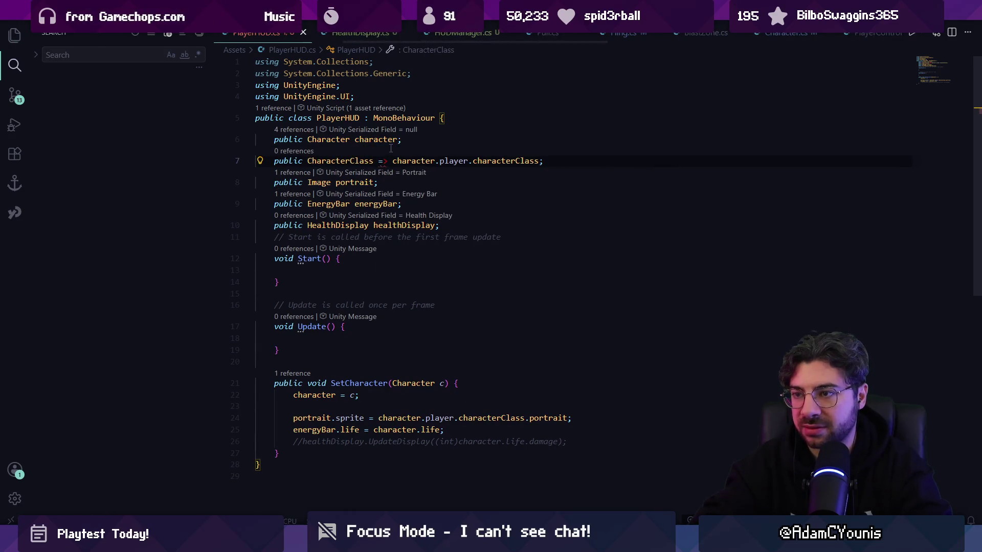
key(ctrl+shift+Left)
key(ctrl+shift+Left)
key(ctrl+shift+Left)
key(Left)
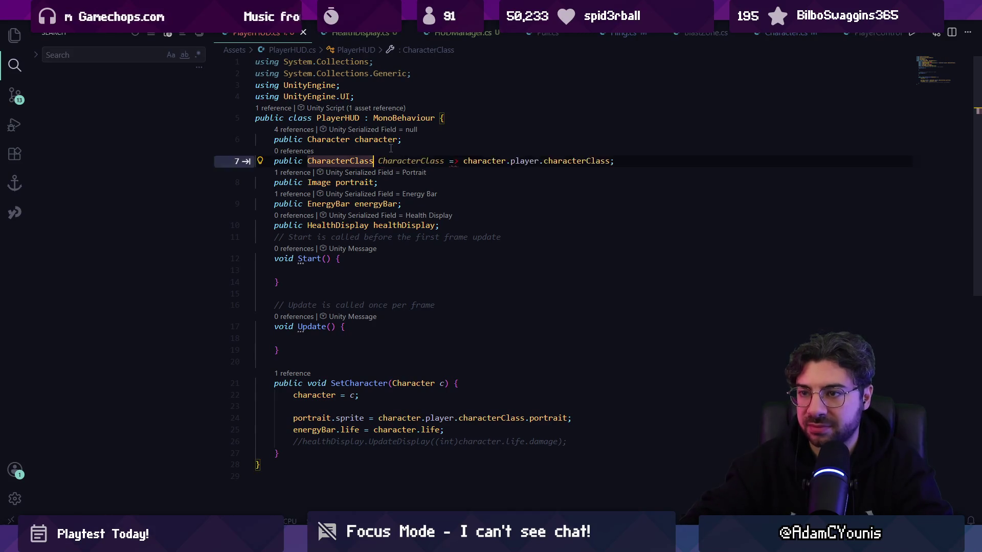
text(cla)
key(BackSpace)
key(BackSpace)
key(BackSpace)
text(myClass)
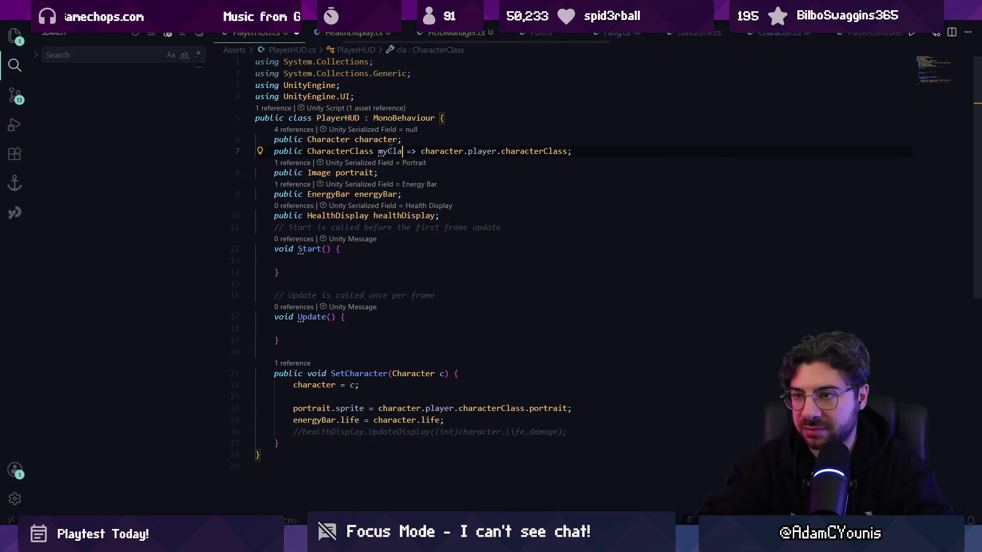
click(450, 161)
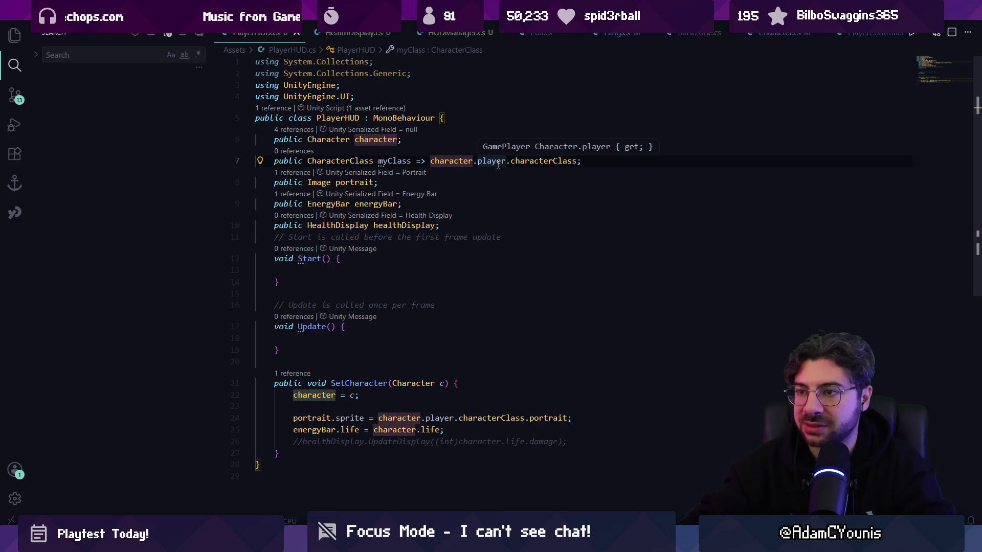
key(ctrl+s)
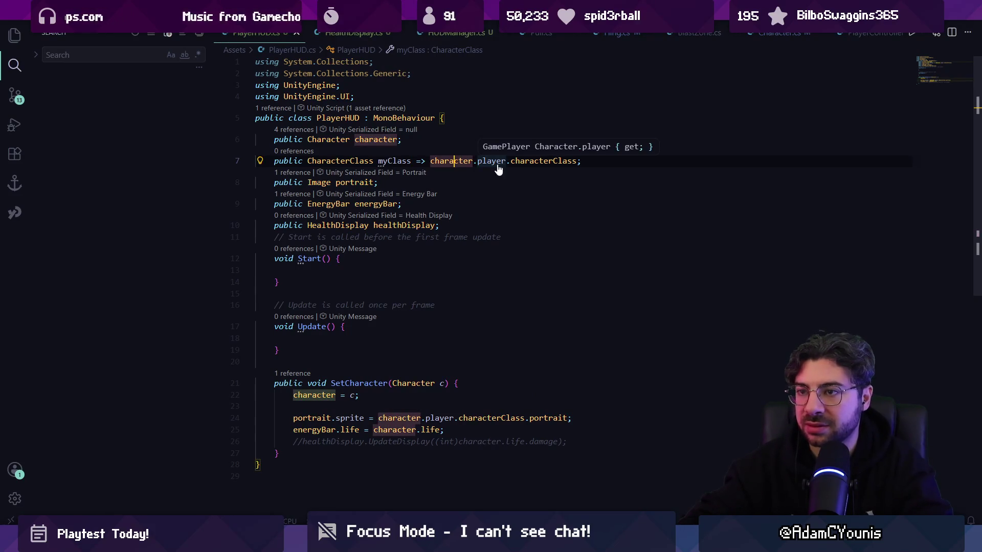
- Cut the myClass property line from PlayerHUD and open Character.cs
key(shift+Down)
key(shift+End)
key(BackSpace)
key(ctrl+shift+p)
key(Escape)
ctrl+click(327, 139)
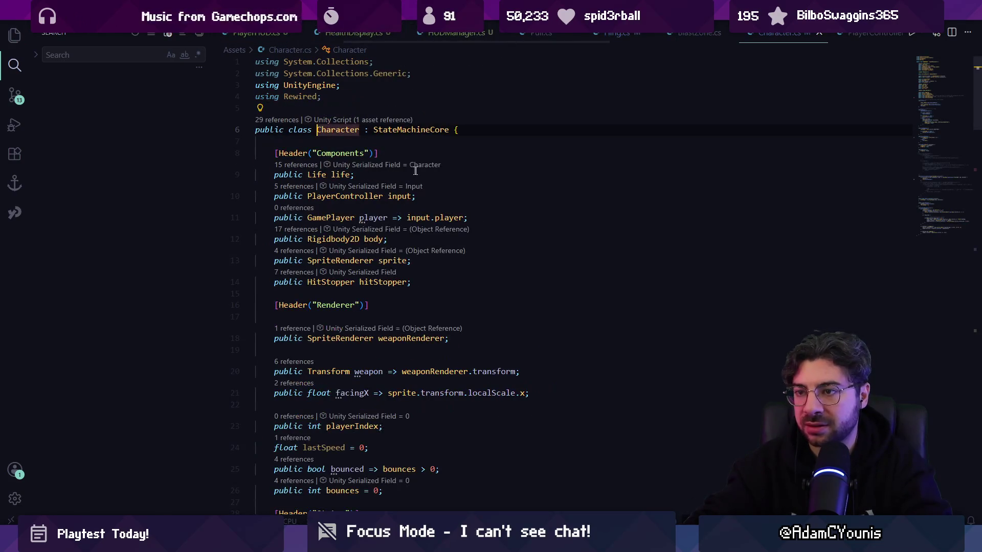
- Paste the myClass property under player in Character.cs, dropping the 'character.' prefix
click(468, 217)
key(Return)
text(public CharacterClass myClass => character.player.characterClass;)
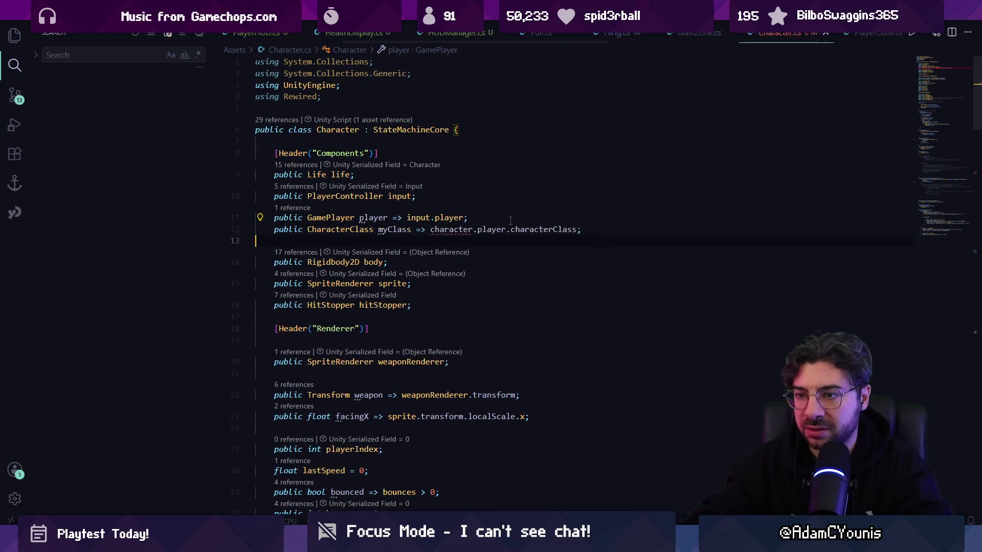
double_click(452, 239)
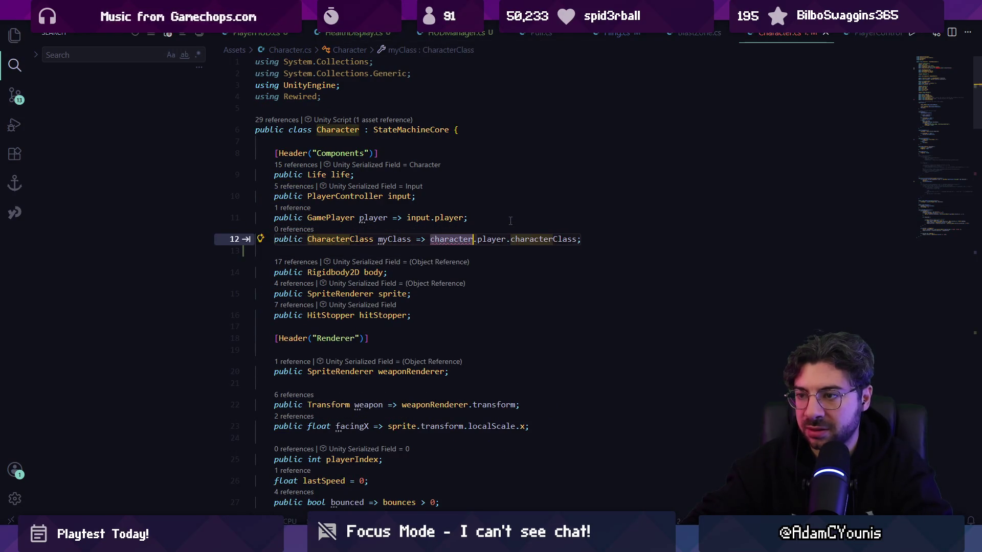
key(Delete)
key(Delete)
click(340, 219)
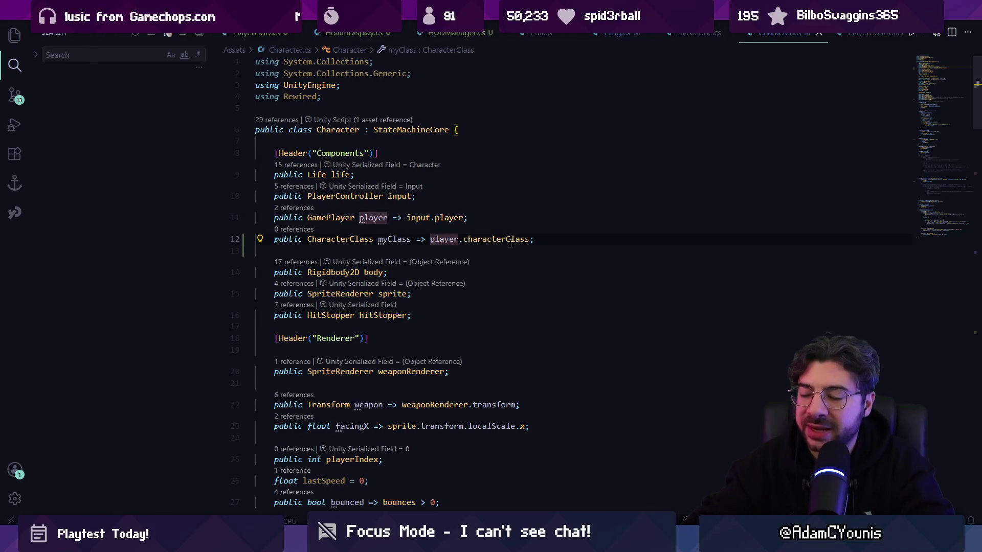
- In PlayerHUD.cs, replace player.characterClass with myClass on the portrait line and save
key(ctrl+Tab)
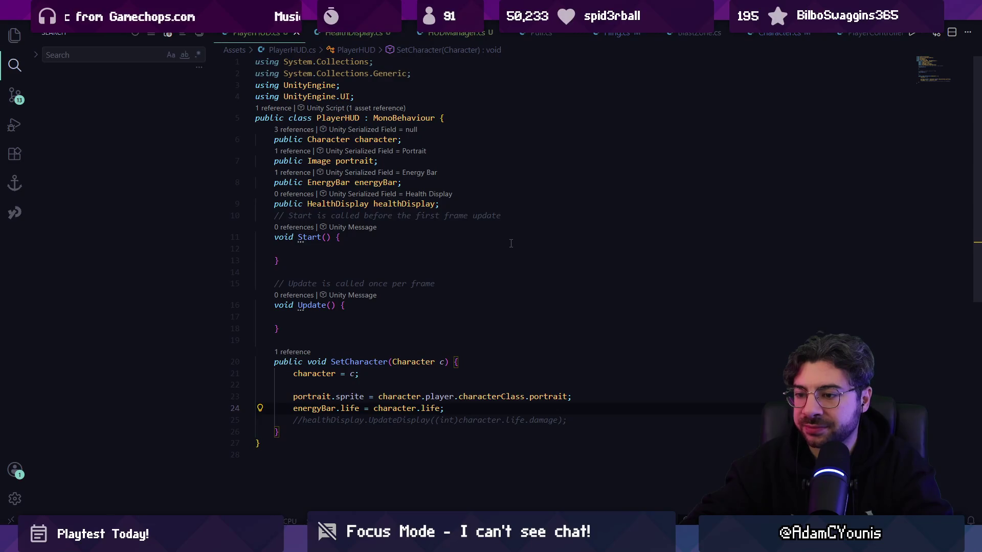
key(F12)
key(alt+Left)
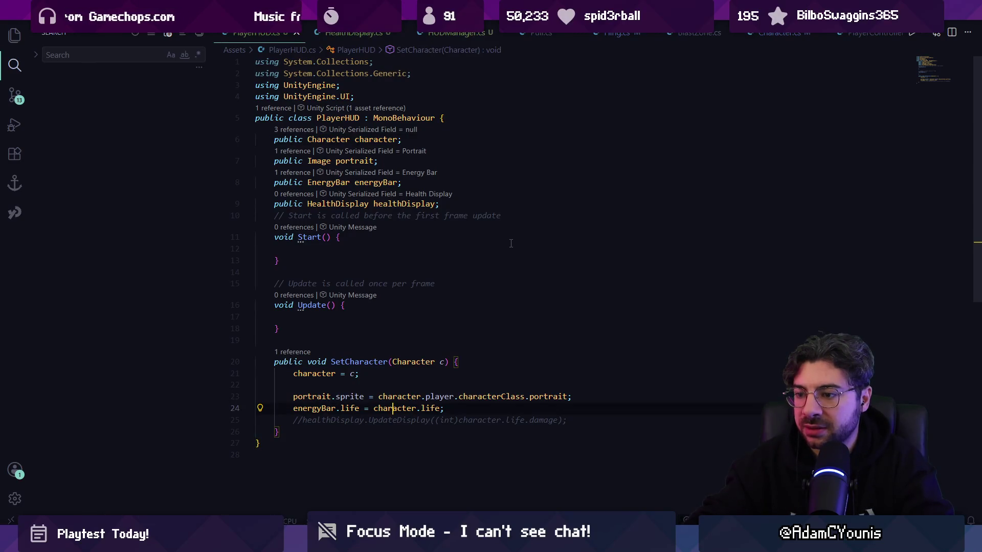
scroll(456, 306, down, 2)
double_click(441, 346)
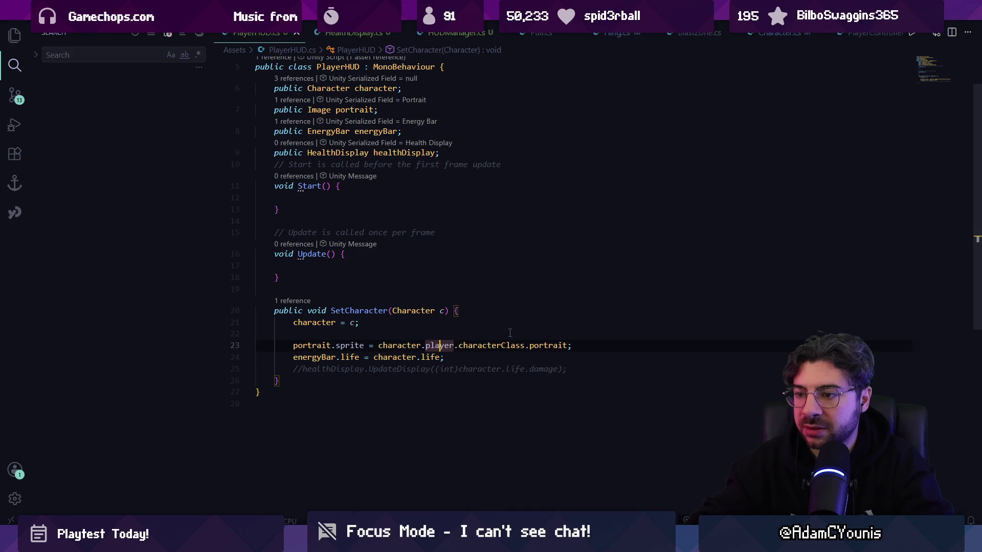
shift+click(525, 346)
text(myClass)
key(ctrl+s)
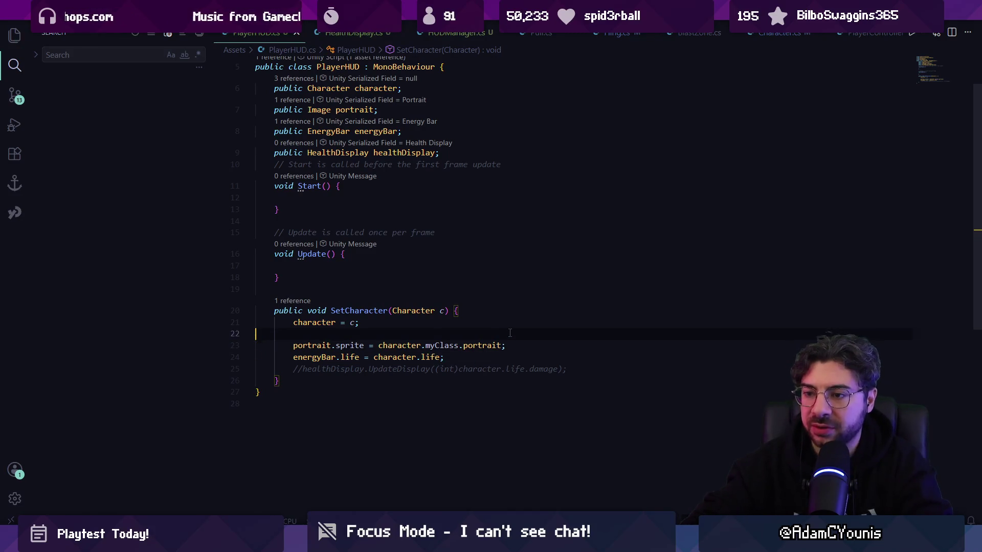
- Remove the blank line in SetCharacter, let Unity recompile, and return to PlayerHUD
click(510, 333)
key(BackSpace)
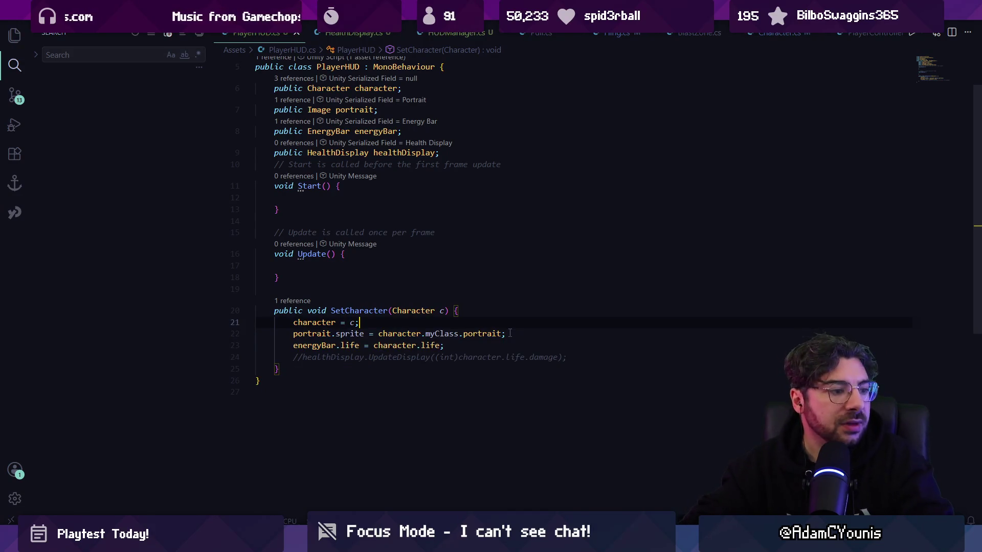
scroll(429, 339, up, 2)
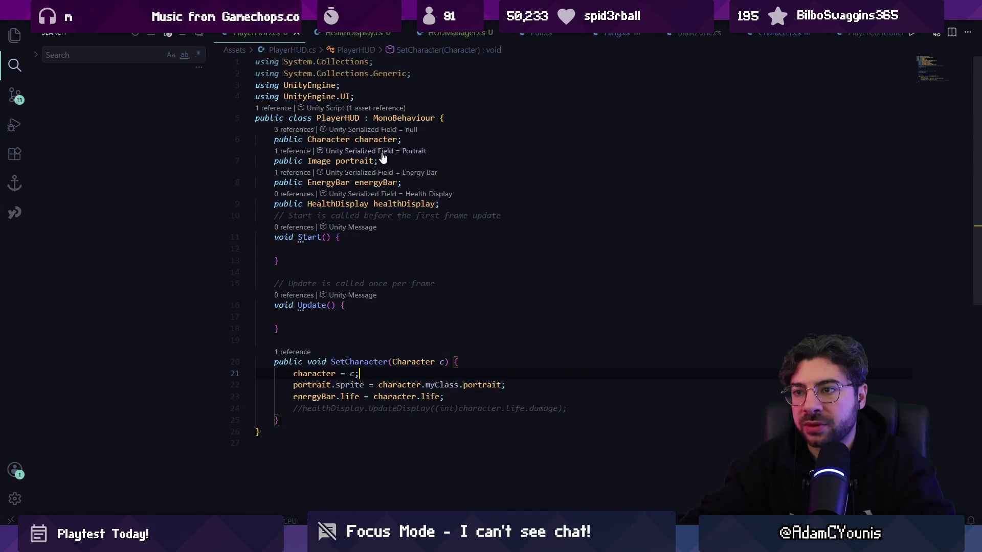
click(337, 509)
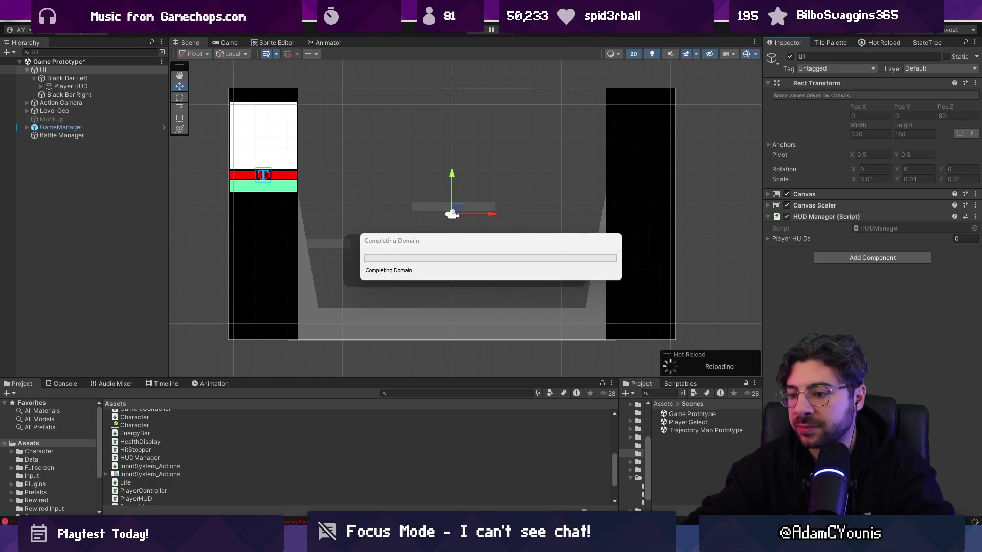
mouse_move(367, 541)
click(358, 479)
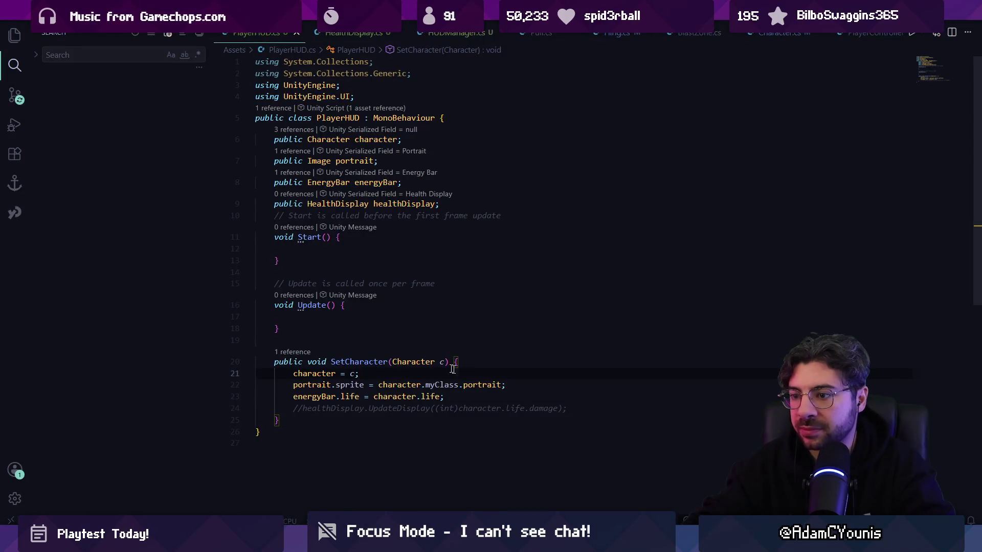
- Add a public CanvasGroup canvasGroup field after healthDisplay and save
click(481, 206)
key(Return)
text(public CVan)
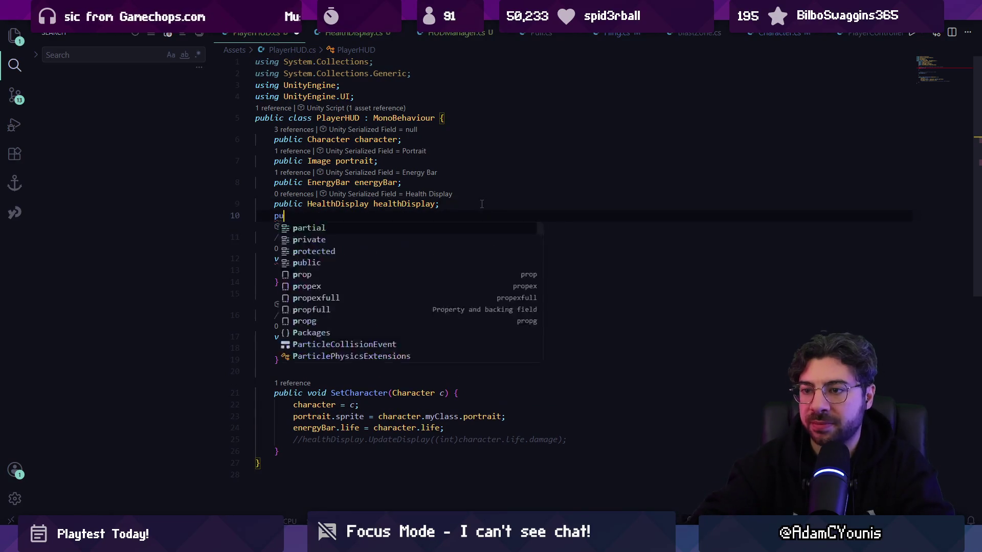
key(BackSpace)
key(BackSpace)
key(BackSpace)
text(an)
key(Tab)
key(Tab)
text(;)
key(ctrl+s)
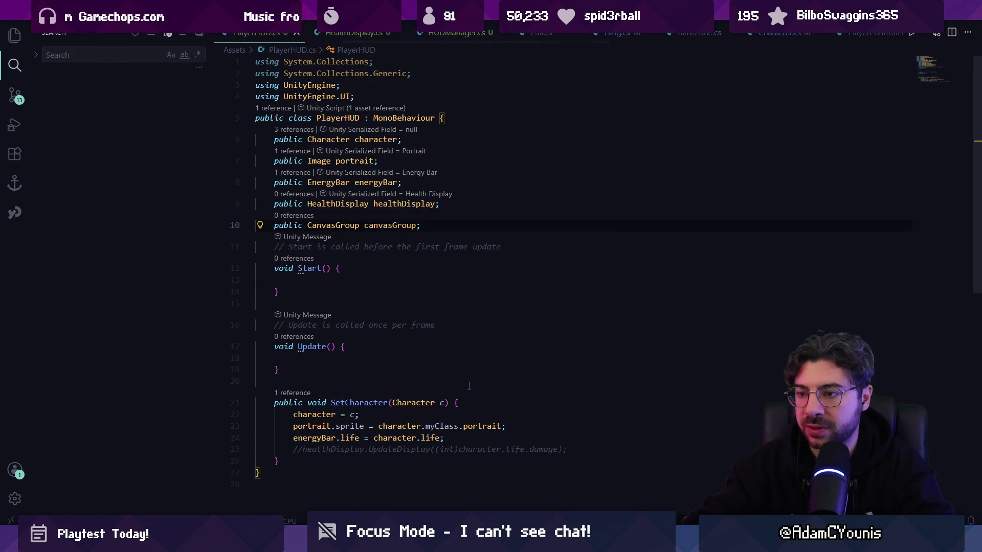
- Set canvasGroup.alpha = 1f in SetCharacter, save, and switch to Unity
click(485, 420)
key(Return)
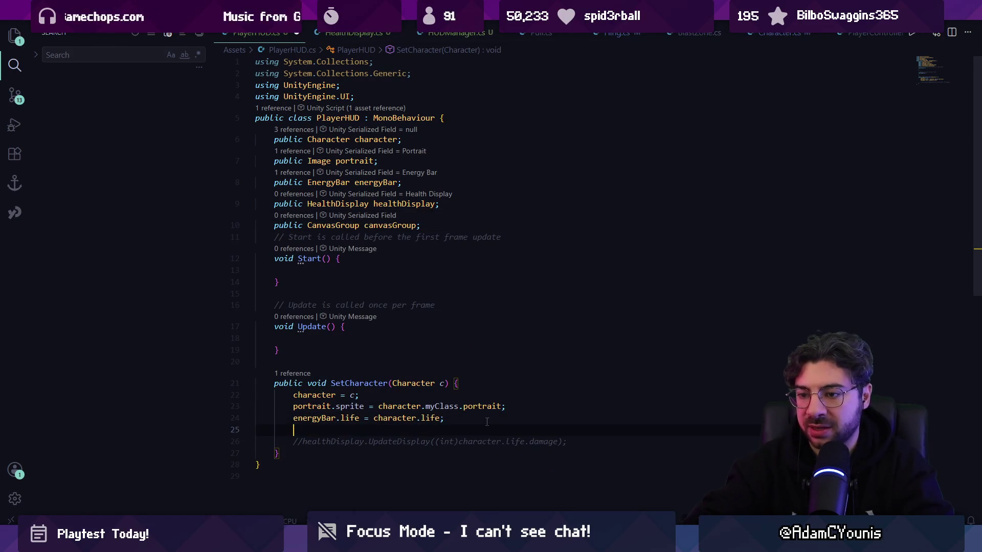
text(canvasGroup.alpha = 1f;)
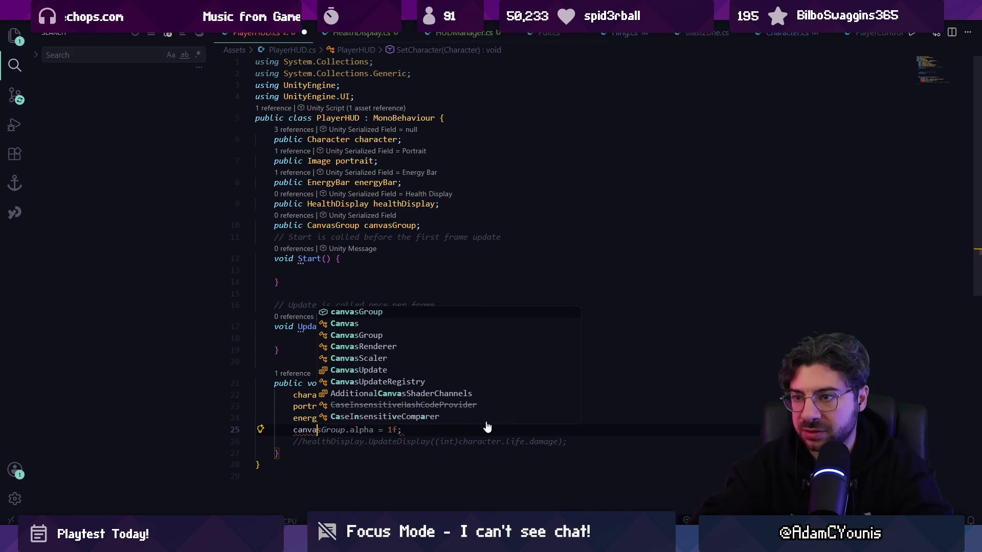
key(Tab)
key(ctrl+s)
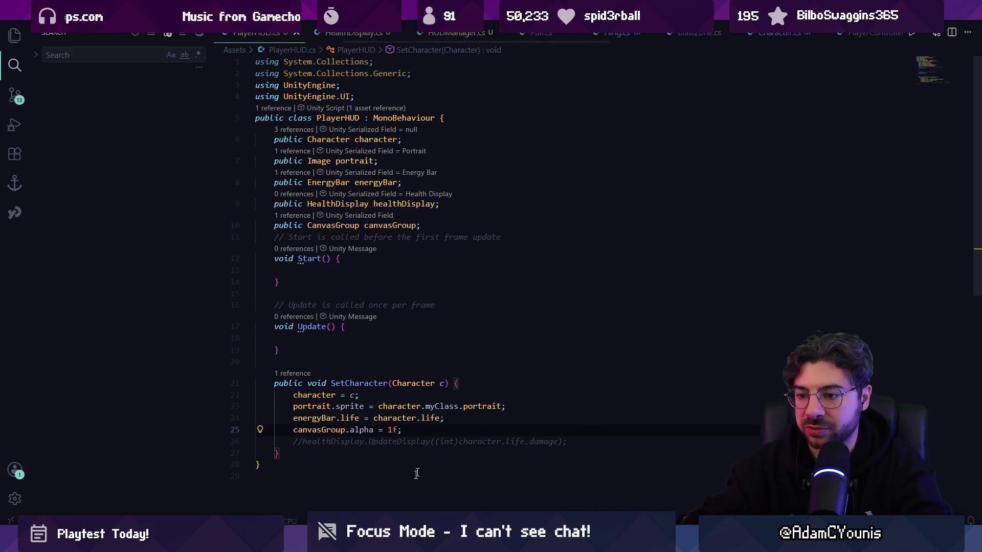
key(alt+Tab)
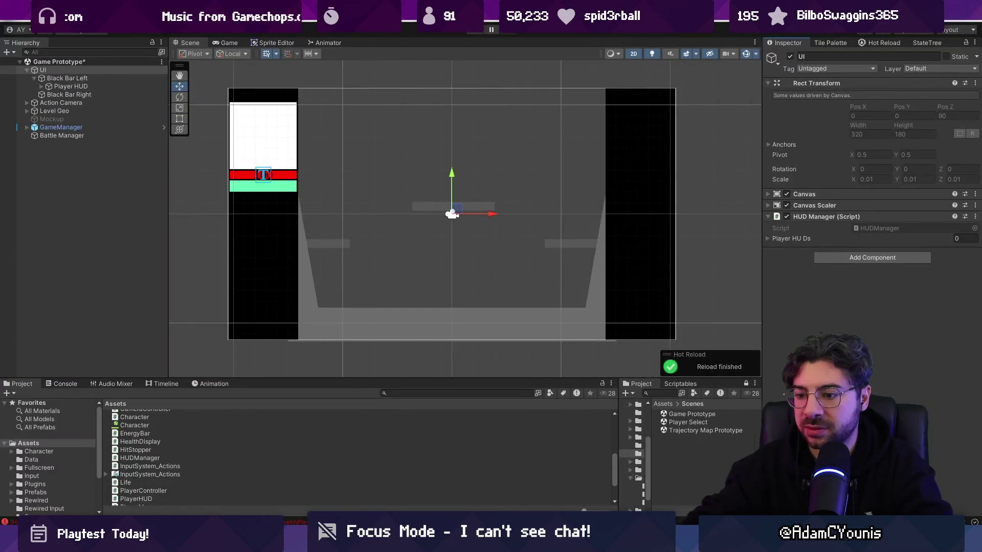
key(alt+Tab)
click(340, 270)
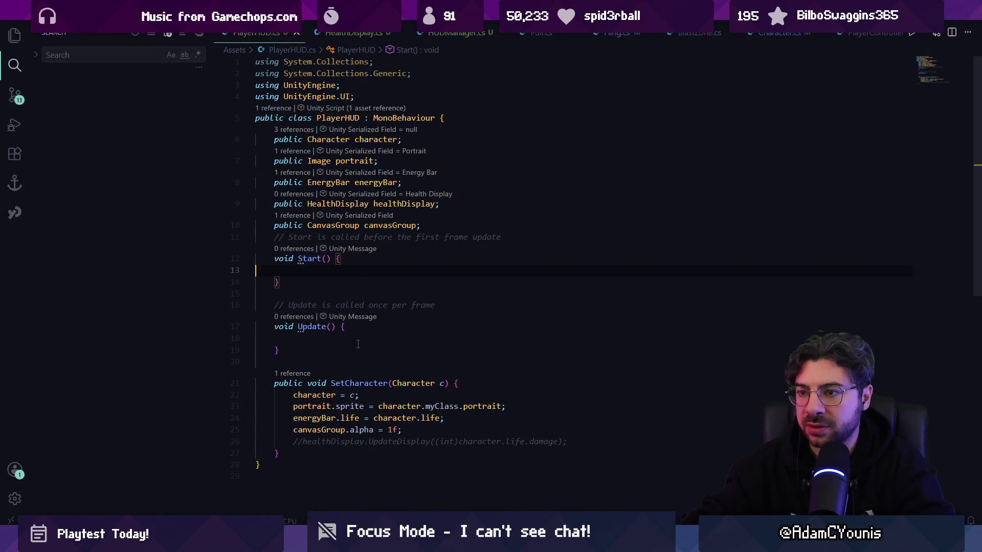
key(alt+Tab)
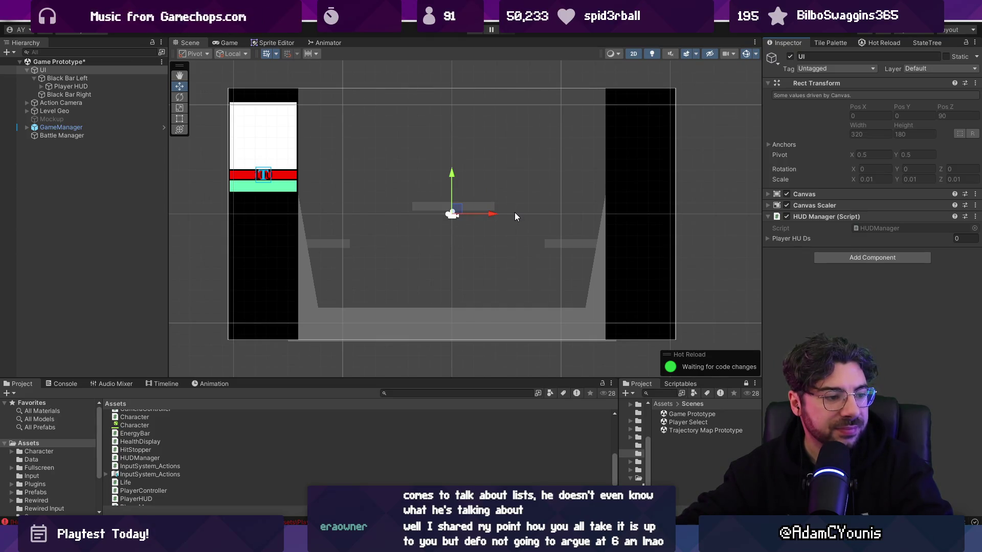
- Save the Game Prototype scene and review the editor after the compile errors
key(ctrl+s)
scroll(401, 173, up, 2)
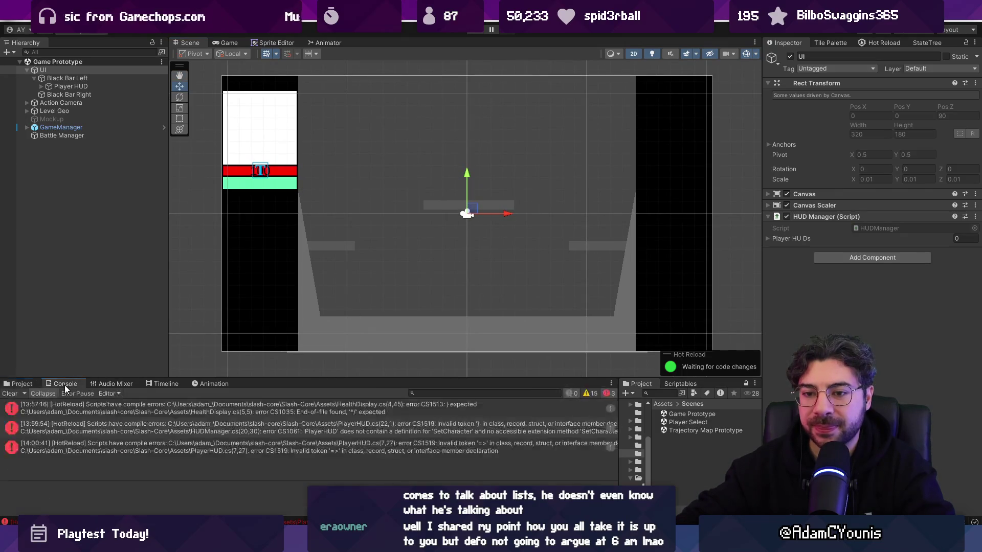
drag(450, 229, 447, 230)
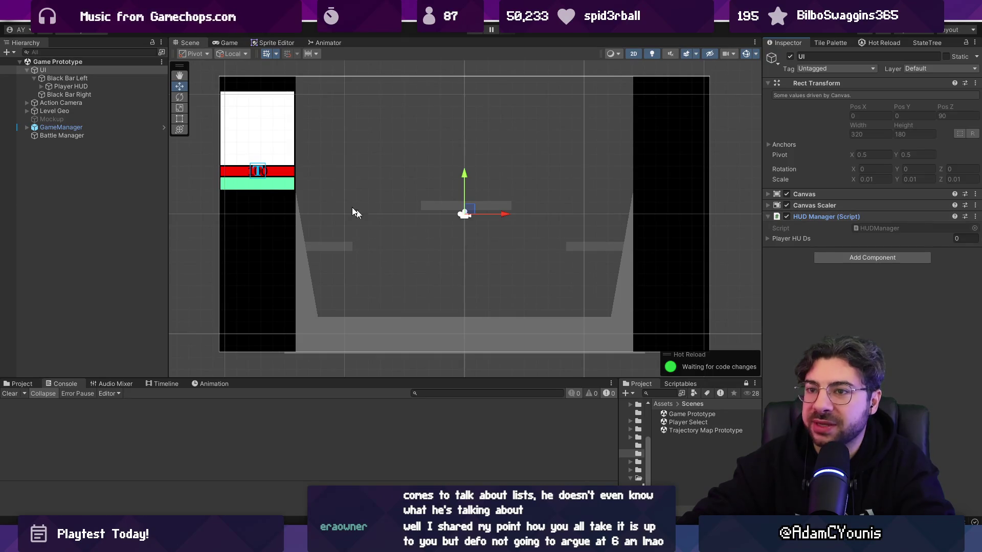
- Inspect the Black Bar objects and HUD Manager's Player HUDs list, then duplicate Player HUD
click(85, 133)
click(78, 77)
click(82, 87)
click(82, 94)
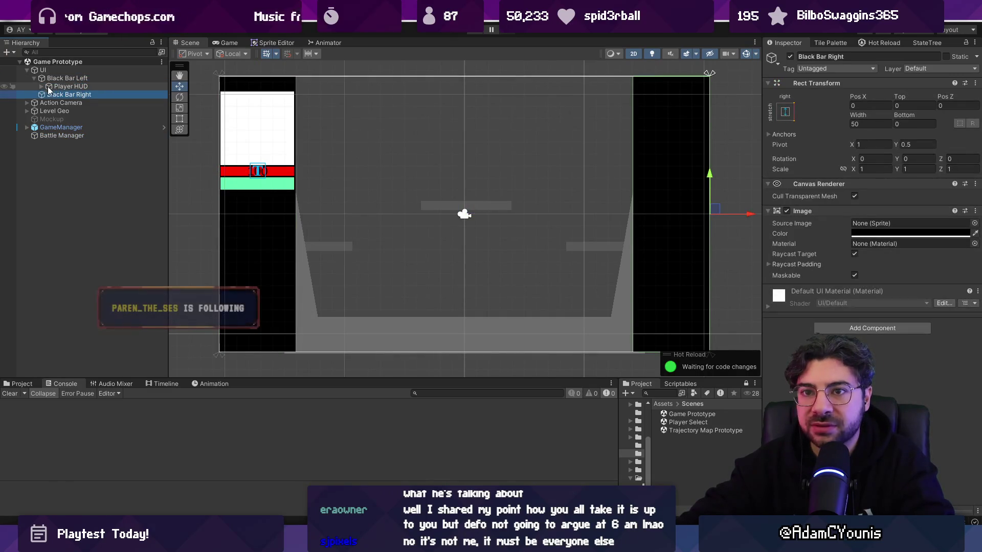
click(72, 78)
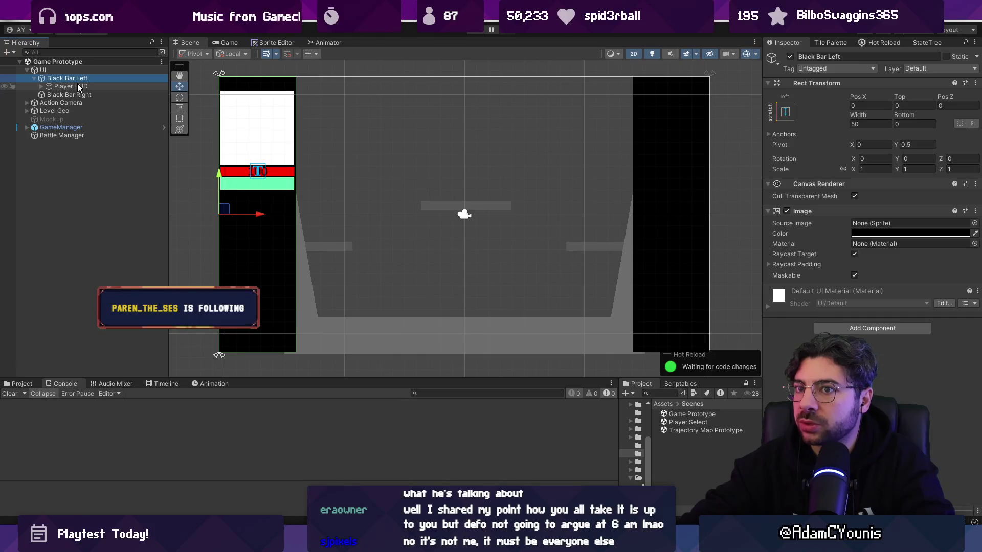
click(76, 86)
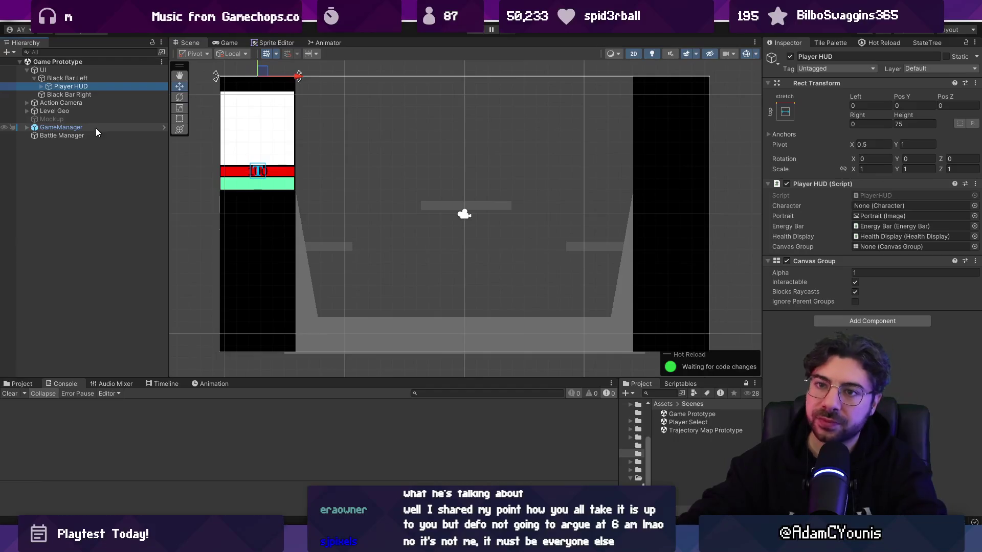
click(82, 72)
click(808, 239)
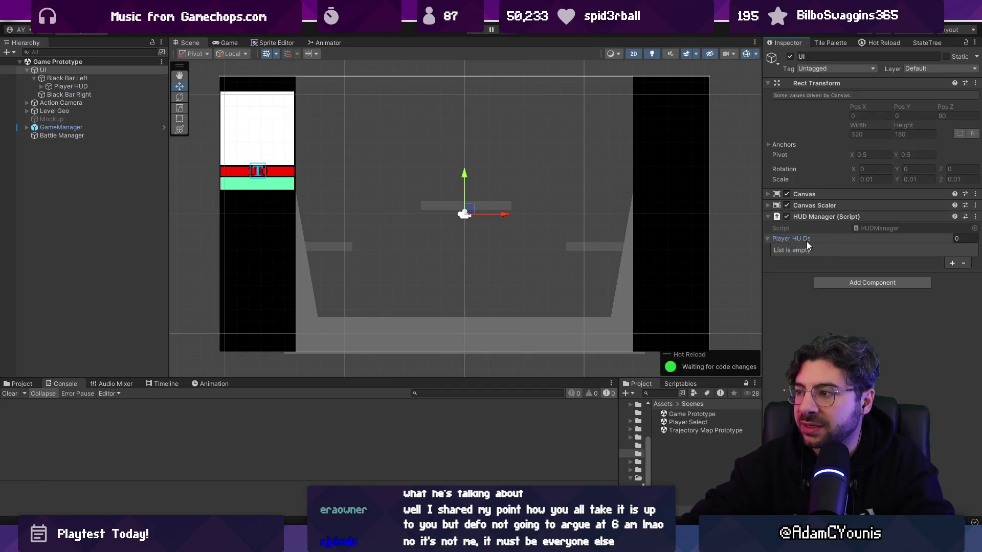
click(103, 89)
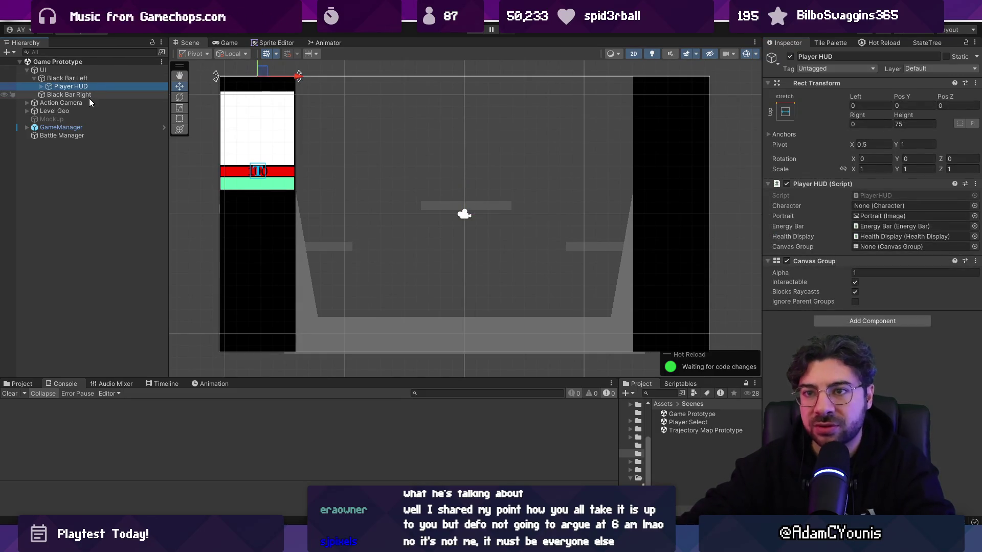
key(ctrl+d)
key(ctrl+d)
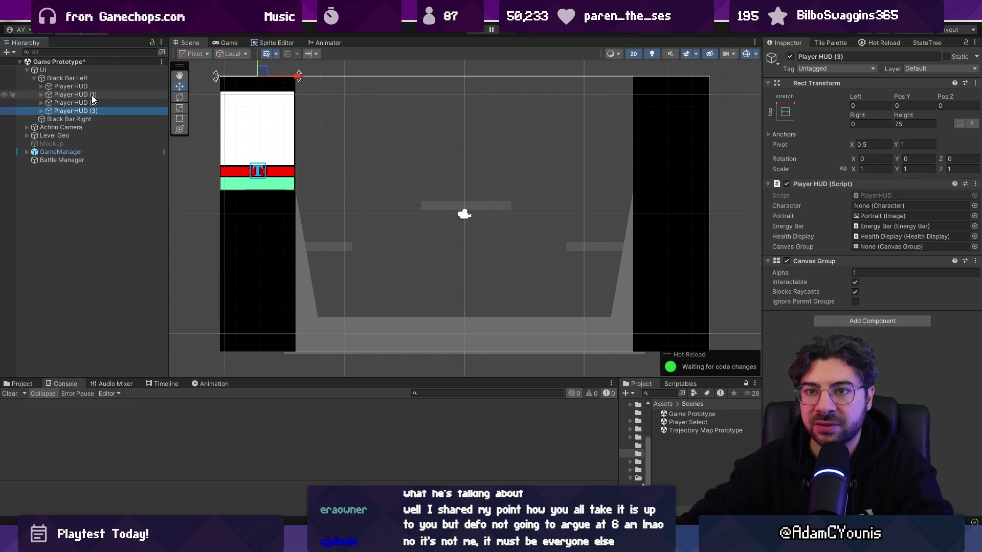
- Duplicate the Player HUD, move one copy under Black Bar Right and zero its Left/Right offsets
key(ctrl+d)
click(92, 97)
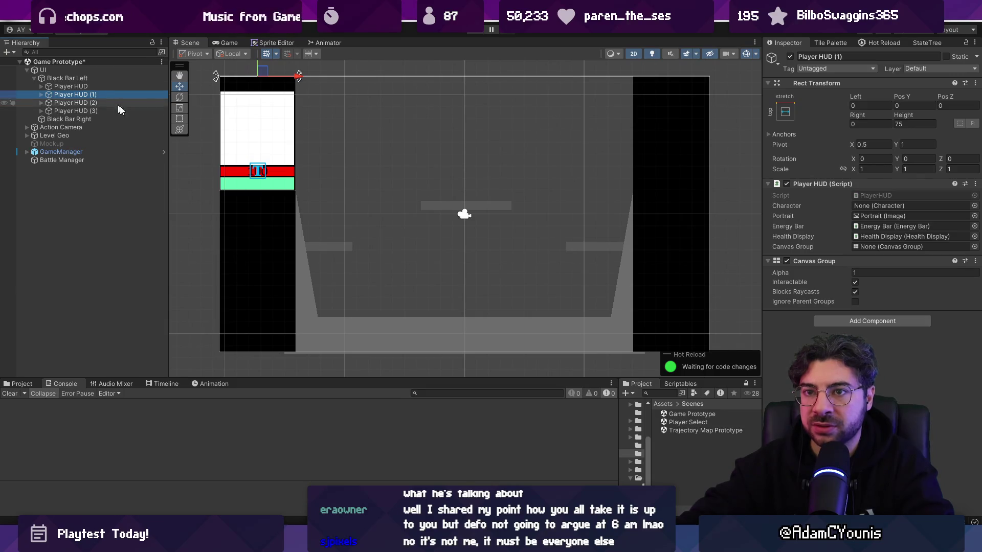
drag(89, 94, 96, 118)
click(870, 105)
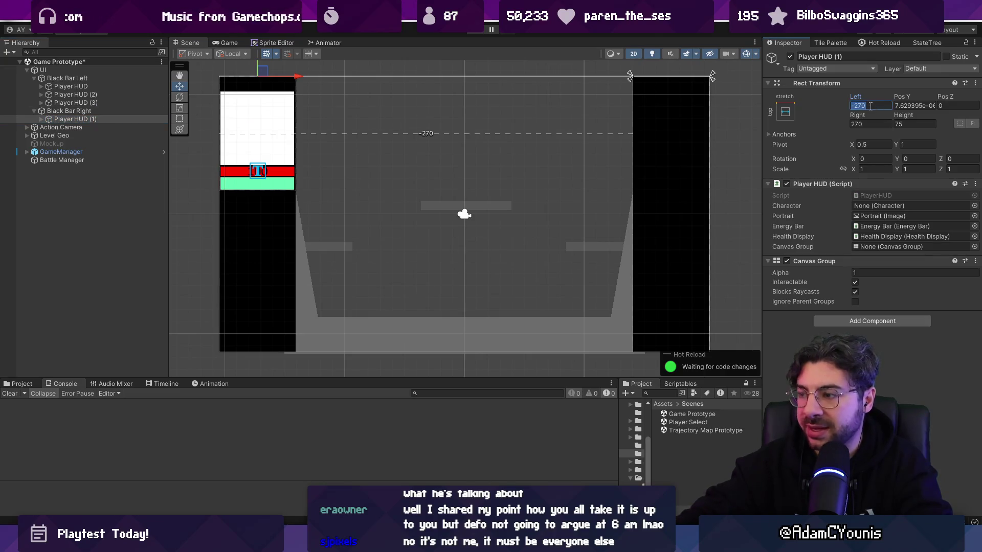
text(0)
key(Tab)
text(0)
key(Tab)
key(Tab)
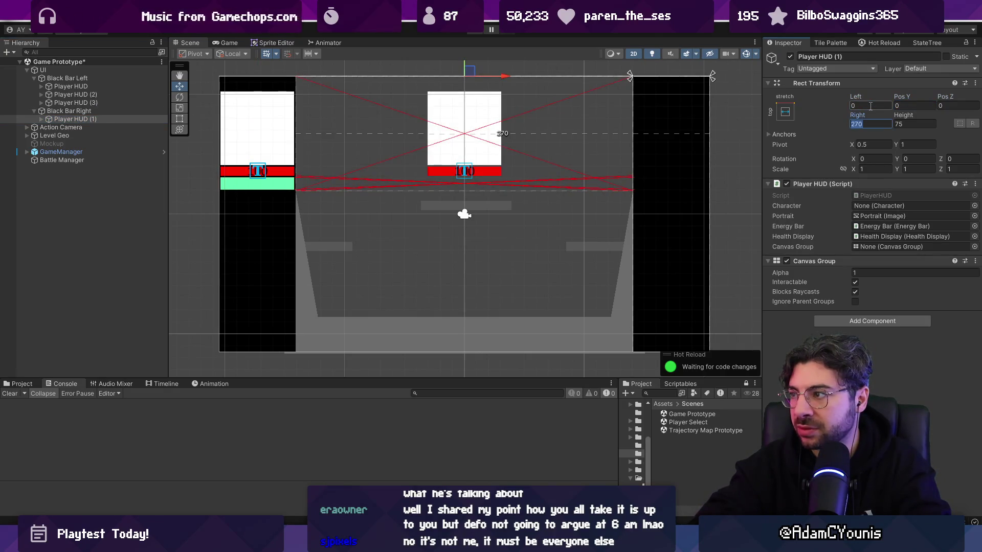
text(0)
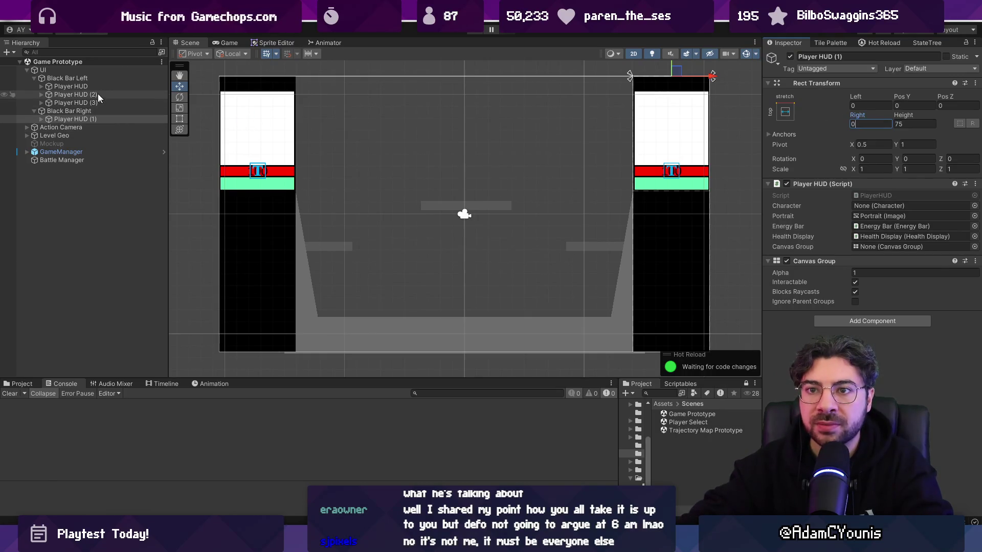
- Rename the HUDs to Player HUD 1 and Player HUD 2
click(86, 86)
key(F2)
key(End)
text(1)
key(Return)
click(93, 95)
key(F2)
key(End)
key(BackSpace)
key(BackSpace)
key(BackSpace)
text(2)
key(Return)
- Rename Player HUD (3) to Player HUD 4 and move it under Black Bar Right
click(98, 103)
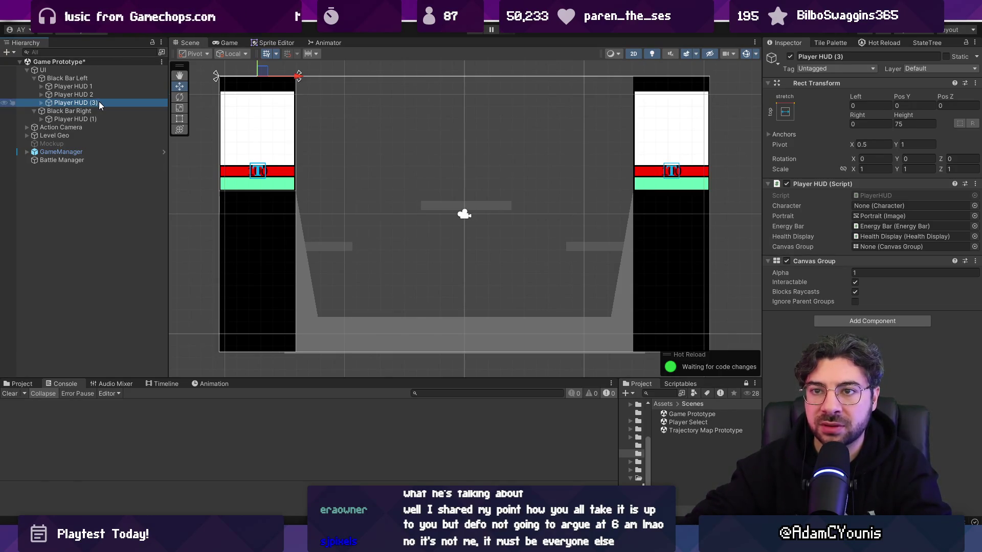
key(F2)
key(End)
key(BackSpace)
key(BackSpace)
key(BackSpace)
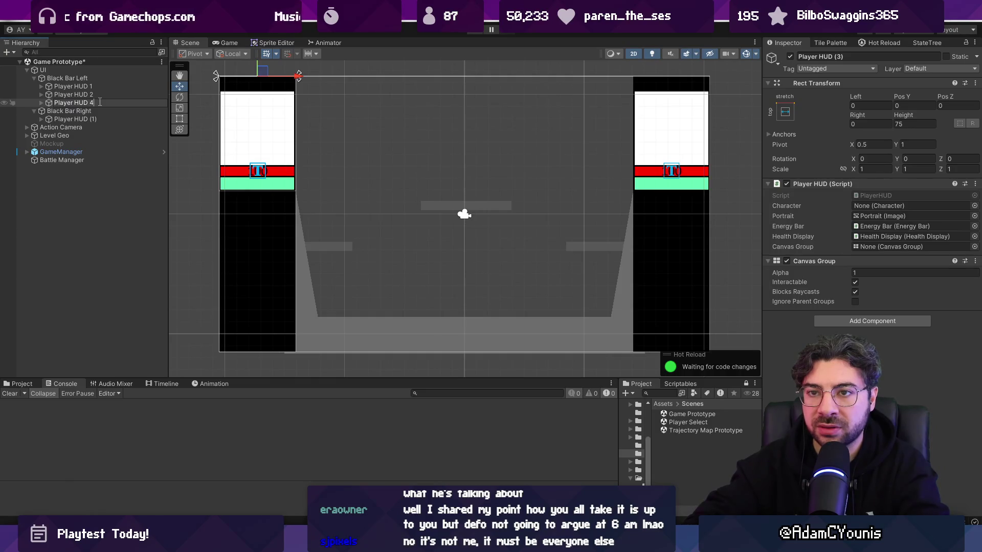
key(Return)
drag(99, 101, 103, 122)
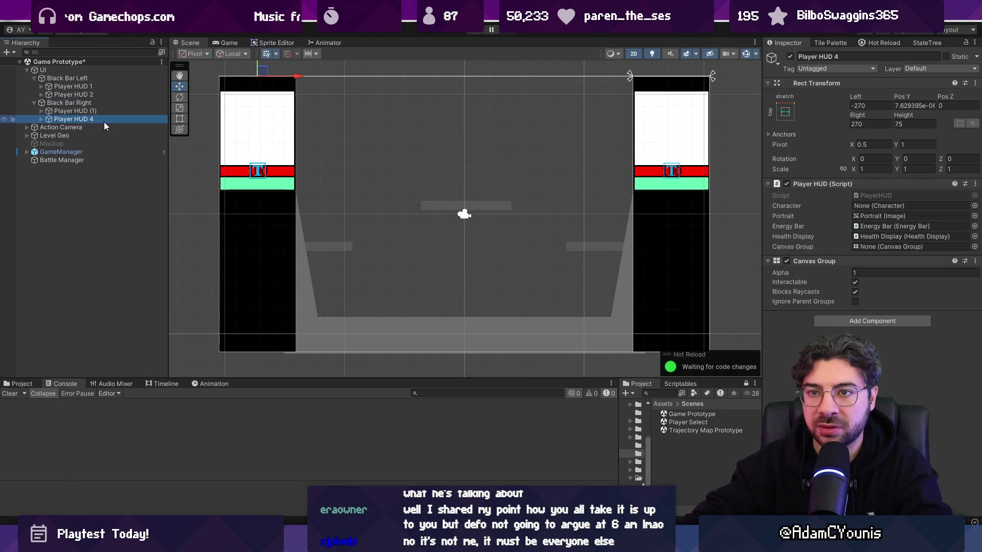
- Rename the right bar's HUD to Player HUD 2 and the left bar's second HUD to Player HUD 3
click(105, 112)
key(F2)
key(End)
key(BackSpace)
key(BackSpace)
key(BackSpace)
text(2)
key(Return)
click(93, 94)
key(F2)
key(End)
key(BackSpace)
text(\3)
key(Return)
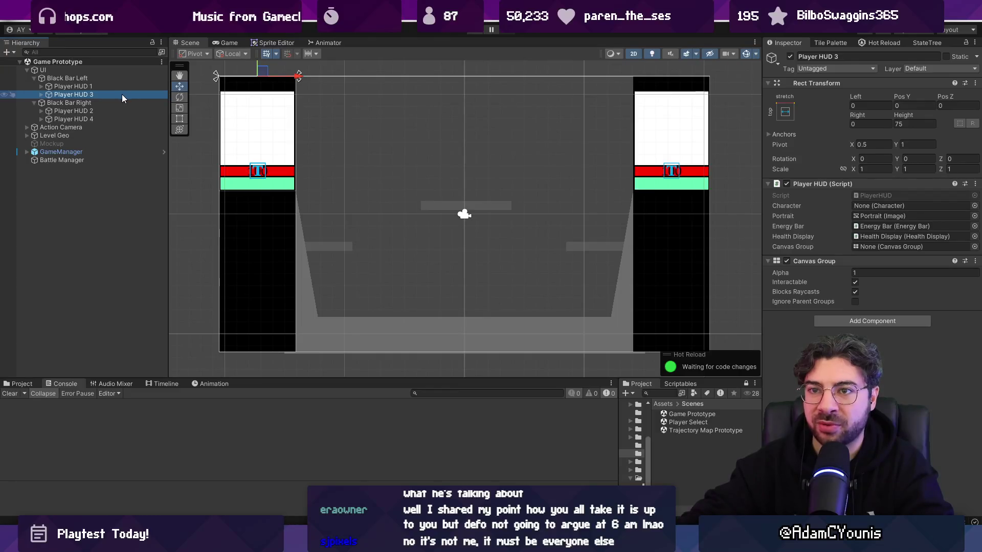
- Move Player HUD 3 down the left bar and put a fresh Player HUD 4 low on the right bar
scroll(397, 113, down, 2)
drag(282, 88, 292, 219)
click(112, 118)
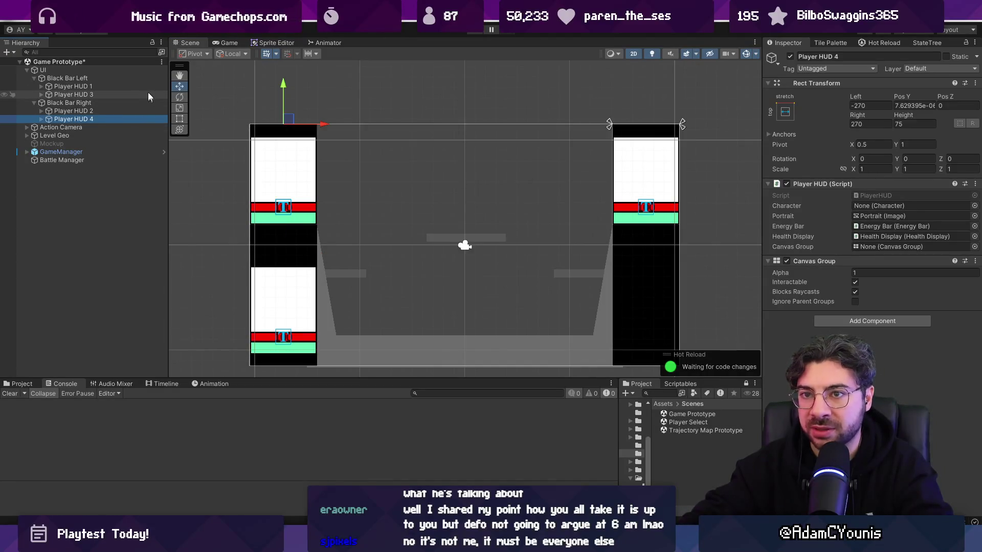
key(Delete)
click(133, 108)
key(ctrl+d)
click(103, 119)
key(Return)
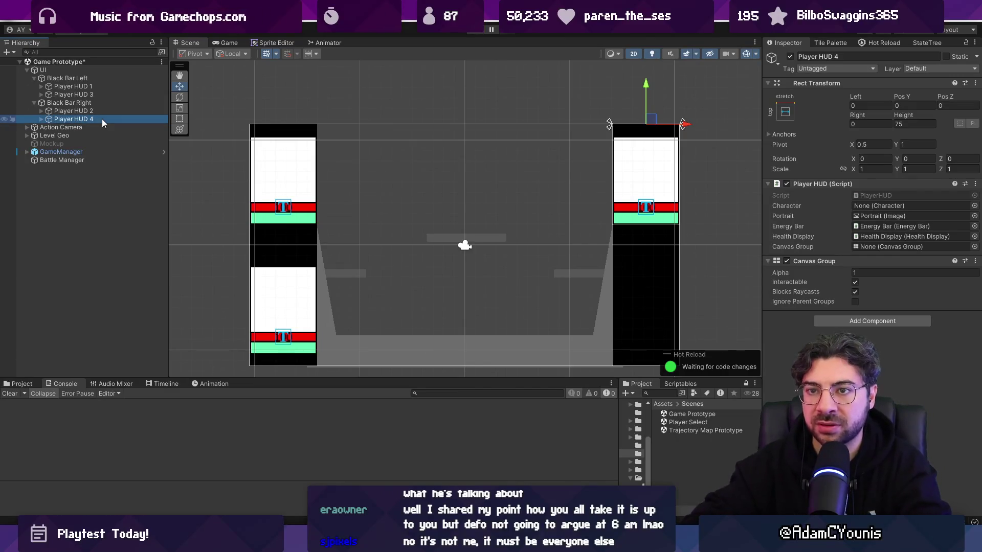
drag(647, 87, 647, 221)
drag(384, 233, 344, 207)
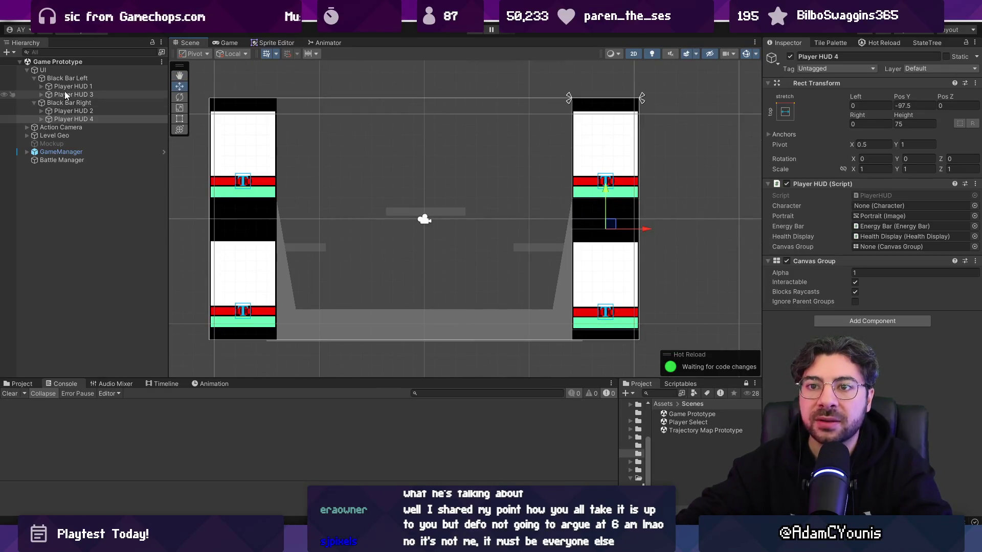
click(48, 72)
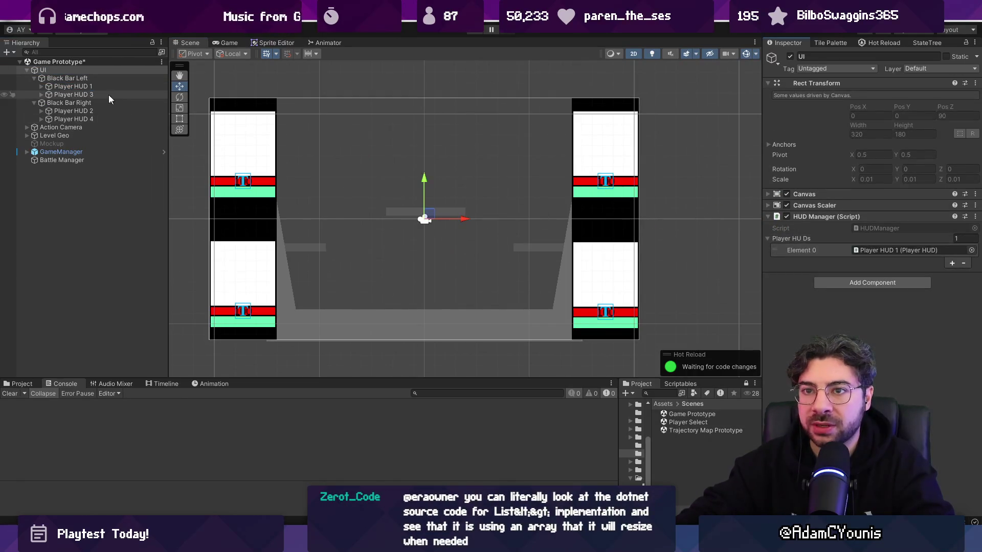
- Drag Player HUD 1, 2, 3 and 4 into the HUD Manager's Player HUDs list
drag(73, 86, 818, 241)
drag(728, 224, 818, 240)
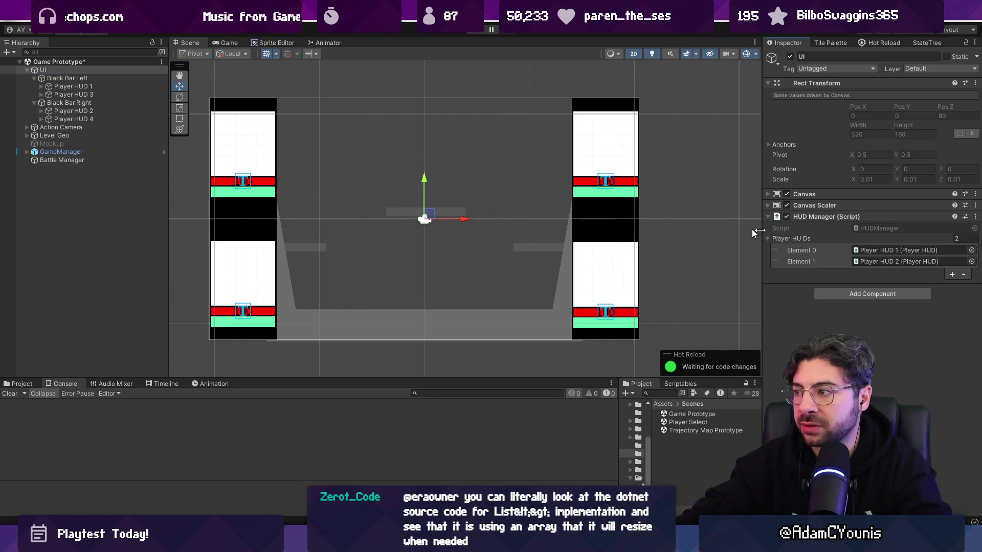
drag(72, 94, 861, 243)
mouse_move(73, 119)
mouse_down()
mouse_move(164, 119)
mouse_move(834, 249)
mouse_up()
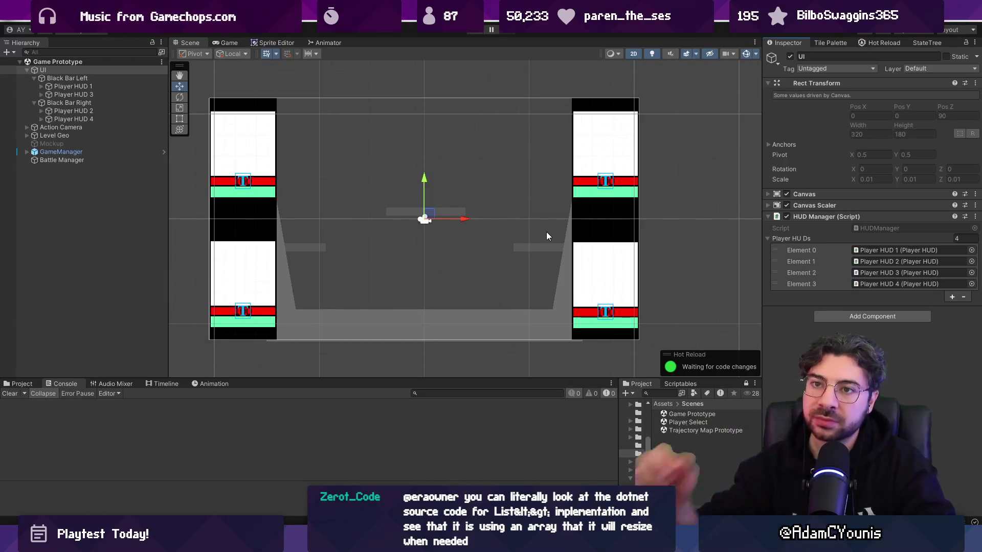
- Set Player HUD 3's Pos Y to -96, after trying -100 and -90
click(155, 94)
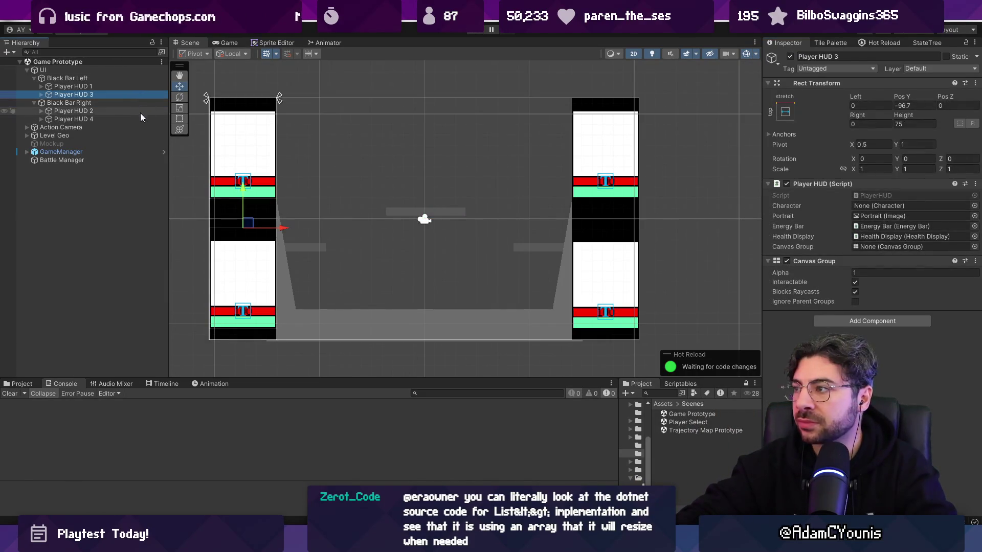
click(908, 106)
key(BackSpace)
key(BackSpace)
key(BackSpace)
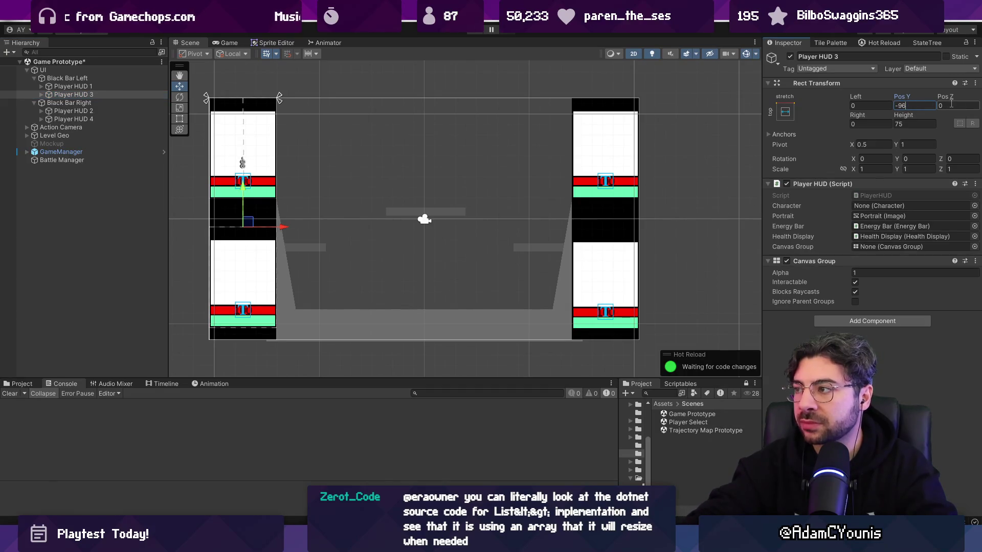
text(100)
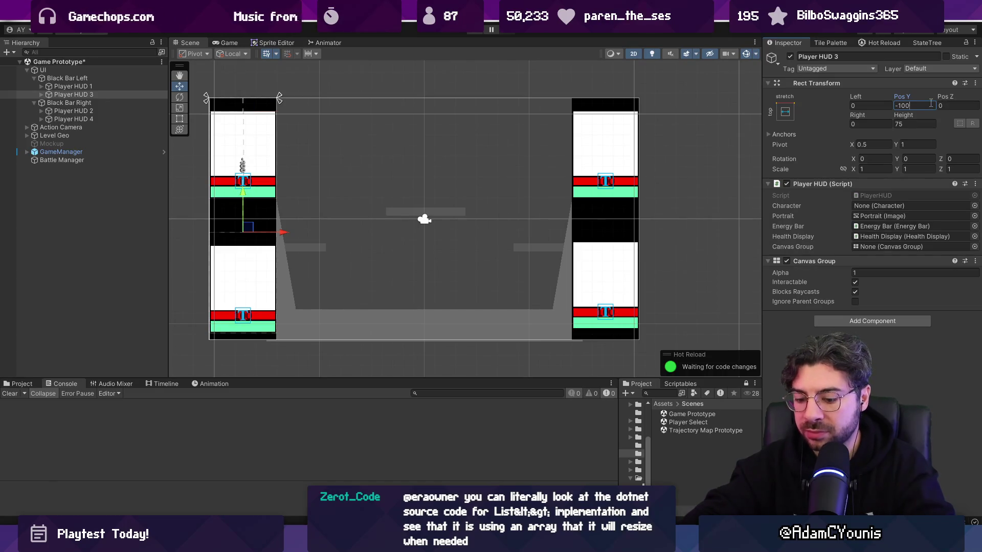
key(BackSpace)
key(BackSpace)
key(BackSpace)
text(90)
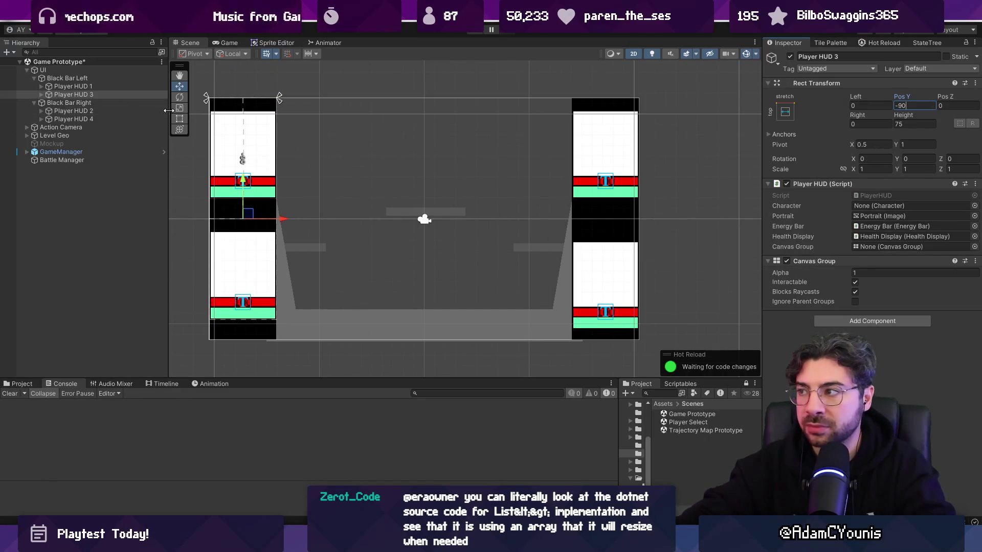
key(BackSpace)
text(6)
- Set Player HUD 4's Pos Y to -96
click(74, 118)
click(900, 104)
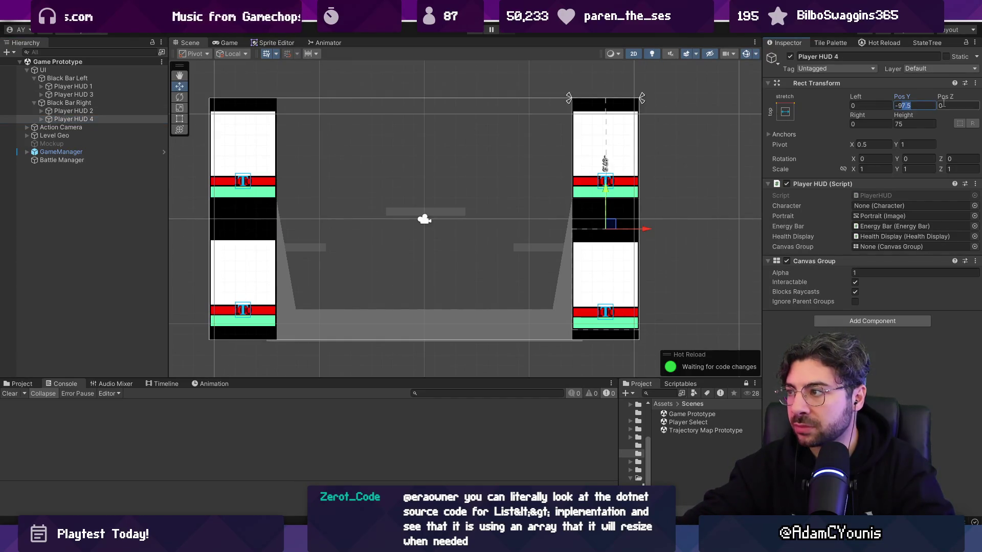
text(-96)
key(Escape)
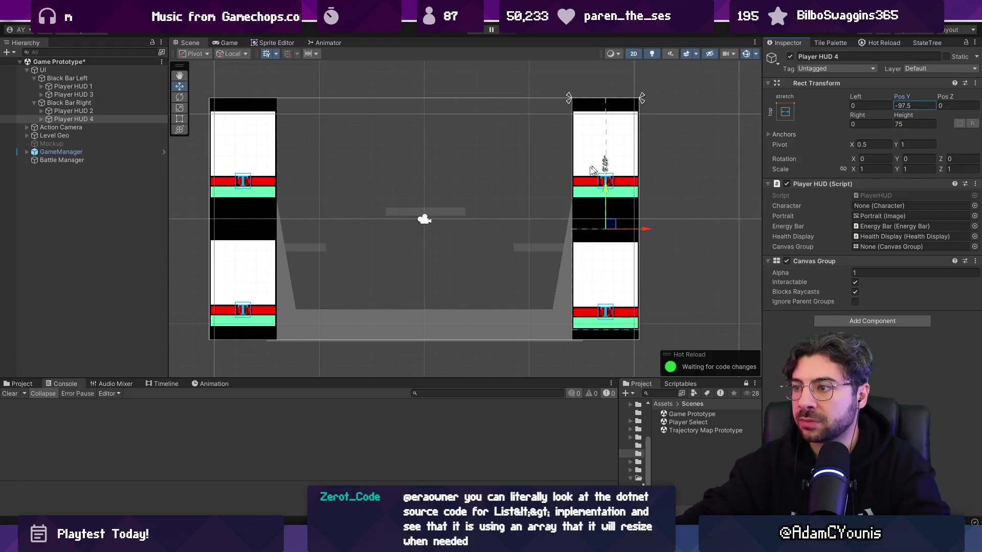
text(-96)
click(683, 180)
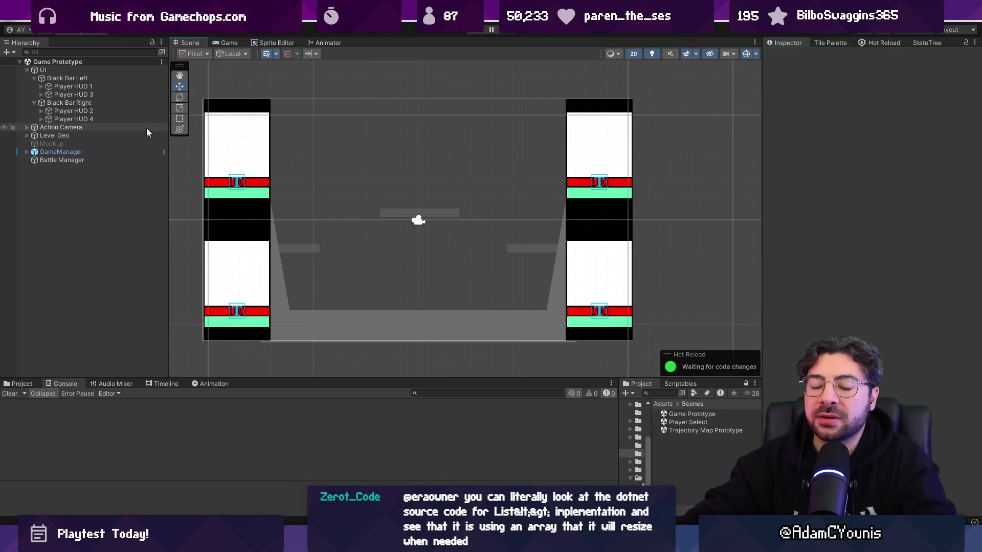
- Select several Player HUD objects together and show the project's asset files
click(97, 86)
ctrl+click(101, 94)
ctrl+click(102, 102)
click(103, 111)
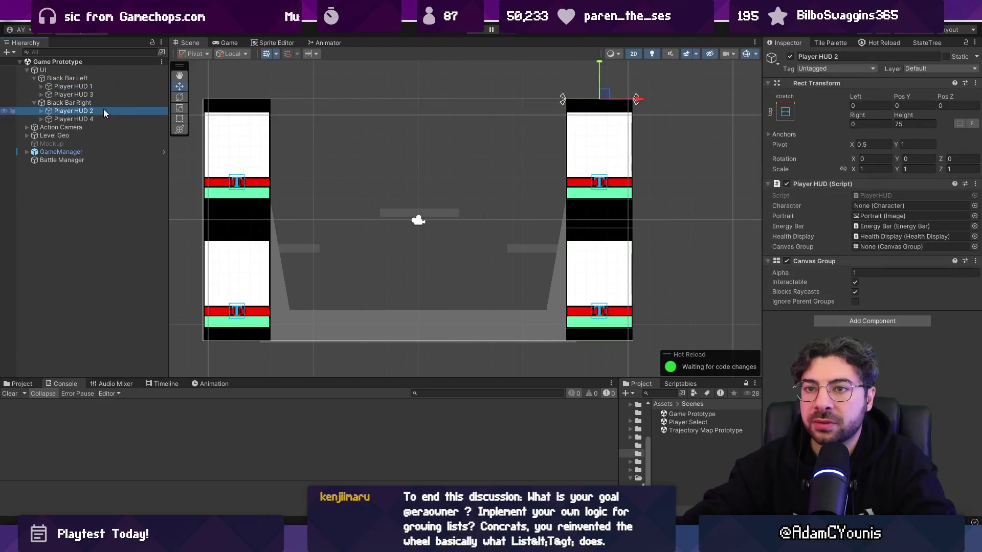
ctrl+click(100, 119)
click(22, 383)
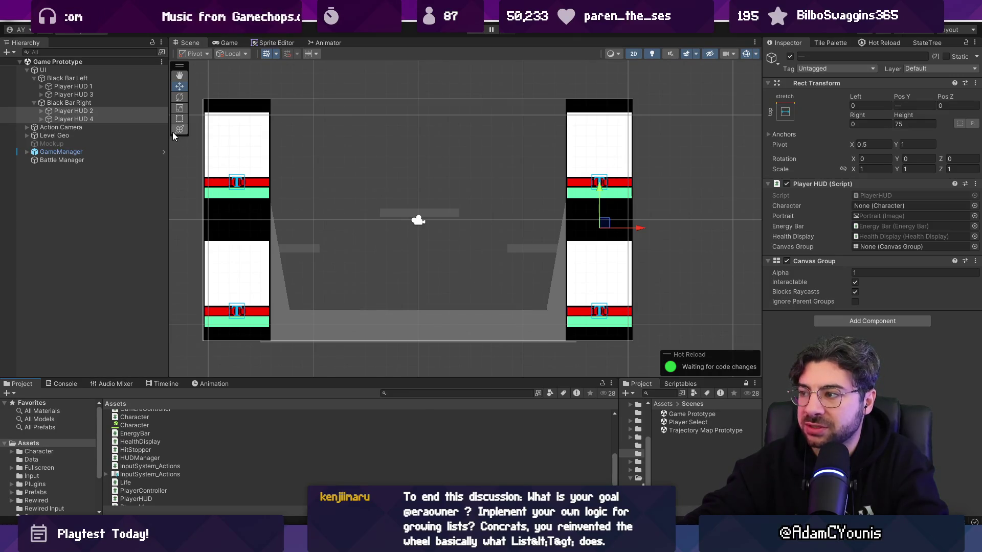
- Point Player HUD 1, 3 and 2's Canvas Group fields at their own Canvas Group components
mouse_move(93, 87)
mouse_down()
mouse_move(783, 247)
mouse_move(877, 246)
mouse_up()
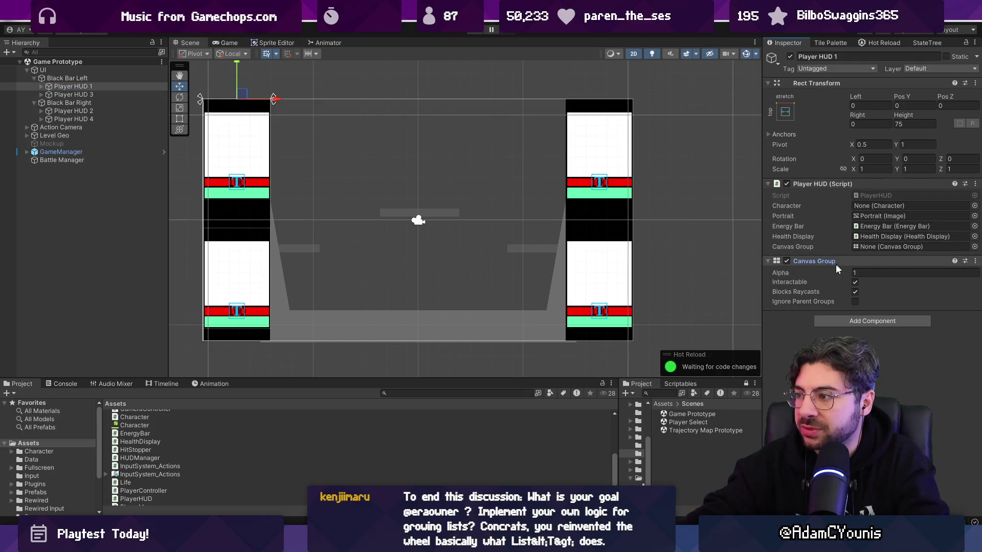
mouse_move(101, 95)
mouse_down()
mouse_move(350, 160)
mouse_move(900, 247)
mouse_up()
mouse_move(84, 113)
mouse_down()
mouse_move(653, 228)
mouse_move(869, 247)
mouse_move(246, 154)
mouse_move(851, 259)
mouse_move(875, 252)
mouse_up()
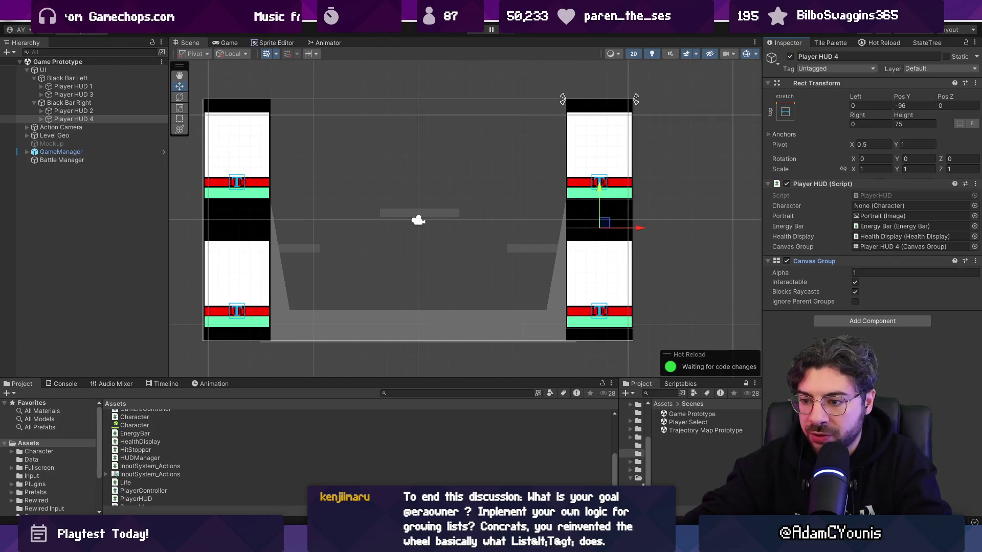
key(alt+Tab)
key(ctrl+p)
- Search files for 'gameman' and 'battle', then start and undo a PlayerHud field line
text(gameman)
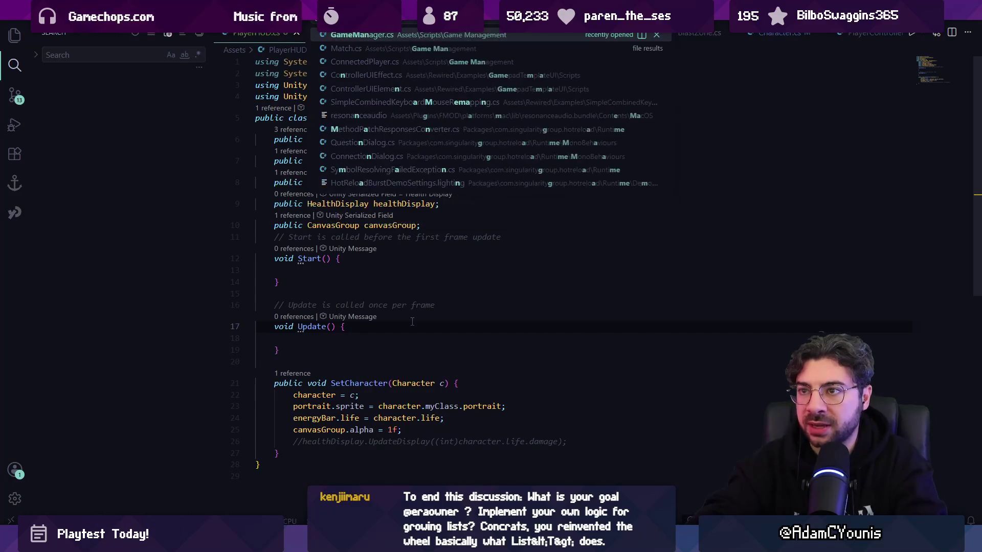
key(BackSpace)
key(BackSpace)
key(BackSpace)
text(battle)
key(Escape)
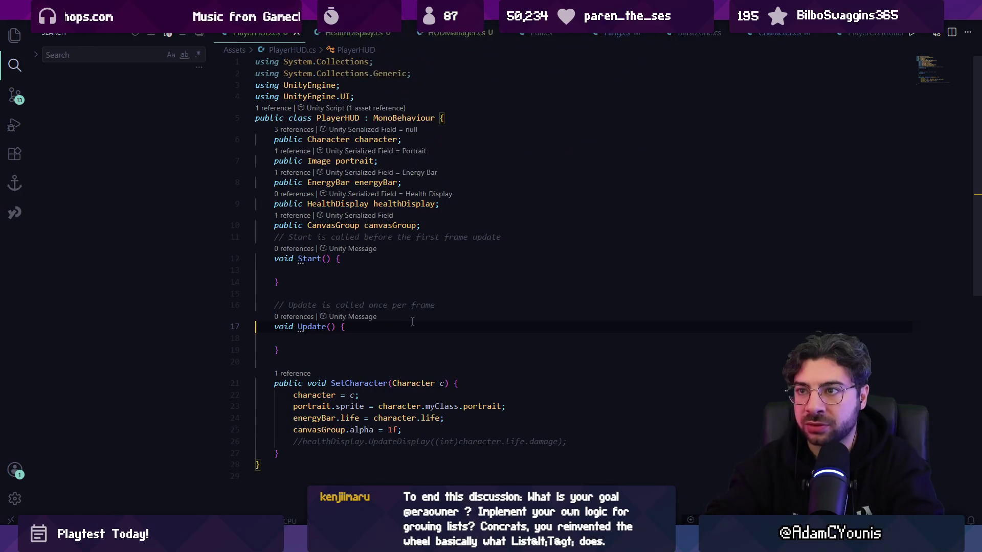
key(Return)
key(Return)
text(public PlayerHud)
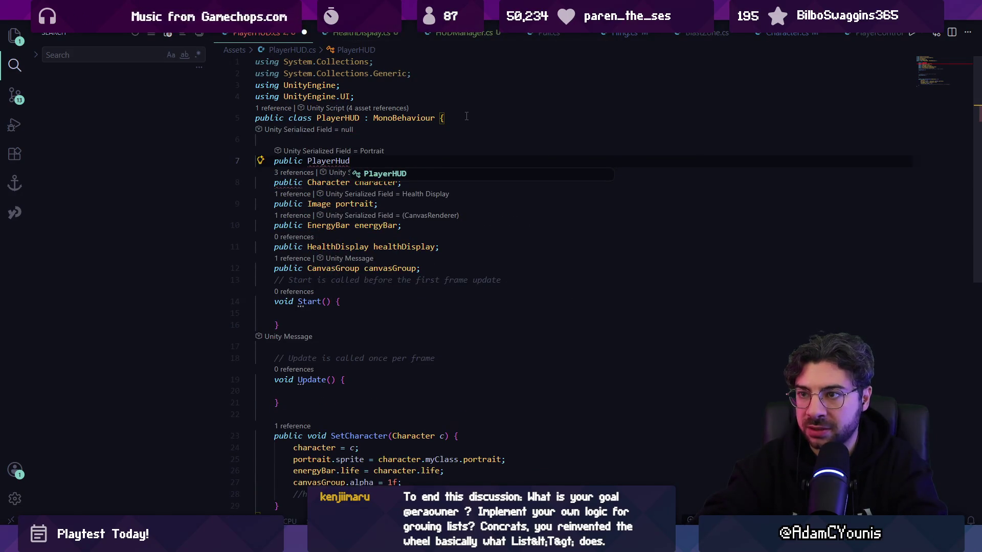
key(ctrl+z)
key(ctrl+z)
- Switch to HUDManager.cs and begin a public HUDManager member at the top of the class
key(ctrl+p)
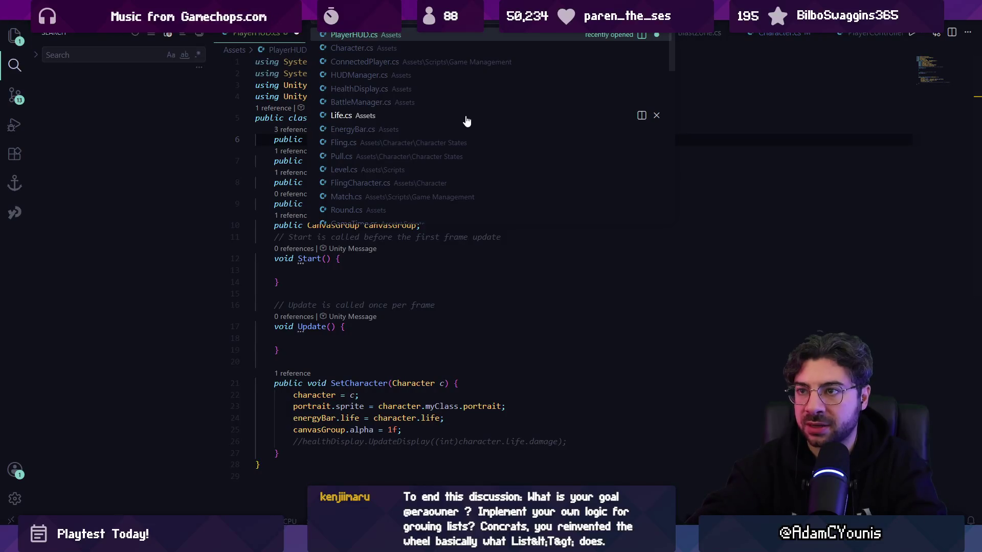
key(Escape)
key(ctrl+Tab)
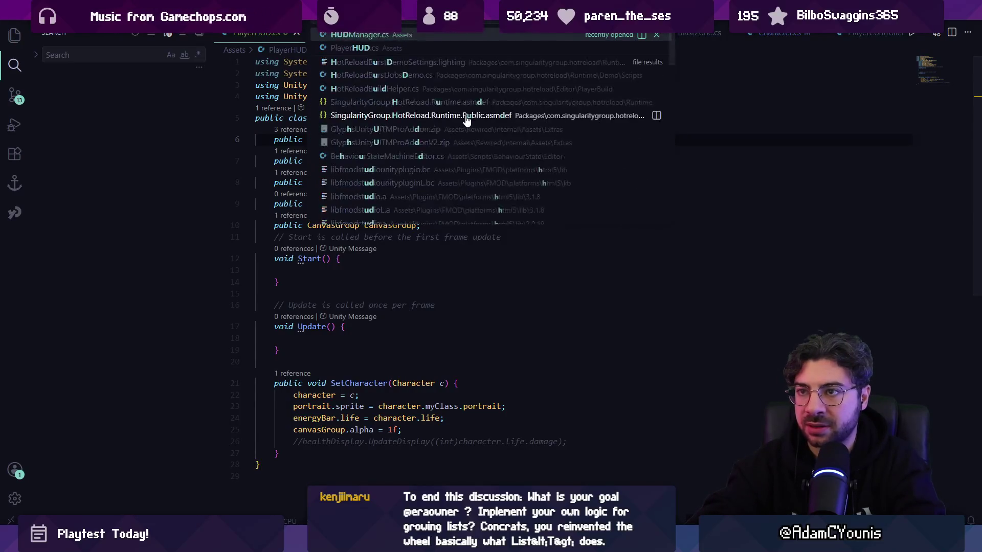
text(public HUDMA)
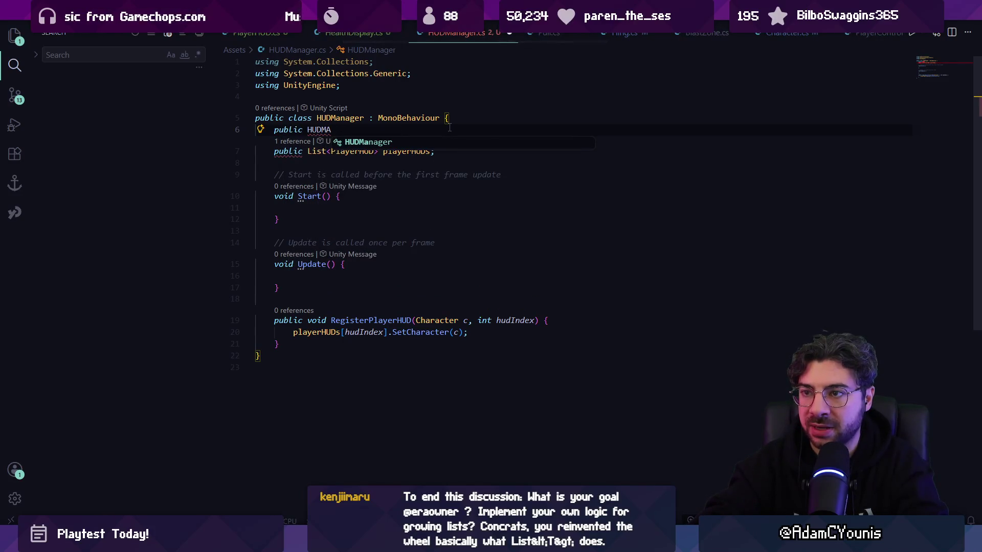
- Declare a public HUDManager instance field and assign instance = this in Start(), saving the file
key(Tab)
text(instance)
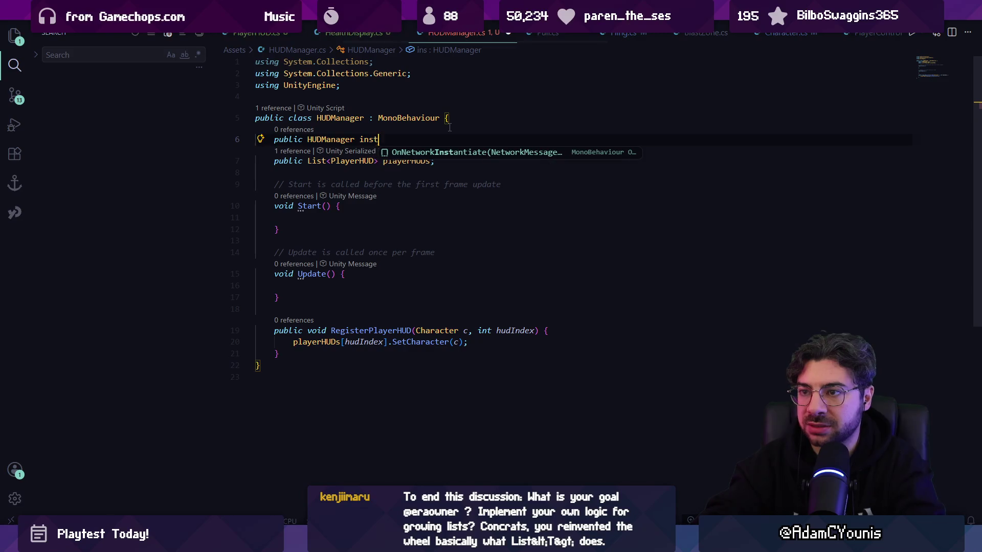
text(;)
key(ctrl+s)
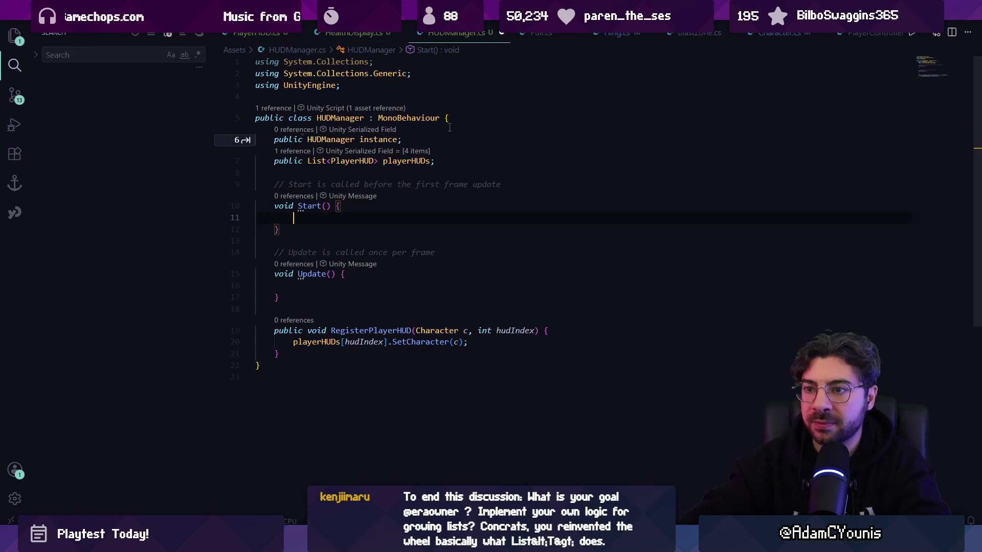
text(if (instance == null) {             instance = this;         } else {             Destroy(gameObject);         })
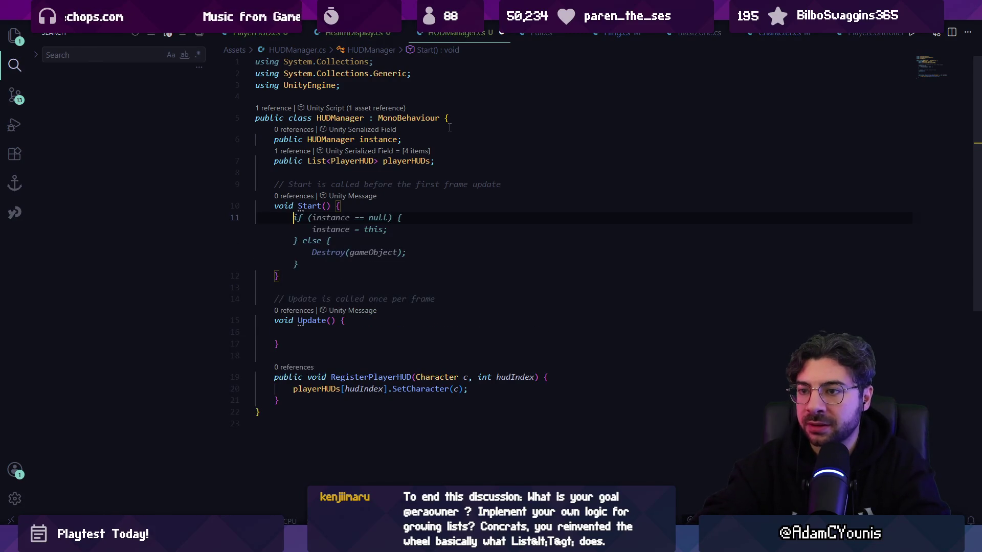
key(ctrl+z)
text(instance =)
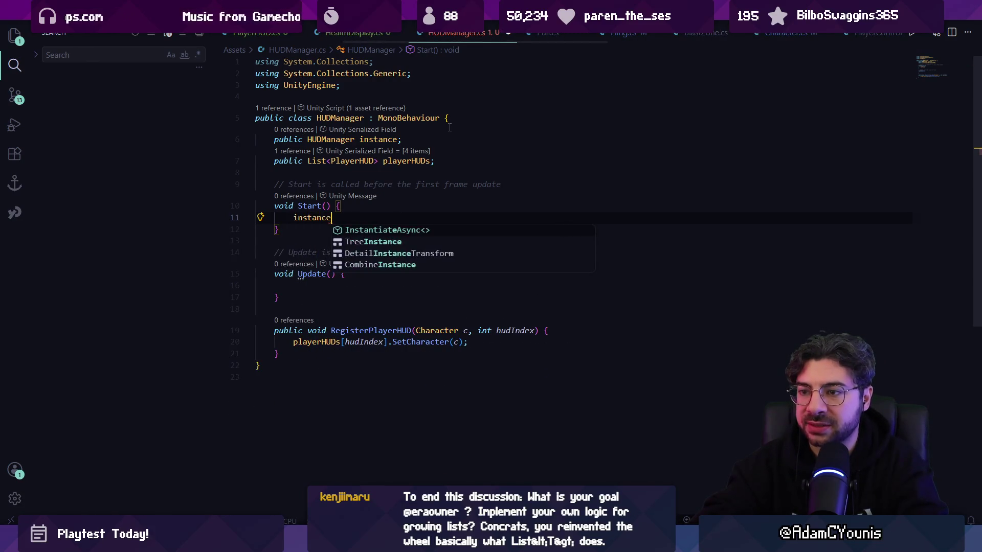
key(Tab)
key(ctrl+s)
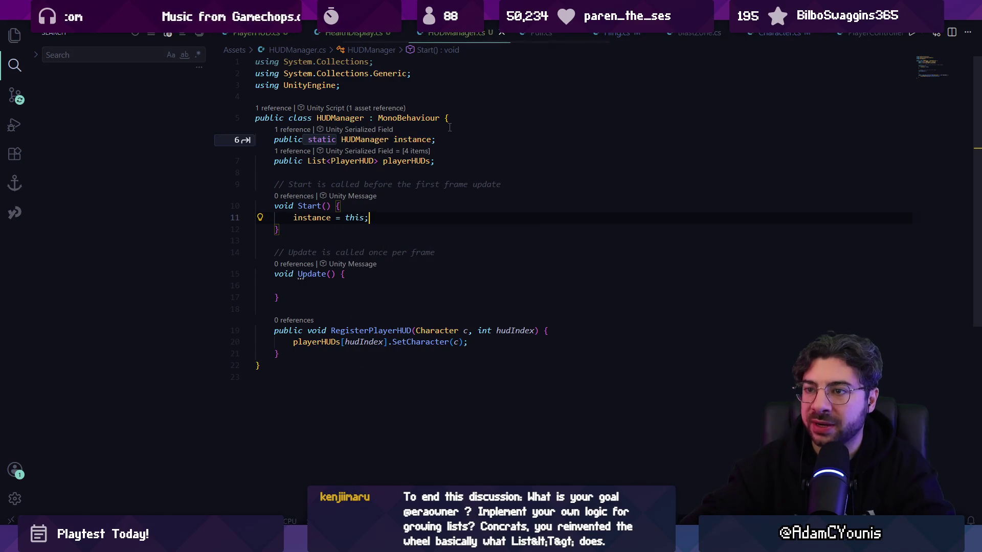
- Make the instance field static and rename Start() to Awake()
key(Tab)
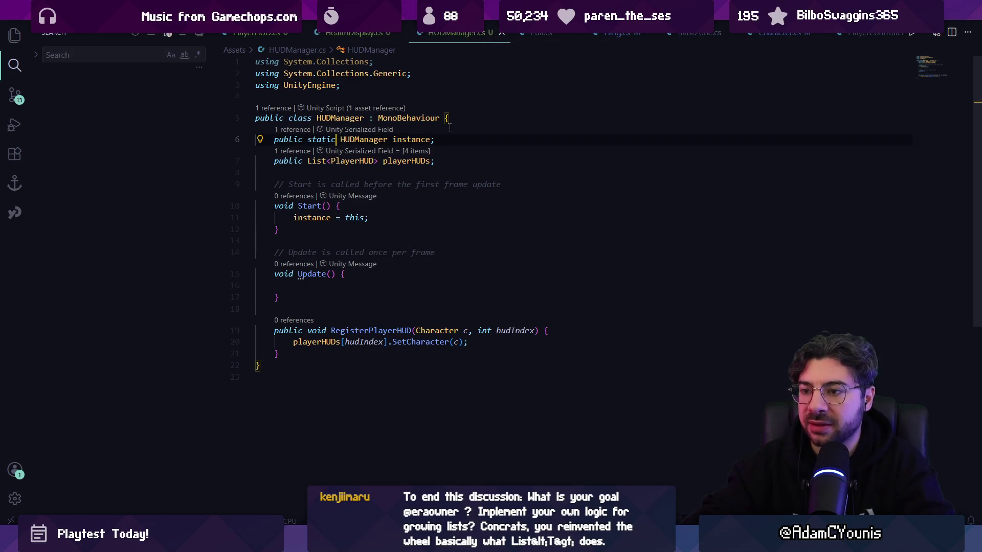
key(ctrl+Tab)
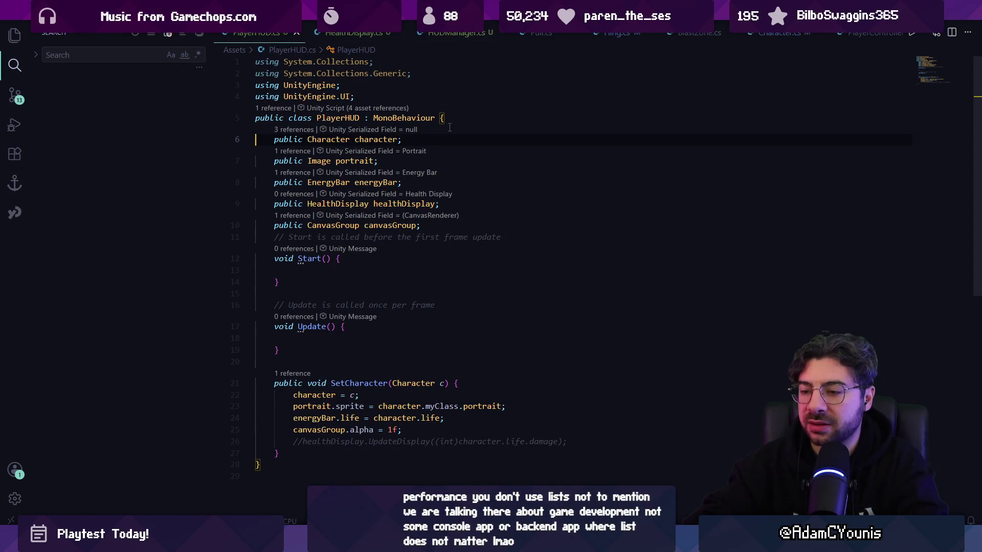
key(ctrl+Tab)
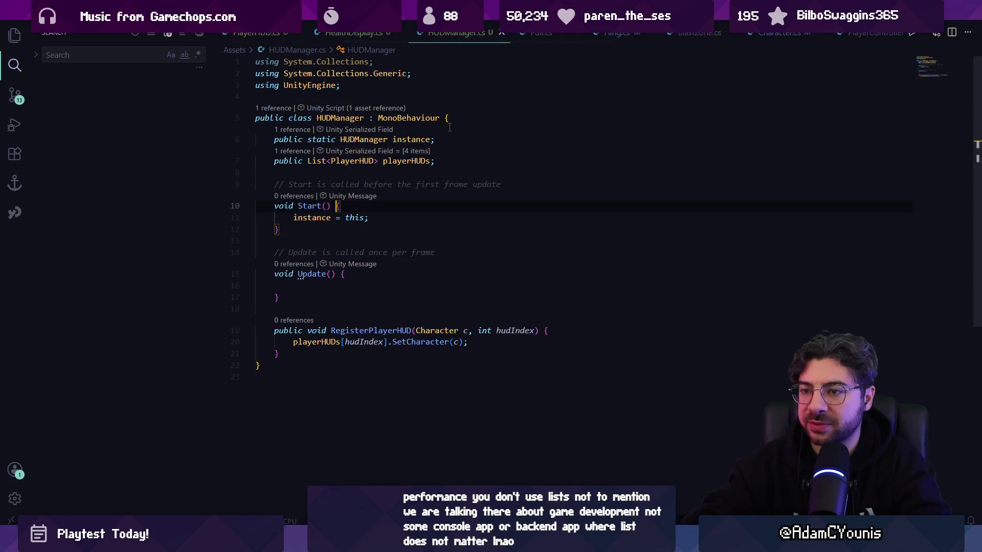
key(ctrl+BackSpace)
text(Awake)
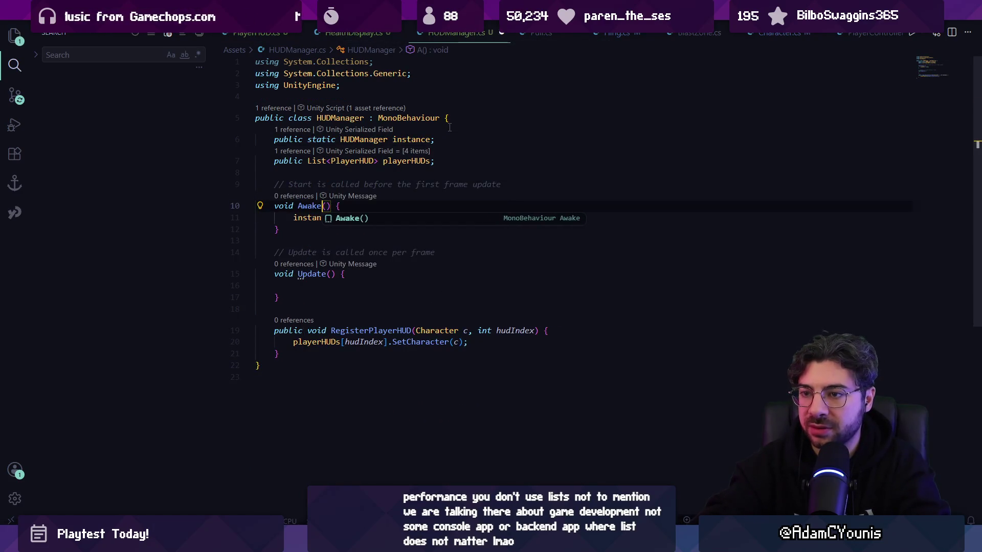
key(ctrl+p)
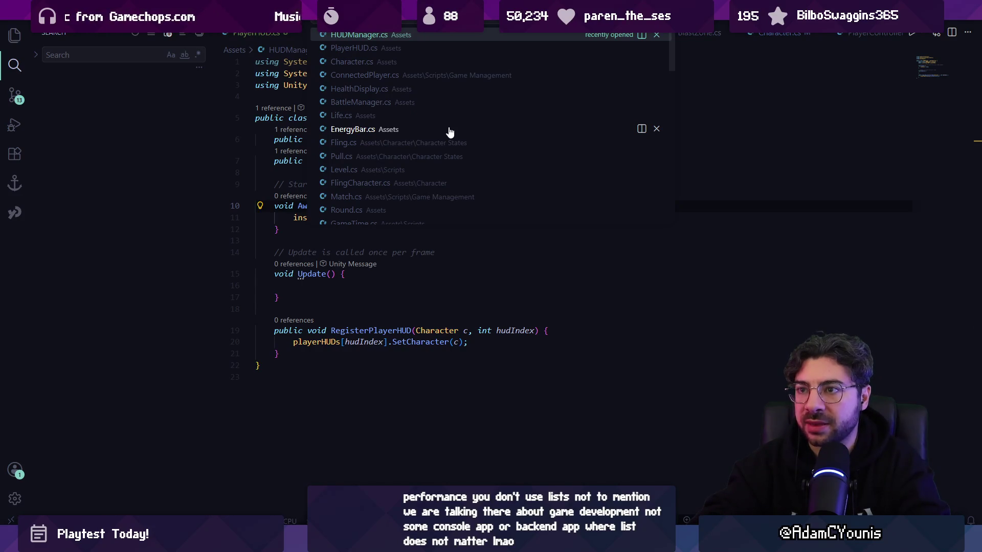
- In BattleManager.cs, add a HUDManager.instance.RegisterPlayerHUD call at the end of SpawnPlayers' loop
click(449, 130)
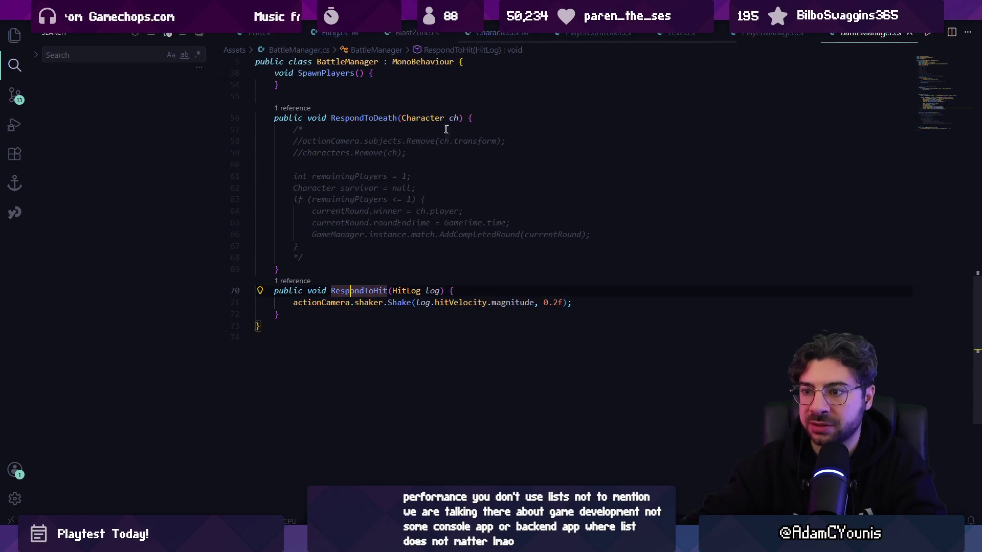
scroll(444, 127, up, 15)
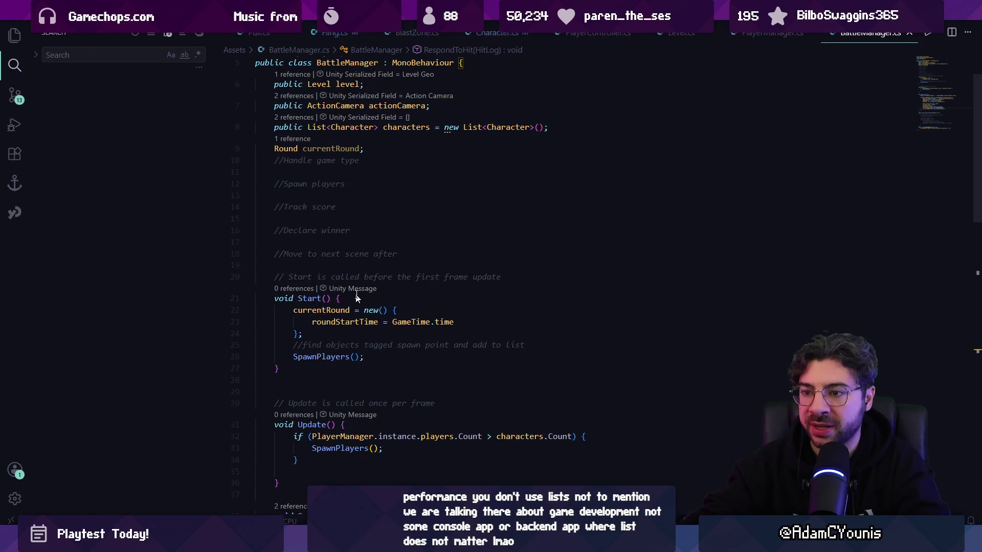
ctrl+click(321, 356)
click(397, 208)
click(527, 370)
key(Return)
text(hudm.)
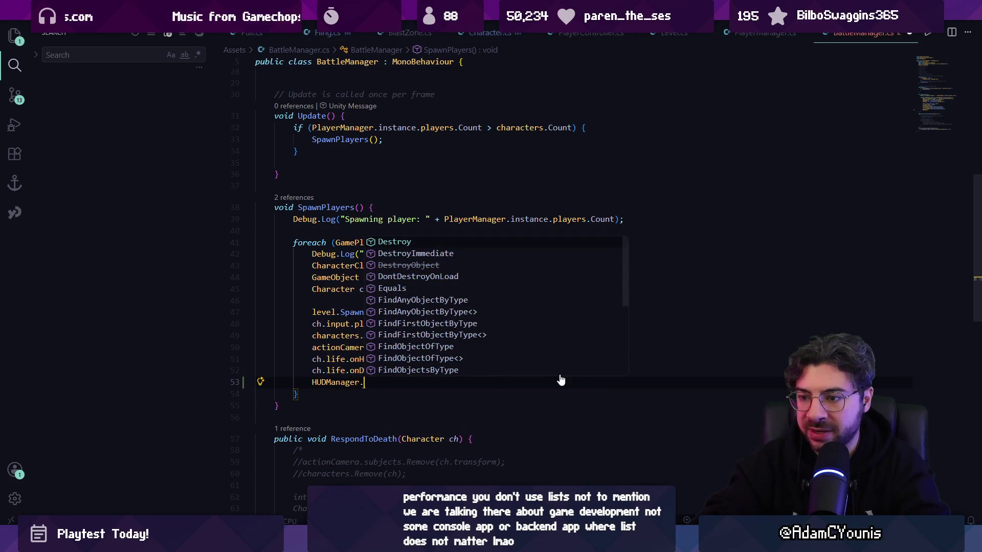
text(instance.RegisterPlayerHUD(ch, player.id);)
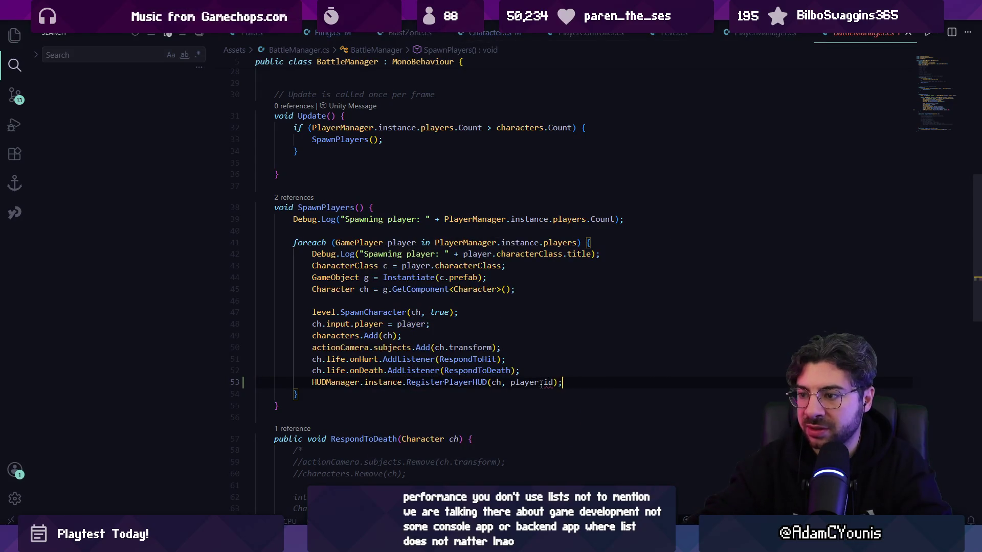
- Pass player.GetID() instead of player.id to RegisterPlayerHUD and save BattleManager.cs
key(Left)
key(Left)
key(Left)
key(ctrl+s)
key(ctrl+shift+Right)
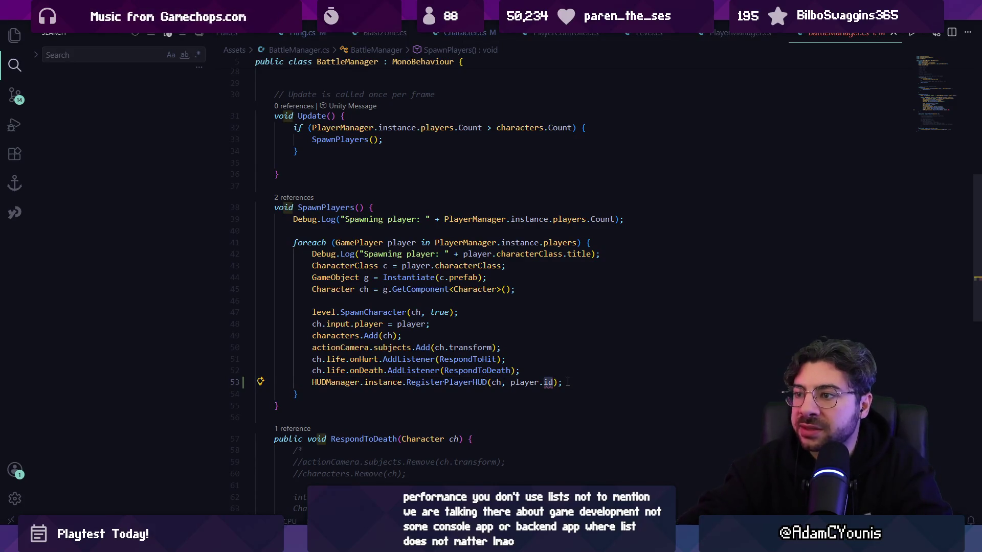
key(BackSpace)
key(ctrl+space)
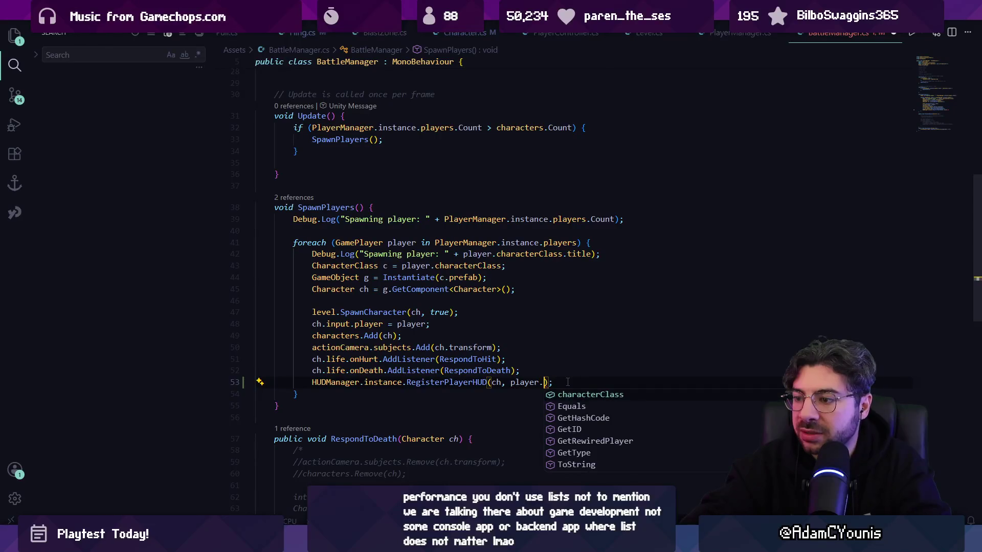
text(GetI)
key(Return)
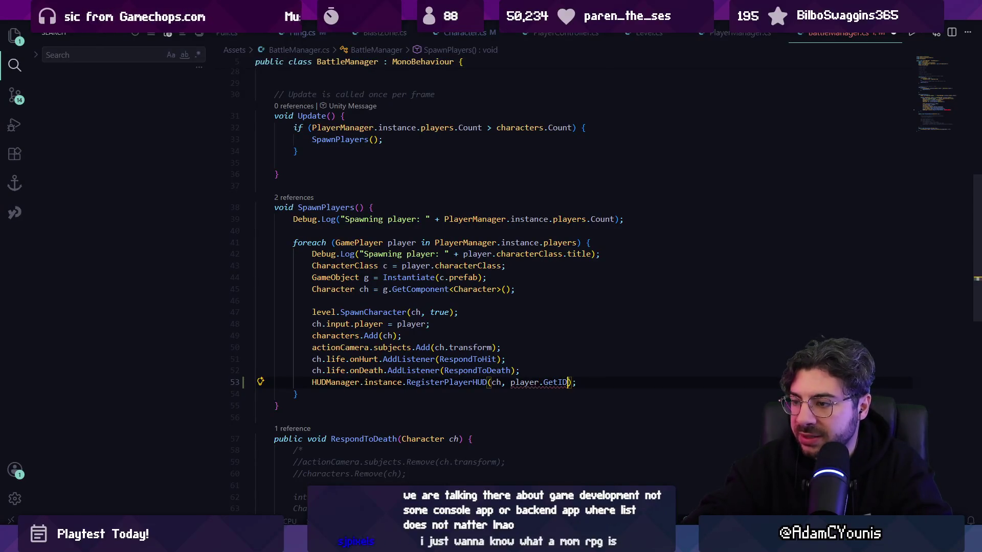
key(F12)
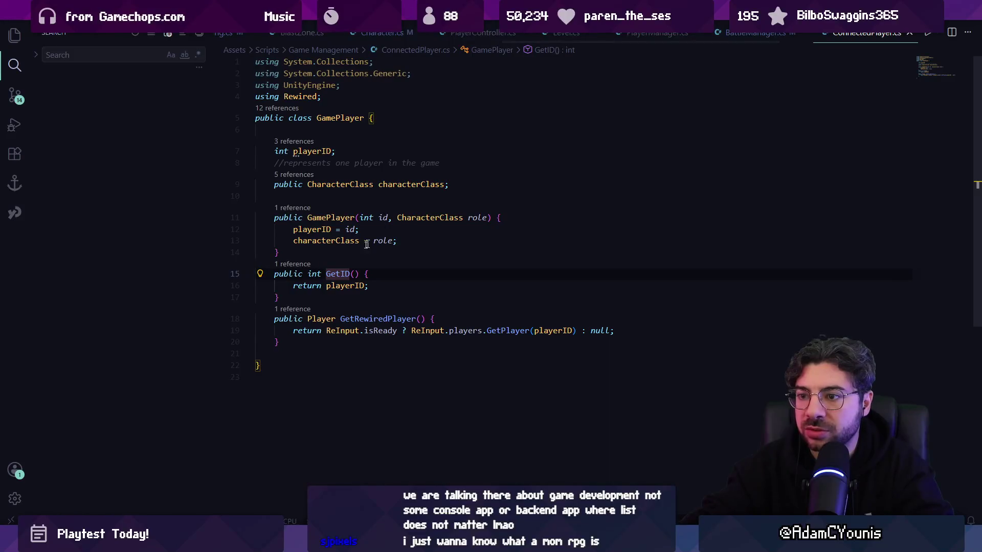
key(alt+Left)
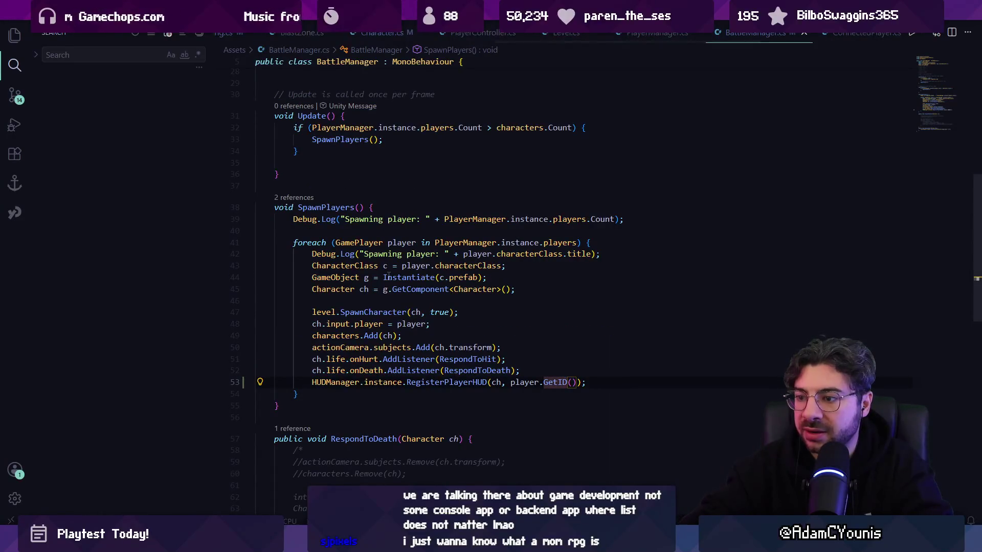
key(alt+Tab)
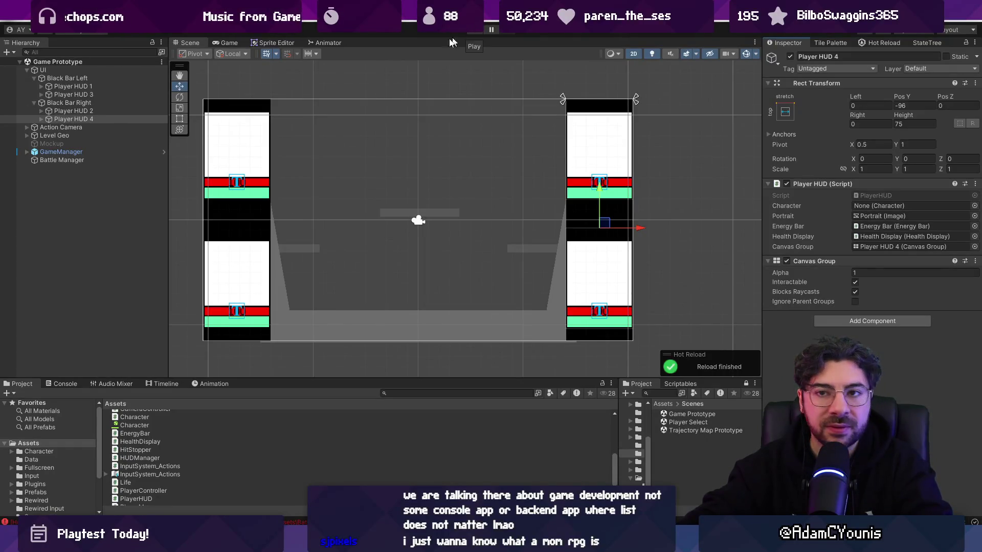
click(472, 33)
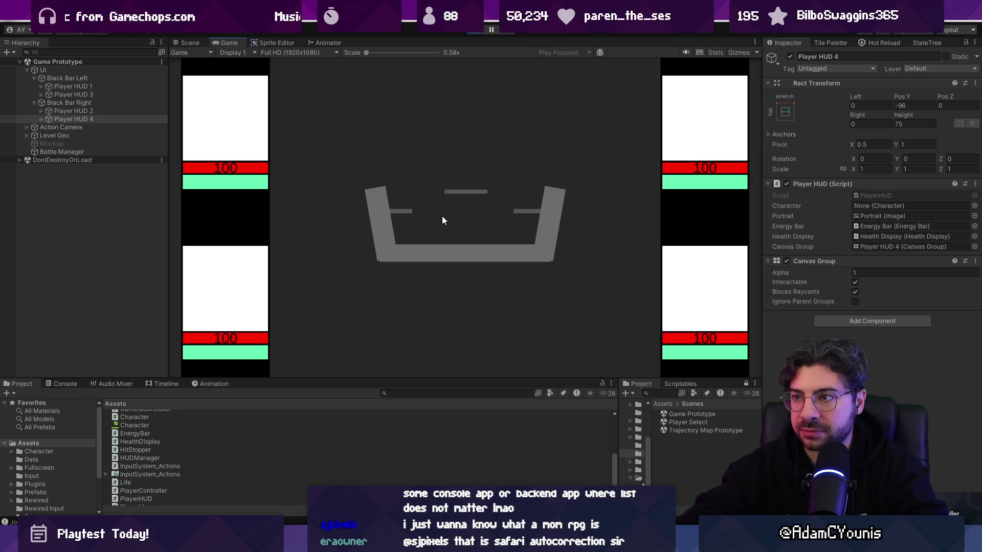
click(477, 29)
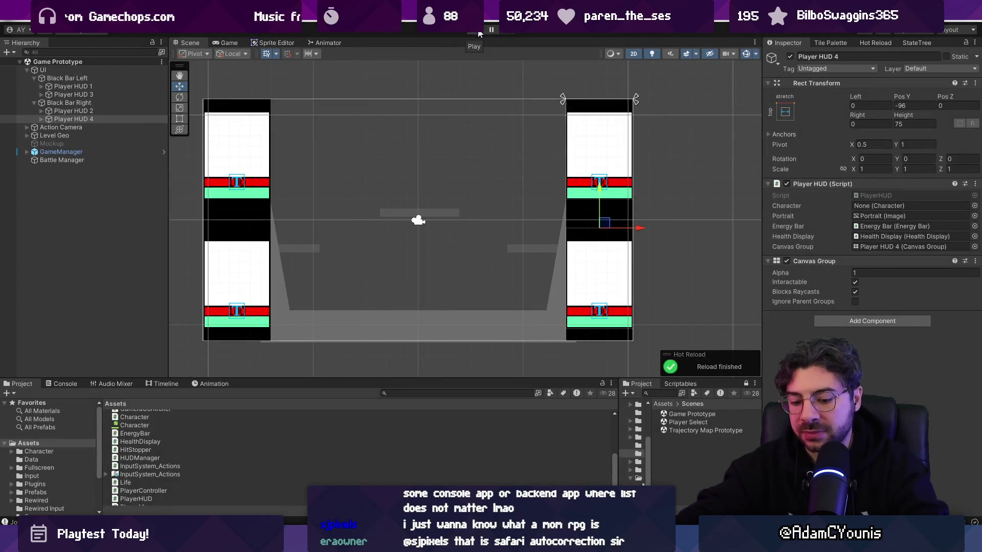
click(473, 32)
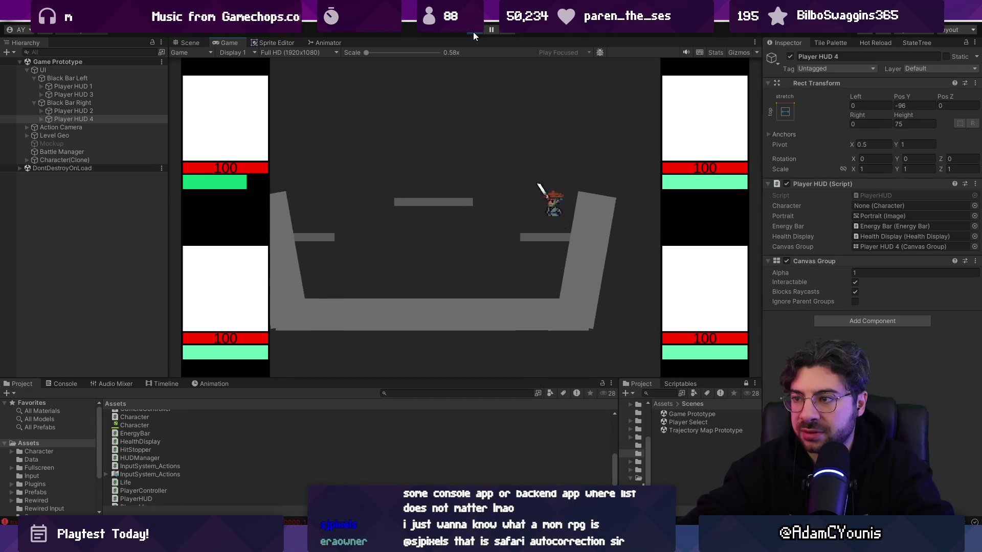
click(474, 32)
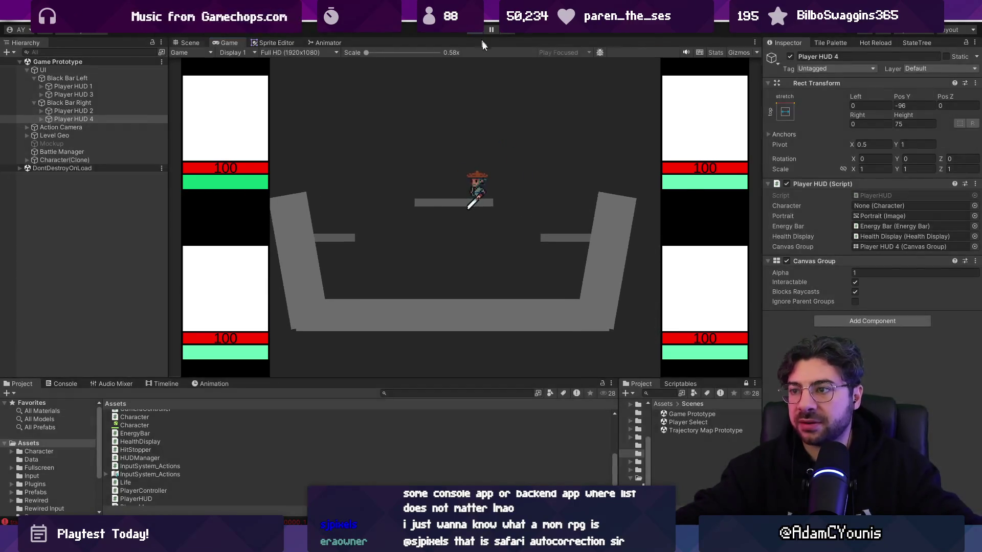
click(302, 90)
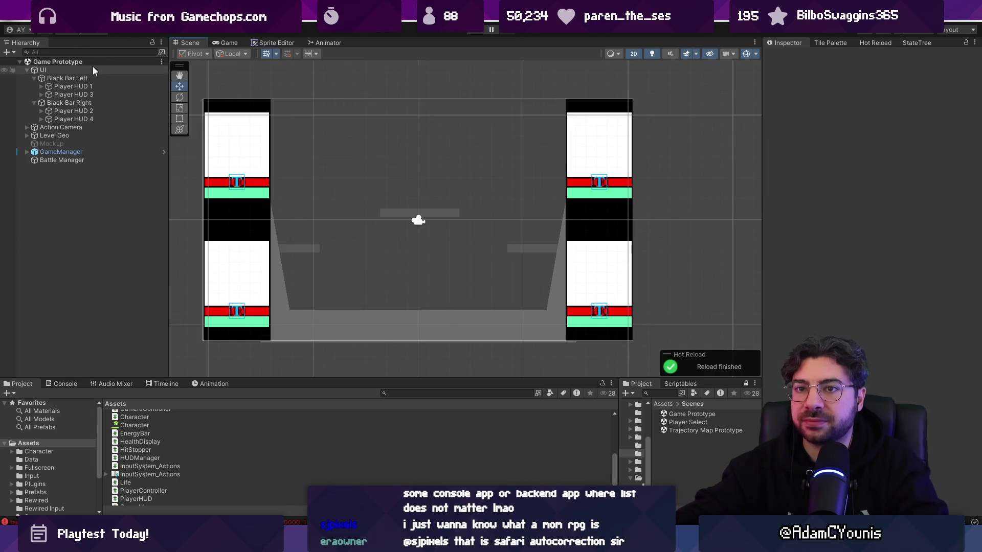
- Collapse the UI group and select the Camera nested under Action Camera > Shaker
click(82, 158)
click(27, 69)
click(27, 77)
click(63, 78)
click(69, 94)
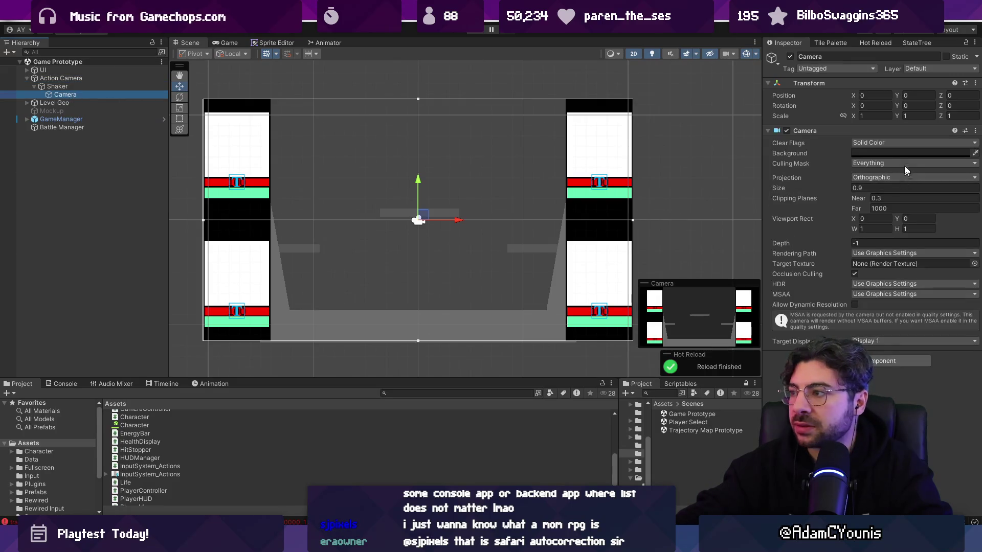
- Try blue, violet and light-purple background colours for the camera, ending on a richer blue
click(905, 154)
click(873, 254)
click(932, 220)
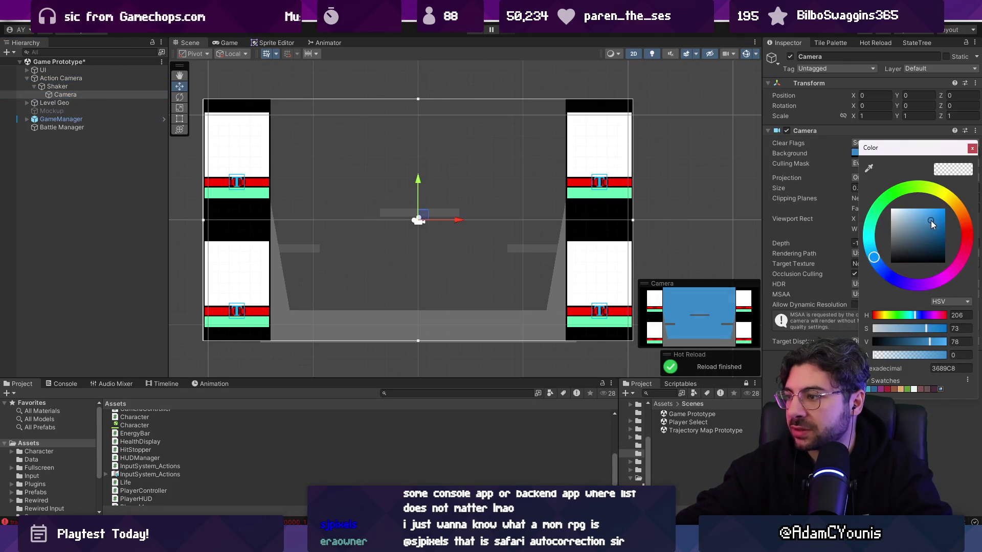
drag(932, 219, 950, 229)
click(906, 284)
mouse_move(907, 284)
mouse_down()
mouse_move(927, 286)
mouse_move(872, 253)
mouse_move(886, 272)
mouse_up()
click(924, 224)
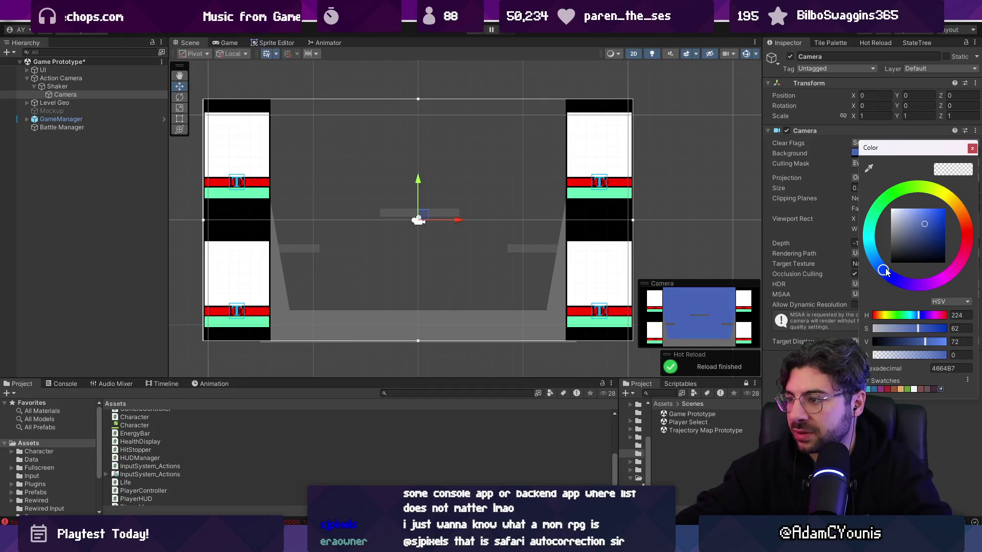
mouse_move(924, 223)
mouse_down()
mouse_move(931, 214)
mouse_move(922, 213)
mouse_up()
drag(886, 271, 874, 260)
drag(925, 228, 932, 216)
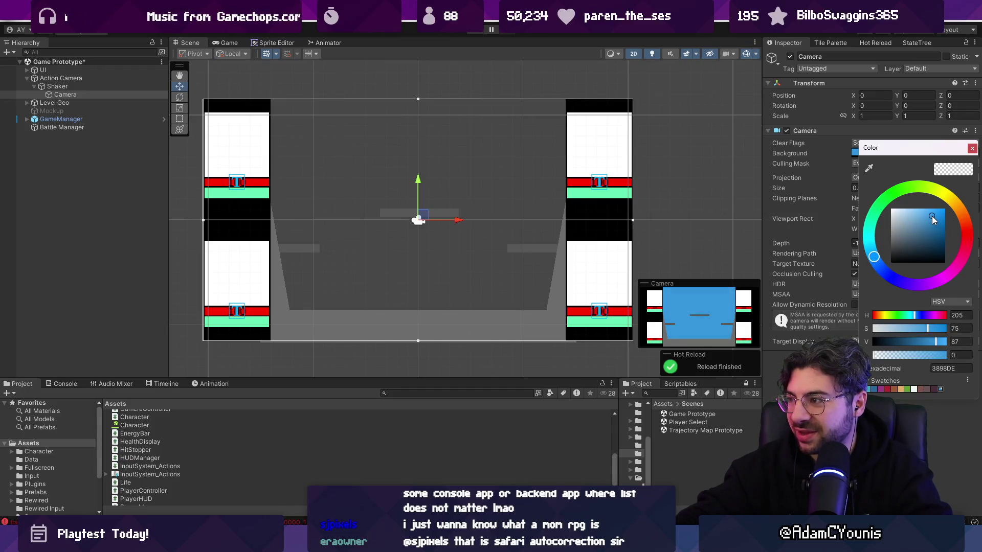
click(970, 147)
- Undo the camera background colour change and save the scene
key(ctrl+s)
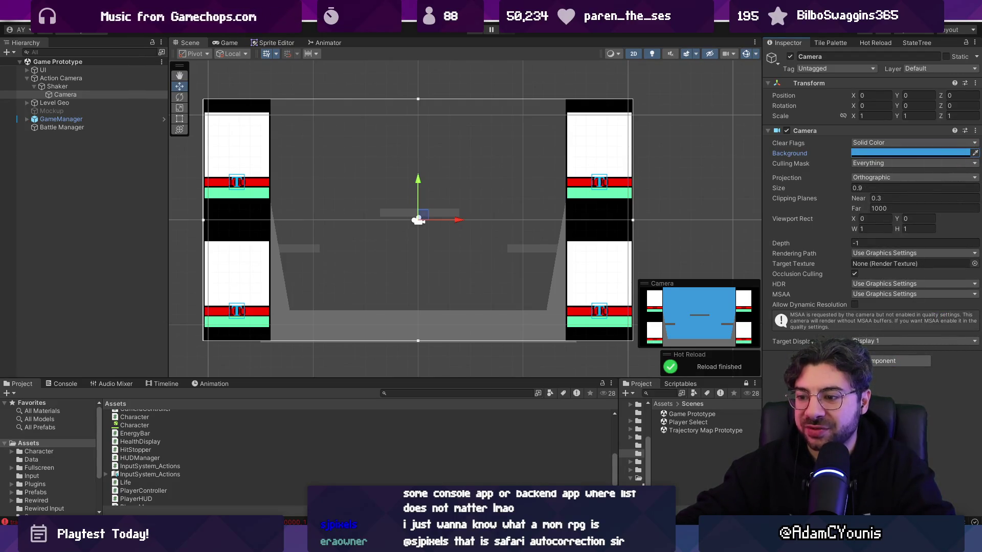
key(ctrl+z)
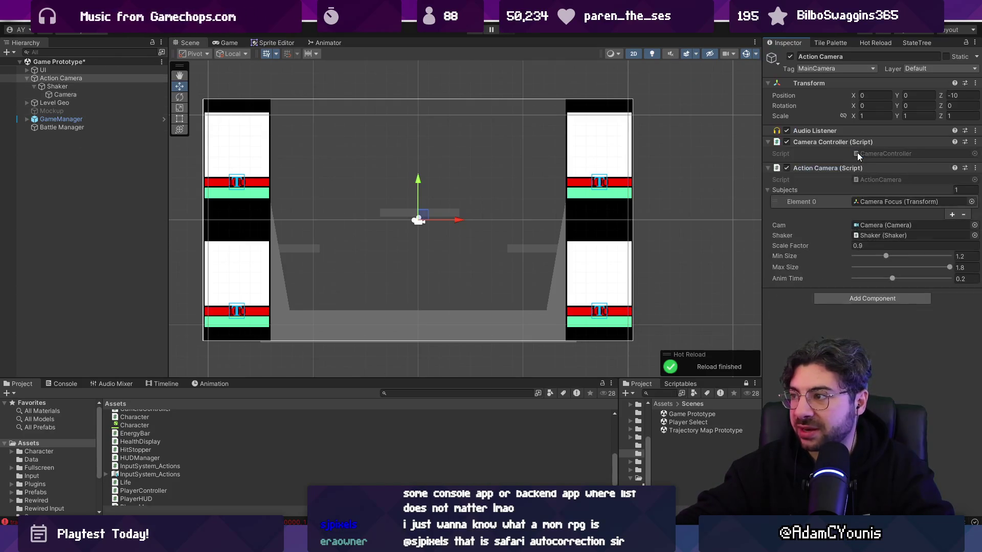
click(65, 94)
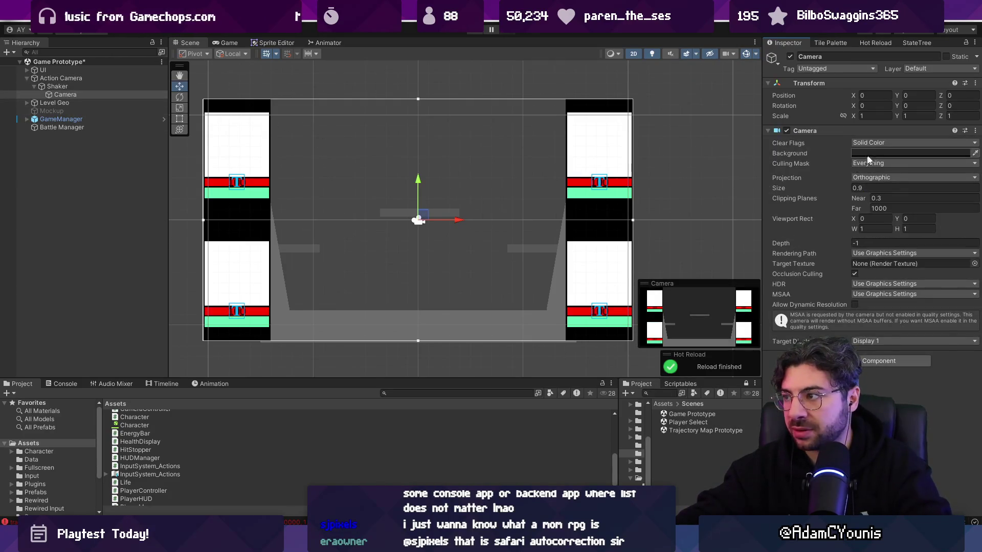
click(894, 153)
click(780, 276)
key(ctrl+s)
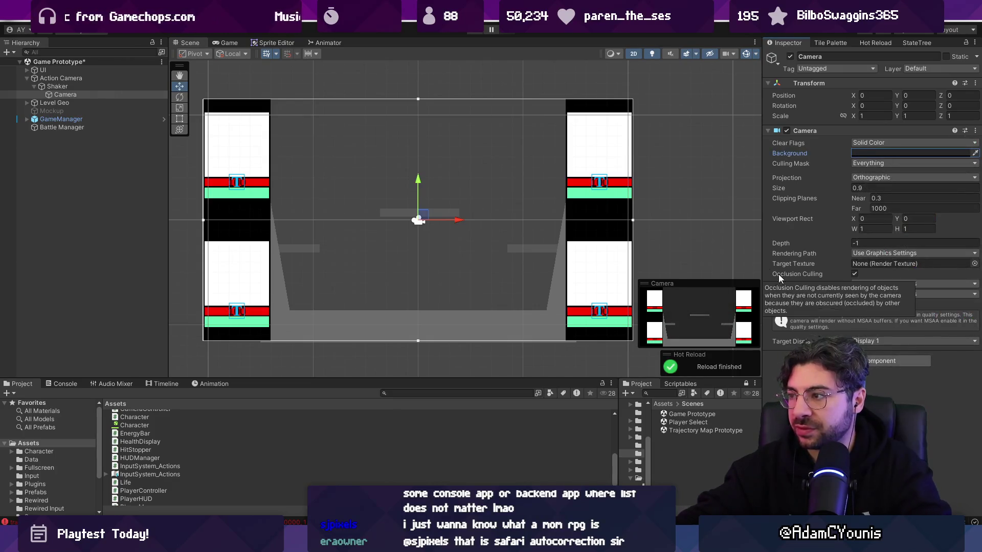
click(864, 154)
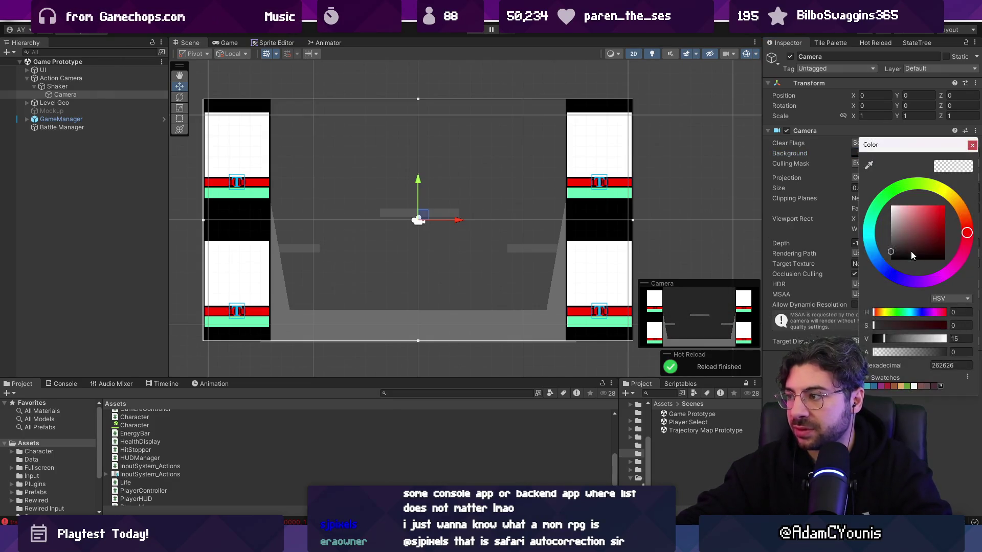
click(971, 146)
key(ctrl+s)
- Search project assets for 'mockup' and open Player Select Mockup6 in Aseprite
click(421, 393)
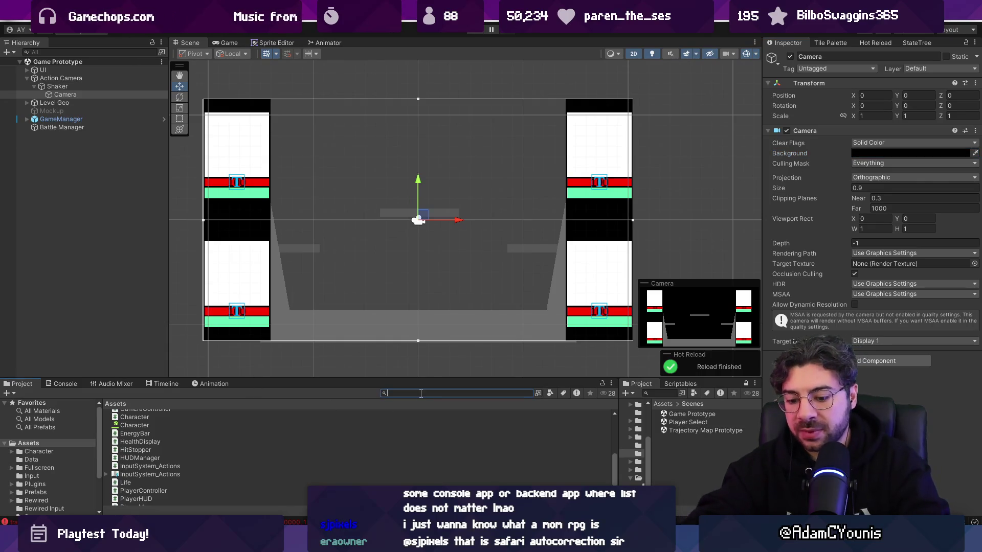
text(mockup)
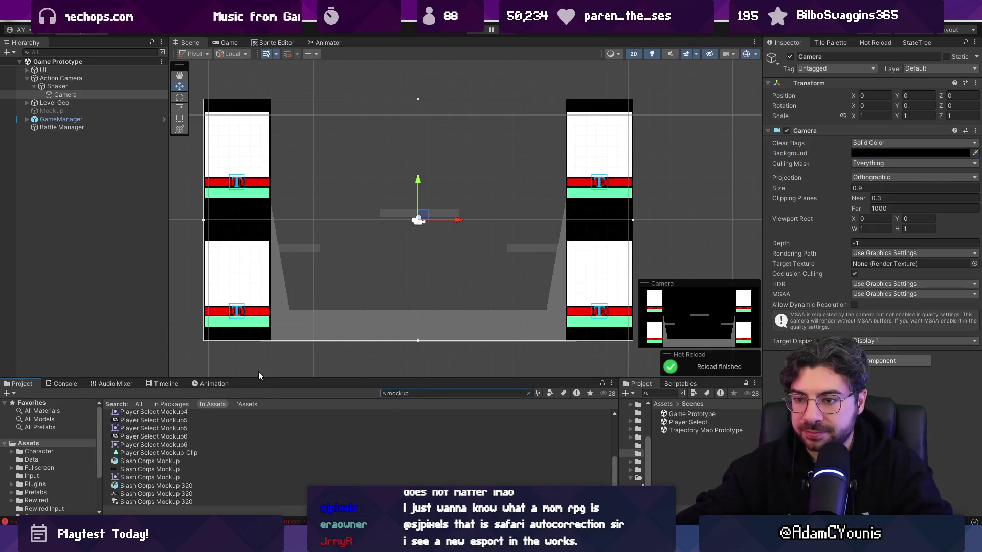
drag(263, 378, 263, 328)
scroll(152, 429, up, 2)
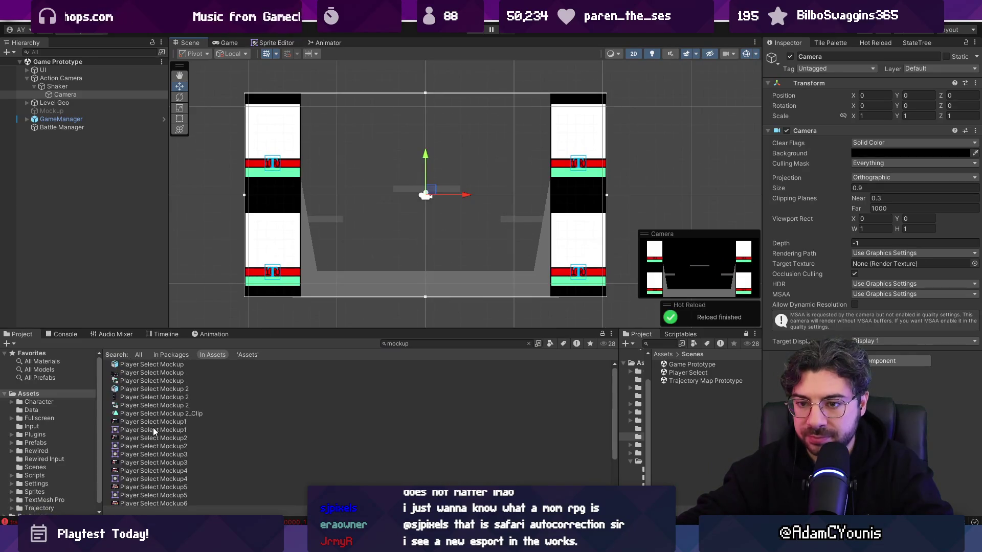
scroll(154, 430, down, 2)
click(151, 436)
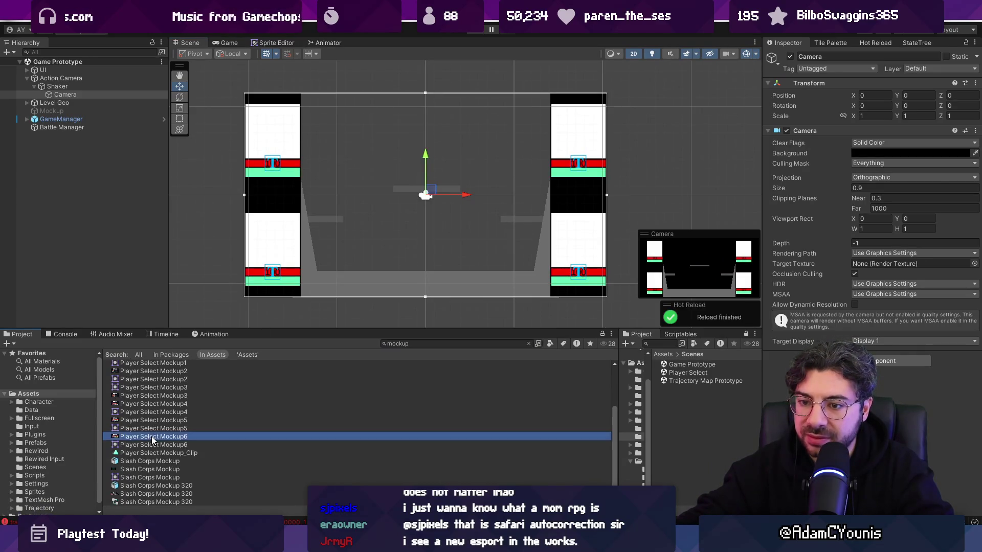
double_click(151, 437)
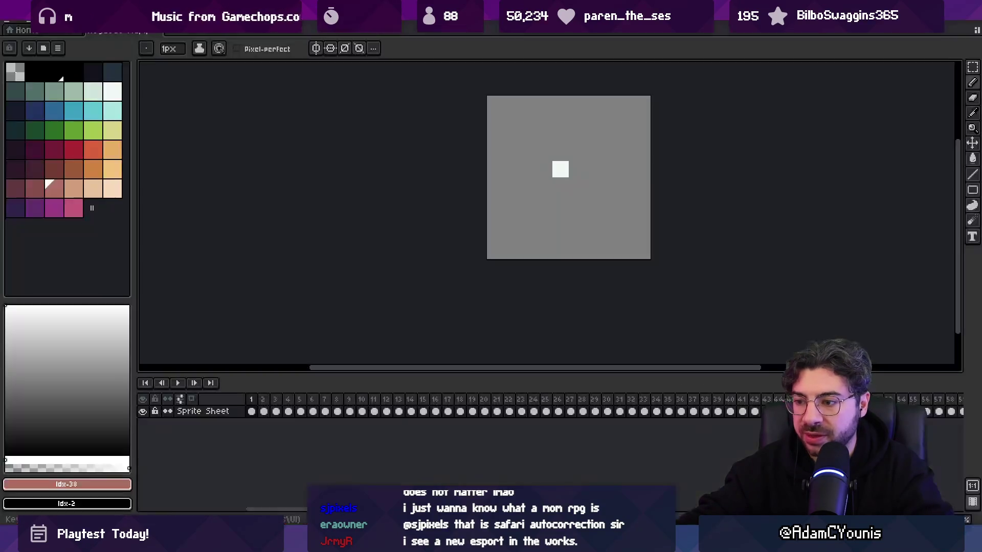
- Close the Mockup6 sprite and open Slash Corps Mockup 320 from the recent files
key(ctrl+w)
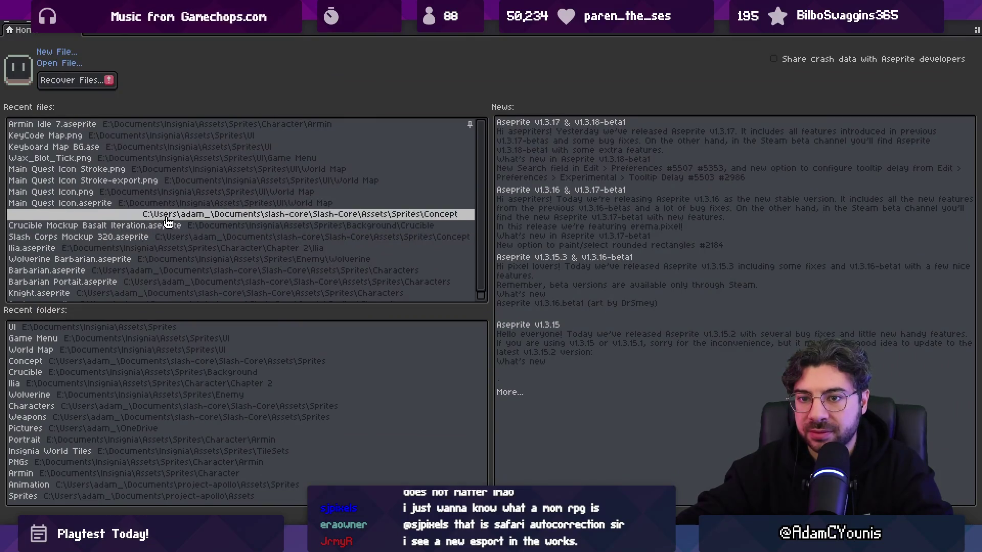
click(154, 236)
key(v)
scroll(466, 218, up, 3)
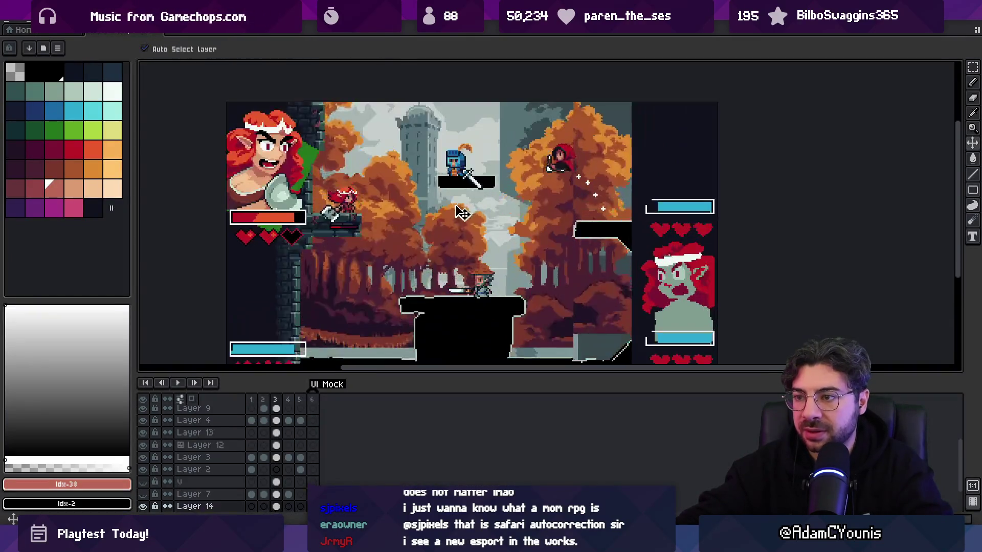
scroll(415, 248, down, 5)
scroll(415, 248, up, 4)
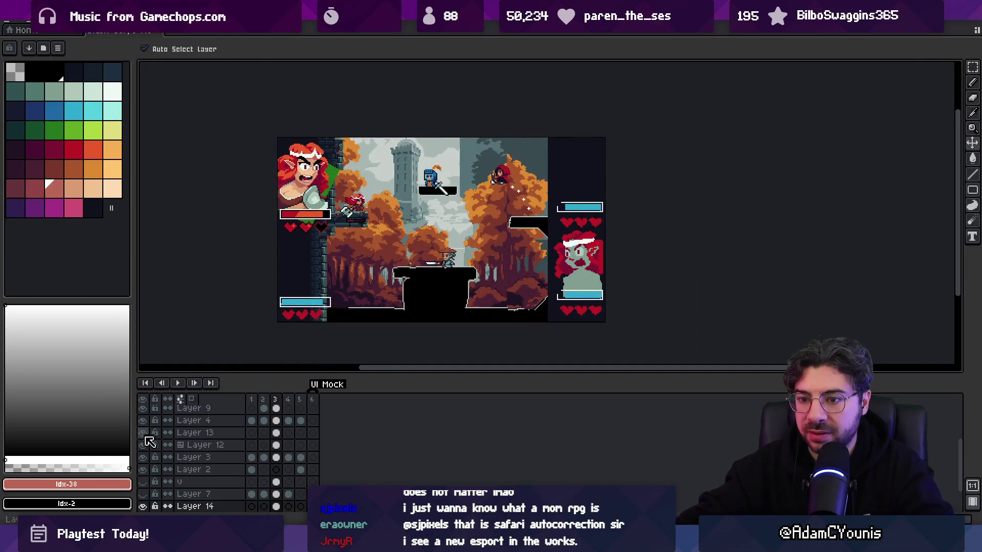
scroll(155, 436, up, 3)
click(378, 256)
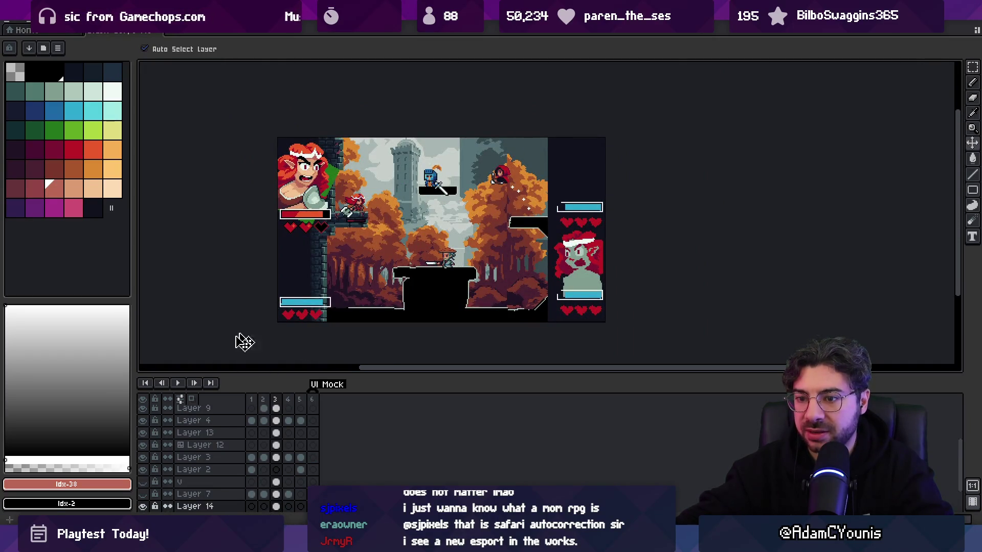
- Hide all layers, then re-show Layers 1, 15 and 14 to reveal the autumn forest behind Layer 7
click(142, 401)
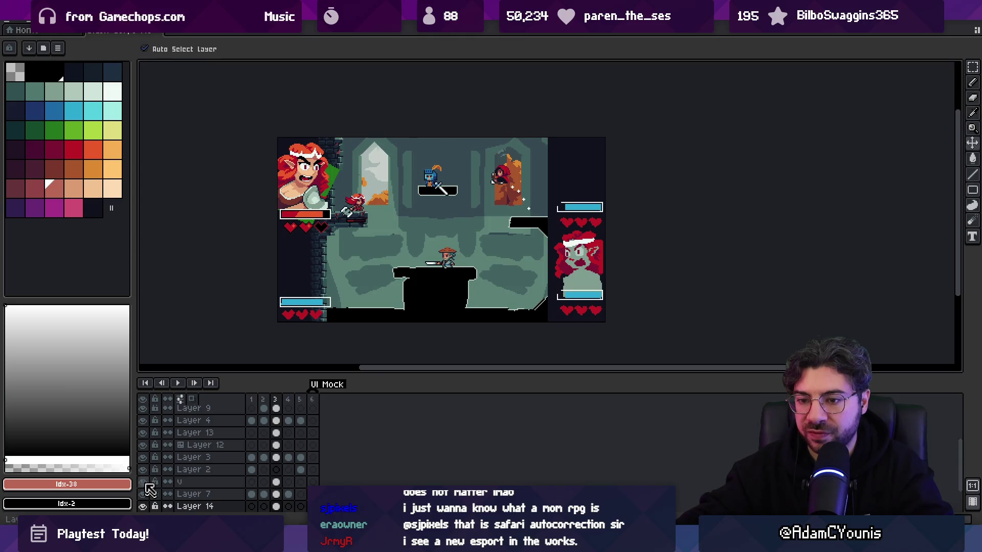
click(144, 400)
scroll(160, 420, down, 3)
click(143, 493)
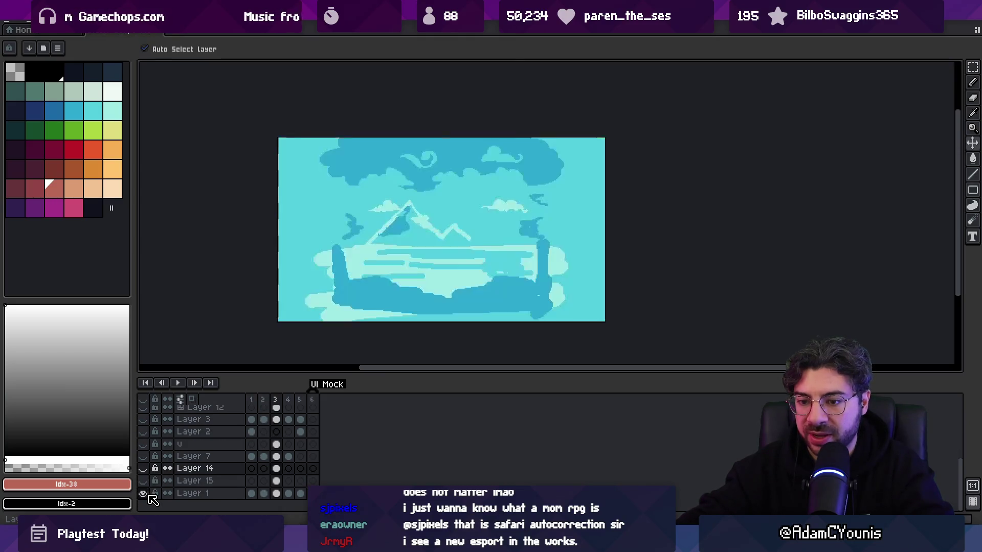
click(142, 481)
click(143, 469)
click(142, 456)
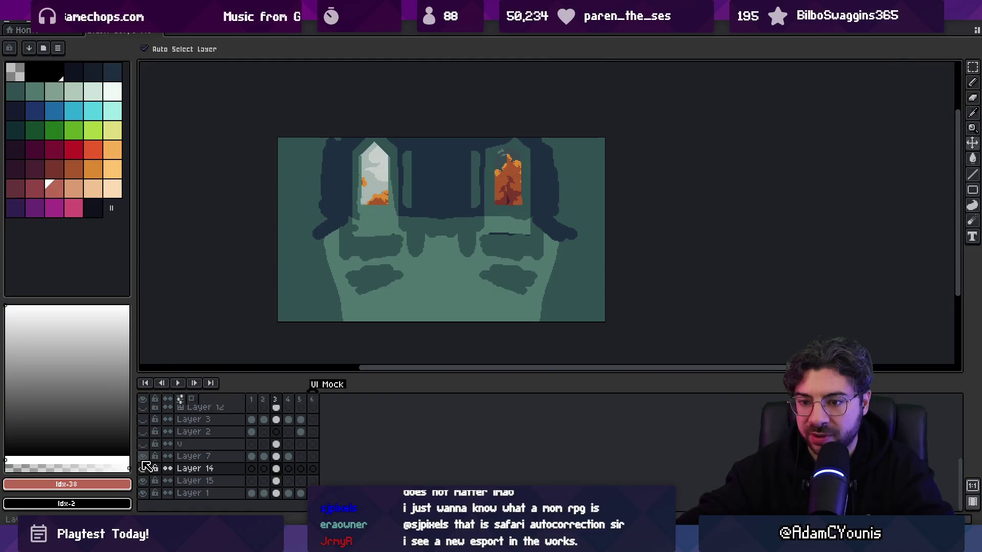
click(143, 460)
click(143, 457)
click(143, 456)
drag(372, 280, 346, 276)
key(ctrl+z)
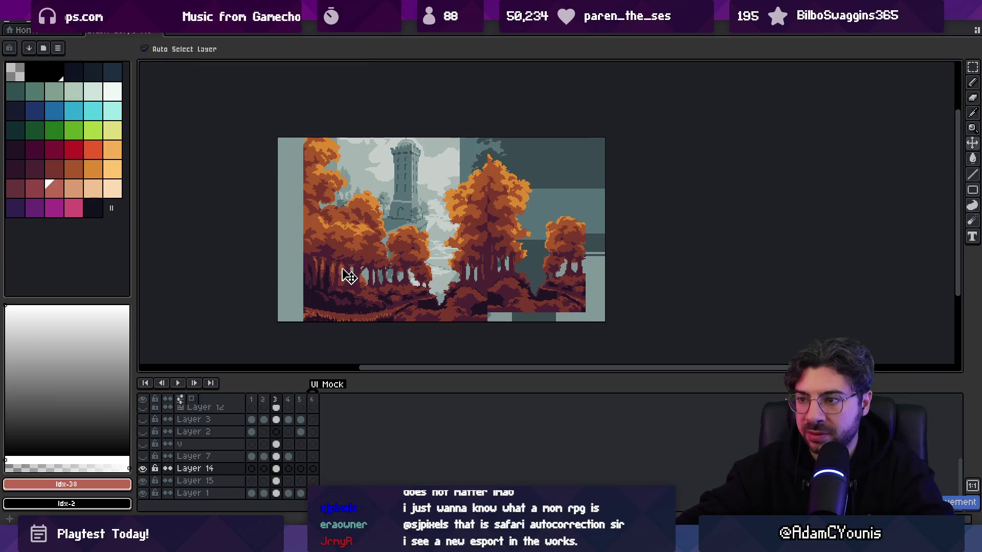
- Show all layers and compare the green placeholder against the autumn forest Layer 14
click(532, 171)
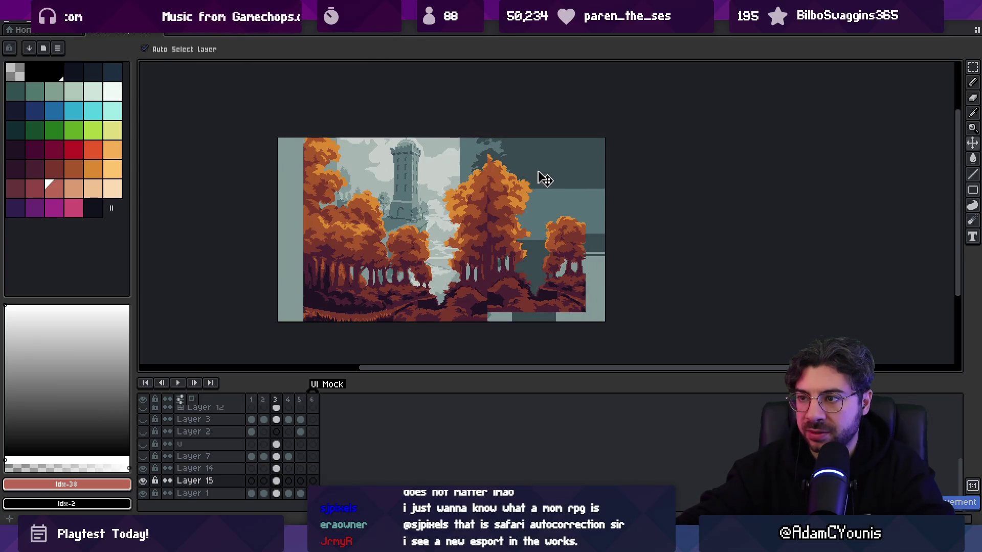
click(144, 399)
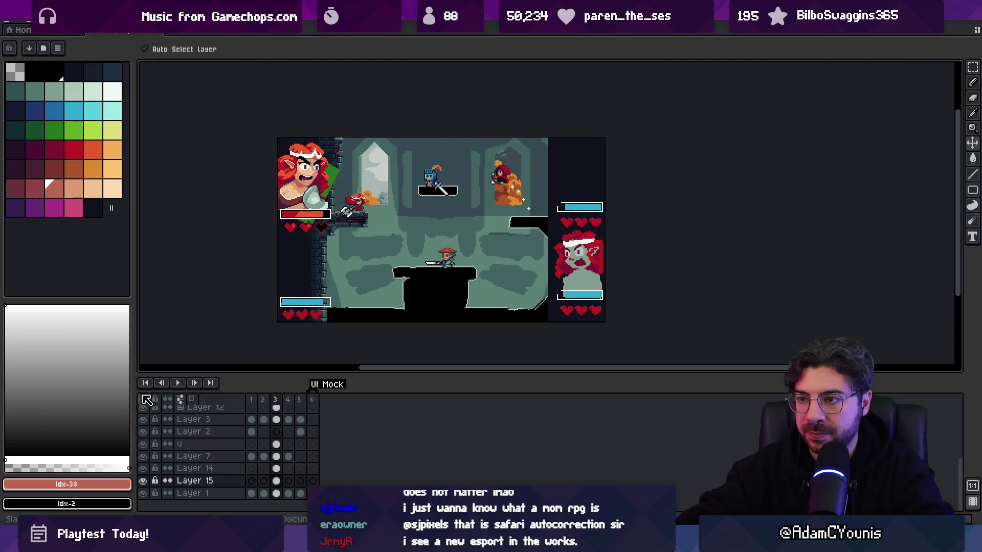
click(145, 444)
click(143, 444)
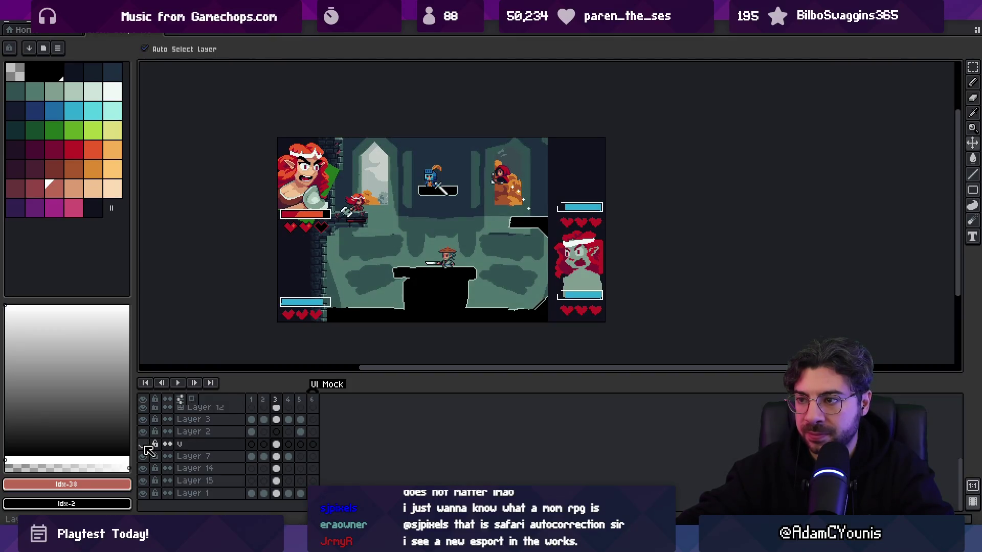
click(145, 456)
click(144, 456)
click(143, 468)
click(537, 191)
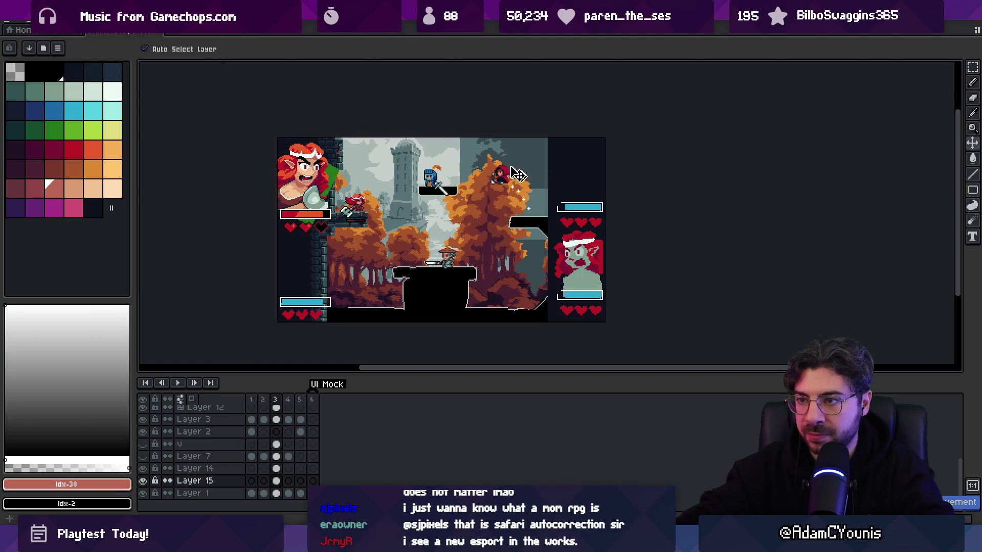
key(m)
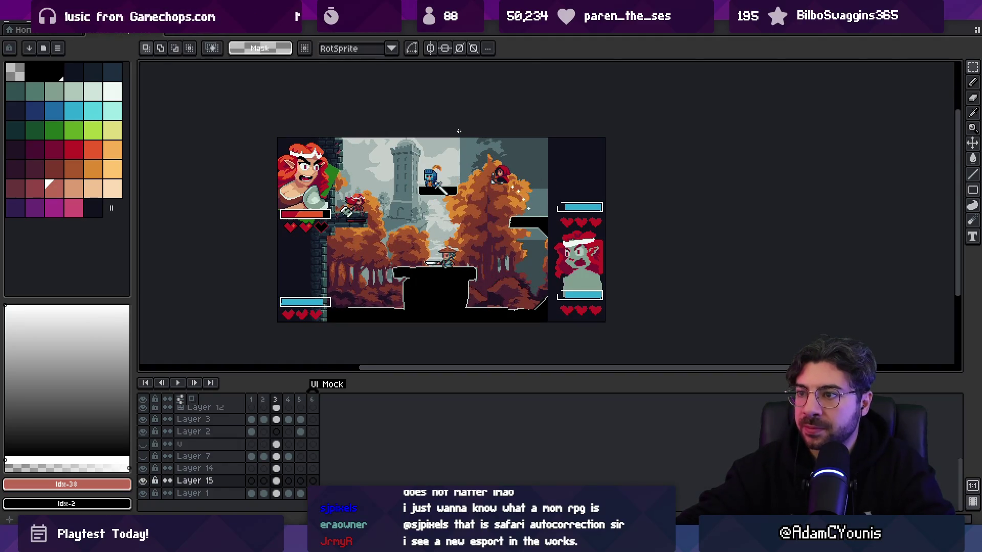
drag(557, 244, 559, 252)
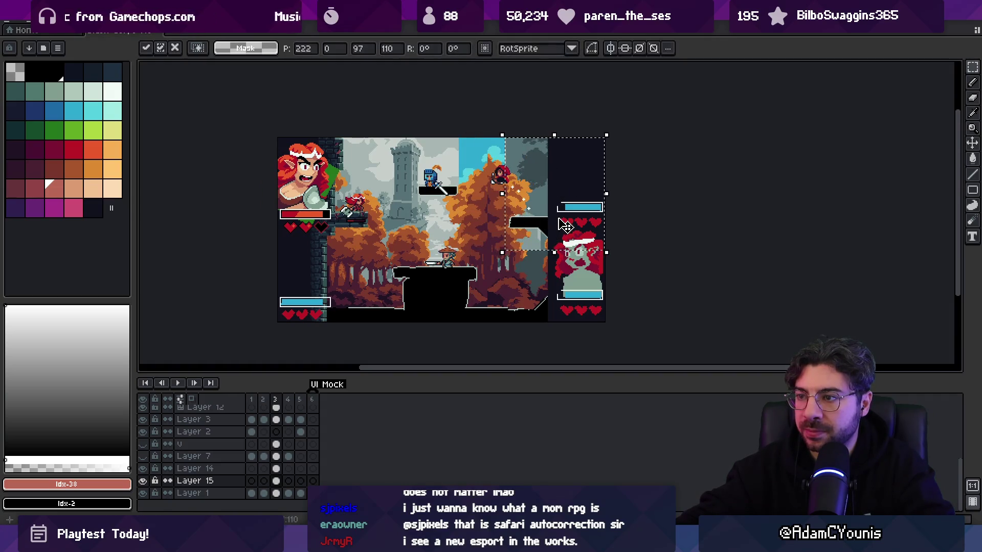
key(v)
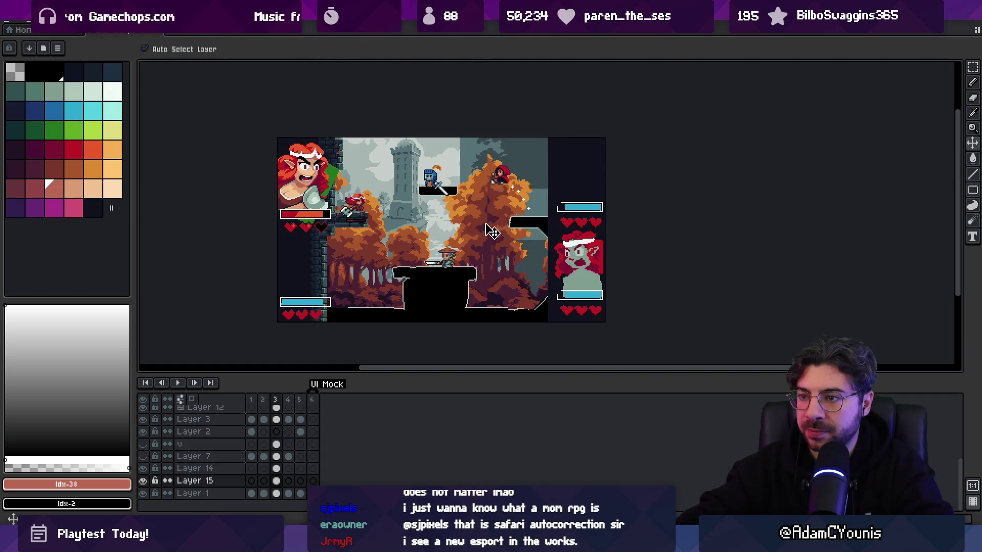
- Hide the other layers so Layer 14 is the only visible, active layer
drag(151, 471, 144, 410)
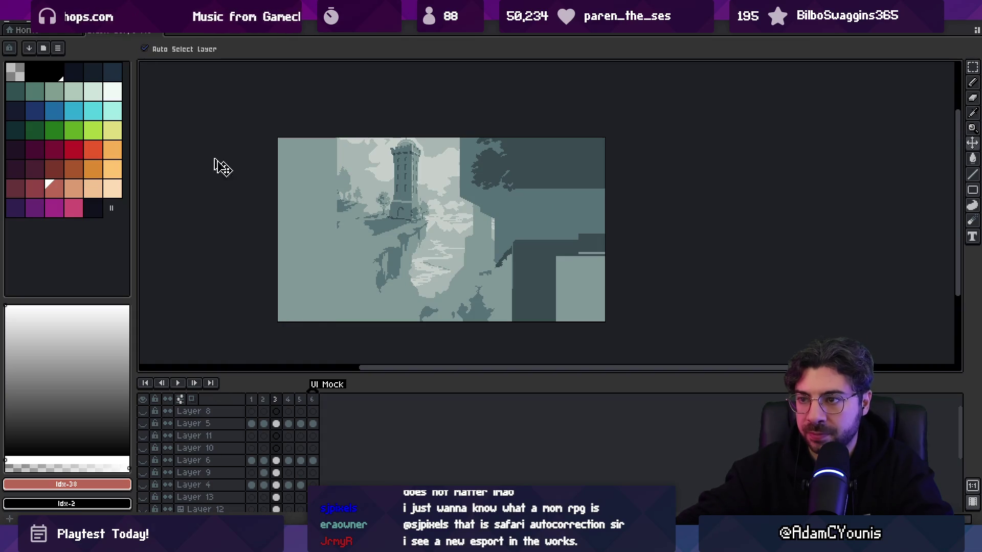
scroll(204, 460, down, 4)
drag(143, 493, 148, 464)
alt+click(143, 468)
click(512, 319)
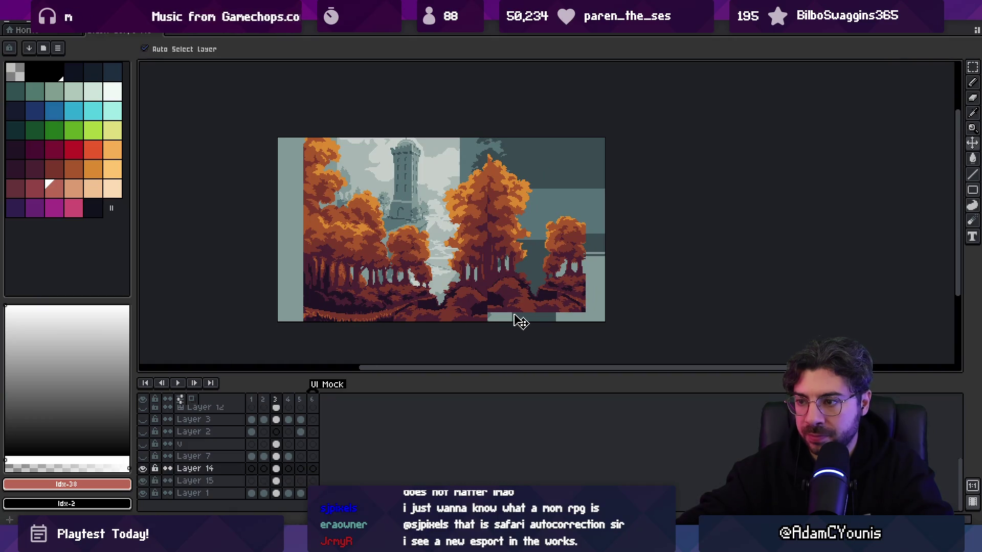
key(m)
scroll(495, 312, up, 2)
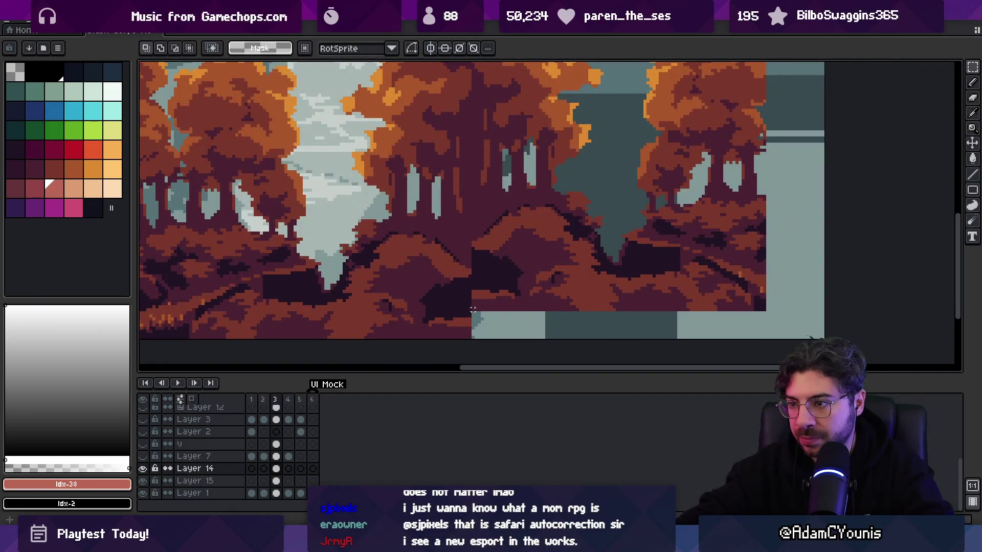
scroll(473, 309, down, 3)
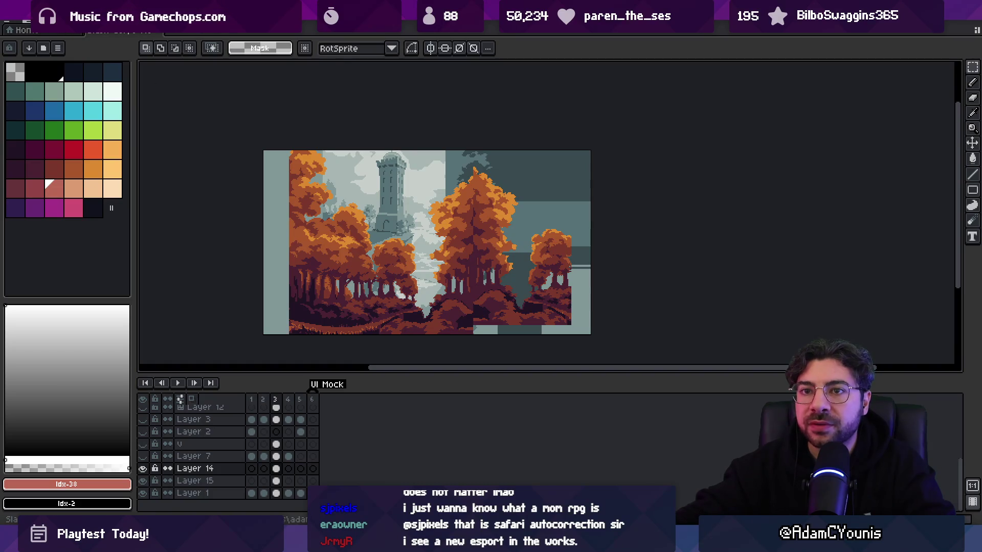
- Start a Save As and browse to the Assets > Sprites folder
key(alt+f)
key(Down)
key(Down)
key(Down)
key(Return)
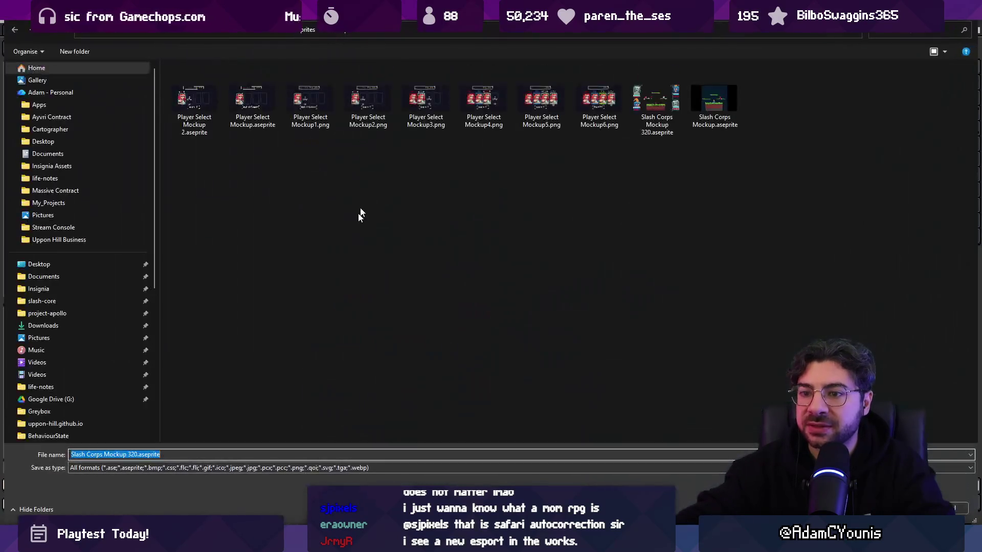
click(276, 33)
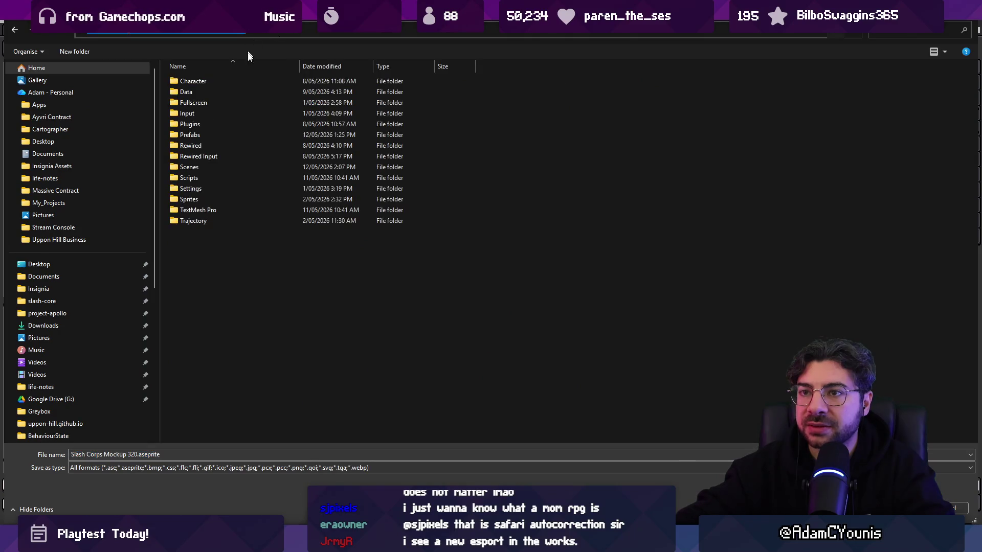
click(191, 145)
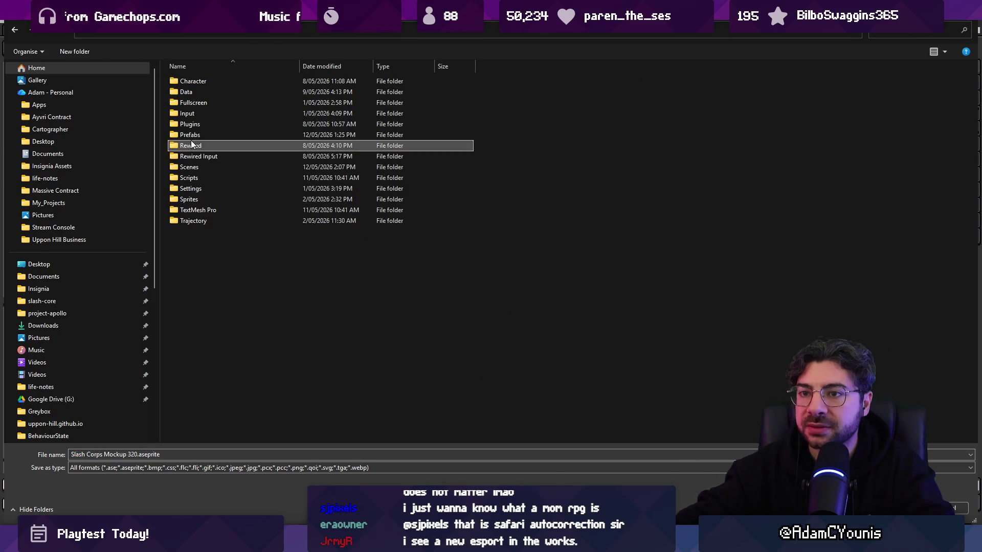
double_click(207, 199)
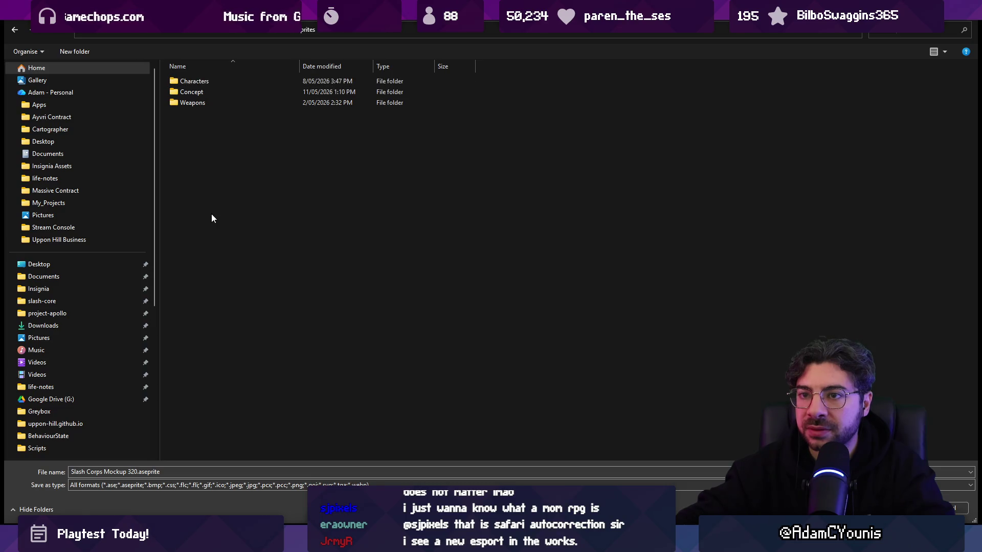
- Create a Background folder inside Sprites and save the sprite there as Mockup Background.aseprite
right_click(212, 215)
mouse_move(302, 343)
click(357, 343)
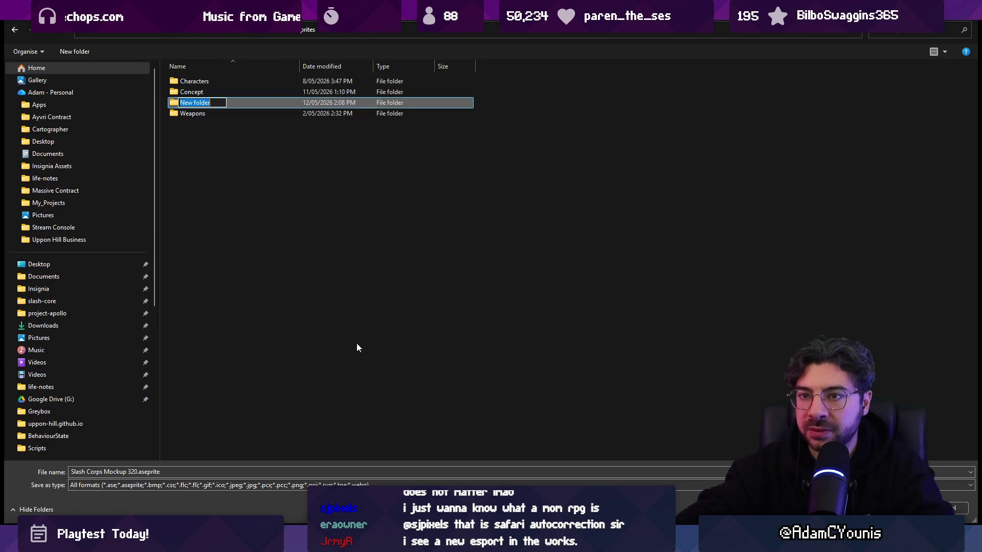
text(Backgroi)
text(nd)
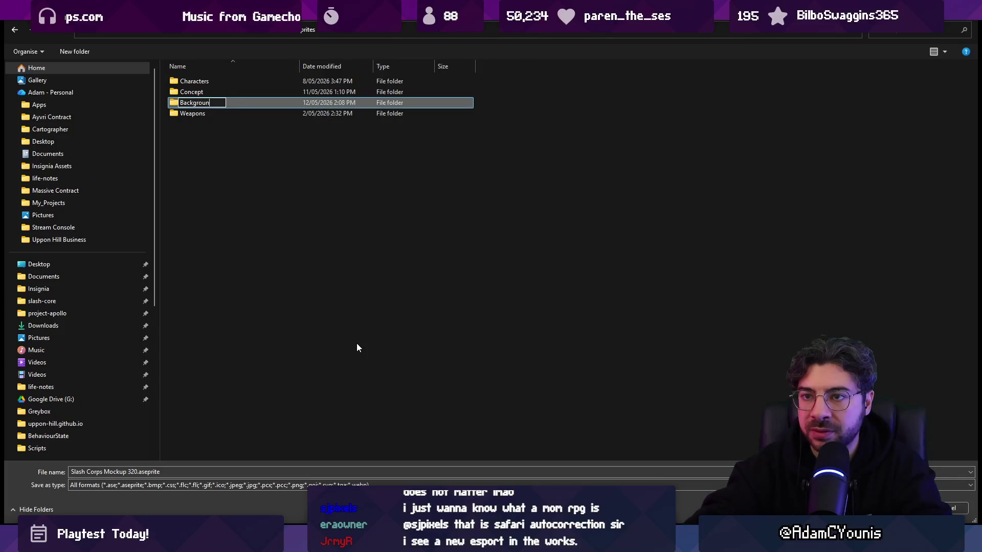
key(Return)
key(Return)
double_click(132, 471)
key(shift+Home)
text(Mockup Backg)
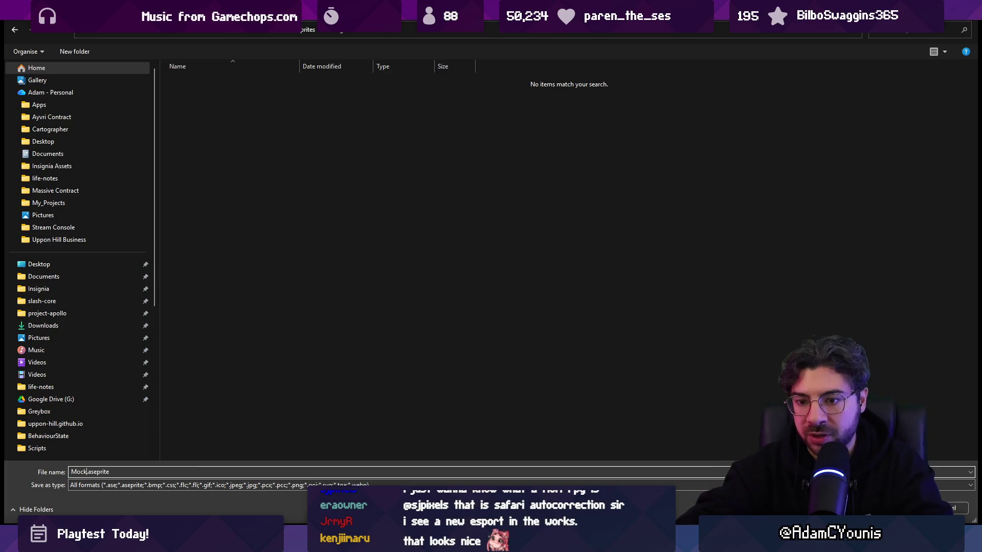
text(round)
key(Return)
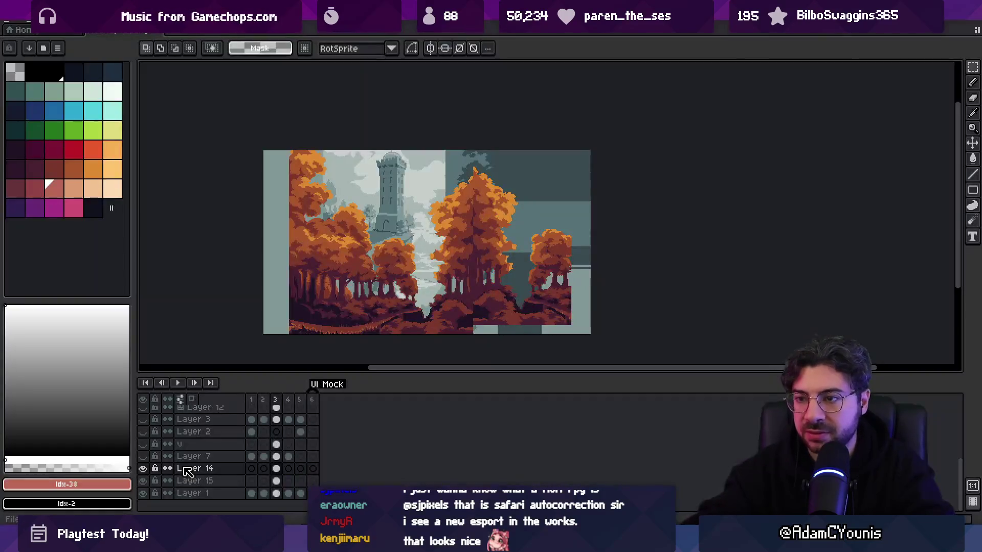
- Delete the extra animation frames, keeping only the autumn forest frame
click(263, 404)
key(Return)
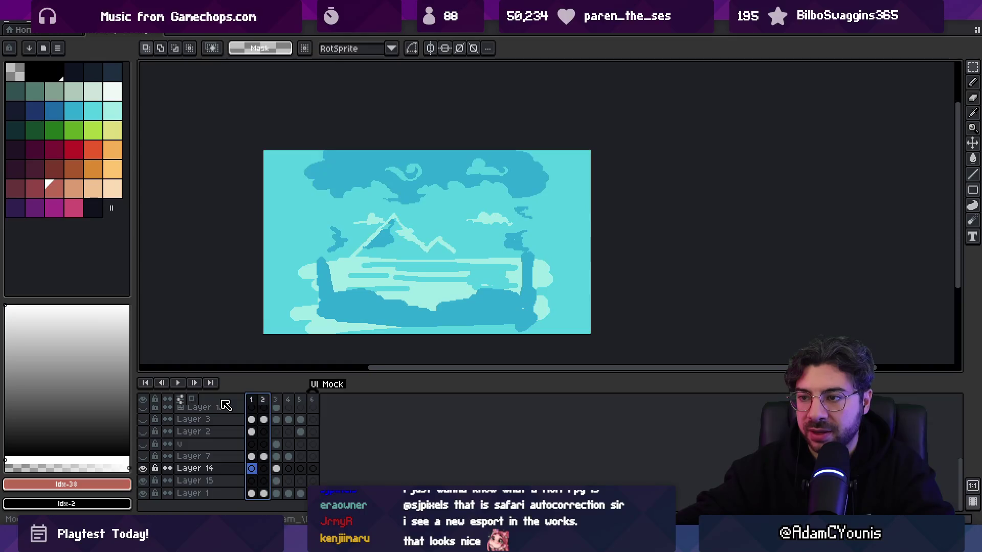
click(275, 401)
drag(263, 402, 245, 399)
key(Delete)
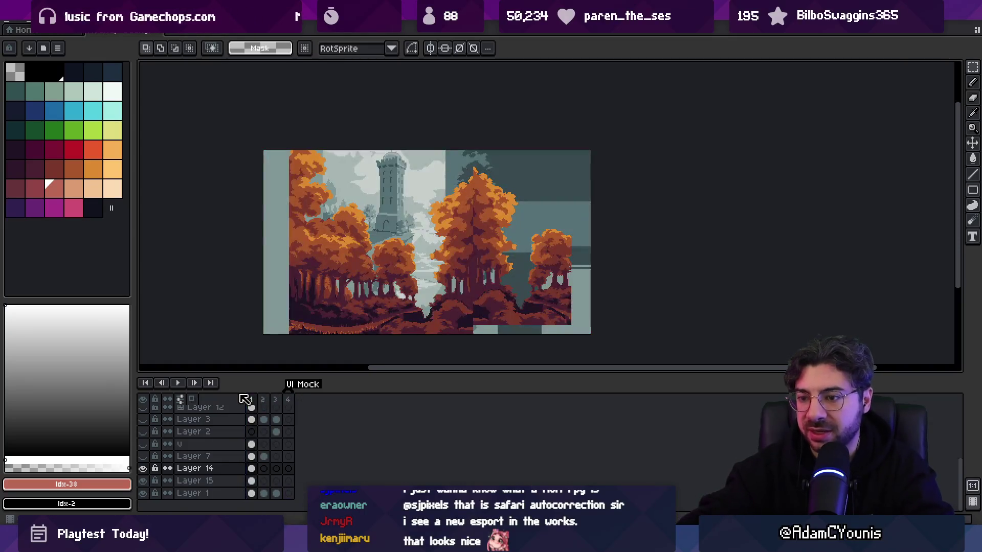
key(Delete)
- Delete Layer 2 through Layer 7, confirming removal of their tilesets
drag(189, 456, 204, 427)
key(Delete)
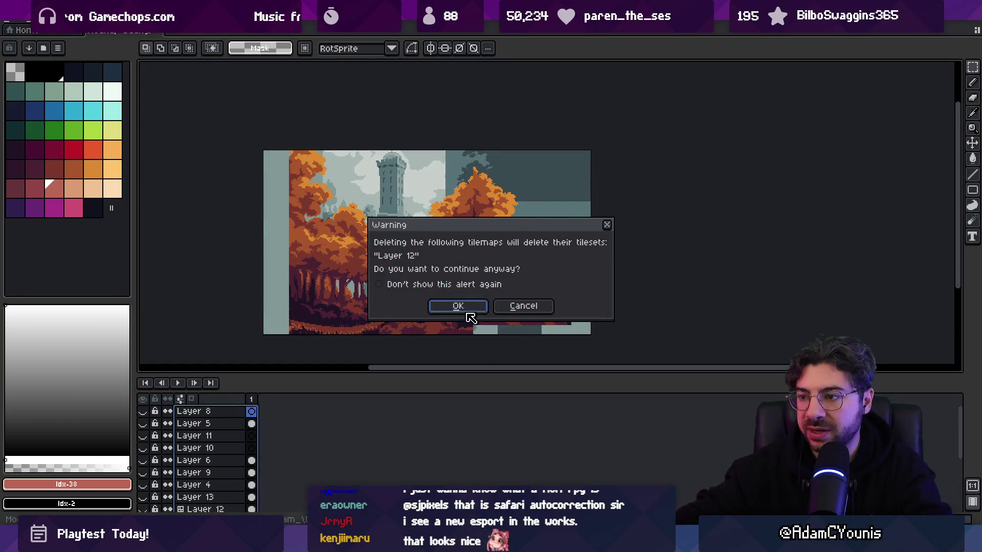
click(458, 305)
key(v)
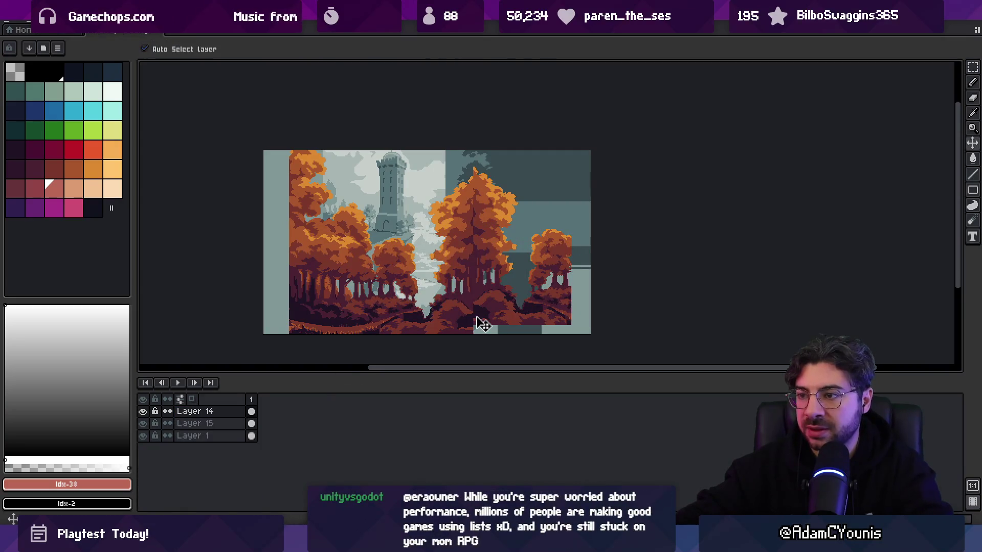
- Export the sprite as Mockup Background.png and return to Unity's project search
key(ctrl+s)
key(ctrl+alt+shift+s)
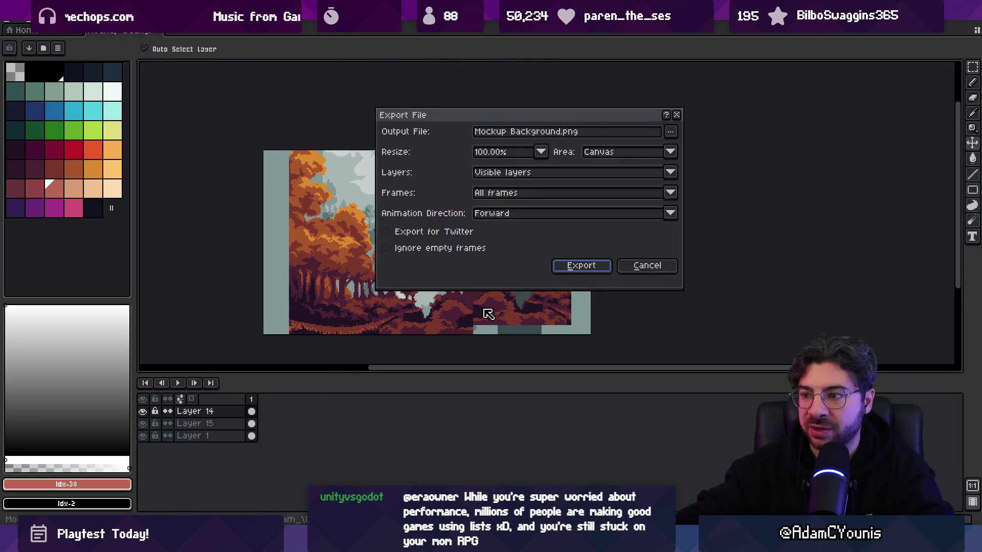
click(567, 266)
key(alt+Tab)
click(421, 343)
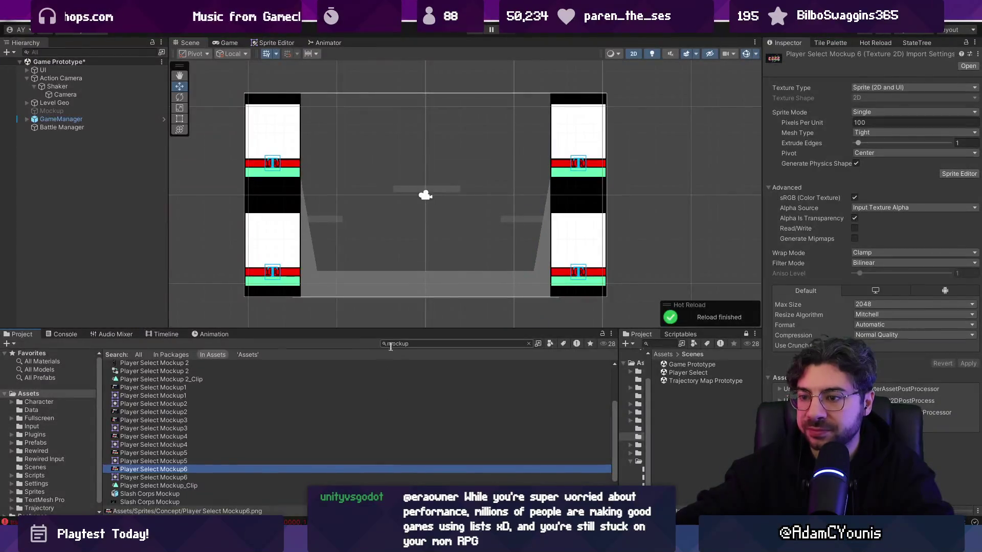
- Inspect the Aseprite and PNG versions of Mockup Background, briefly opening one in Aseprite
scroll(353, 416, up, 5)
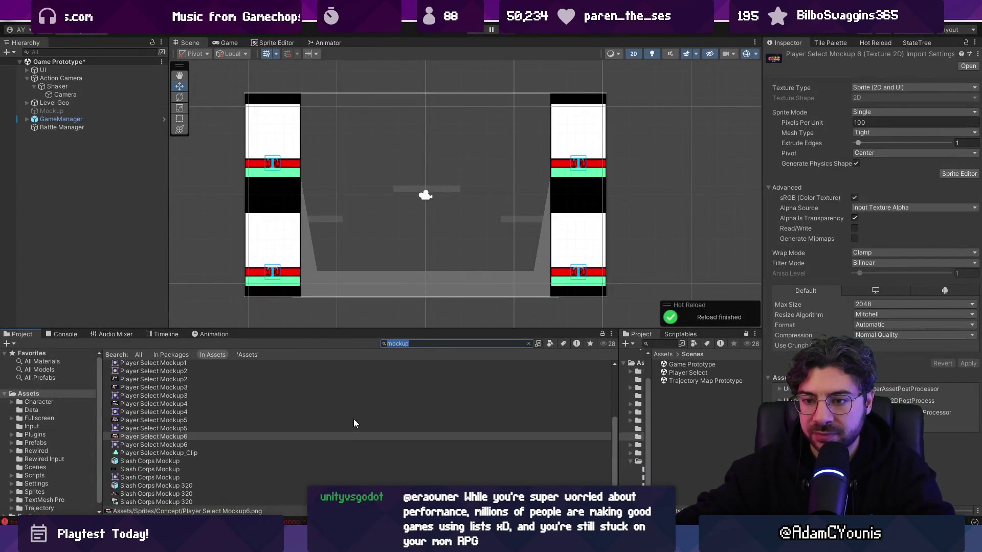
click(152, 364)
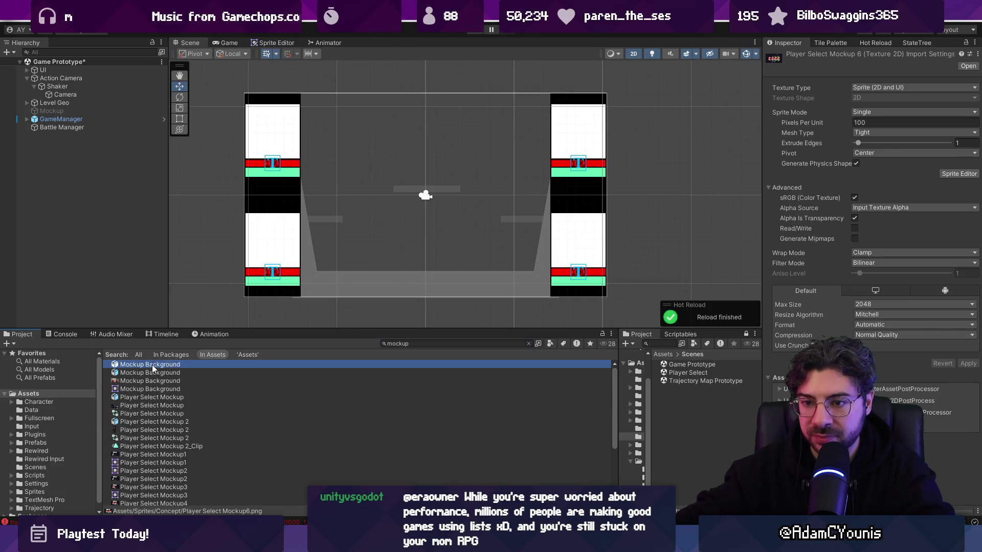
click(172, 371)
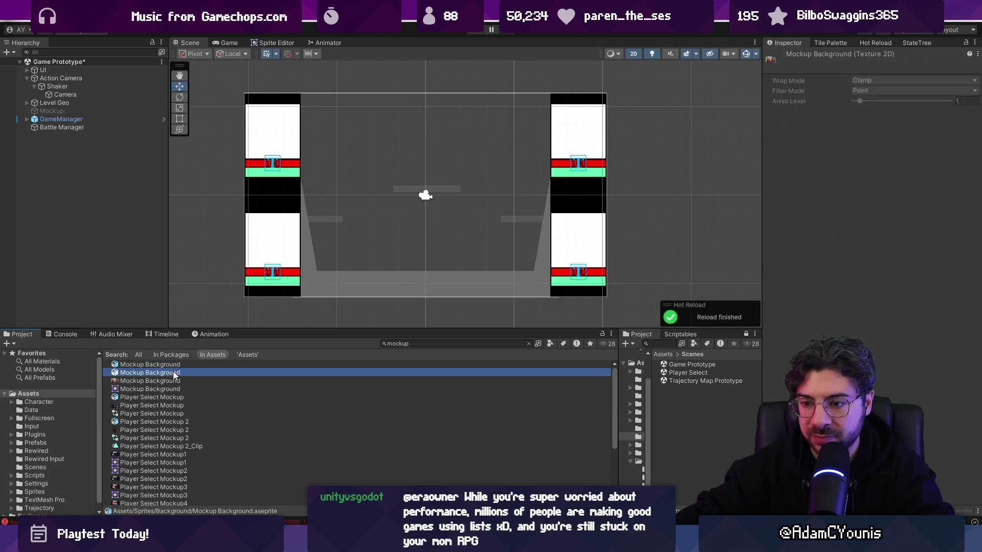
double_click(173, 364)
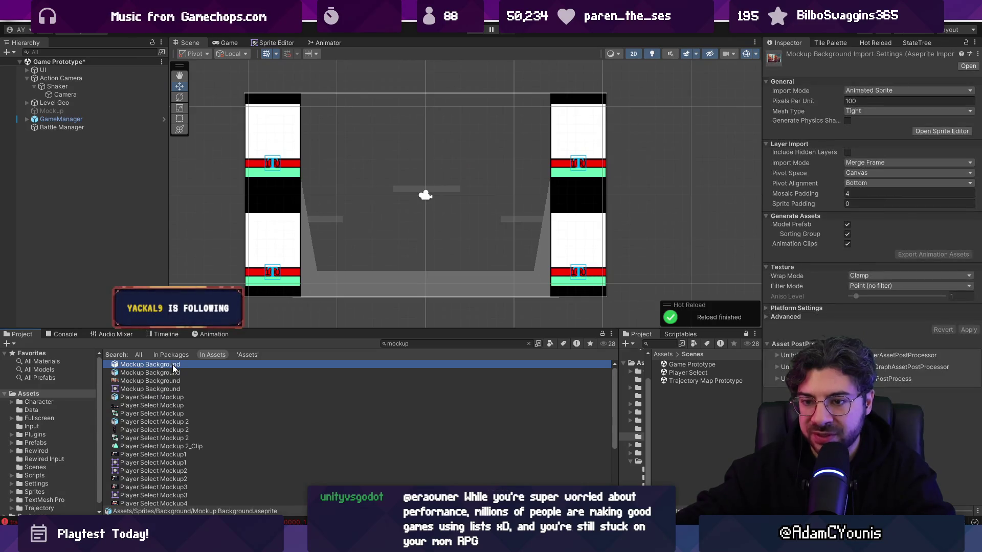
key(alt+Tab)
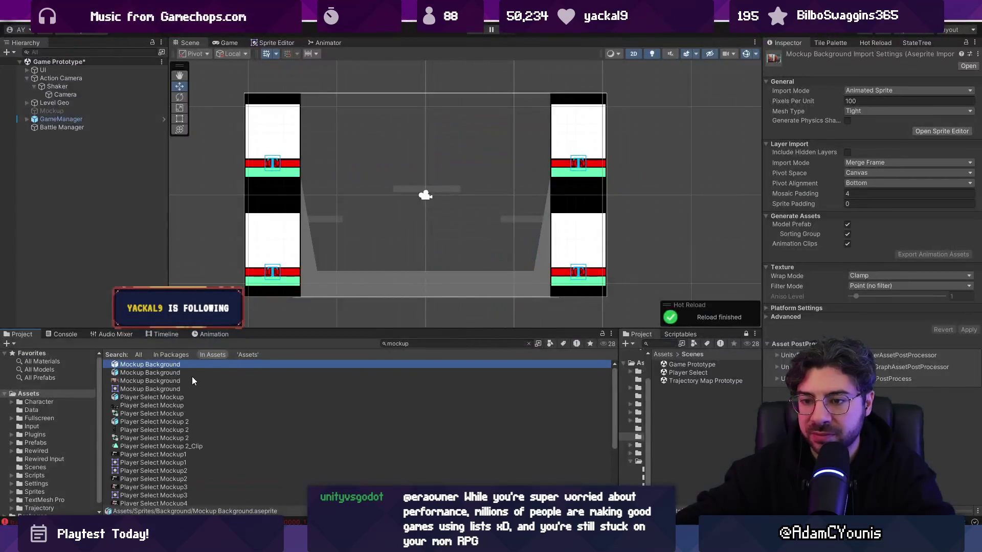
- Clear the search and delete the duplicate Mockup Background.png, confirming the deletion
click(529, 345)
click(123, 372)
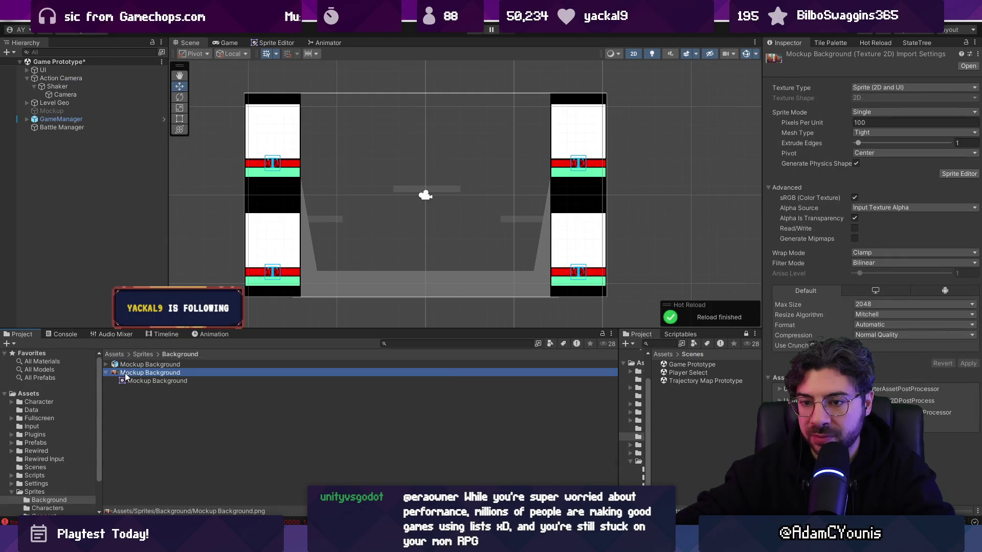
key(Delete)
key(Return)
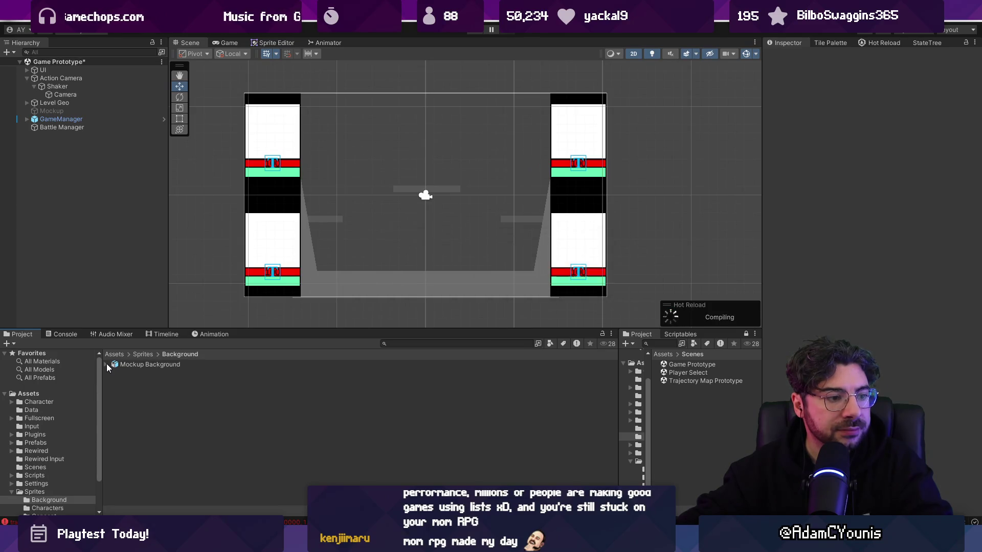
- Drag the Mockup Background forest sprite into the scene and zero its position to 0,0,0
click(106, 364)
mouse_move(154, 381)
mouse_down()
mouse_move(322, 322)
mouse_move(419, 253)
mouse_move(425, 298)
mouse_up()
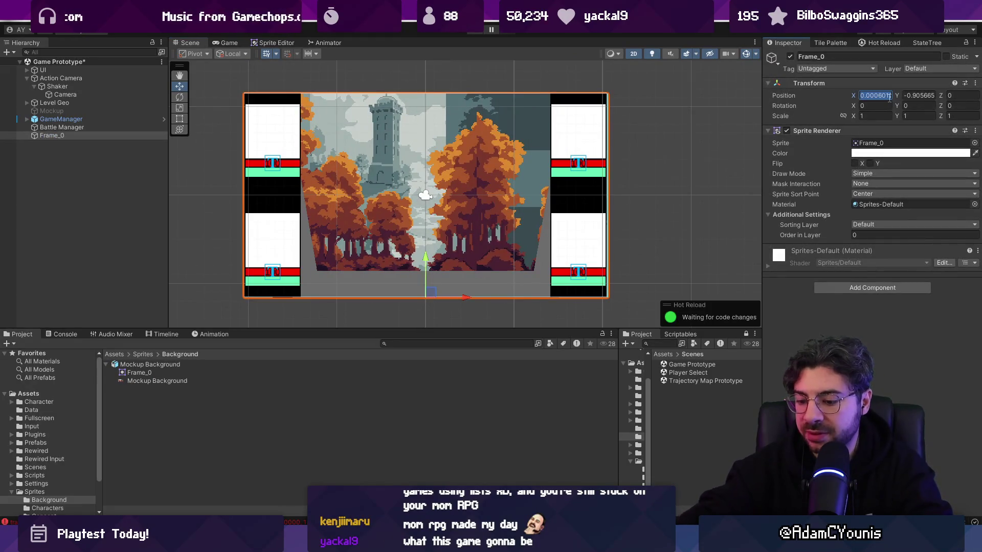
text(0)
key(Tab)
text(0)
key(Tab)
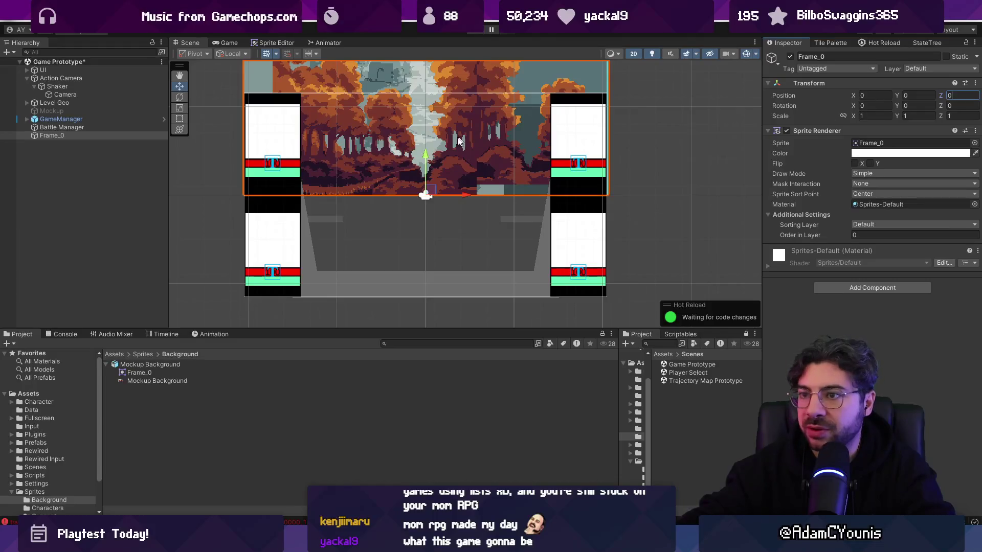
scroll(426, 175, down, 2)
scroll(434, 208, up, 4)
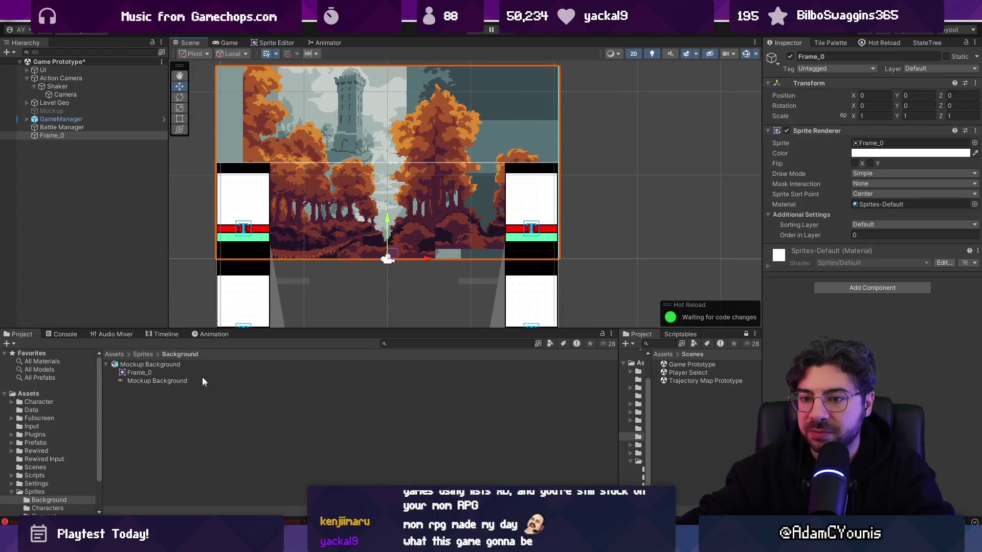
- Set the Aseprite importer's pivot alignment to Center, apply it, and save the scene
click(214, 365)
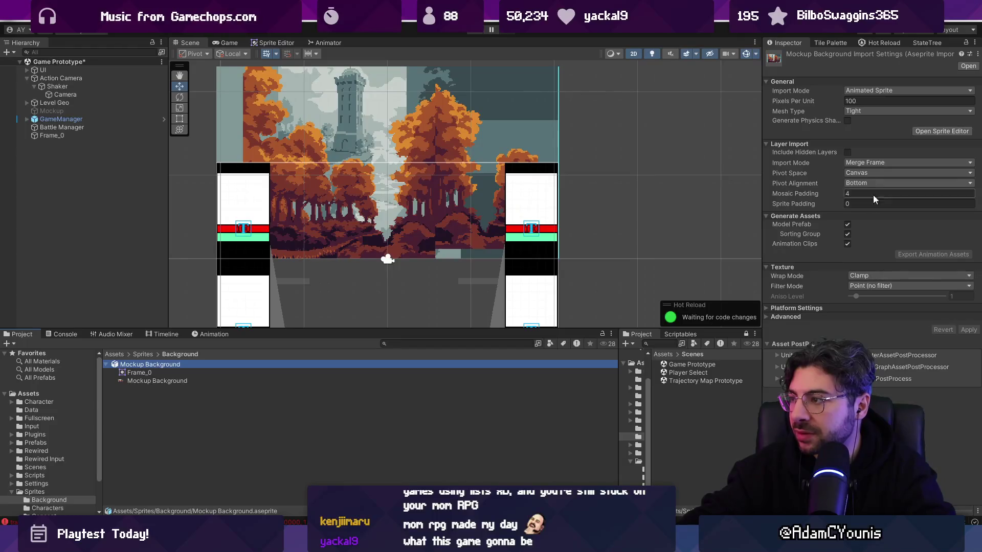
click(874, 183)
click(872, 192)
click(968, 330)
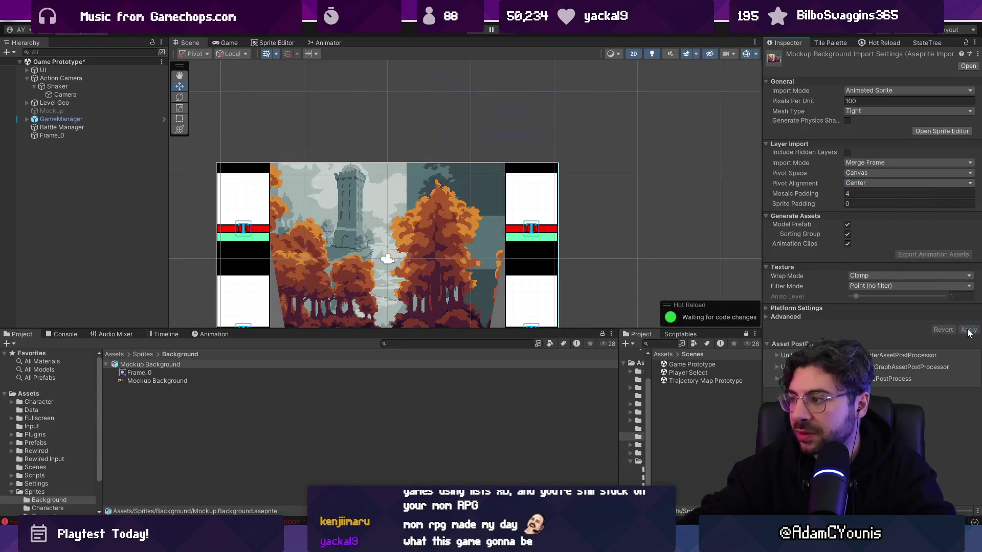
key(ctrl+s)
scroll(477, 185, down, 2)
scroll(478, 182, up, 2)
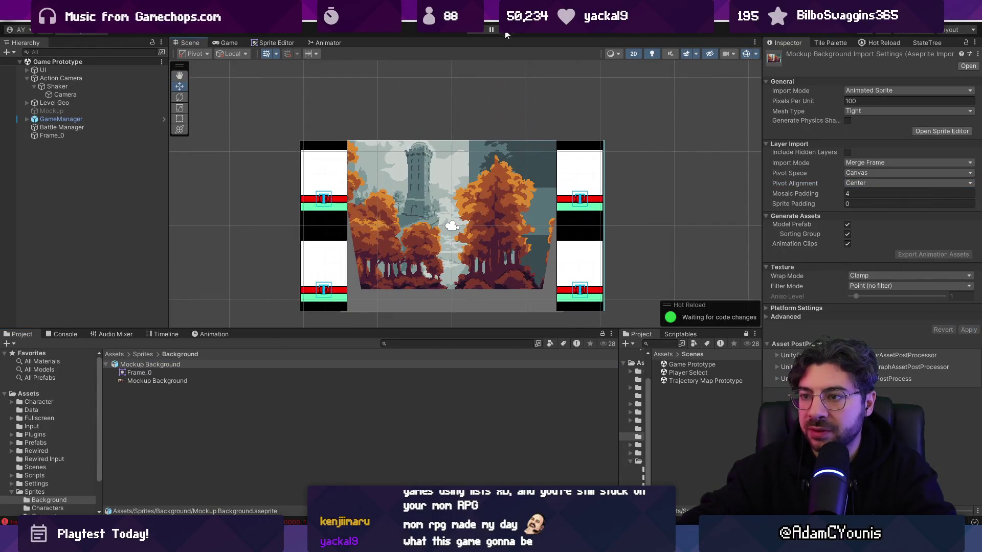
click(410, 303)
click(81, 86)
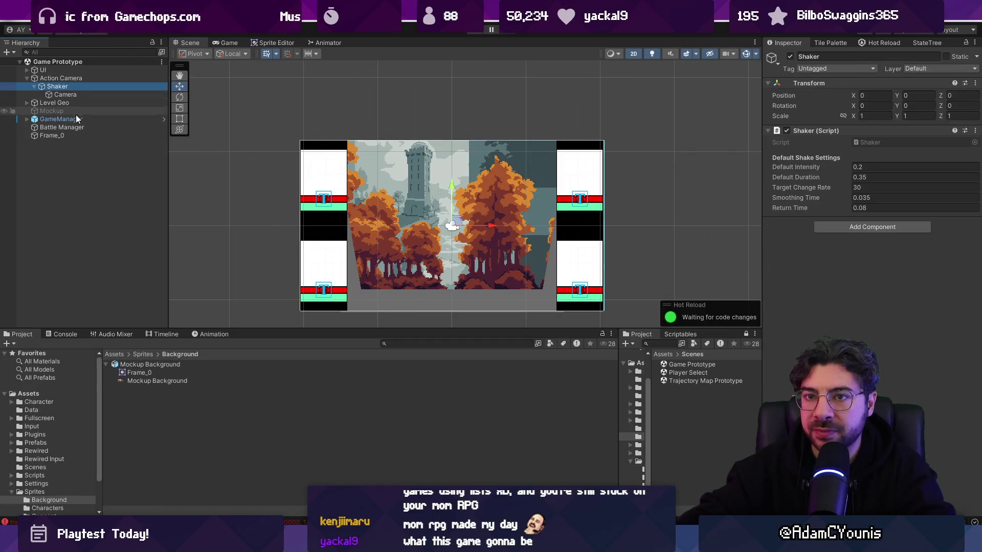
- Select all the level Squares under Level Geo and set their colour to black
click(31, 103)
click(27, 103)
click(52, 127)
shift+click(77, 168)
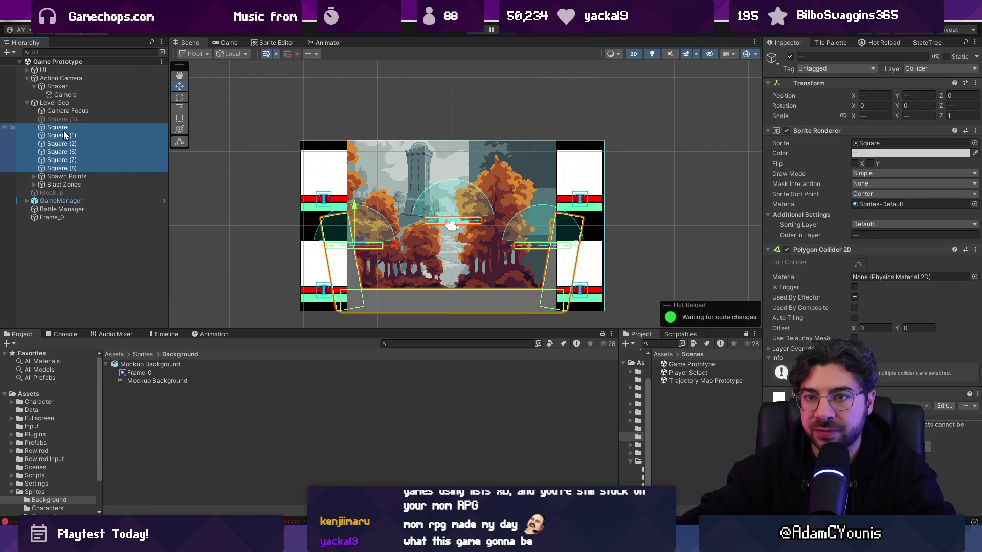
key(shift+Up)
key(shift+Up)
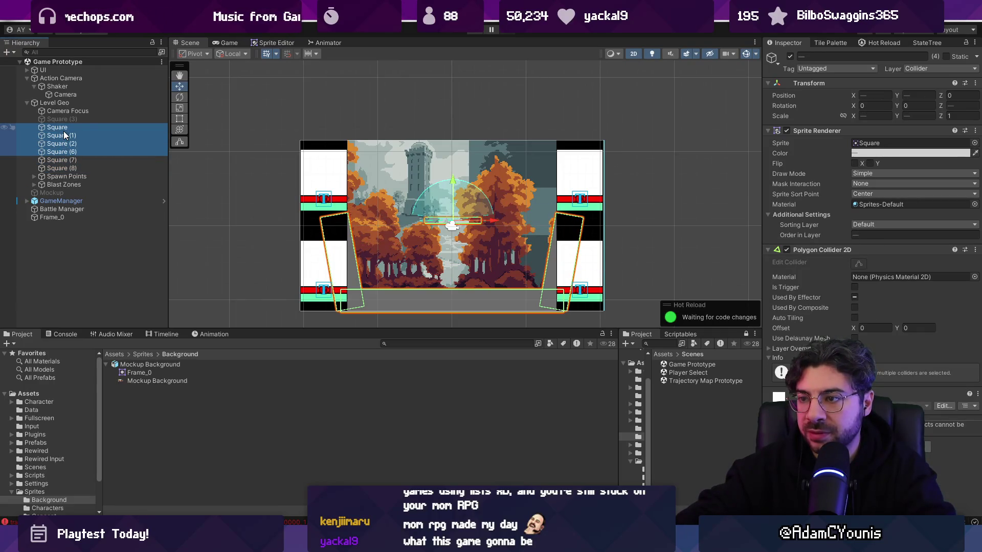
key(shift+Down)
key(shift+Down)
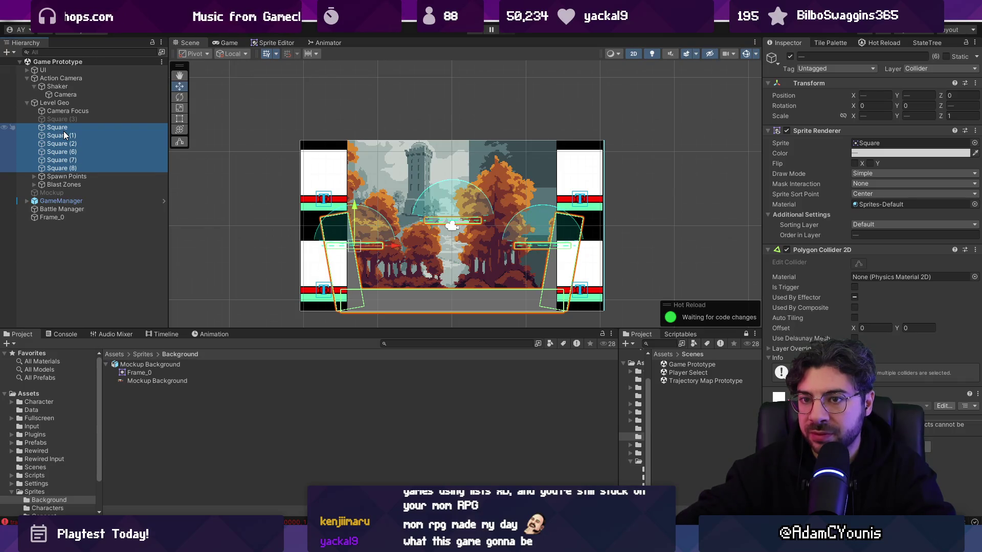
click(917, 154)
click(893, 233)
drag(893, 234, 783, 318)
click(425, 147)
- Set the Frame_0 background's Order in Layer to -1
click(424, 151)
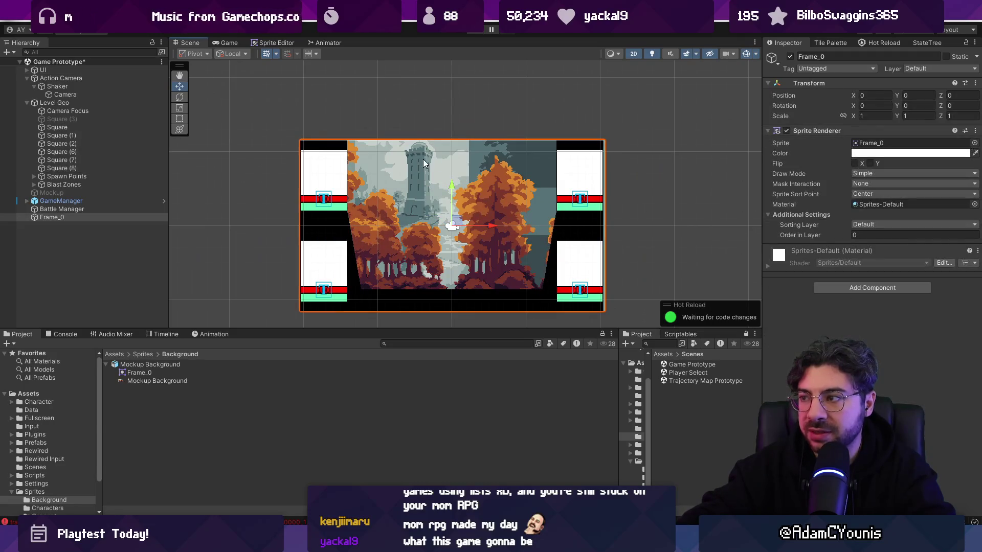
click(874, 235)
text(-1)
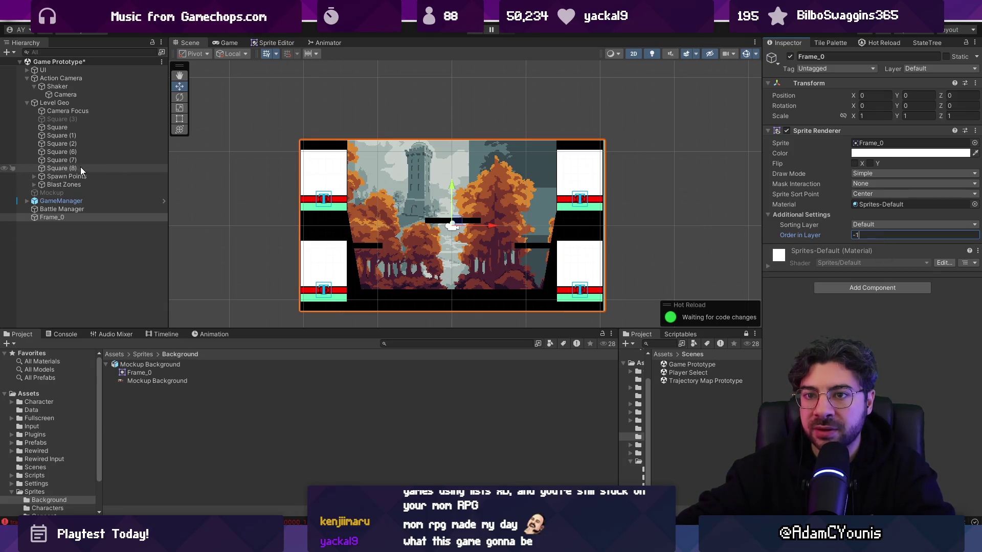
- Lower the colour alpha of Squares 6–8 to 53 so those platforms are half-transparent
shift+click(82, 167)
click(869, 153)
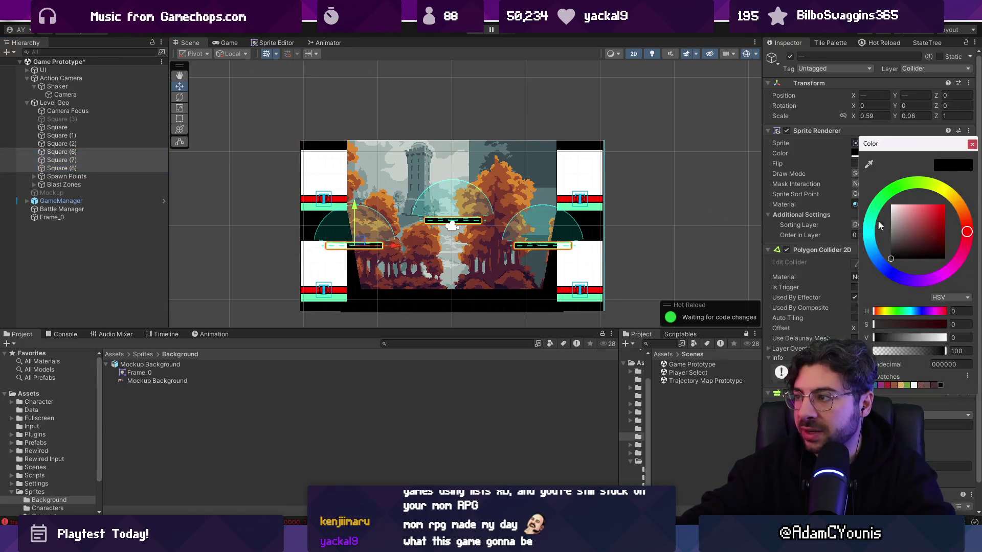
click(910, 352)
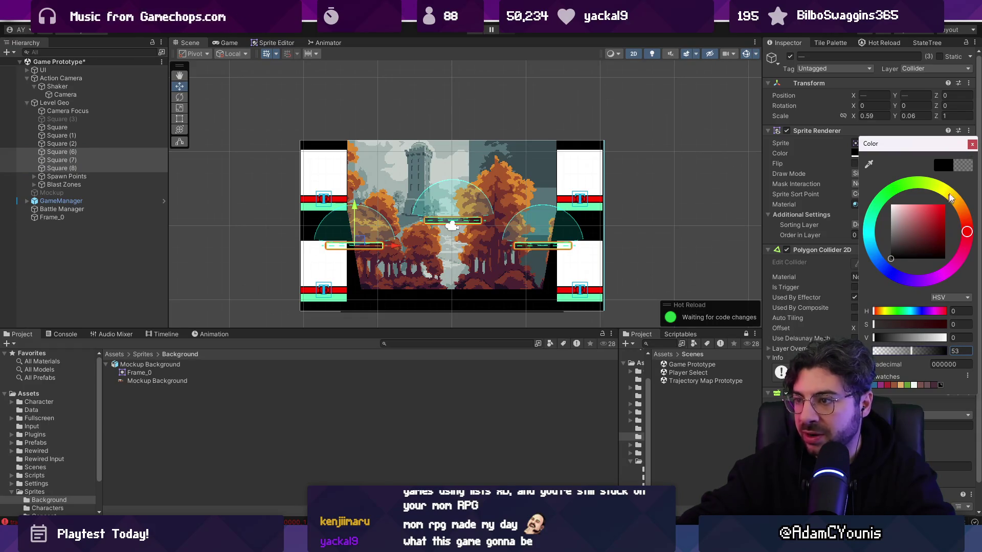
click(971, 143)
click(443, 88)
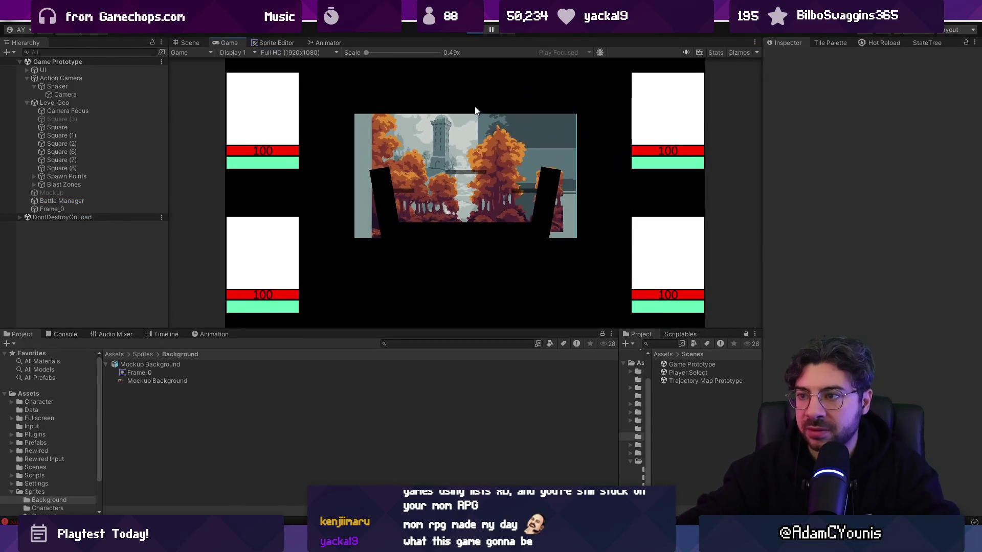
- Exit play mode, toggle the Frame_0 background off and on, then delete it
click(467, 29)
click(99, 218)
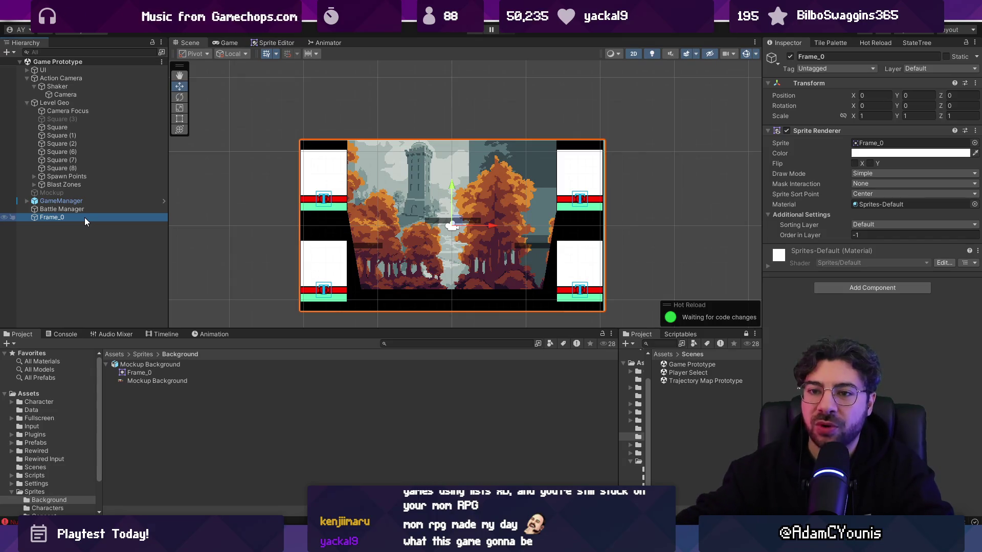
key(alt+shift+a)
key(alt+shift+a)
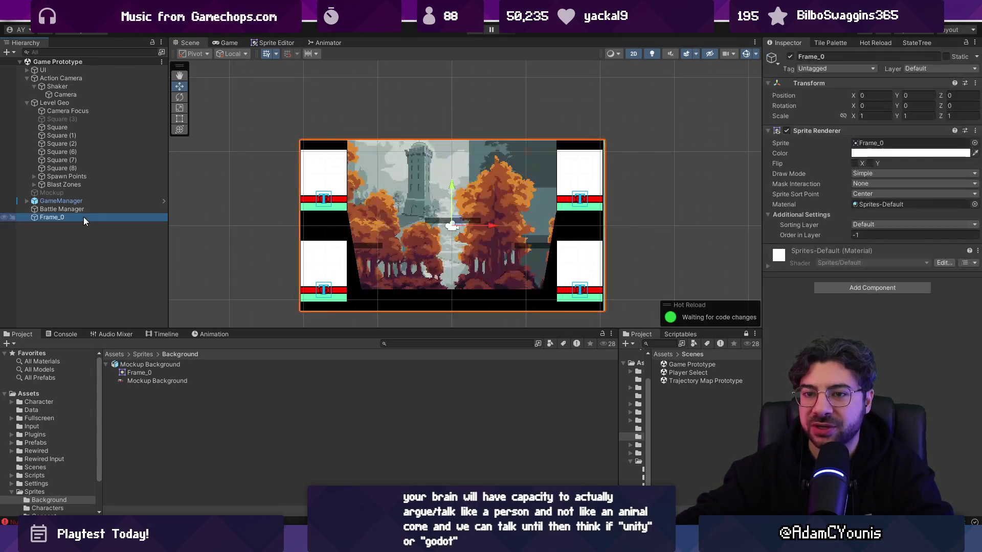
key(Delete)
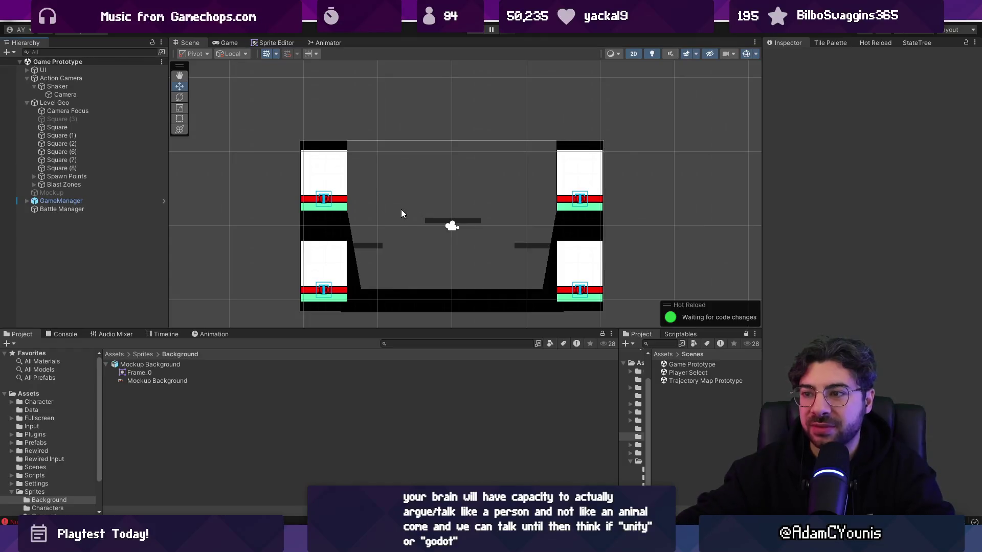
scroll(399, 209, down, 5)
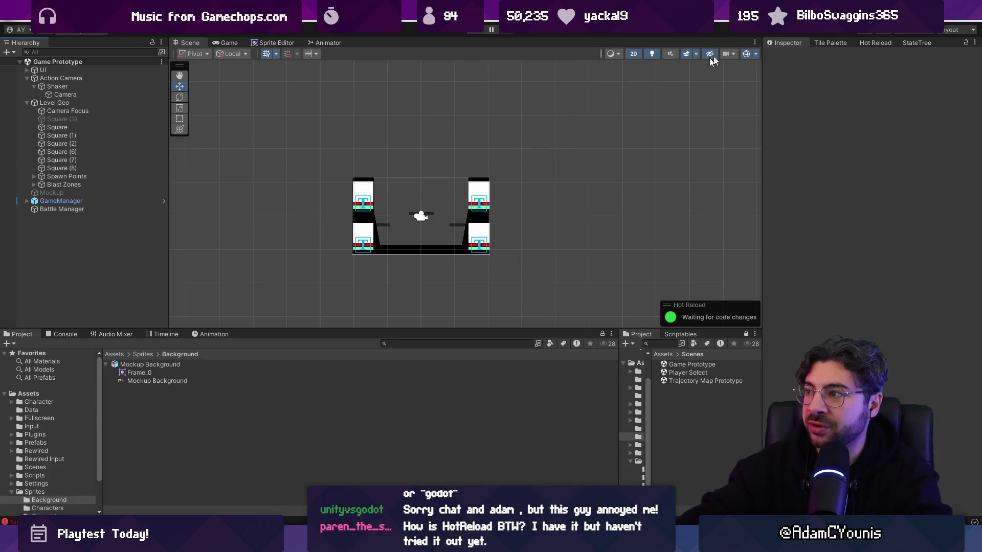
- Zoom the Scene view onto the level and run the game briefly in Play mode
click(862, 40)
click(790, 43)
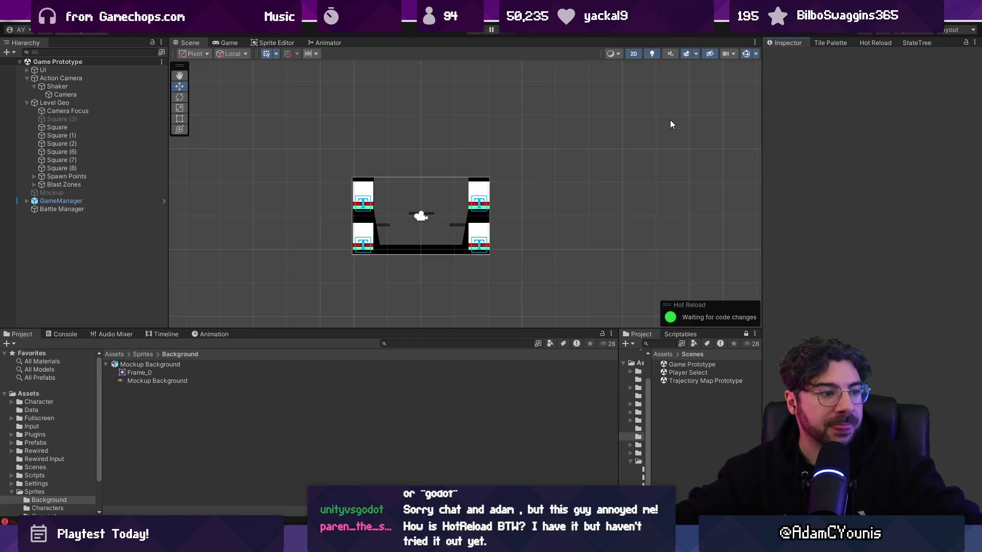
scroll(407, 155, up, 5)
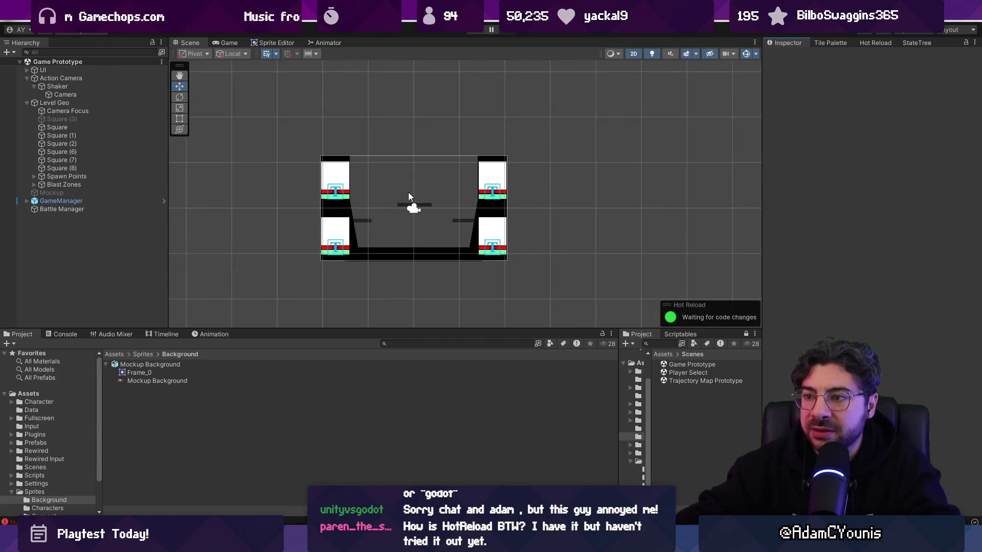
click(475, 29)
click(477, 31)
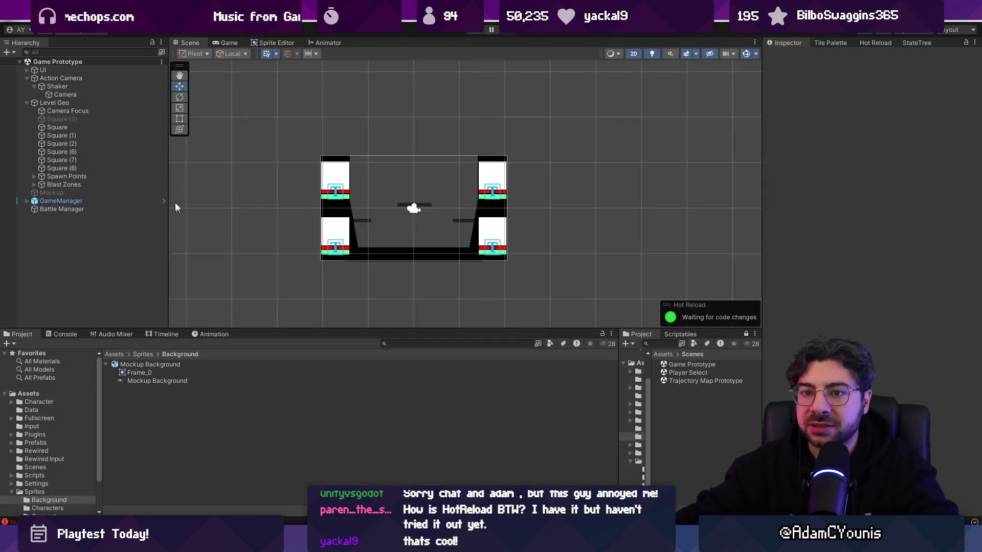
right_click(41, 233)
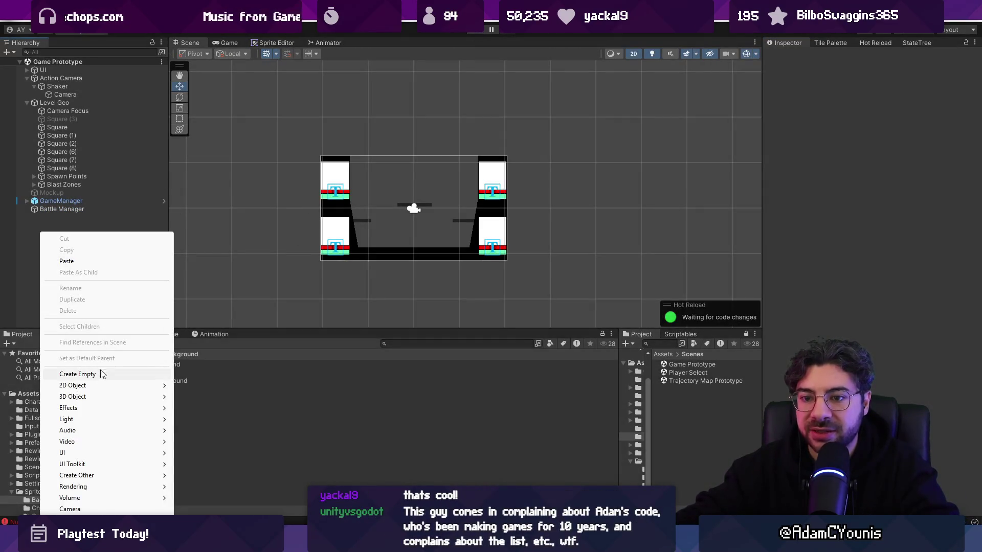
click(99, 374)
click(851, 138)
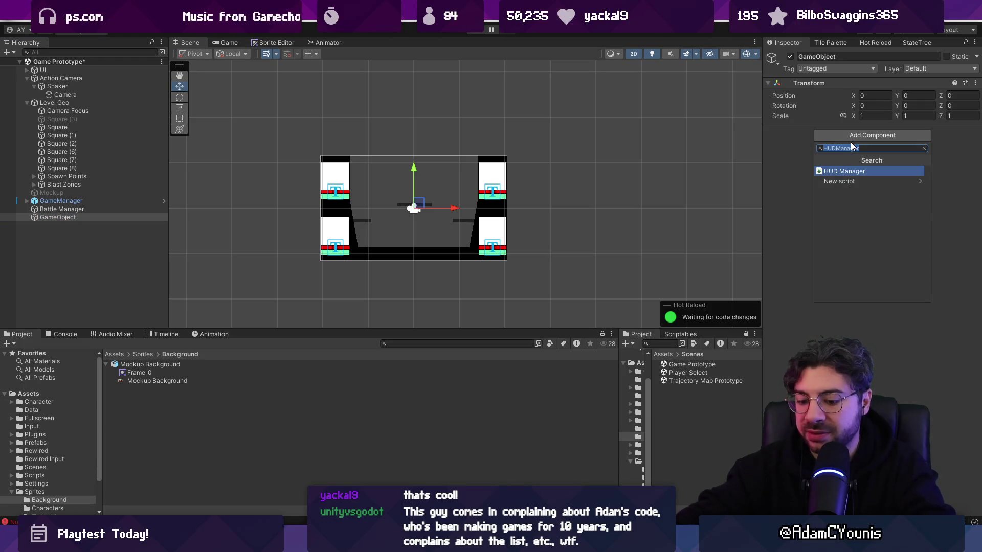
text(sprite)
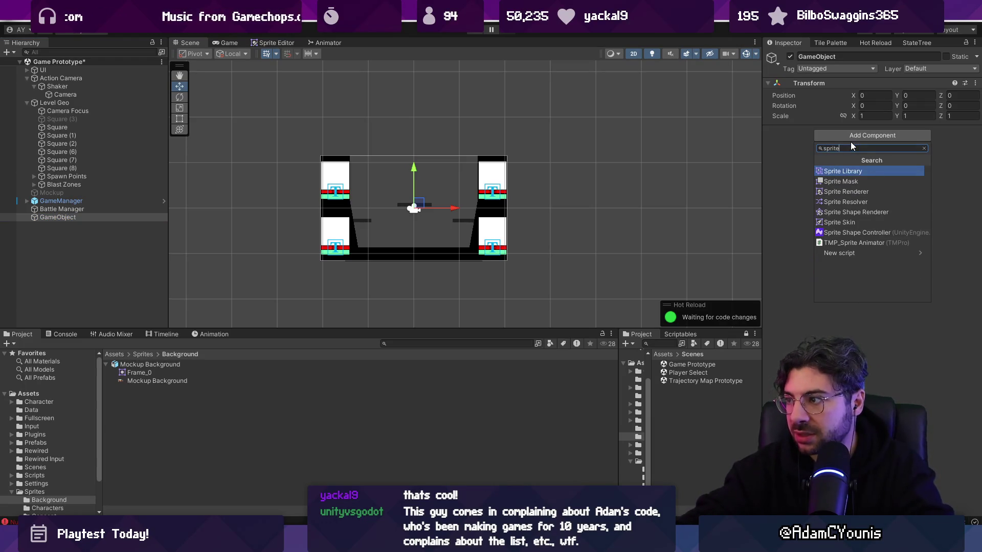
key(Down)
key(Down)
key(Down)
key(Down)
key(Down)
key(Down)
key(Up)
key(Up)
key(Up)
key(Up)
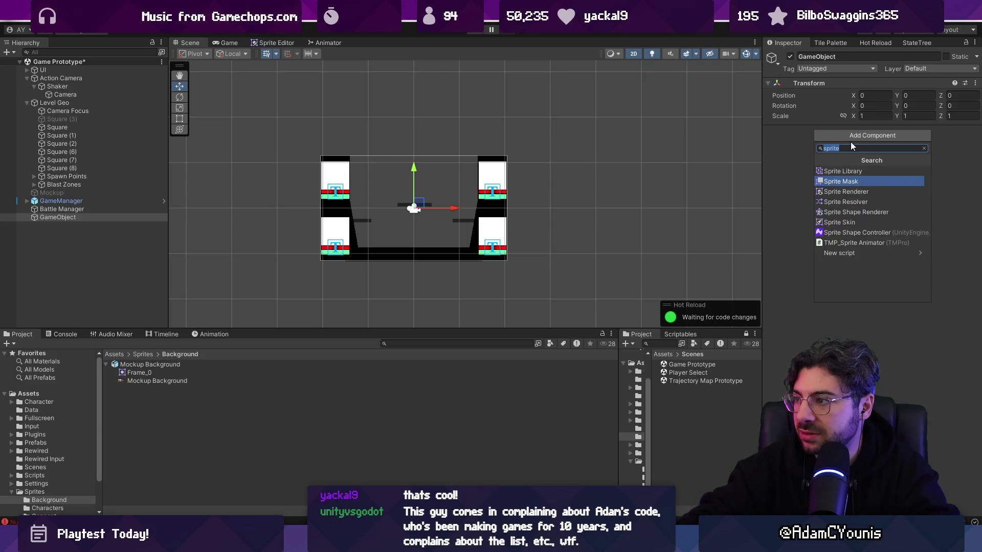
key(Escape)
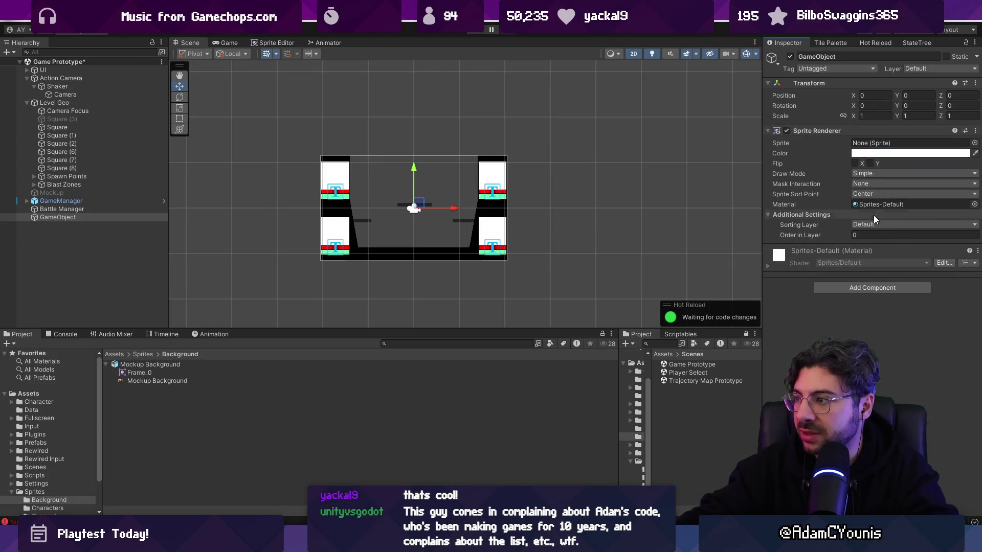
click(864, 225)
click(974, 144)
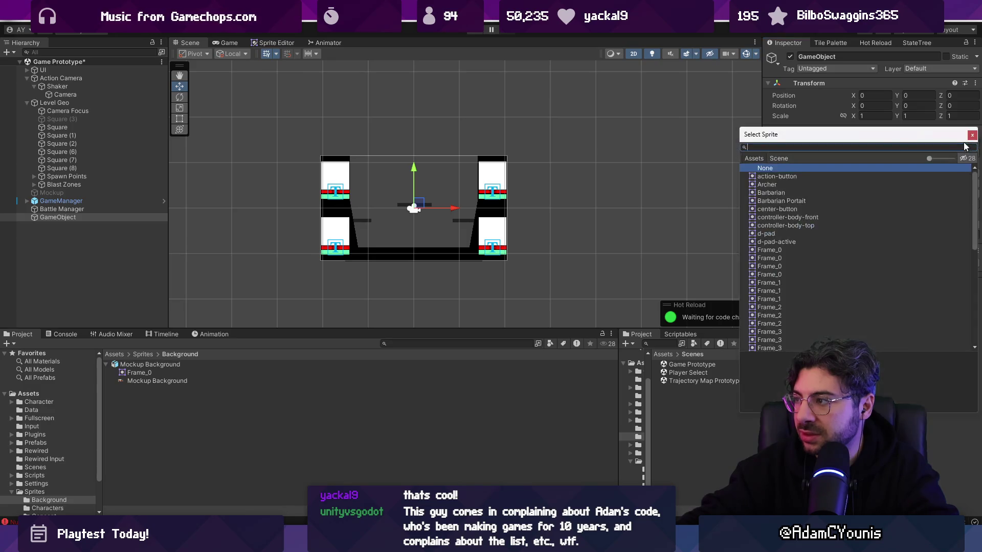
text(square)
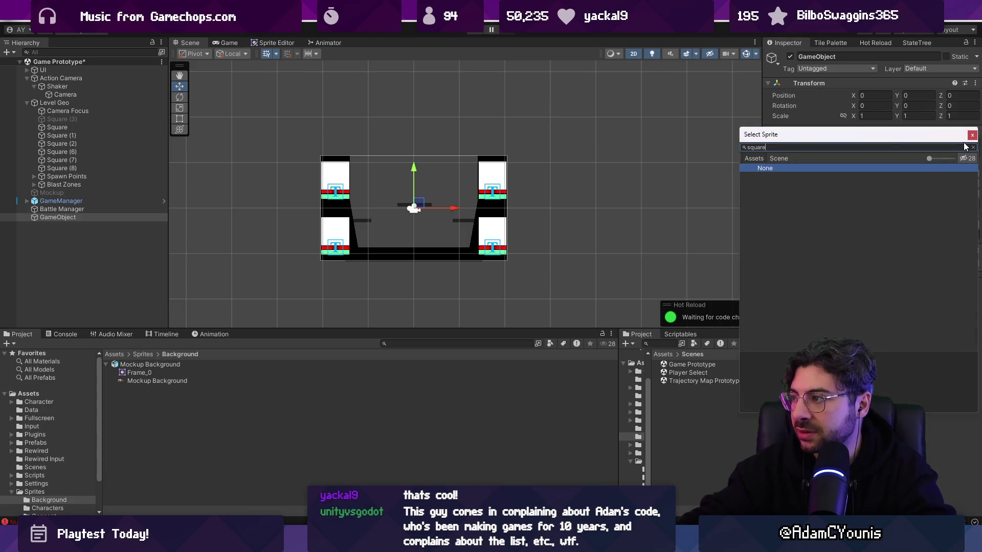
click(795, 180)
double_click(796, 176)
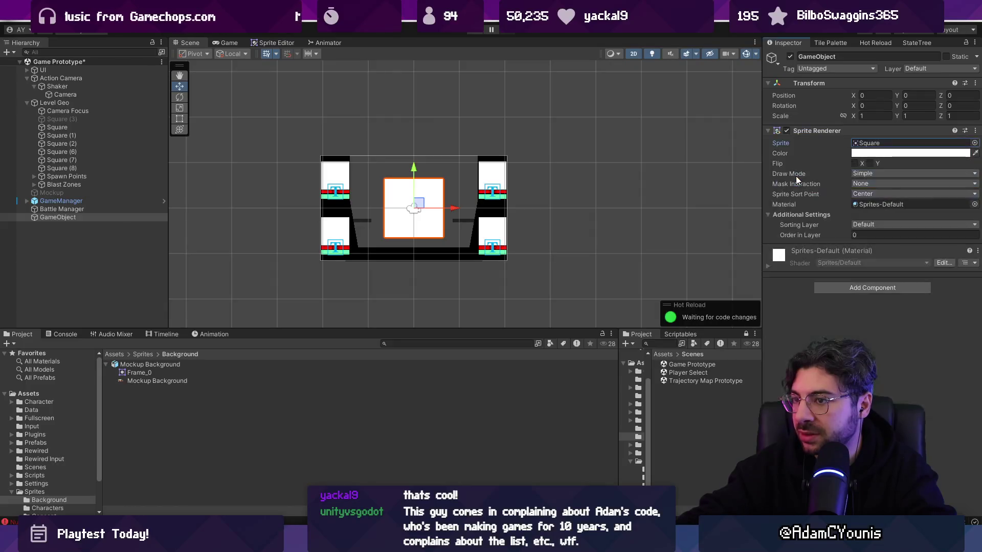
key(t)
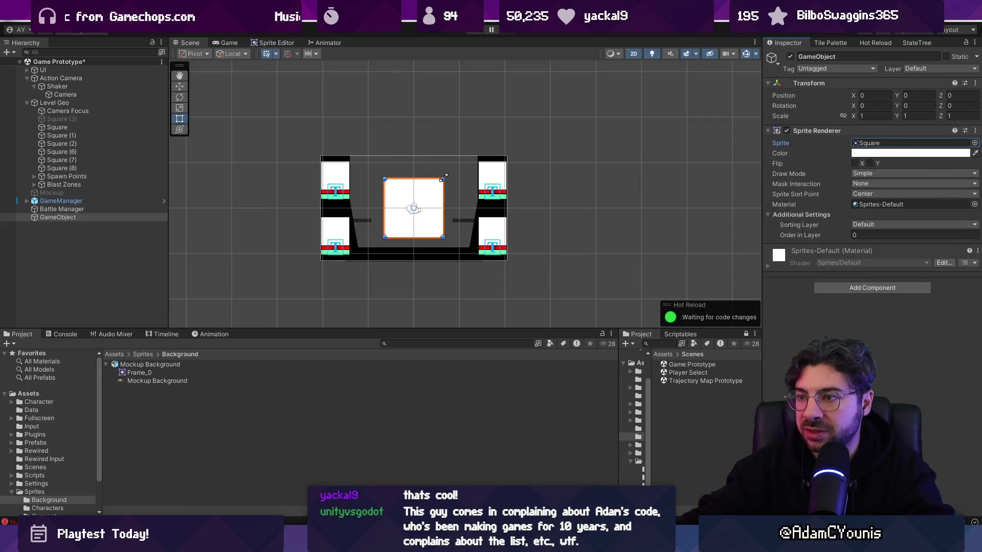
drag(443, 178, 590, 106)
drag(387, 234, 195, 305)
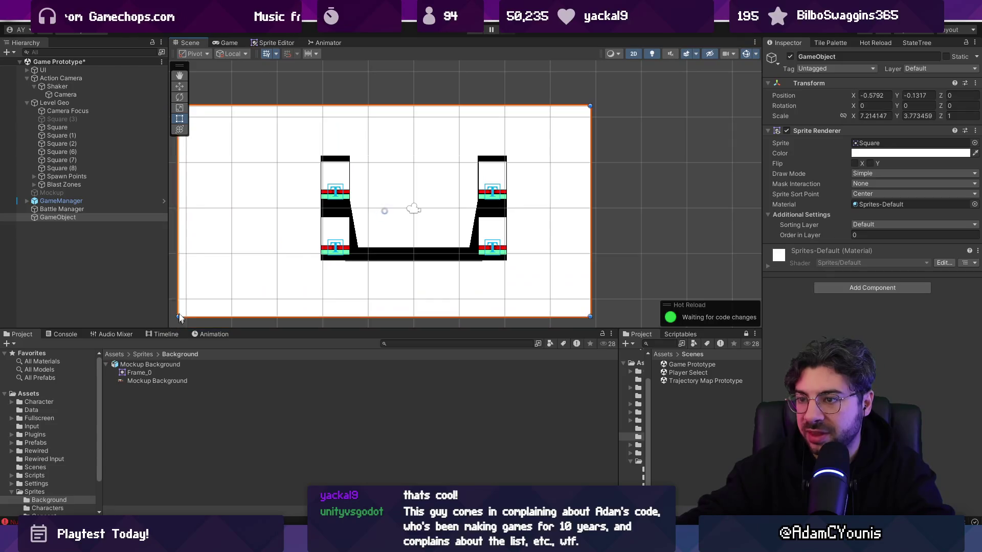
scroll(361, 248, down, 2)
mouse_move(536, 291)
mouse_down()
mouse_move(571, 308)
mouse_move(559, 295)
mouse_up()
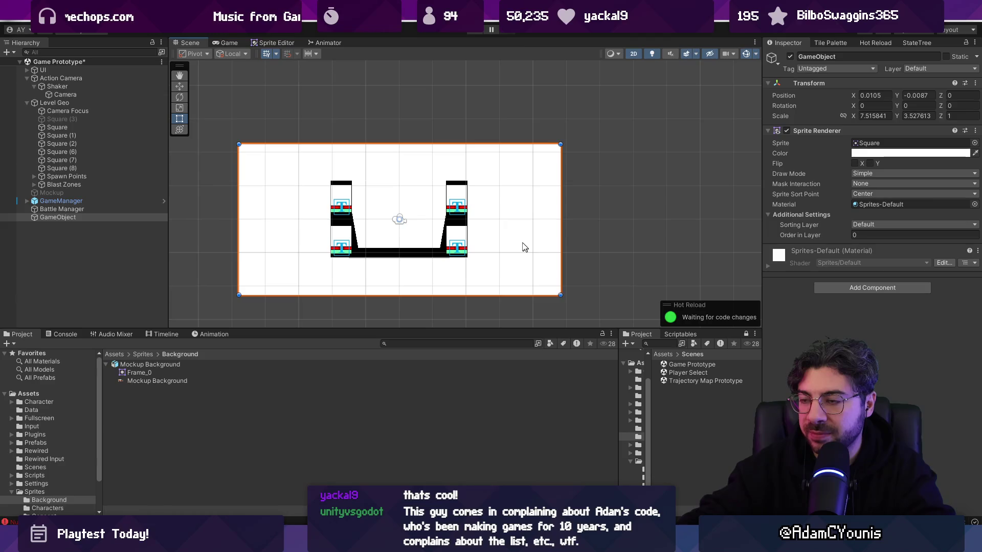
key(Delete)
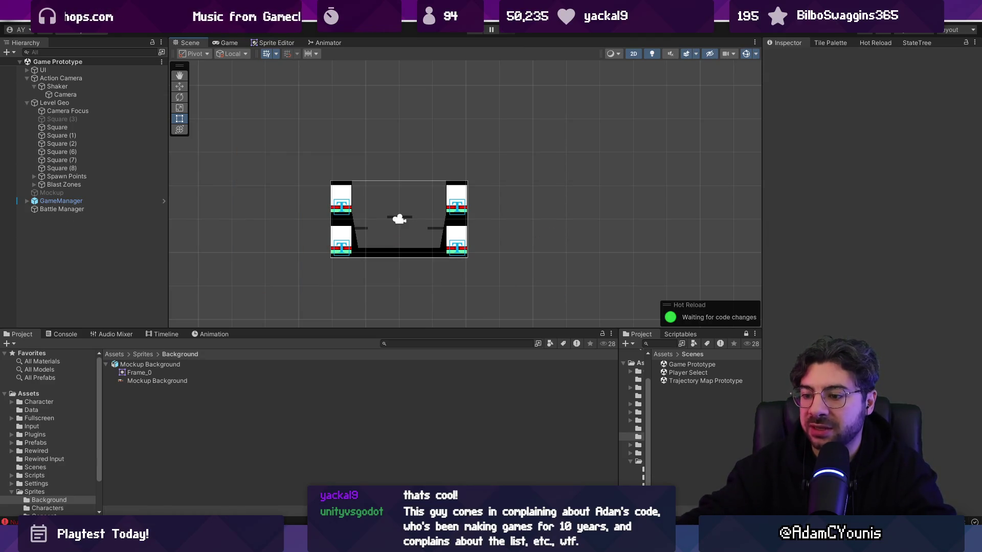
key(alt+Tab)
- Find ParallaxByDepth.cs with Everything and open the Assets/Scripts folder in Unity
text(parallaxby)
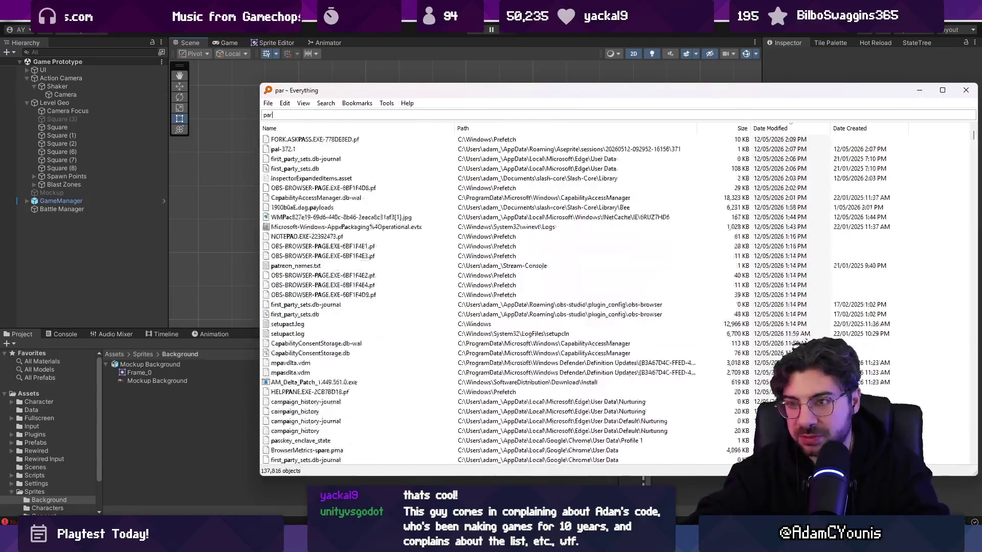
click(297, 139)
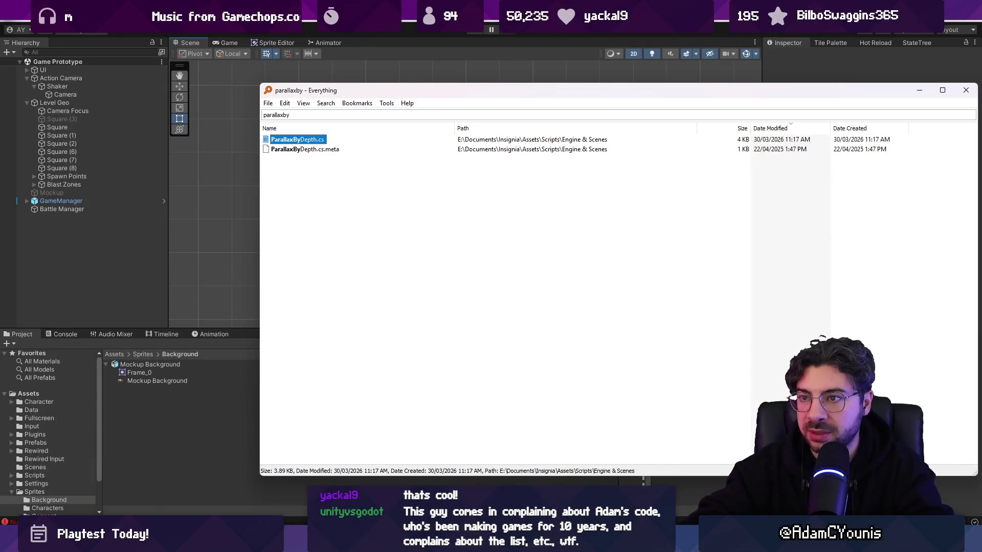
key(alt+Tab)
click(143, 353)
click(115, 354)
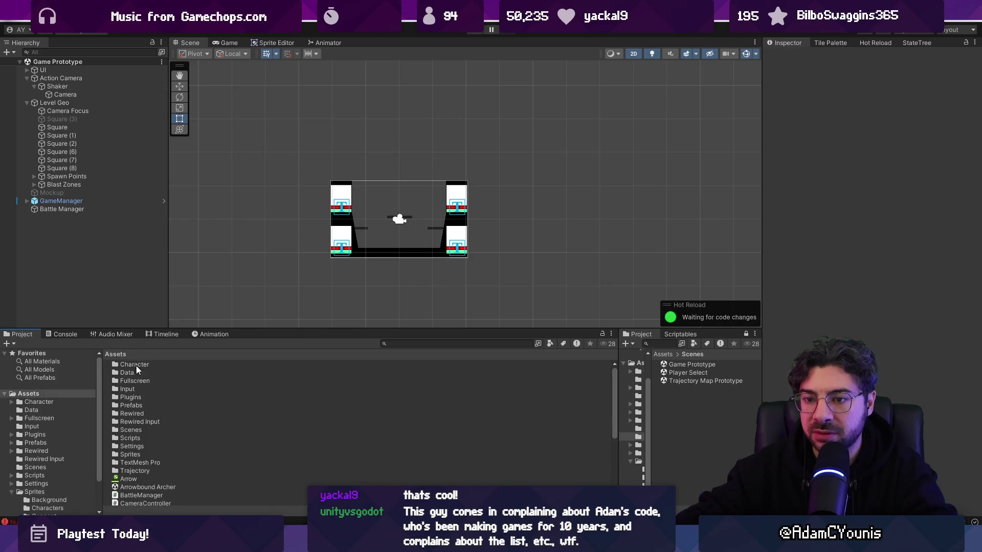
double_click(135, 438)
- Copy ParallaxByDepth.cs into the Scripts folder via File Explorer and open it for editing
right_click(210, 481)
click(251, 197)
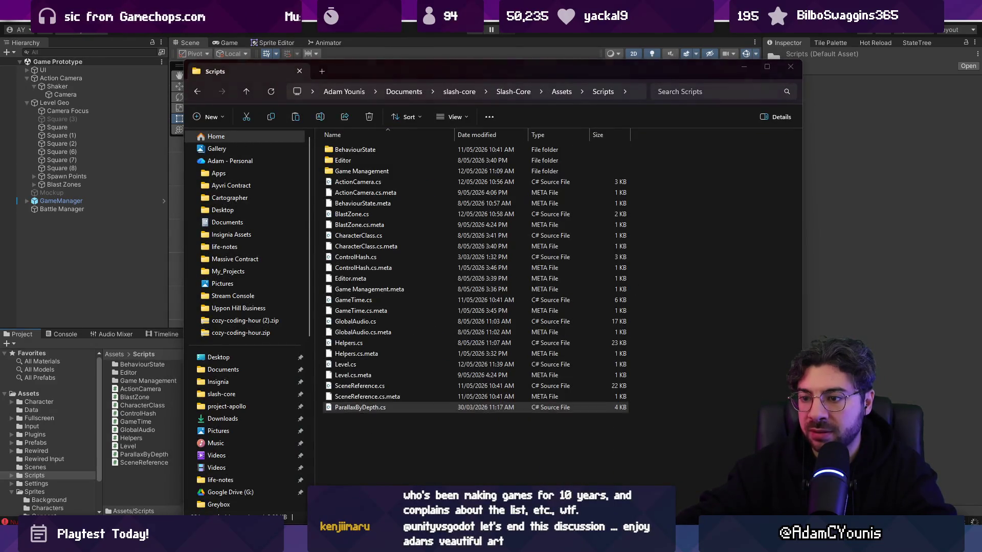
click(189, 402)
double_click(165, 452)
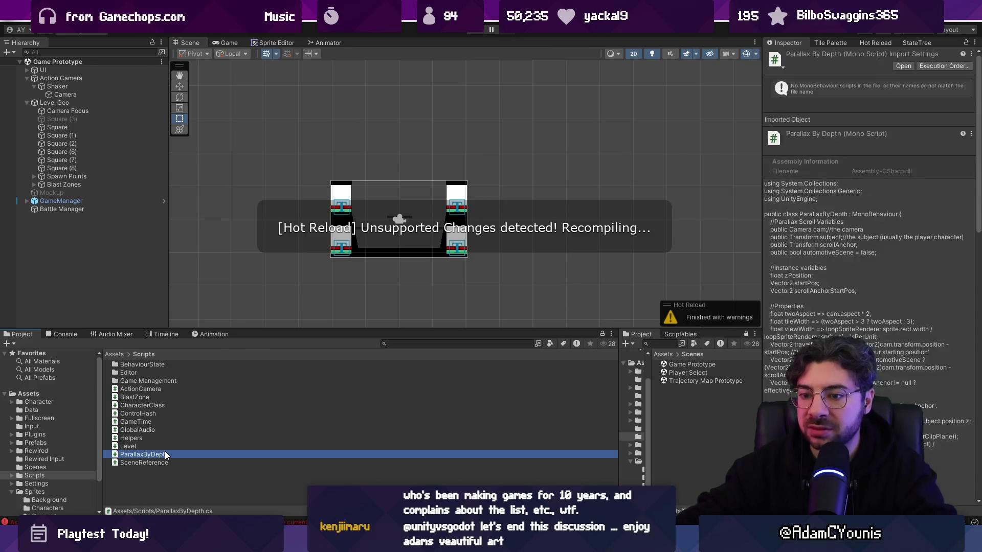
- Start replacing Engine.cam on line 49 with a GameObject lookup using autocomplete
scroll(438, 247, down, 20)
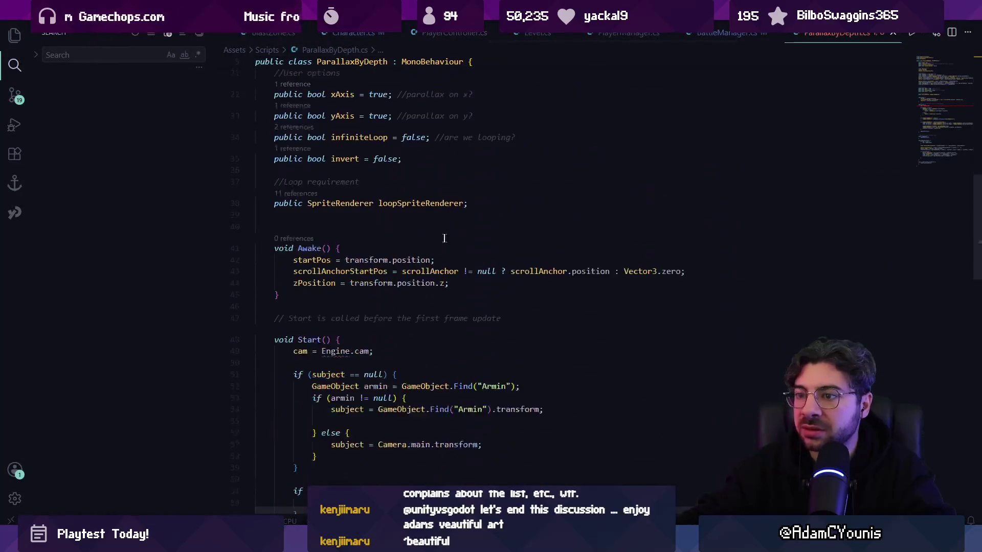
scroll(439, 247, up, 15)
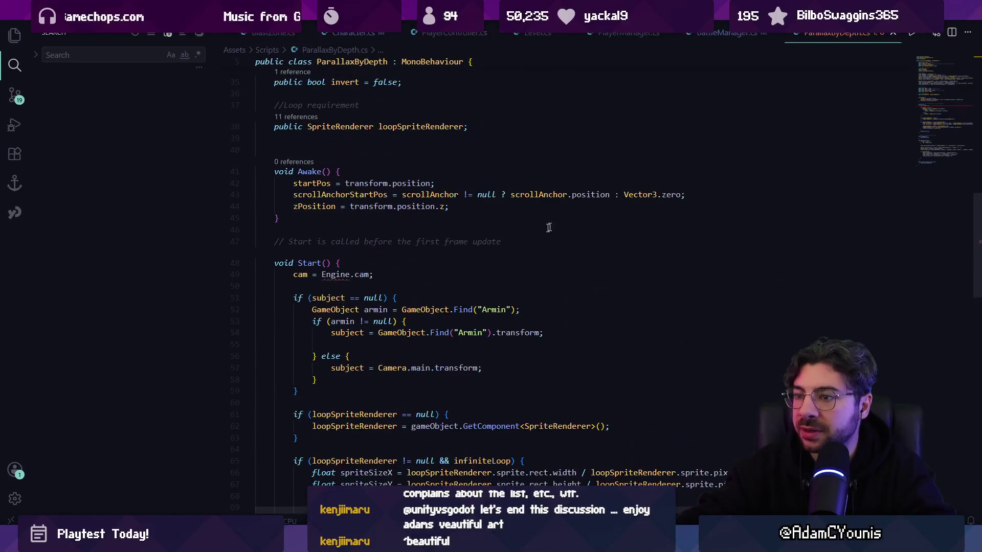
click(403, 272)
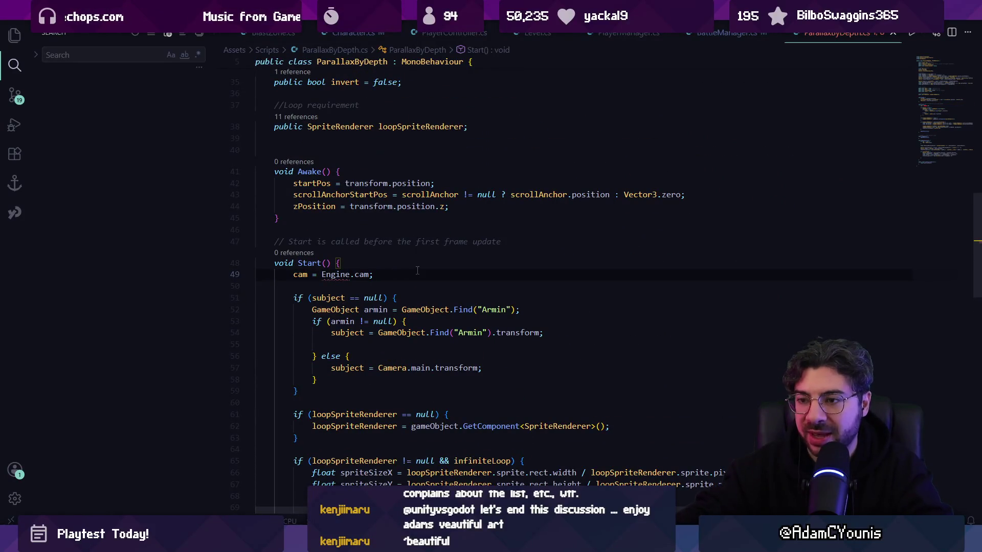
key(ctrl+shift+Left)
key(ctrl+shift+Left)
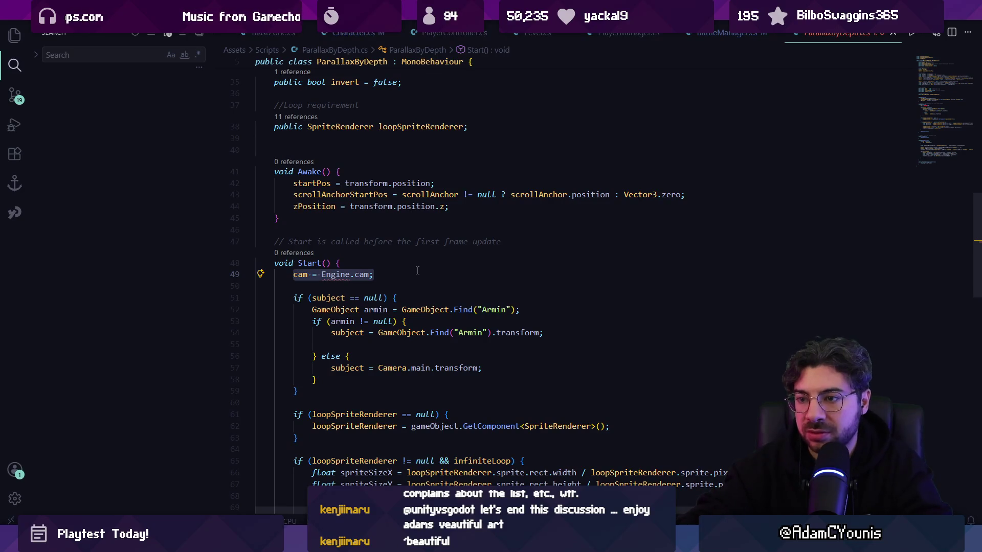
text(GetComponent)
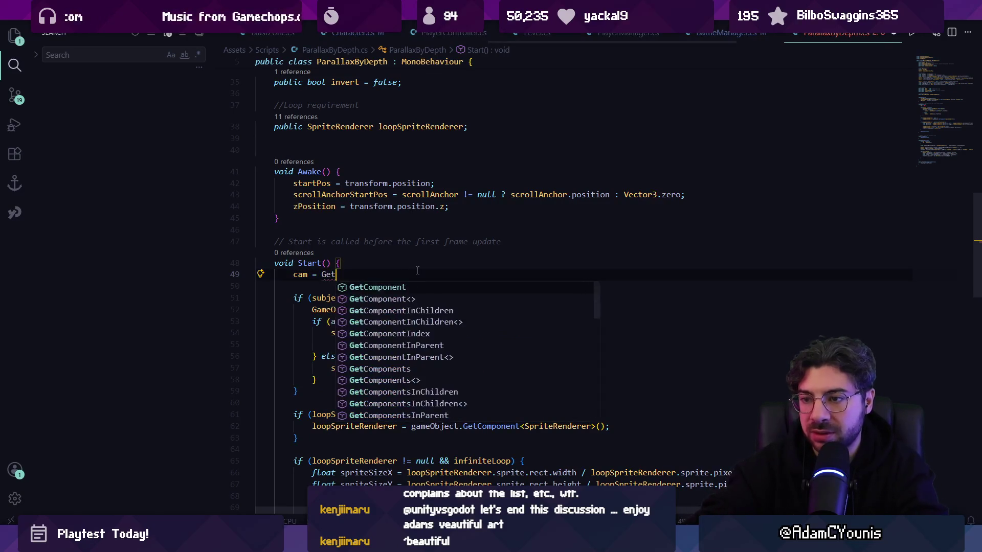
key(ctrl+shift+Left)
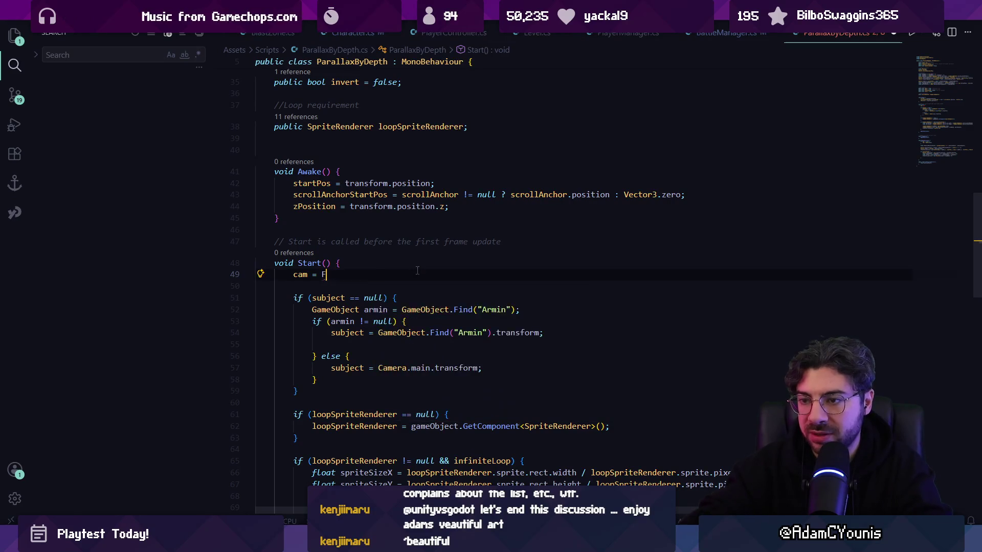
text(Find<Camera>();)
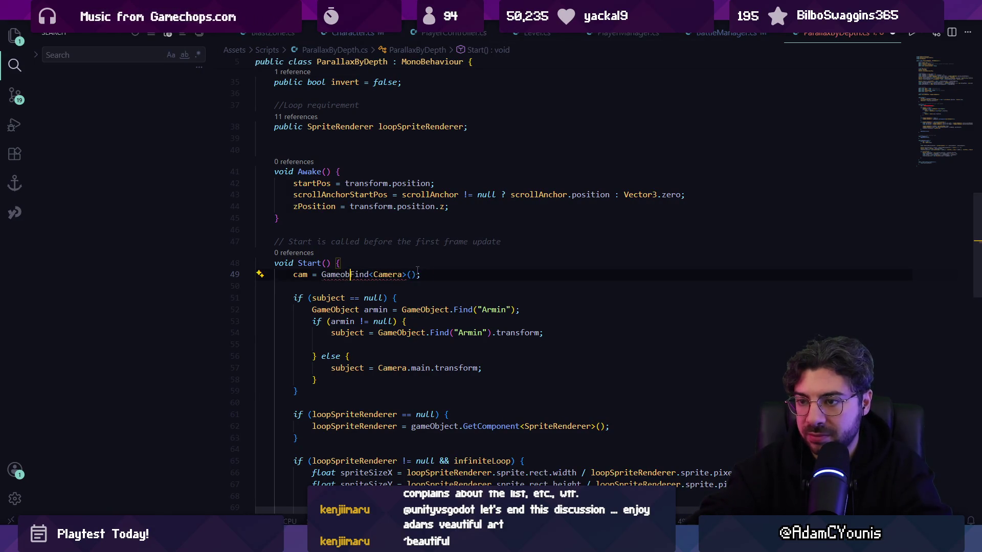
key(BackSpace)
key(BackSpace)
text(O)
key(ctrl+space)
key(Tab)
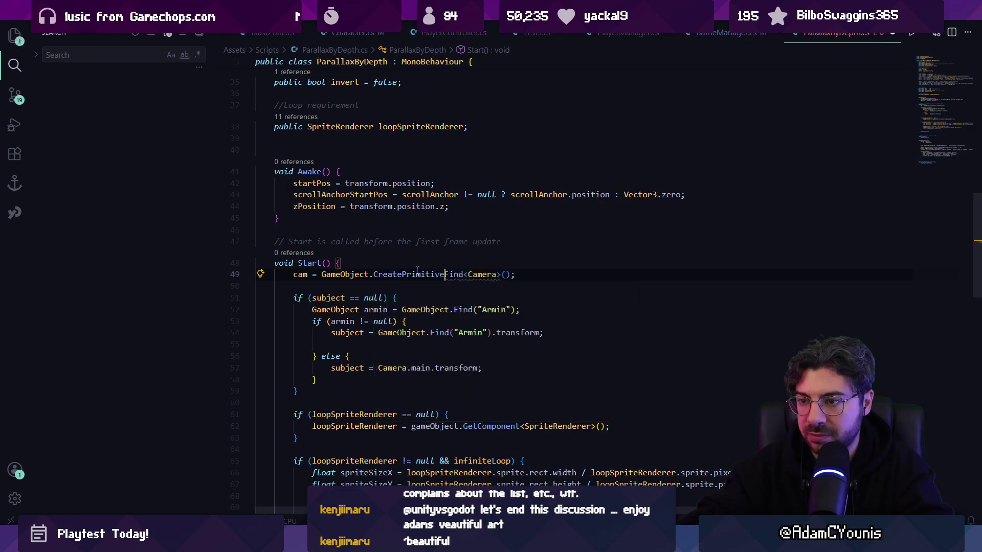
- Fix the call to FindObjectOfType<Camera>() without the GameObject prefix
double_click(417, 270)
key(BackSpace)
text(Find)
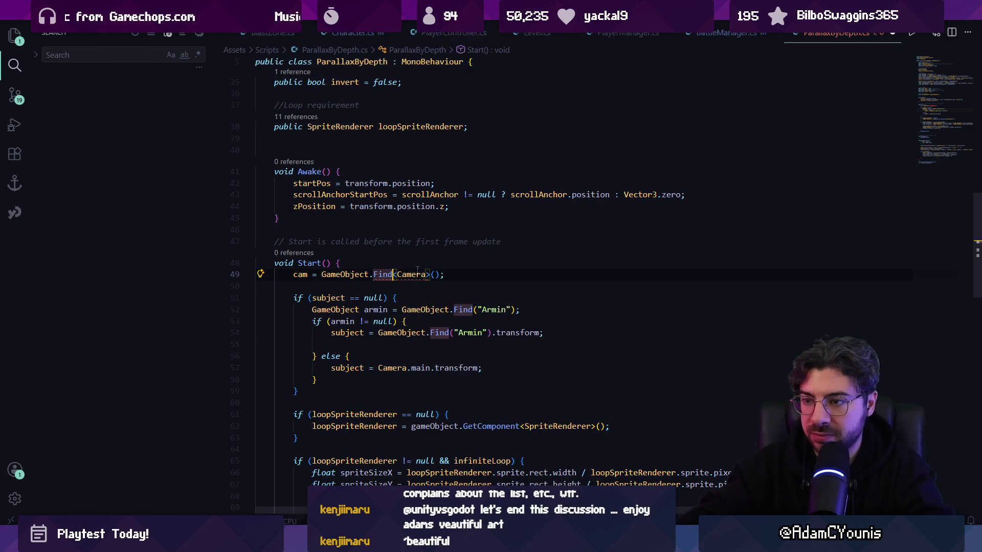
text(Obje)
key(Tab)
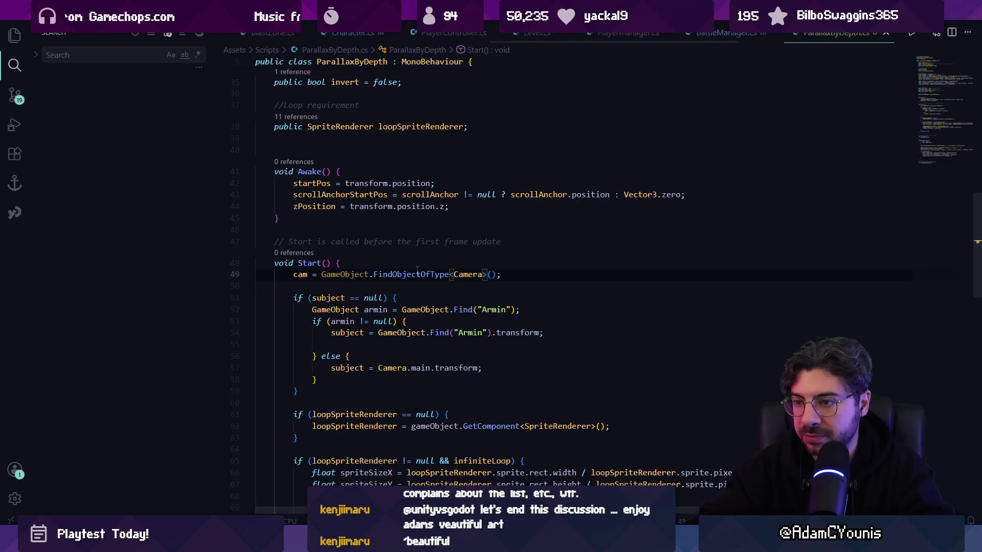
double_click(330, 275)
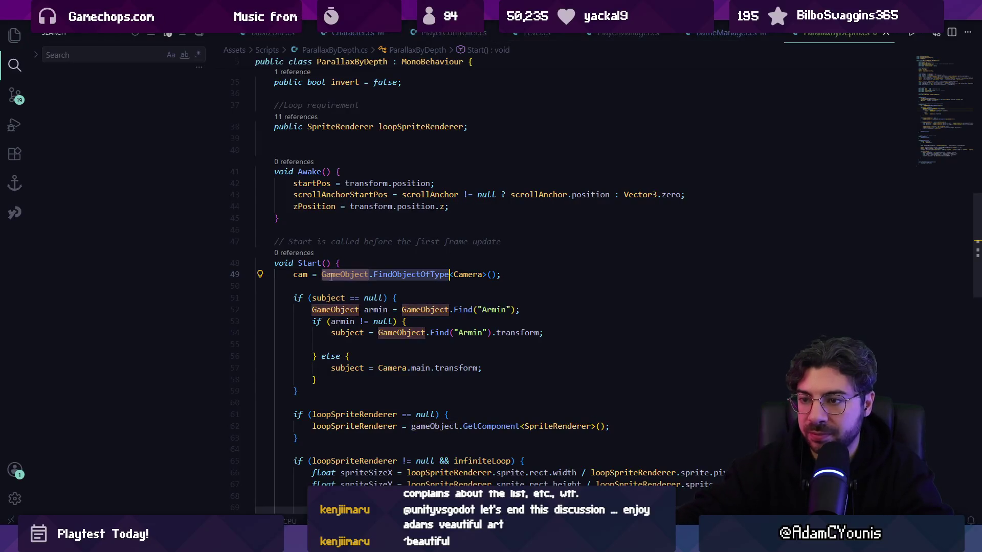
key(BackSpace)
key(alt+Tab)
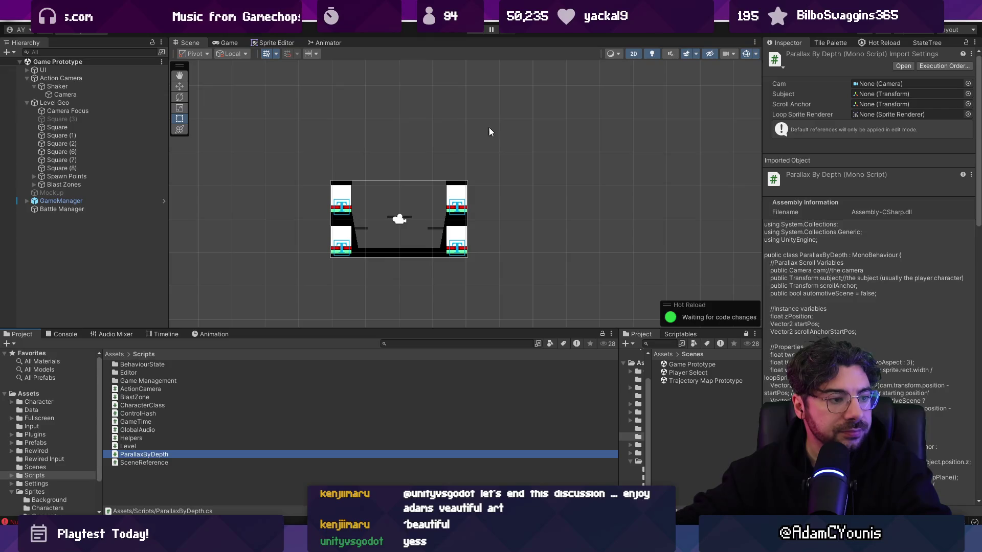
- Enable the Mockup object to preview it, then delete it from the scene
click(513, 54)
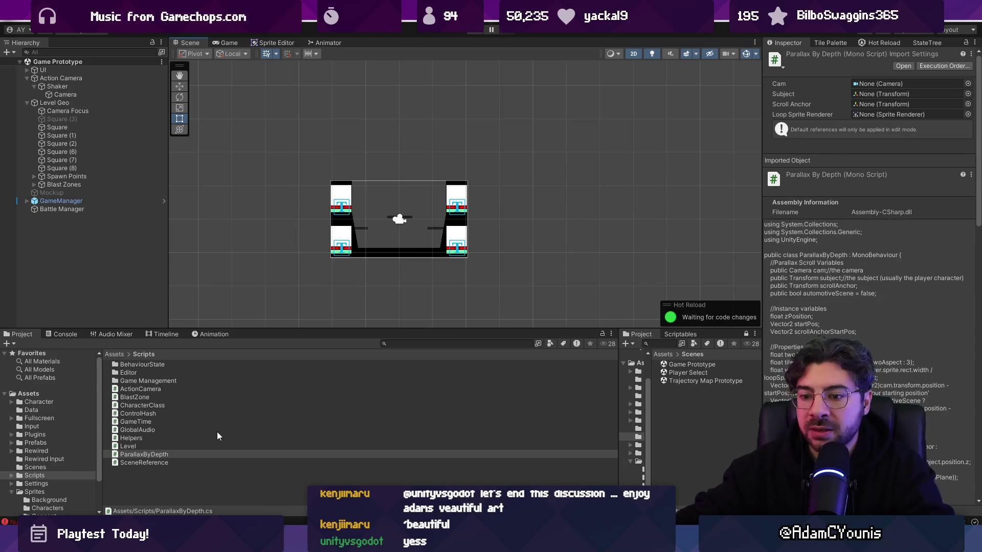
click(75, 216)
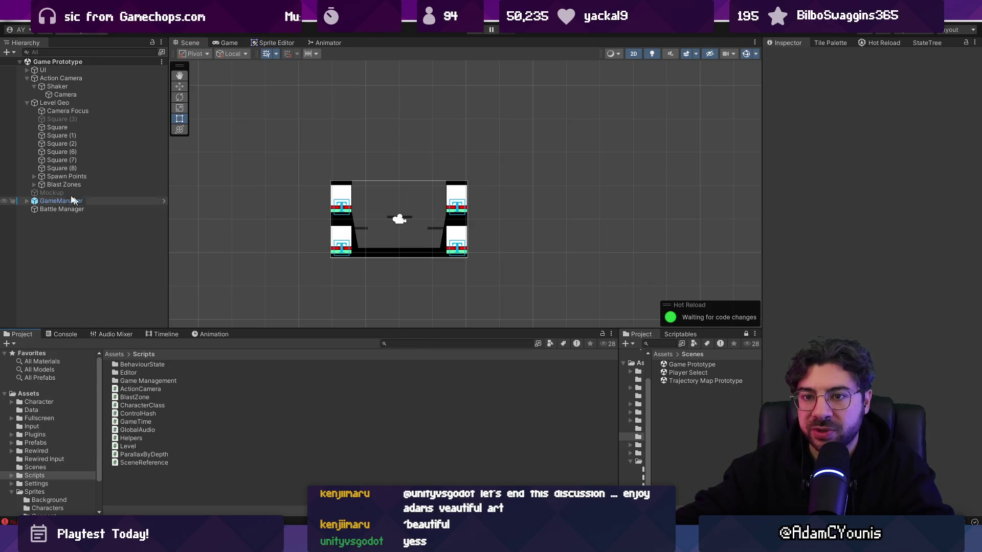
click(145, 192)
click(790, 57)
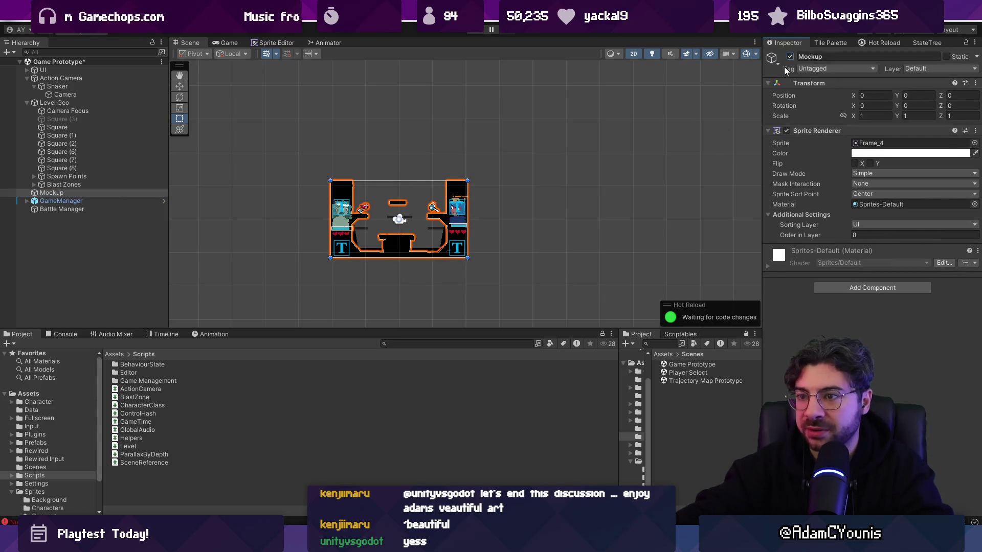
click(87, 193)
key(Delete)
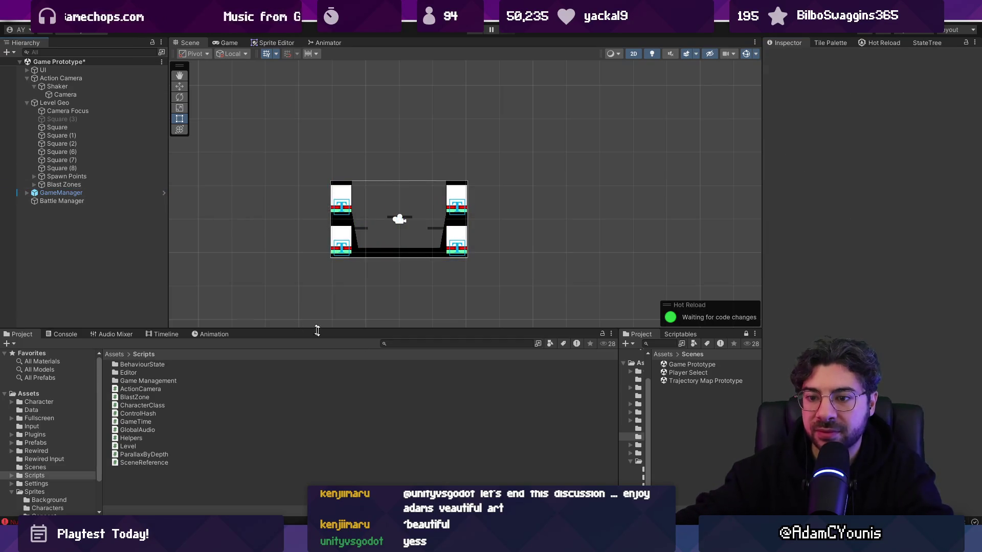
- Place the Mockup Background sprite in the scene at X 0, Y 0 and add Parallax By Depth
text(background)
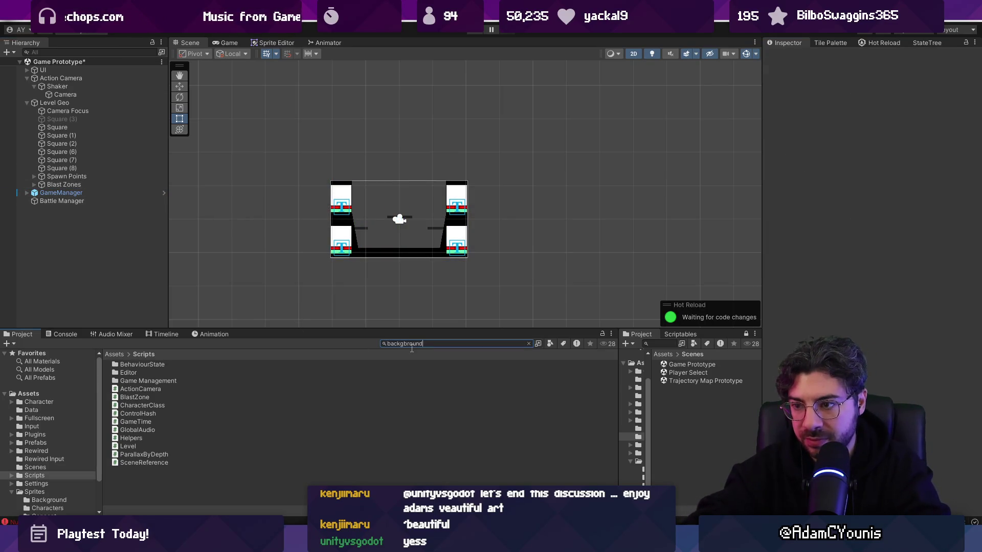
text(back)
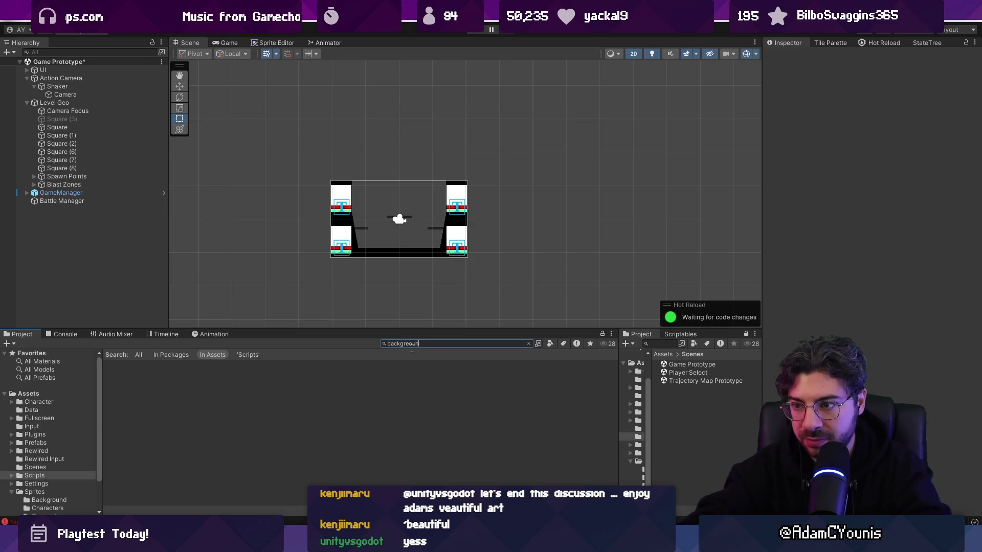
text(d)
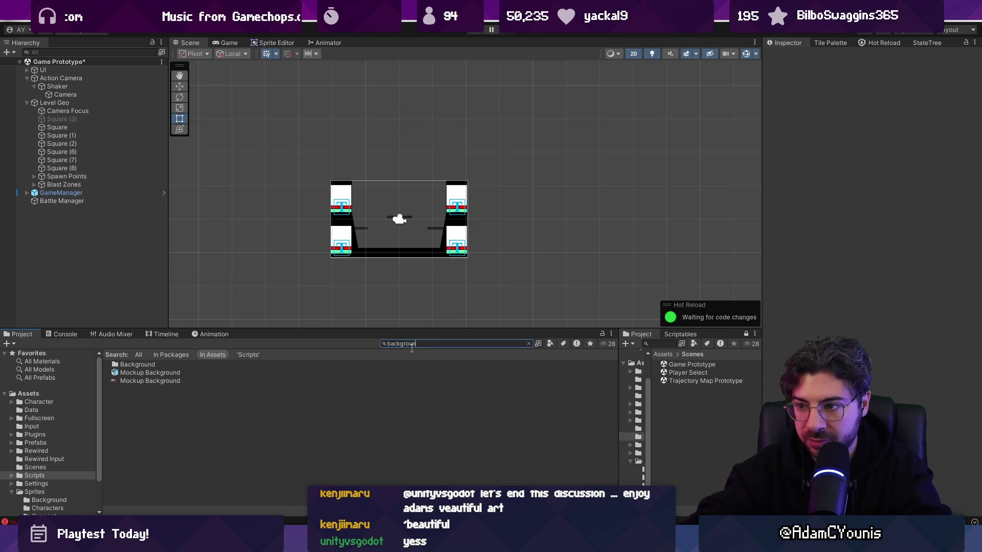
drag(149, 381, 236, 276)
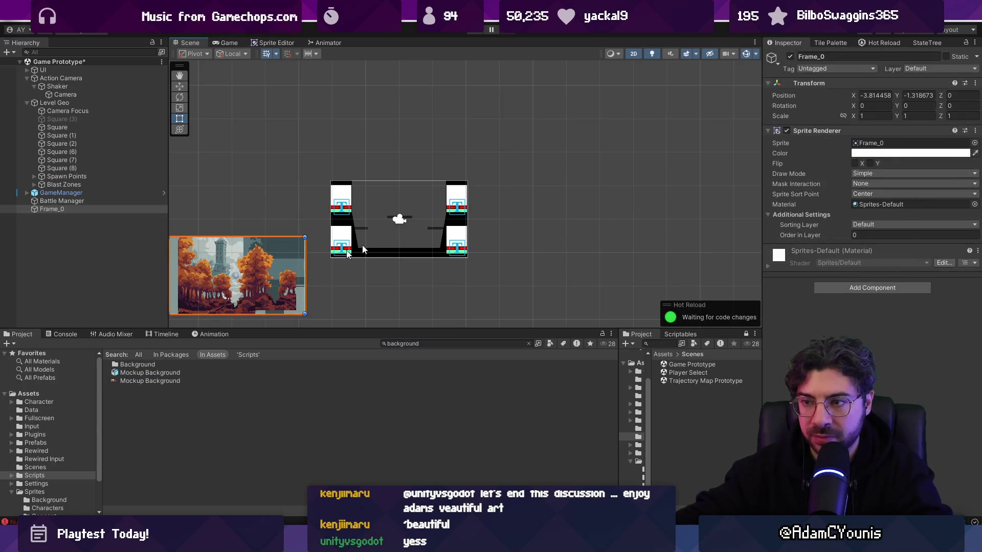
text(0)
key(Tab)
text(0)
key(Return)
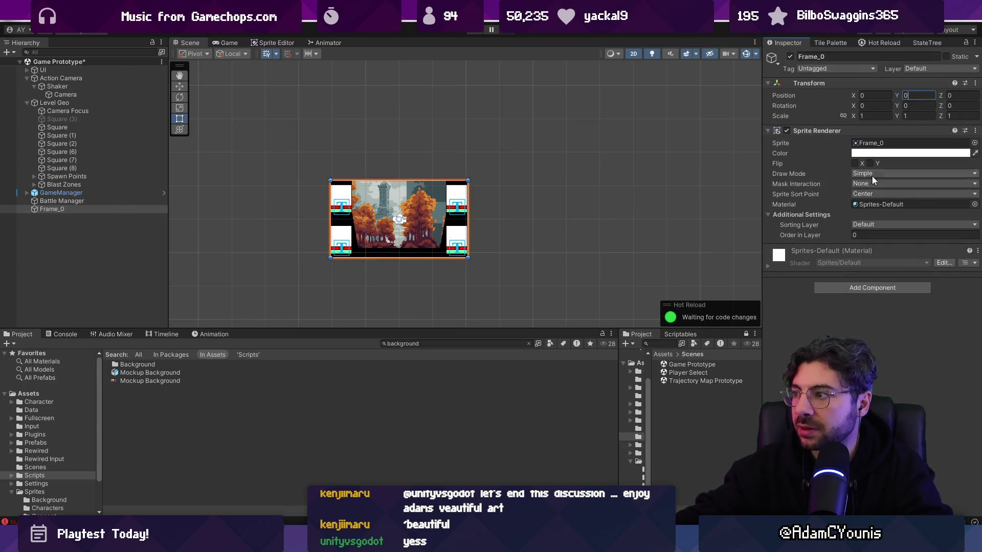
click(868, 287)
text(parallax)
key(Return)
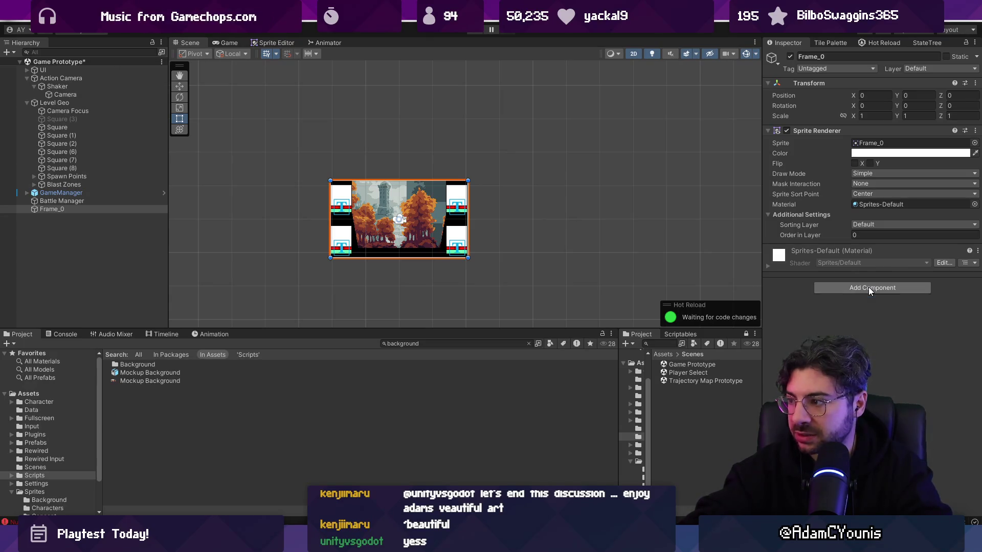
- Set the background's Z position to 99 and frame it in the 3D view
key(2)
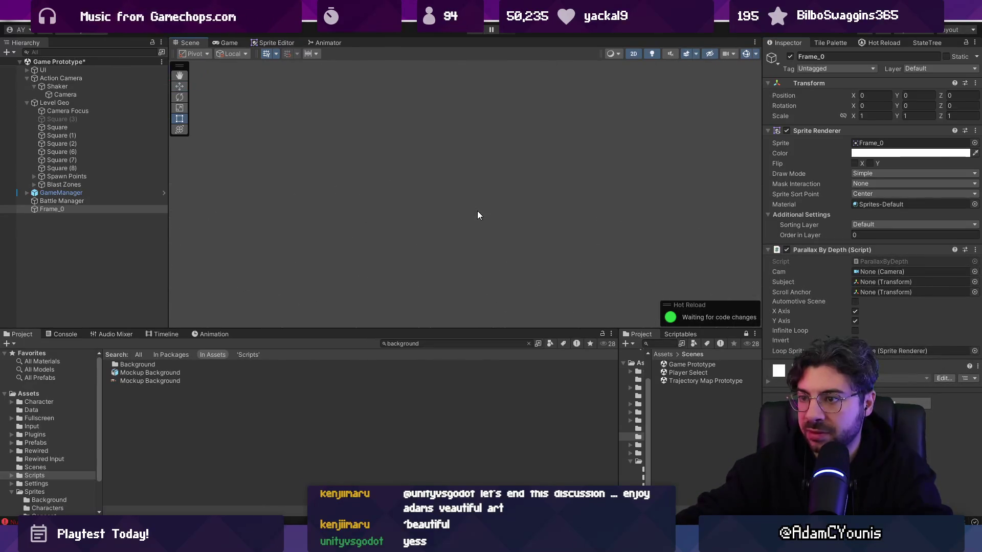
key(w)
key(f)
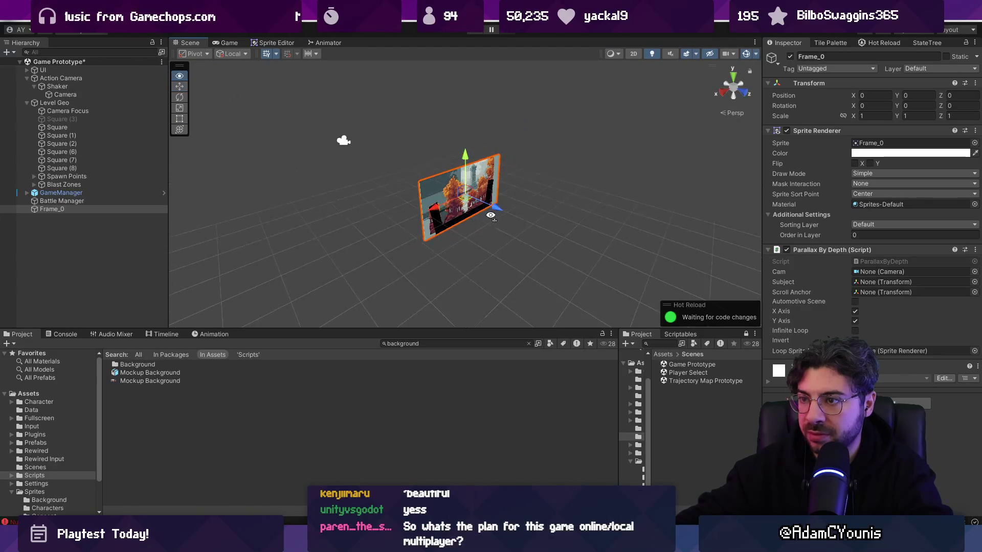
click(961, 96)
text(99)
key(Return)
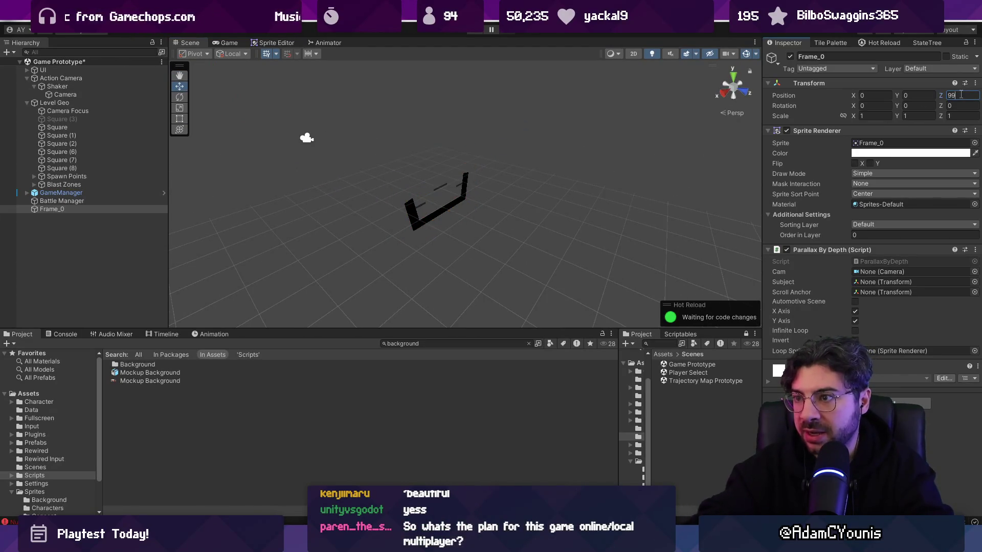
key(f)
mouse_move(494, 199)
mouse_down()
mouse_move(660, 203)
mouse_move(537, 207)
mouse_up()
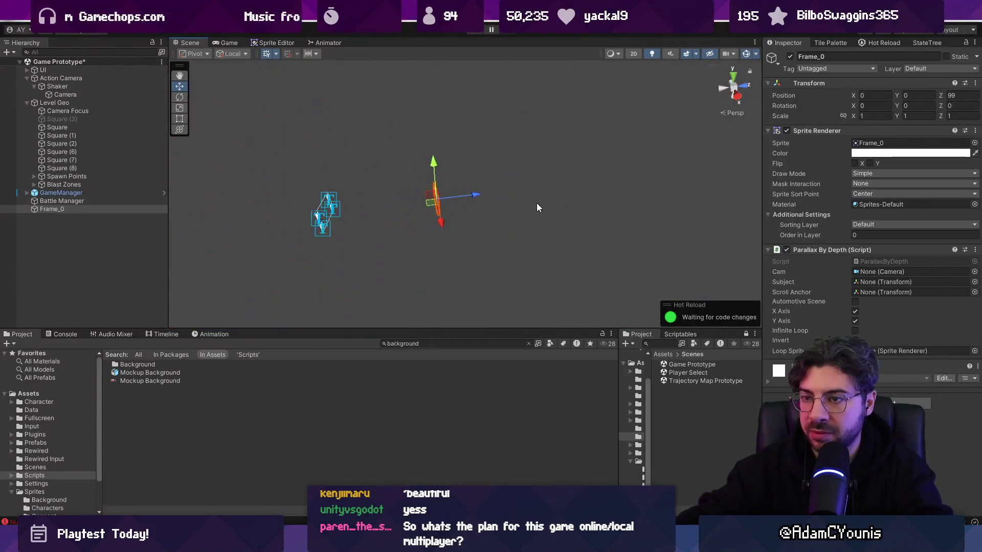
- Compare the camera and background positions, then test the background in play mode
ctrl+click(98, 93)
key(f)
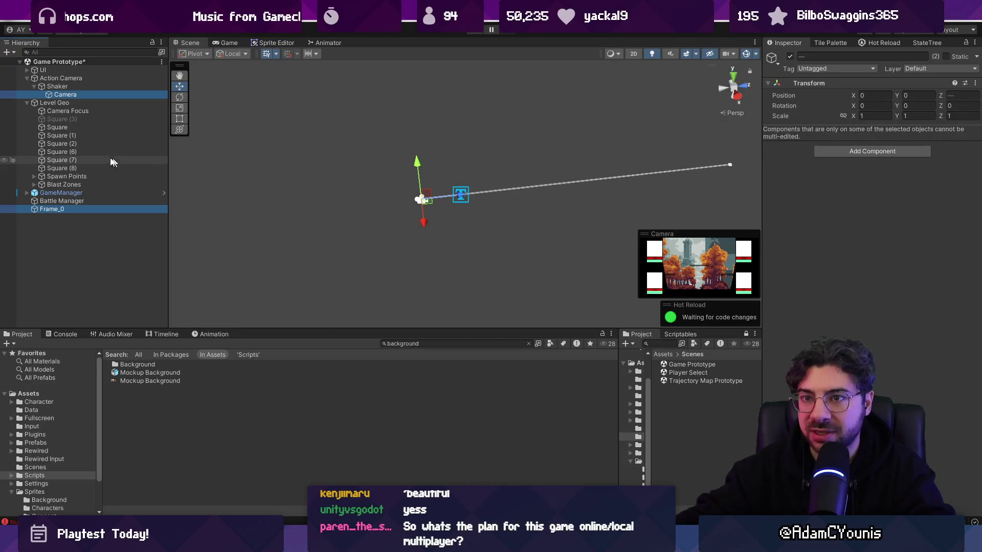
click(105, 210)
key(f)
drag(179, 217, 235, 195)
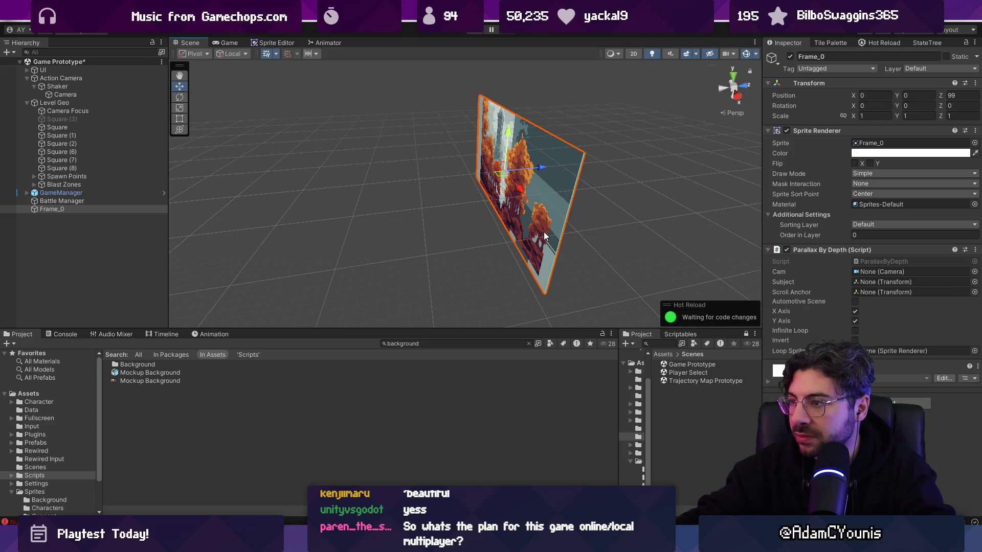
key(ctrl+p)
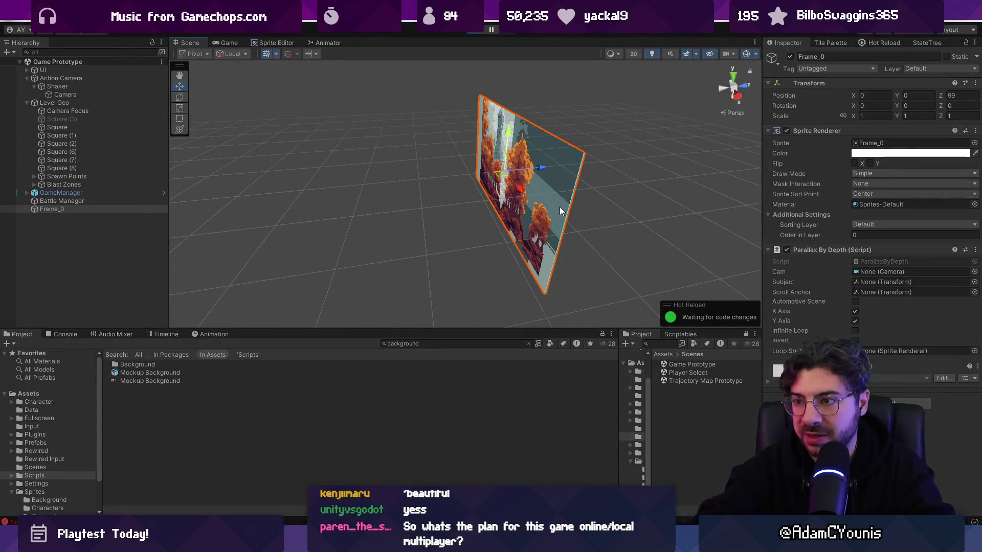
key(shift+space)
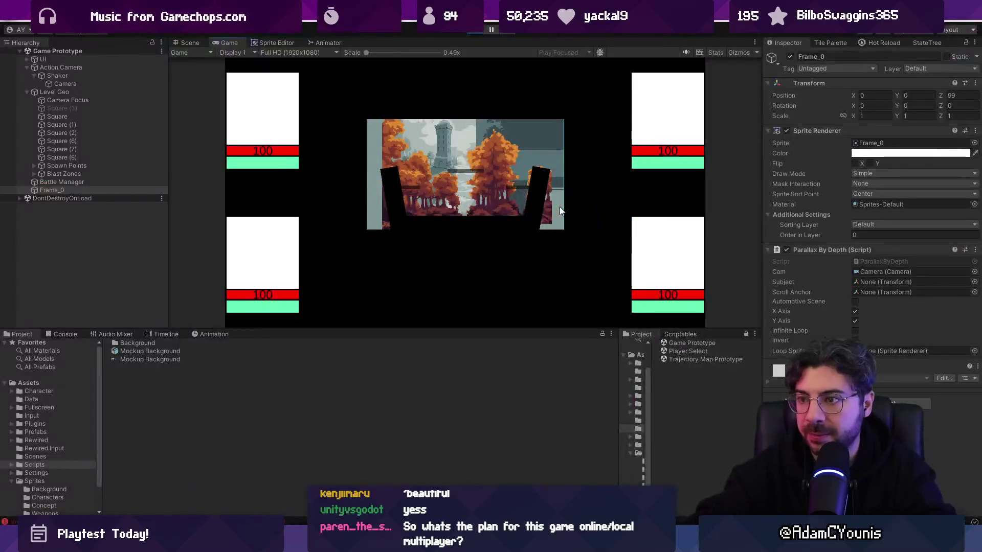
click(471, 34)
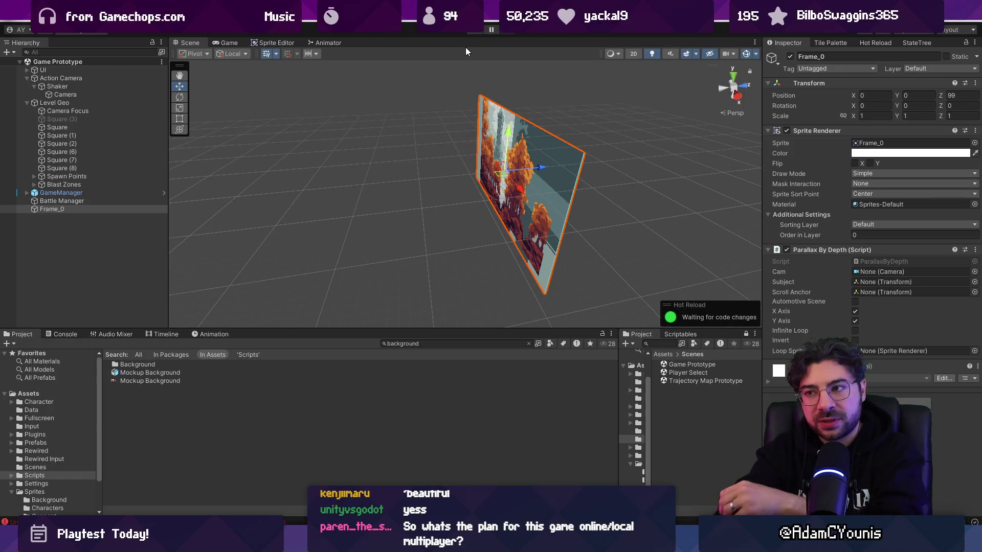
- Orbit and reframe the Scene view to look at the background head-on
scroll(588, 189, down, 5)
mouse_move(617, 188)
mouse_down()
mouse_move(559, 193)
mouse_move(680, 180)
mouse_move(536, 198)
mouse_move(573, 191)
mouse_move(507, 213)
mouse_up()
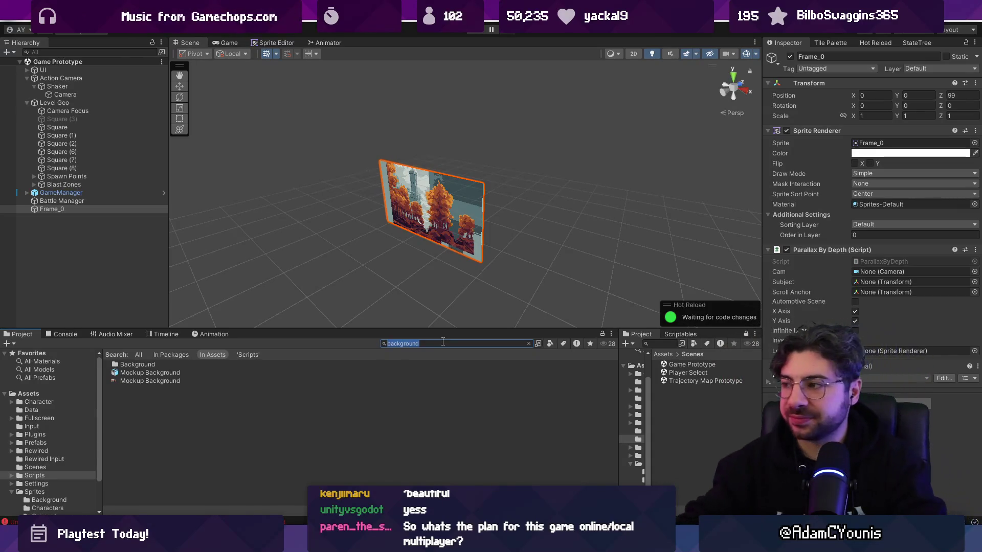
scroll(567, 205, down, 3)
text(2f)
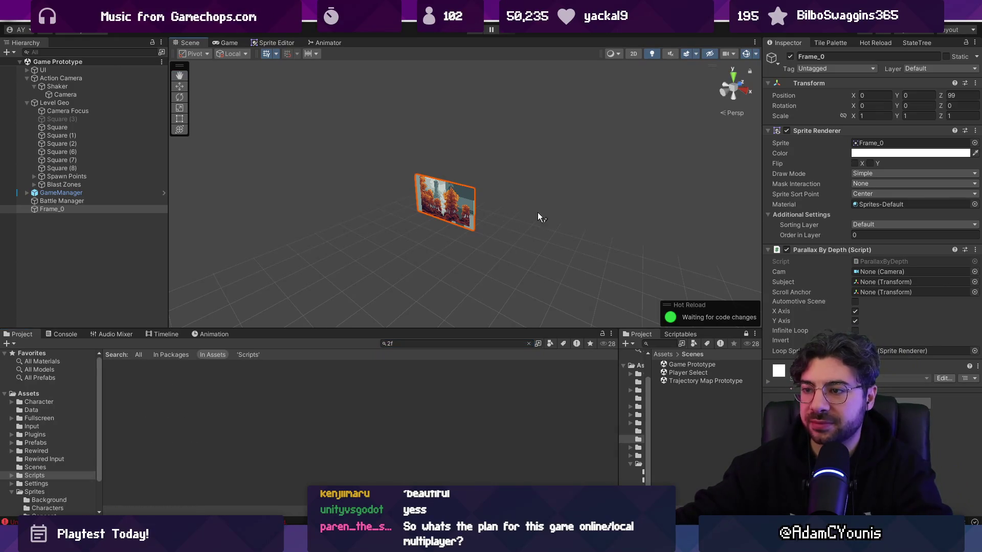
text(f)
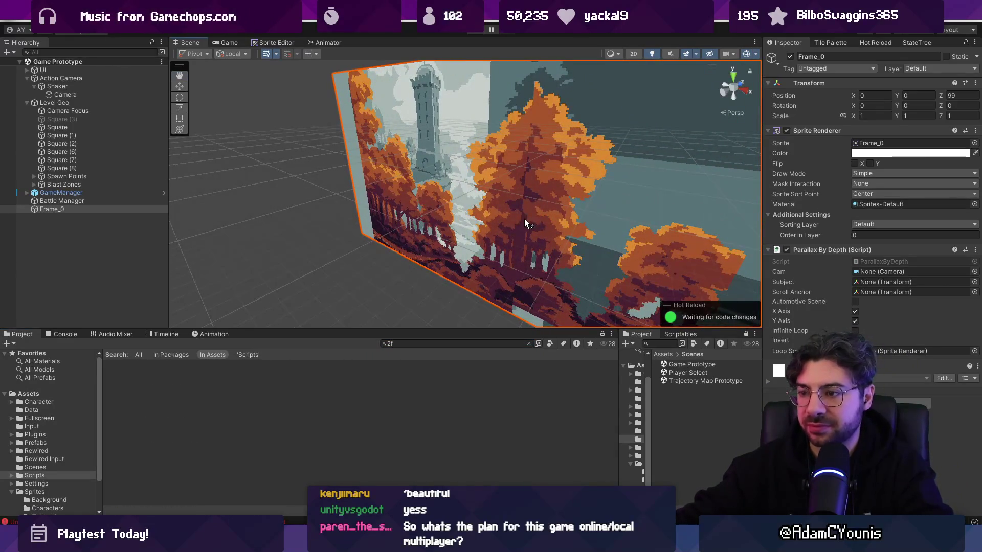
text(2)
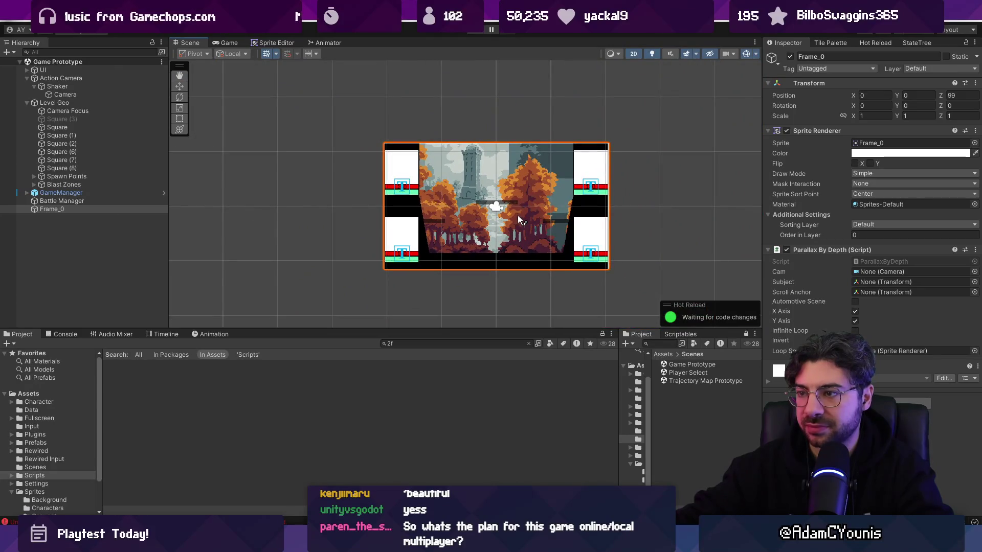
key(alt+Tab)
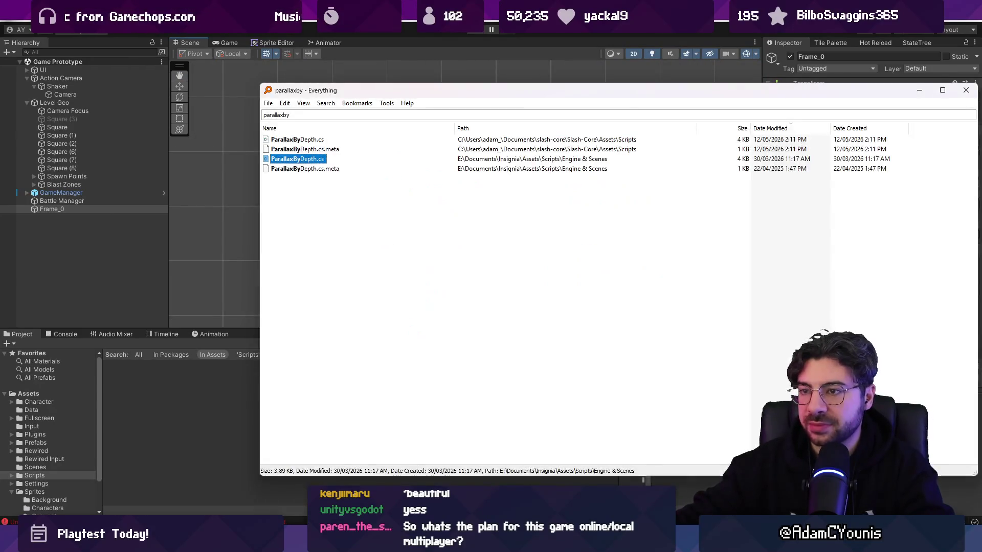
- Review slash-core's local changes in Fork, then show Aseprite's Open Recent list
key(alt+Tab)
key(alt+Tab)
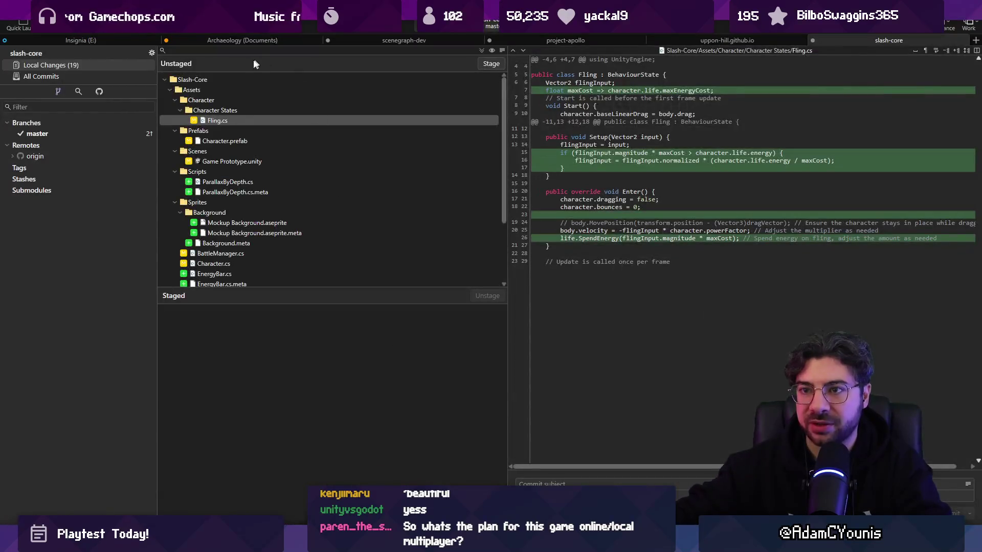
key(alt+Tab)
click(9, 23)
mouse_move(61, 54)
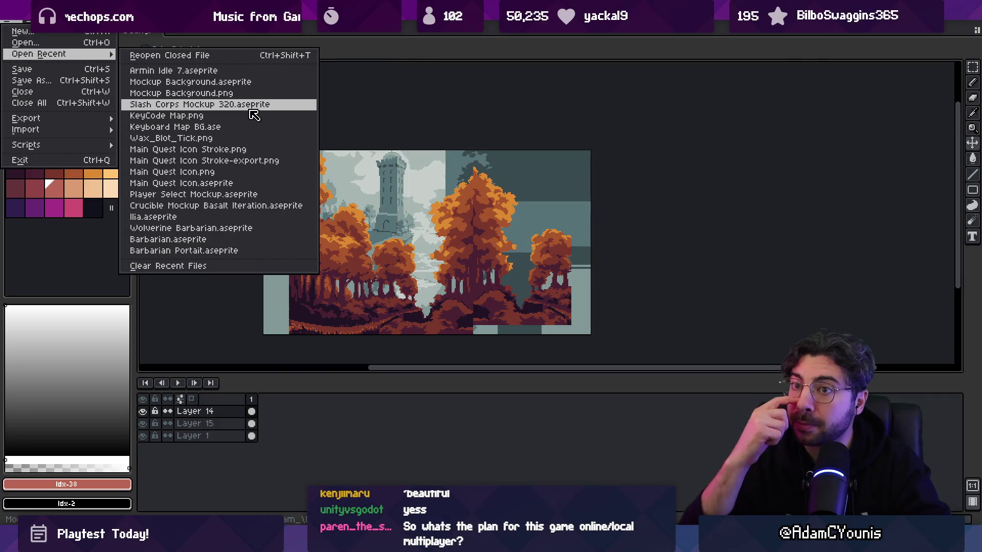
- Open Crucible Mockup Basalt Iteration.aseprite, hide Layer 3, save, and show it in its folder
click(266, 206)
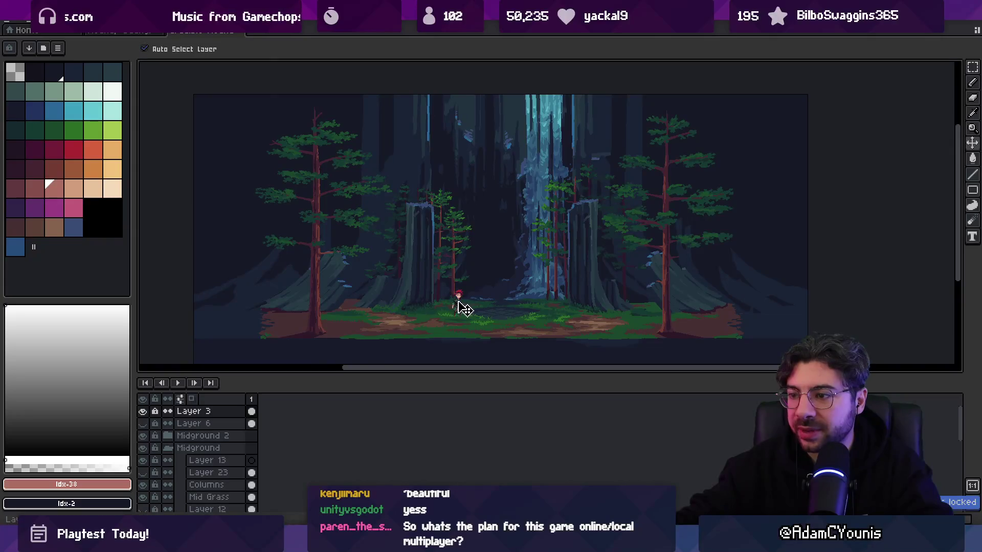
click(143, 412)
drag(392, 280, 386, 274)
key(ctrl+s)
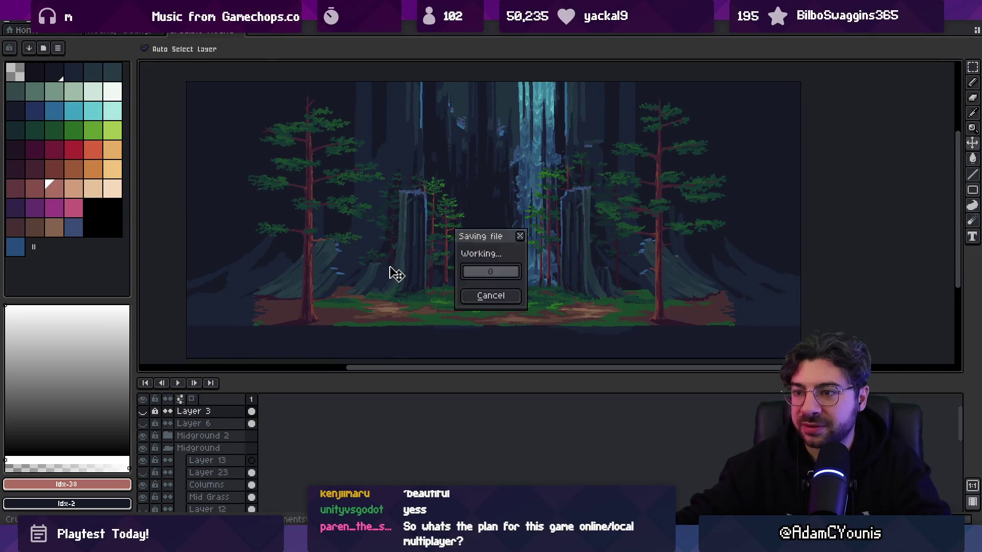
right_click(211, 31)
click(238, 80)
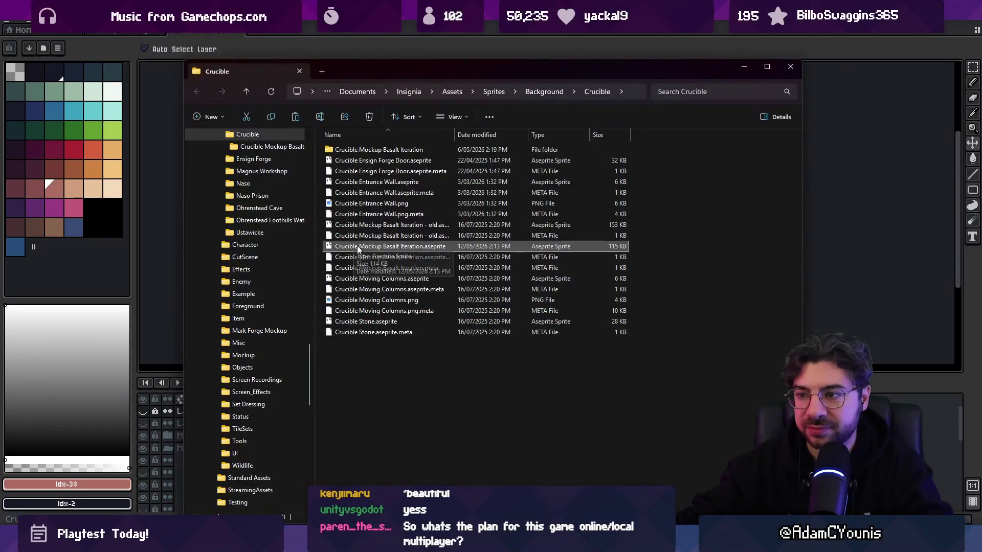
key(alt+Tab)
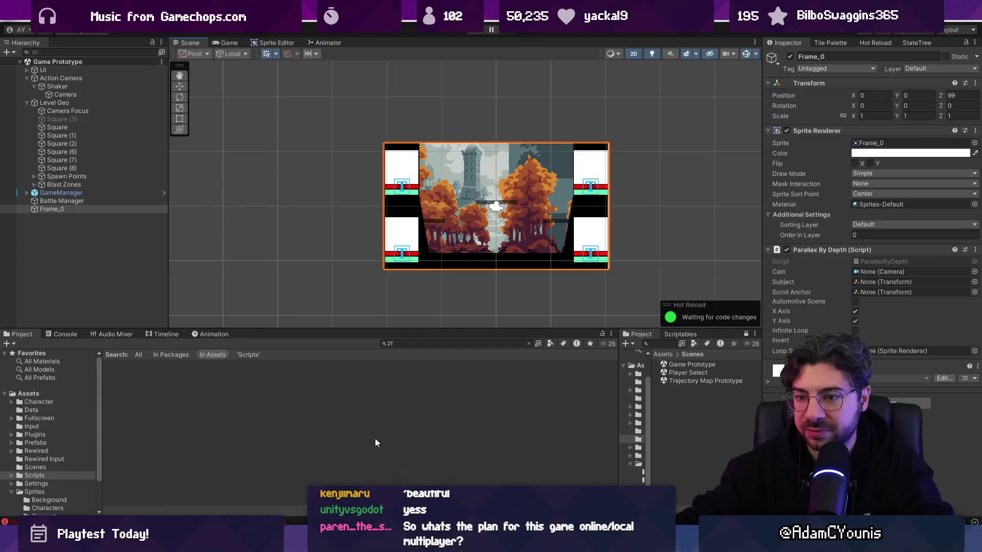
- Navigate the Project panel to Assets/Sprites/Background and open that folder in File Explorer
click(528, 343)
click(153, 364)
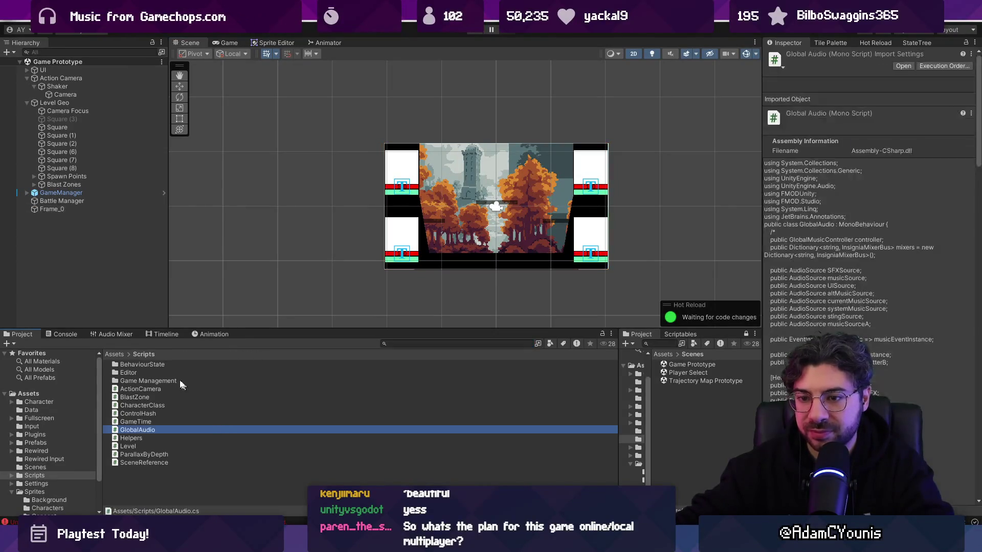
key(BackSpace)
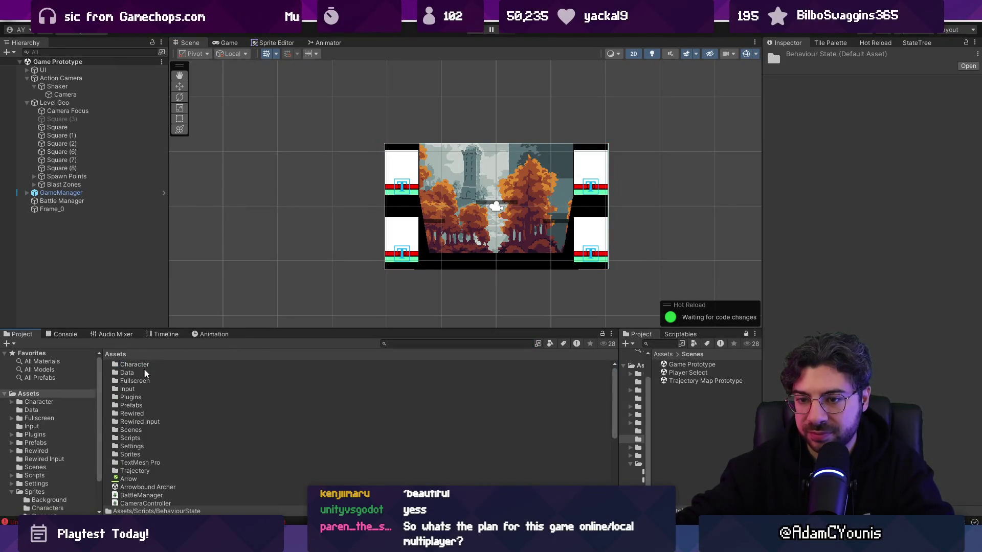
click(128, 366)
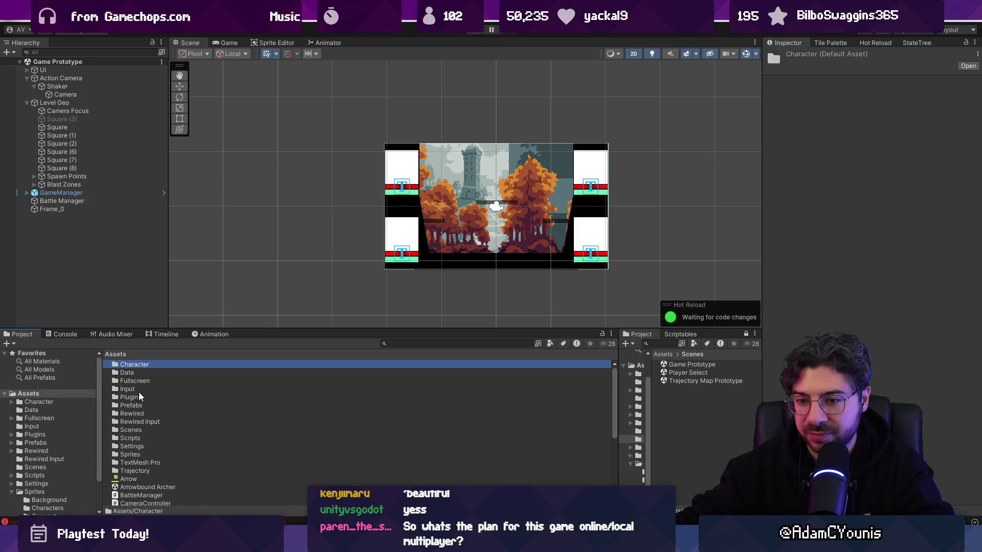
double_click(136, 454)
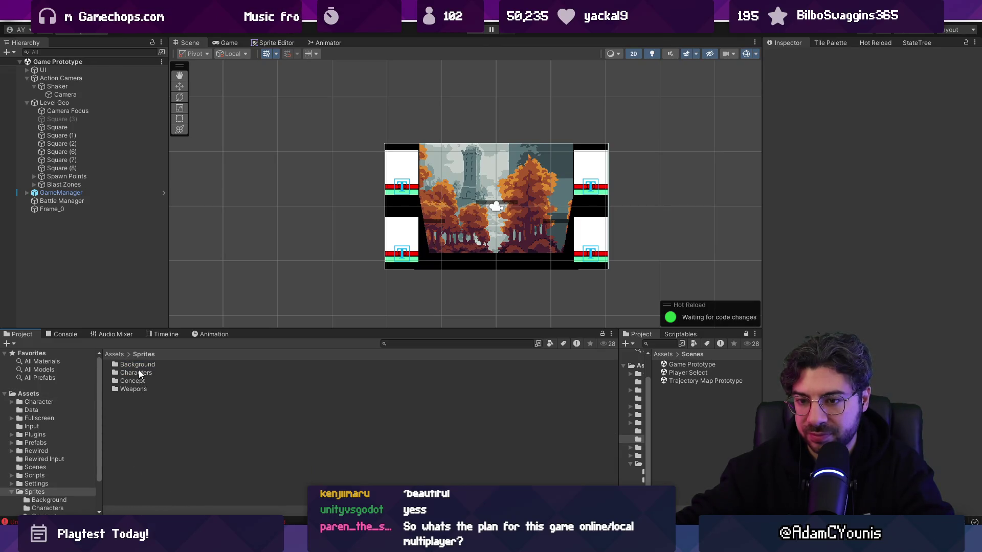
double_click(137, 364)
right_click(158, 388)
click(245, 122)
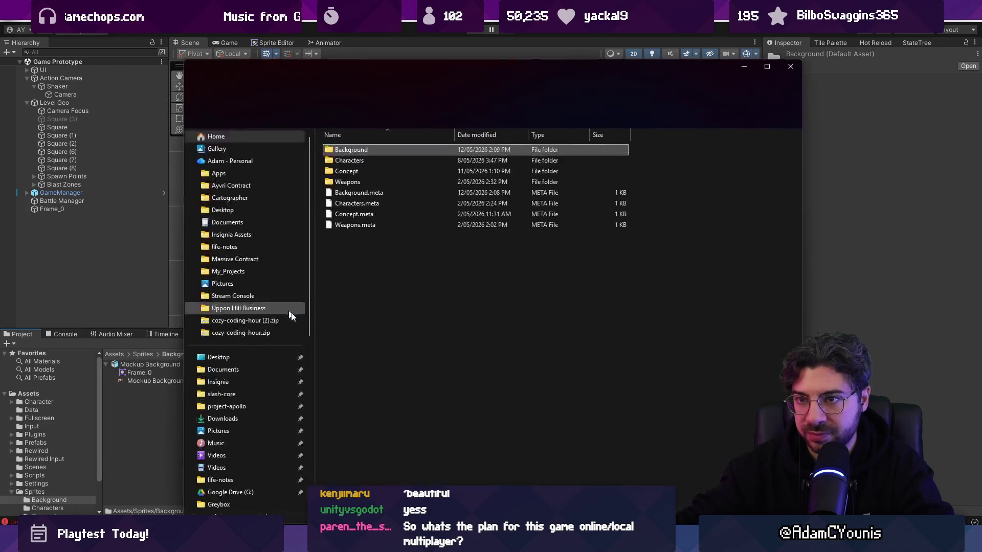
double_click(358, 149)
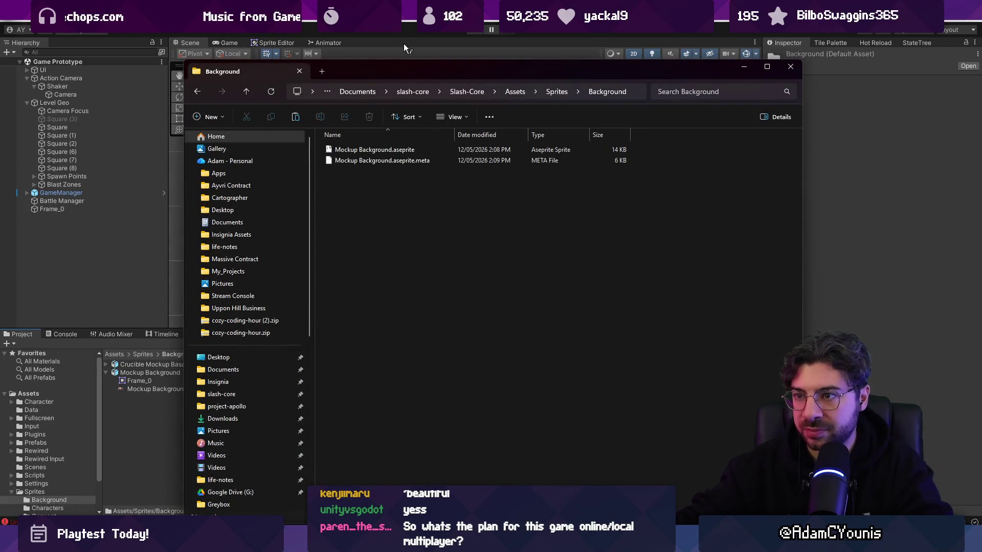
click(404, 47)
- Set Crucible Mockup Basalt Iteration's pivot to Center and place it in the scene at position 0
click(153, 381)
click(107, 365)
click(148, 365)
click(881, 183)
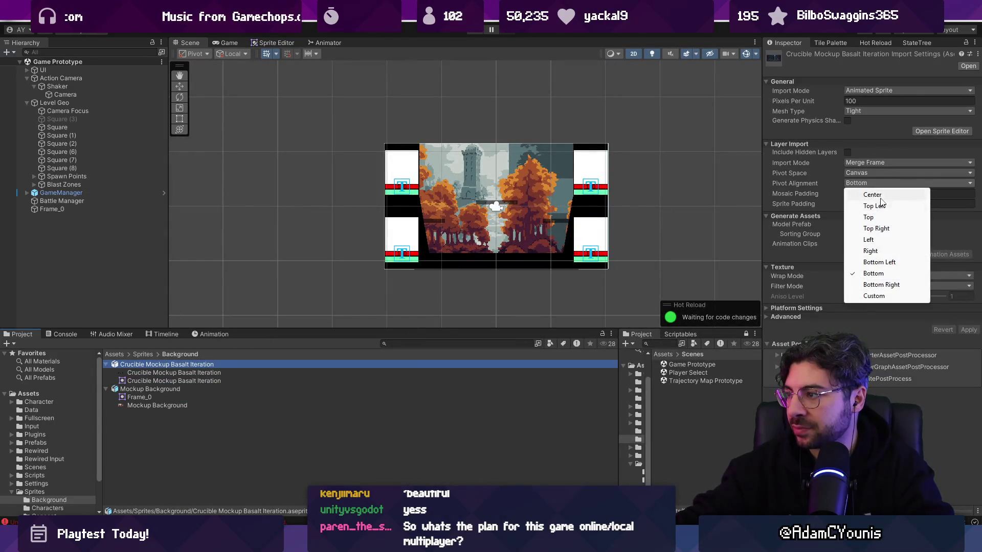
click(859, 193)
mouse_move(246, 365)
mouse_down()
mouse_move(554, 195)
mouse_move(450, 191)
mouse_up()
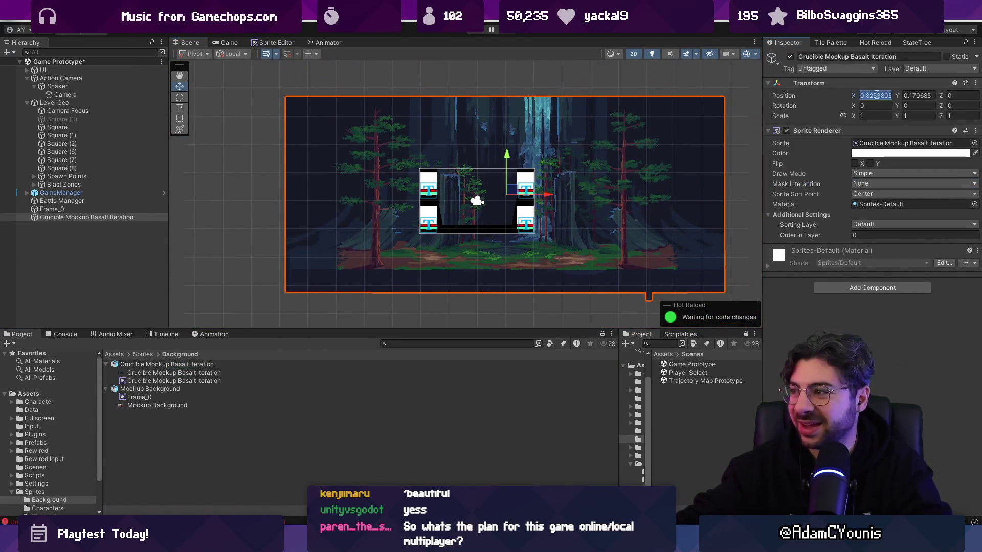
text(0)
key(Tab)
text(0)
- Delete Frame_0, set the forest sprite's Order in Layer to -10, and save the scene
click(91, 209)
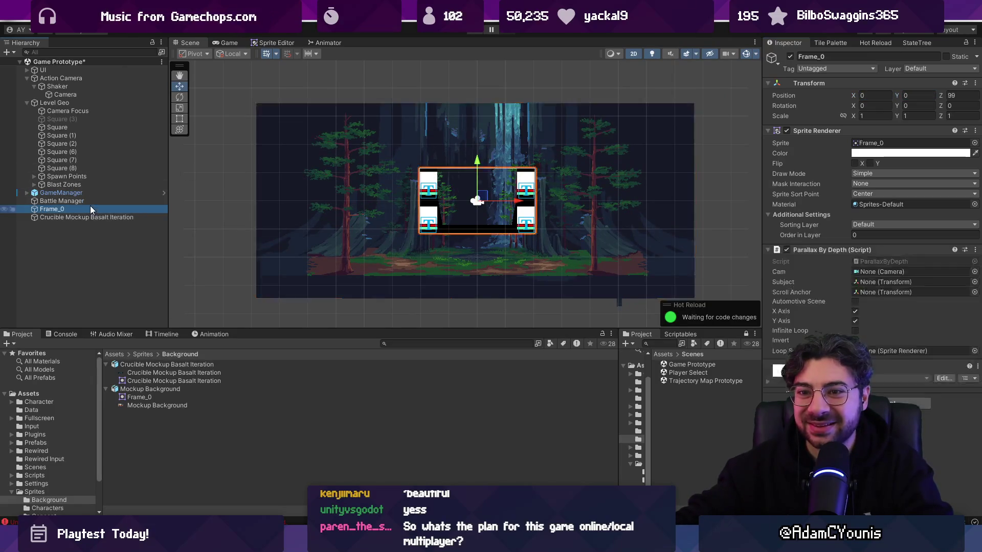
key(Delete)
click(93, 209)
click(873, 235)
text(-1)
key(ctrl+s)
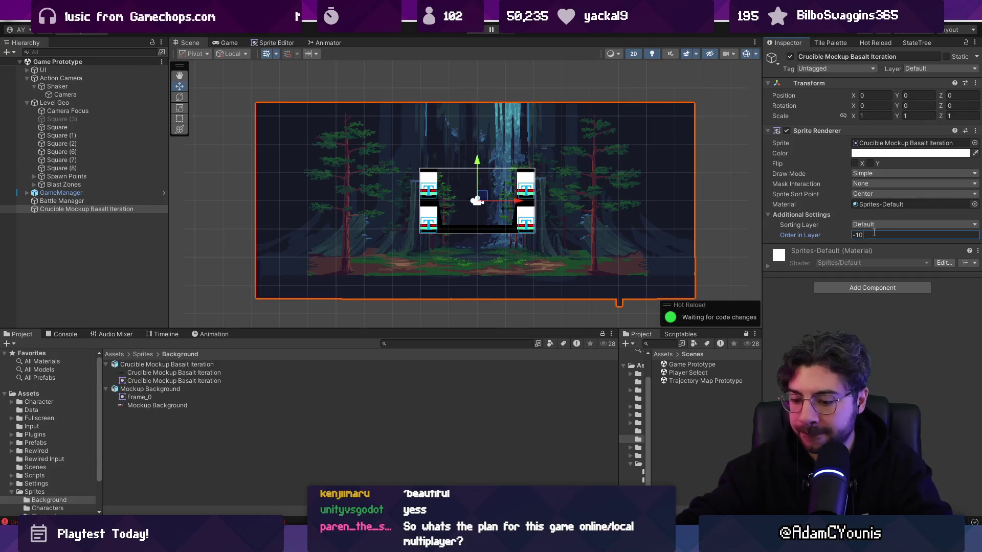
- Add a Parallax By Depth component, adjust the sprite's Z position, and start play mode
click(846, 287)
text(parallax)
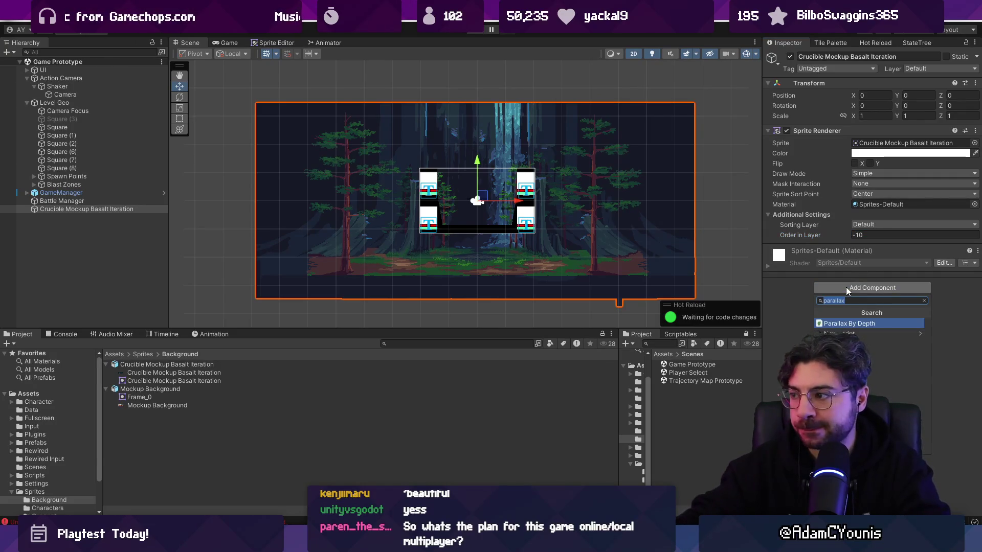
key(Return)
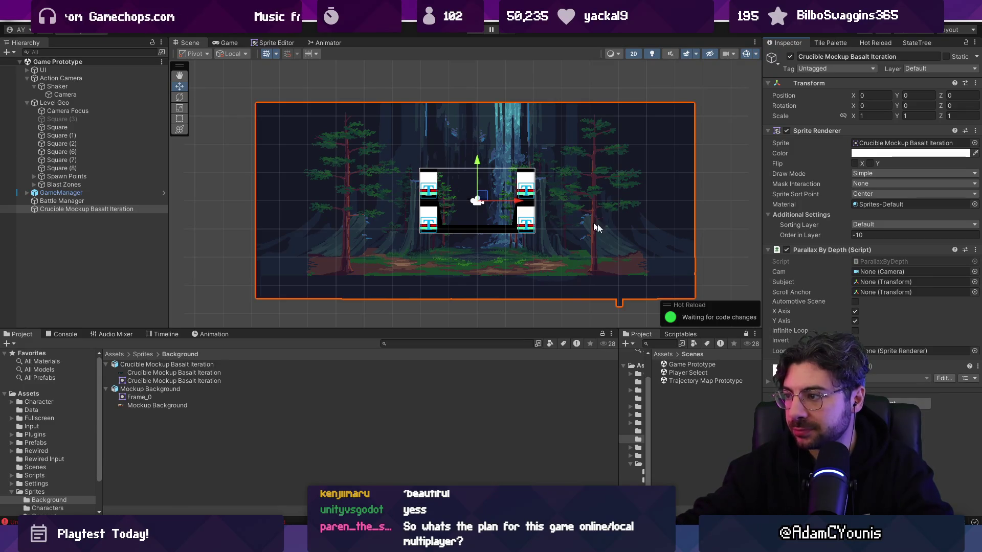
key(t)
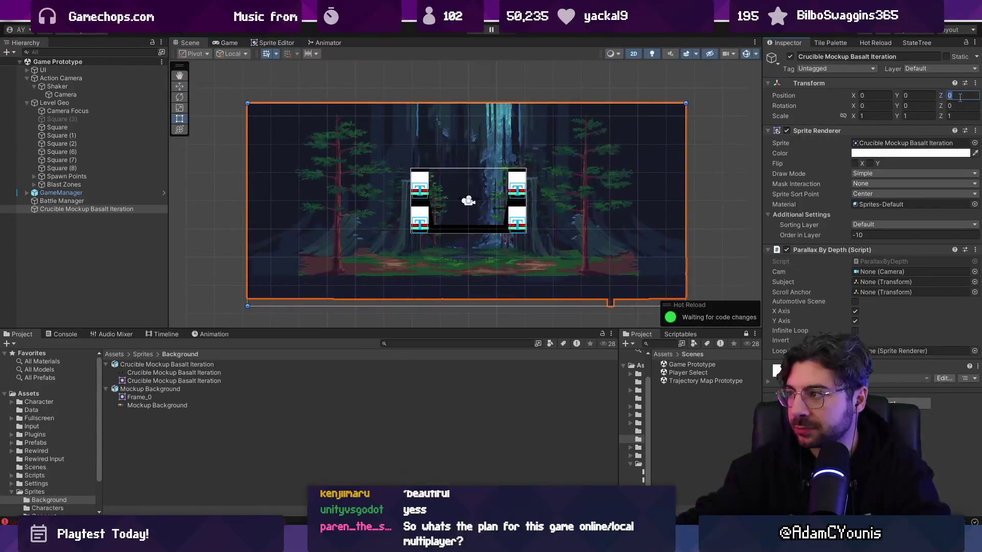
click(960, 95)
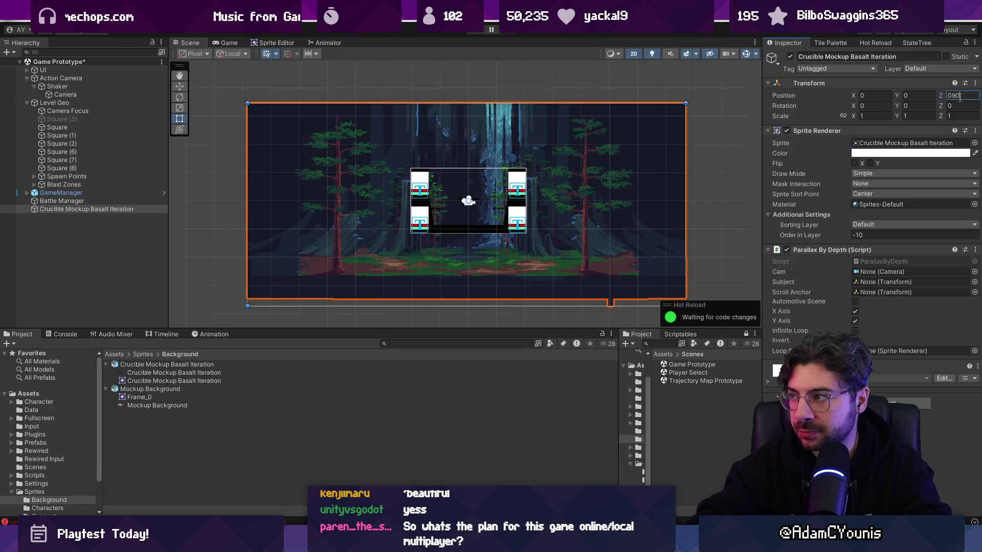
key(ctrl+p)
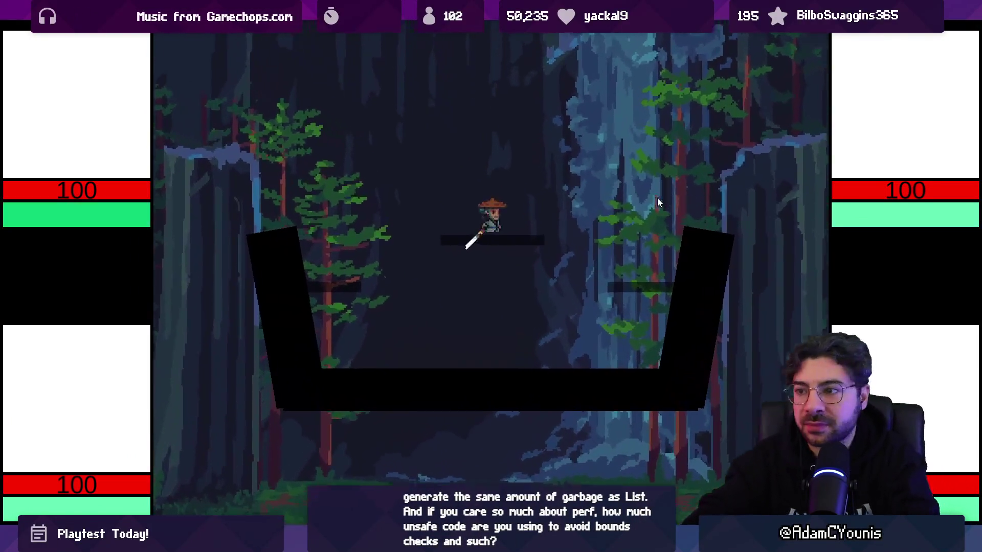
- Test the parallax by jumping and moving the character left and right, then stop play mode
key(space)
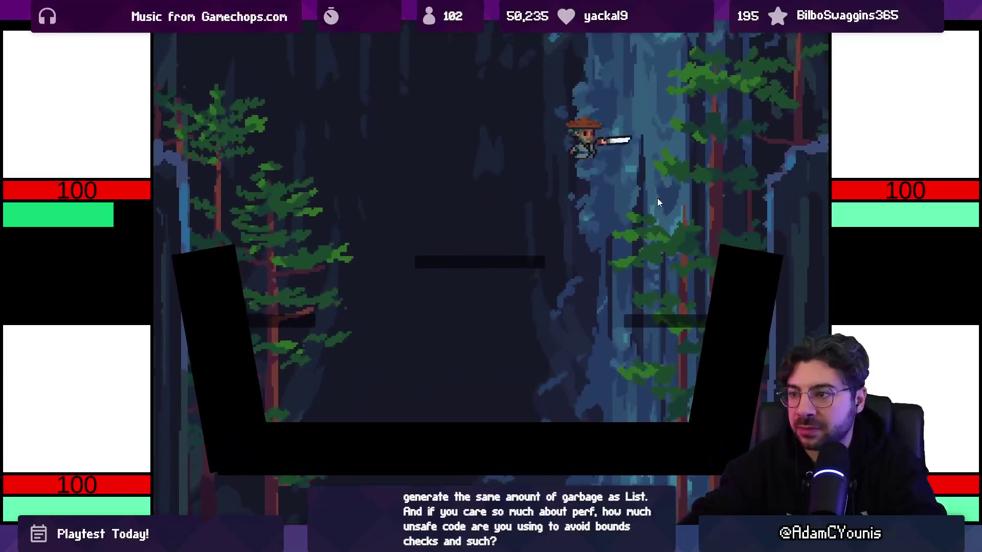
key(space)
key(Left)
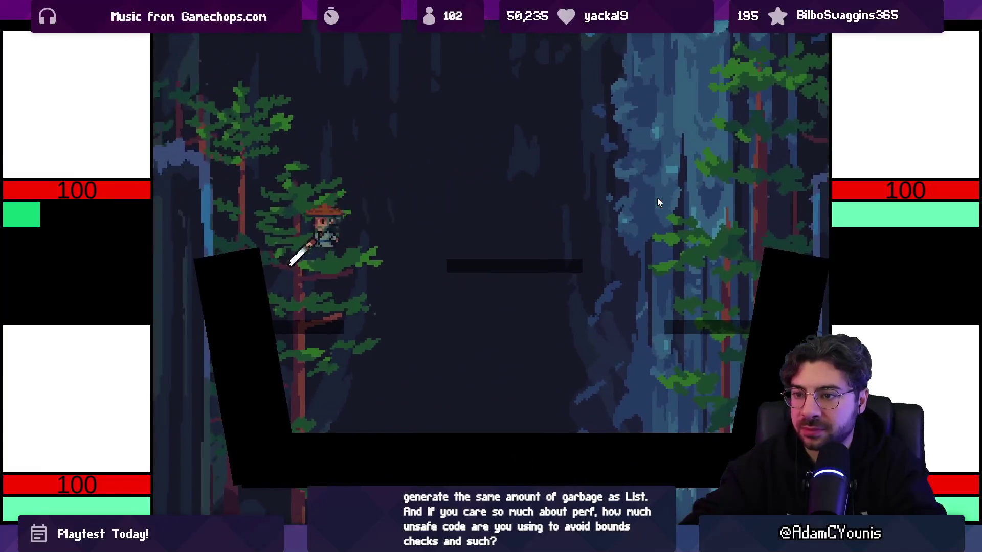
key(Right)
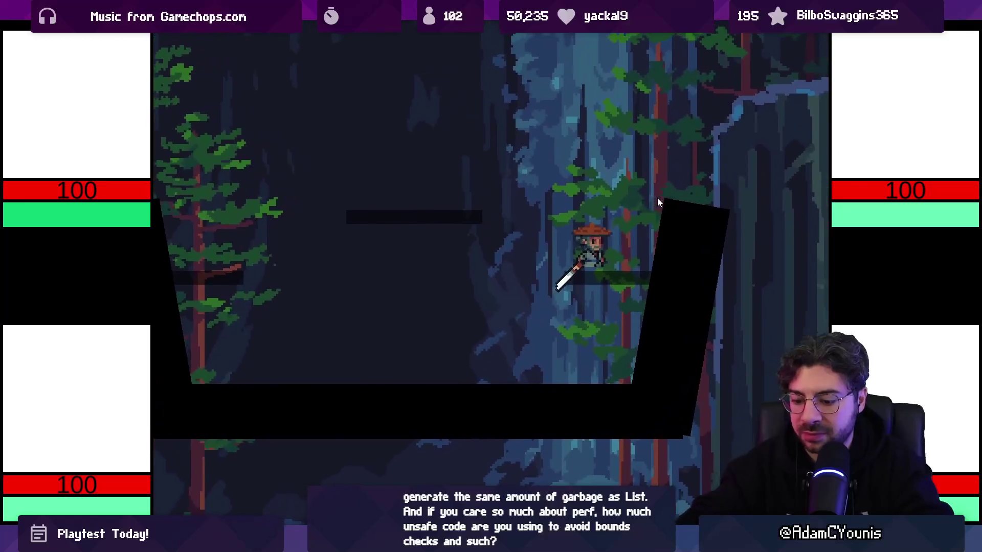
key(shift+space)
key(ctrl+p)
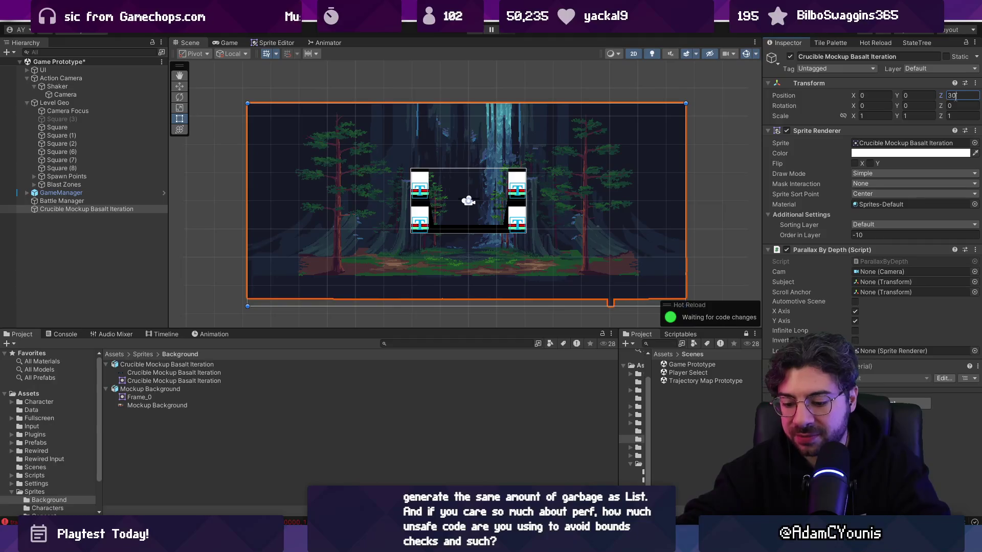
- Replay the game with the forest backdrop at Z 30, then stop play mode
key(ctrl+p)
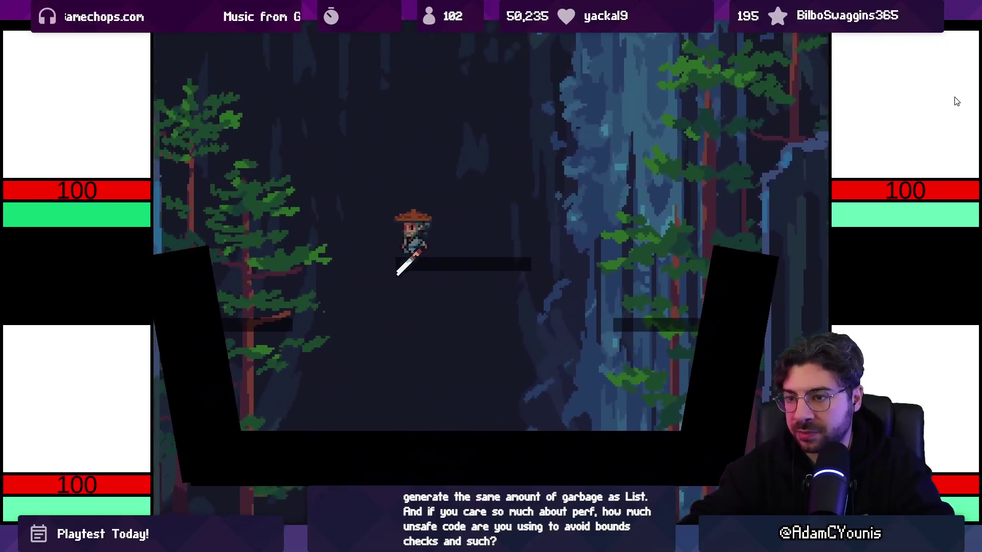
key(F11)
click(493, 28)
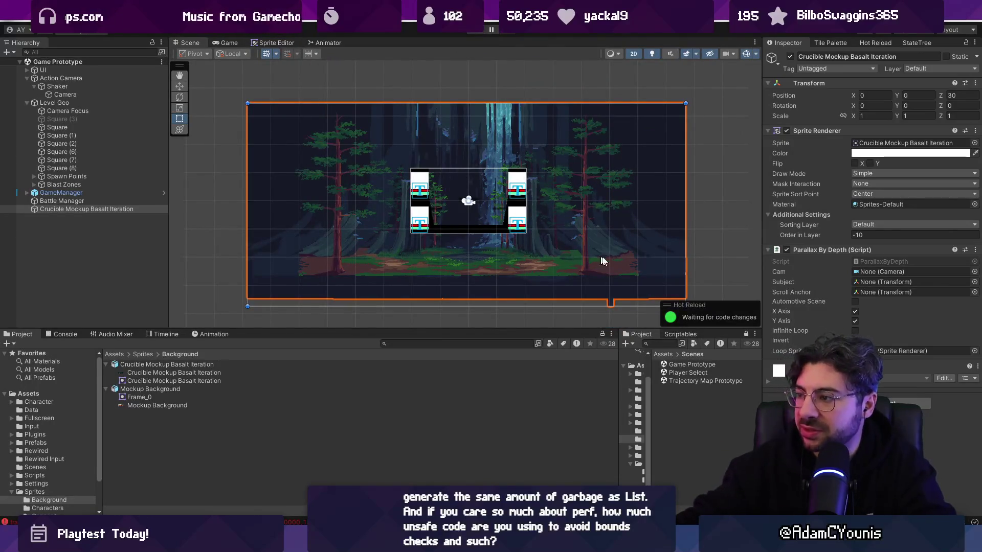
- Set the Parallax By Depth Subject to Level Geo and test it with a maximized Game view
click(975, 282)
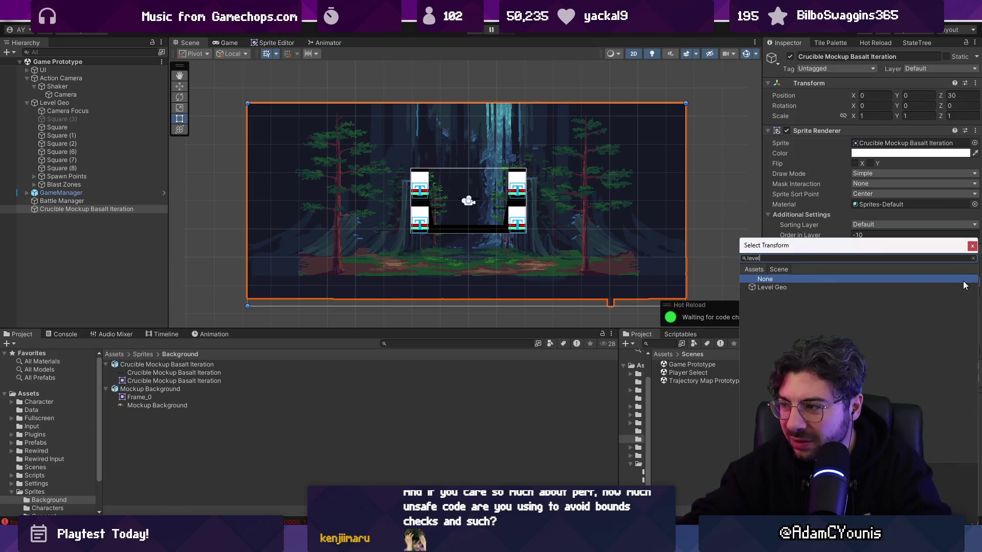
double_click(964, 285)
key(ctrl+p)
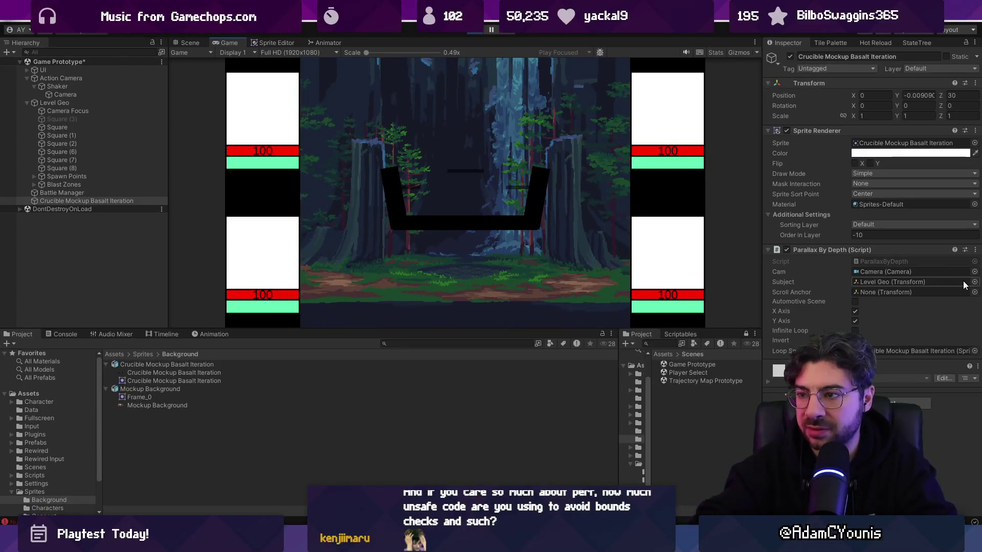
key(F10)
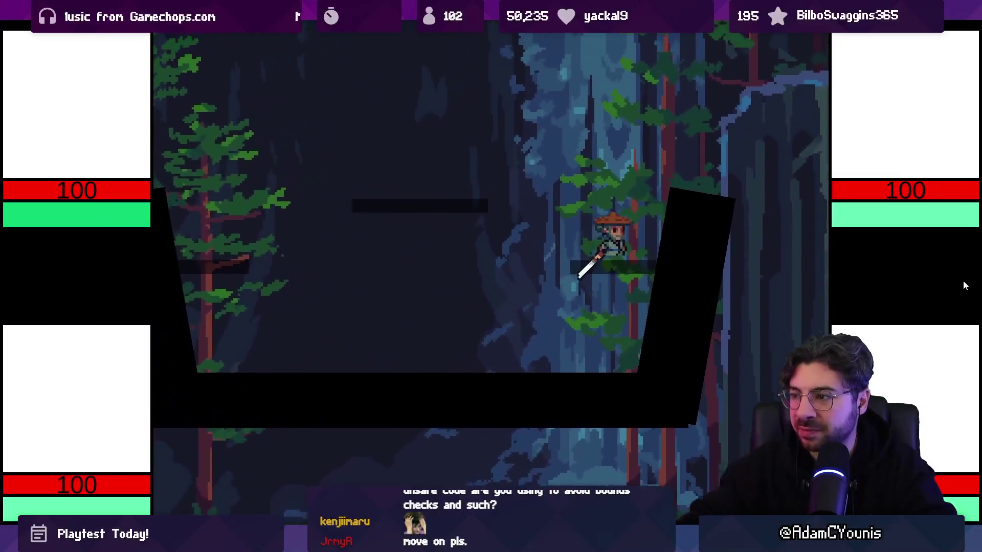
key(F10)
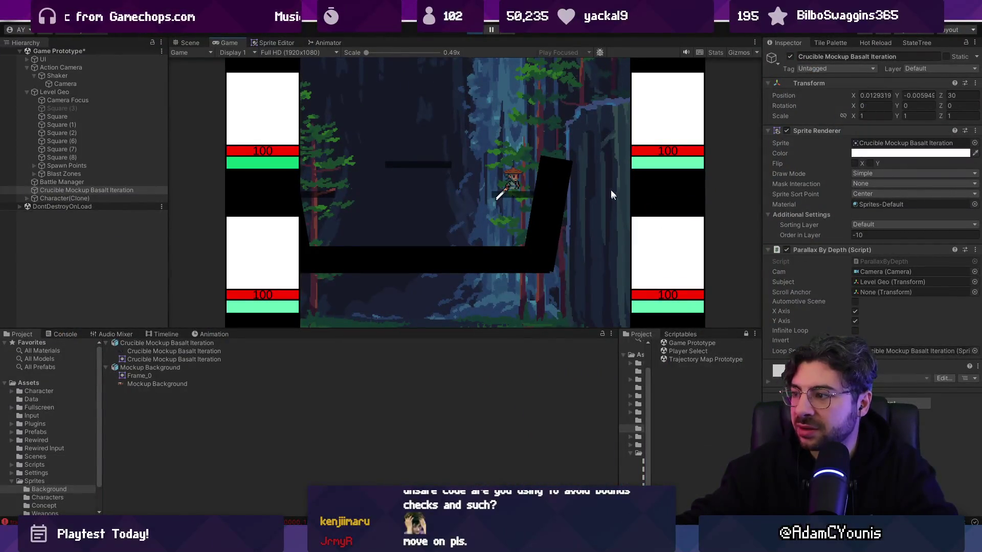
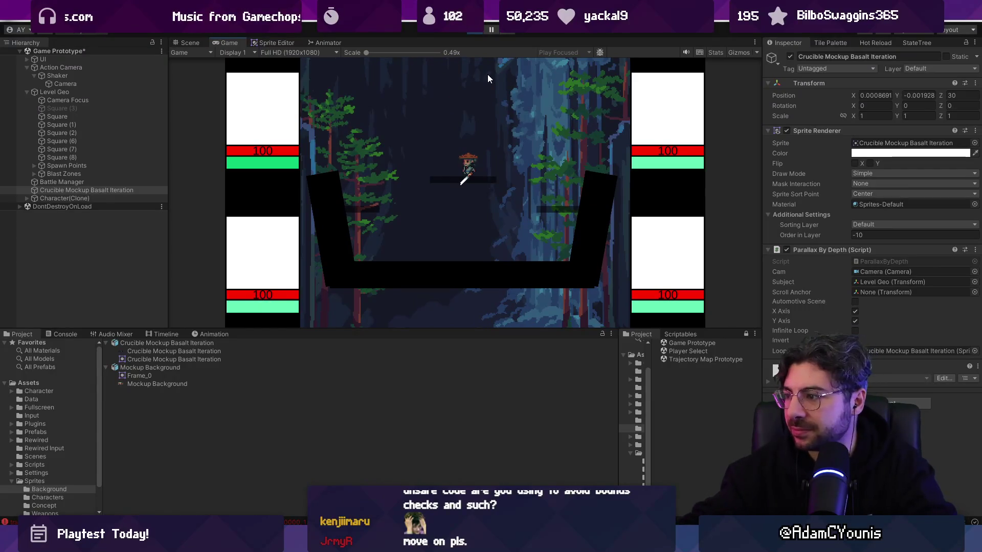
- Show the Scene view and dock the Game view above the Inspector
click(189, 41)
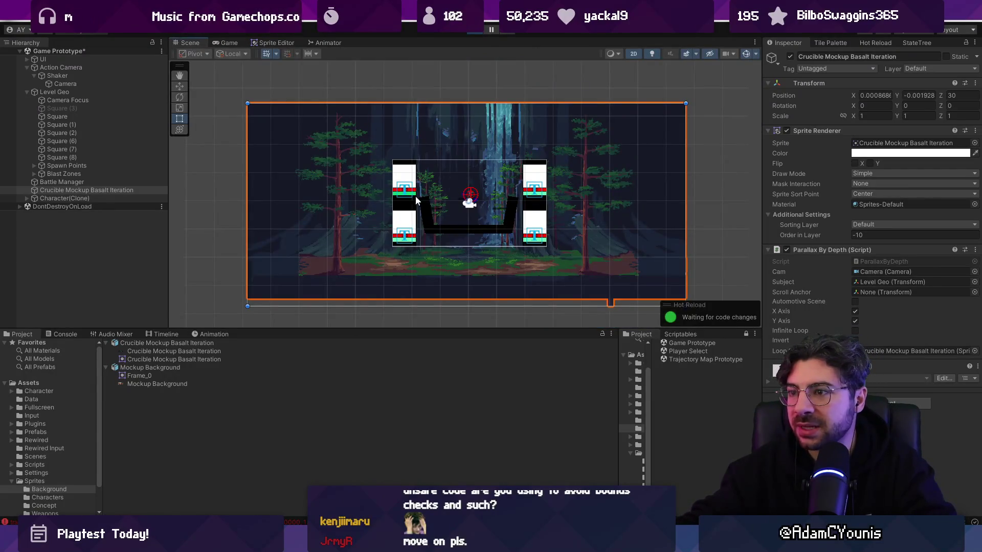
click(229, 43)
drag(671, 289, 863, 124)
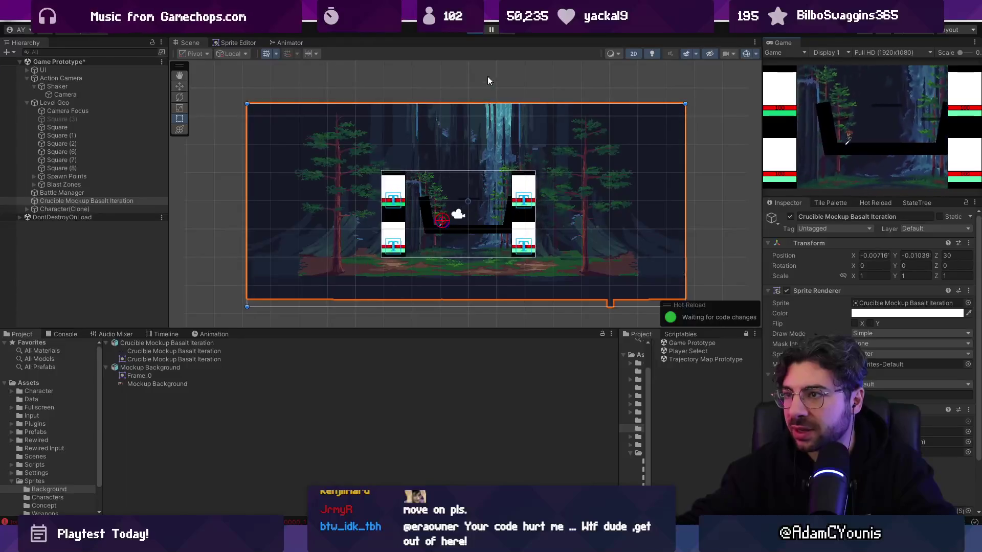
- Stop the game, set the forest background's Position Z to 10, and restart play mode
click(475, 29)
click(954, 256)
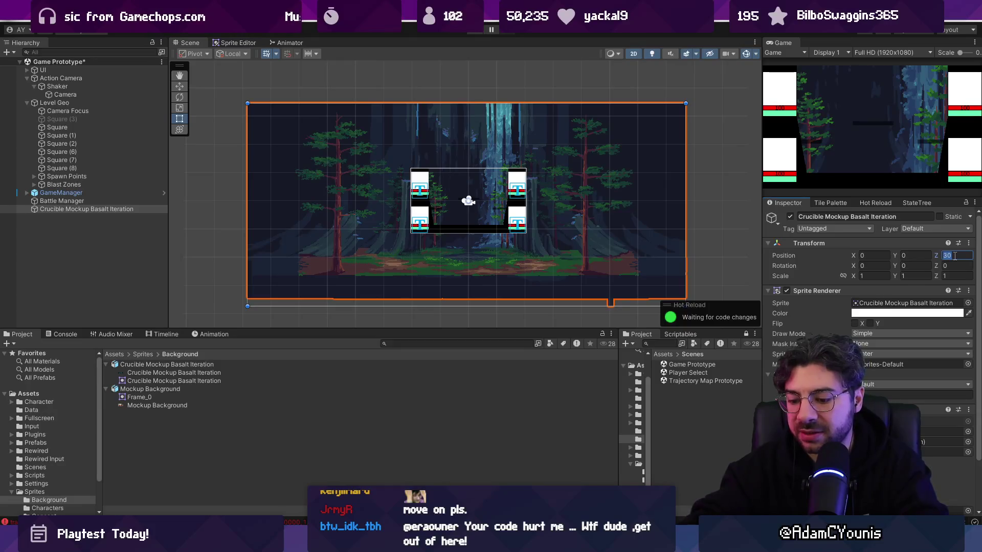
text(10)
key(ctrl+p)
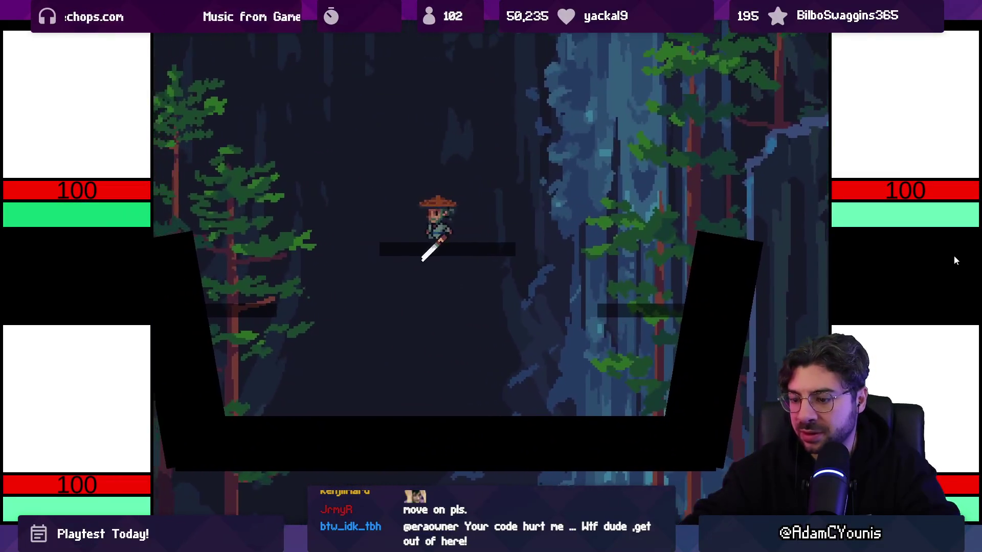
- Playtest the level, running the character left and right and jumping
key(shift+space)
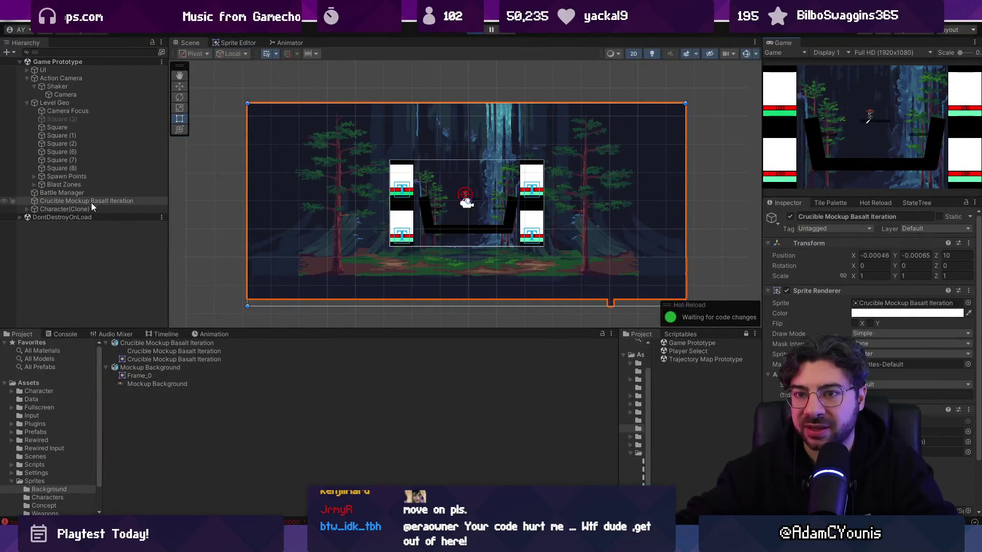
mouse_move(94, 211)
mouse_down()
mouse_move(958, 458)
mouse_move(924, 440)
mouse_up()
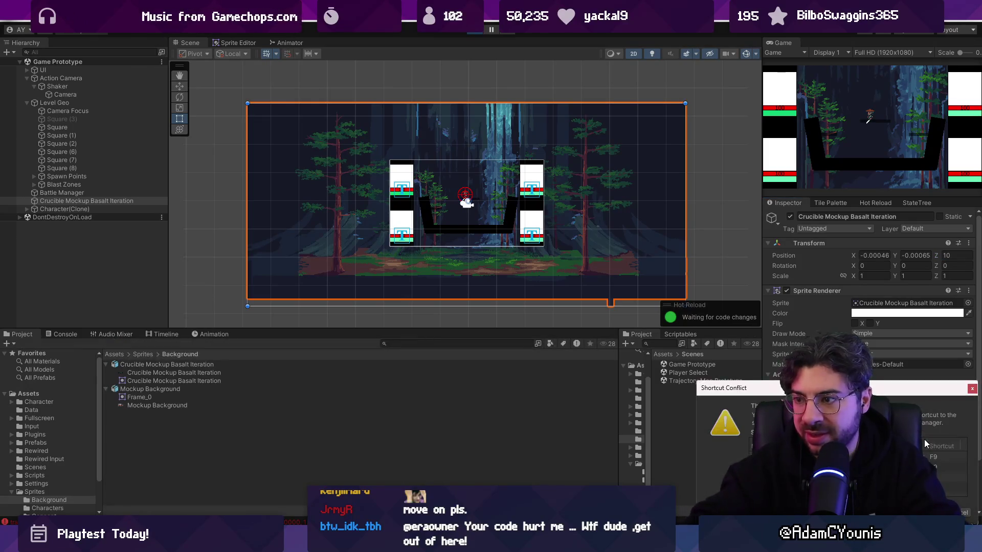
key(super)
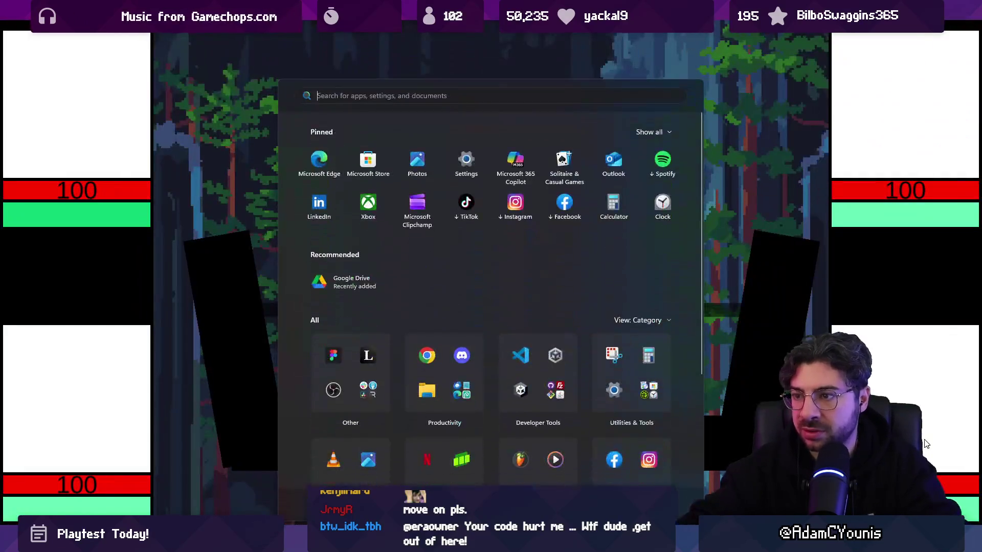
key(Escape)
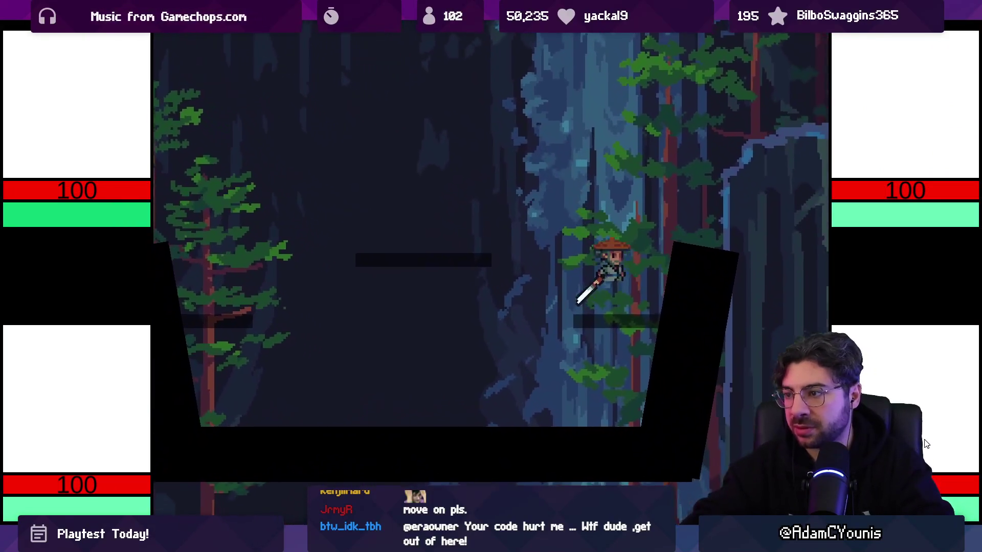
key(Left)
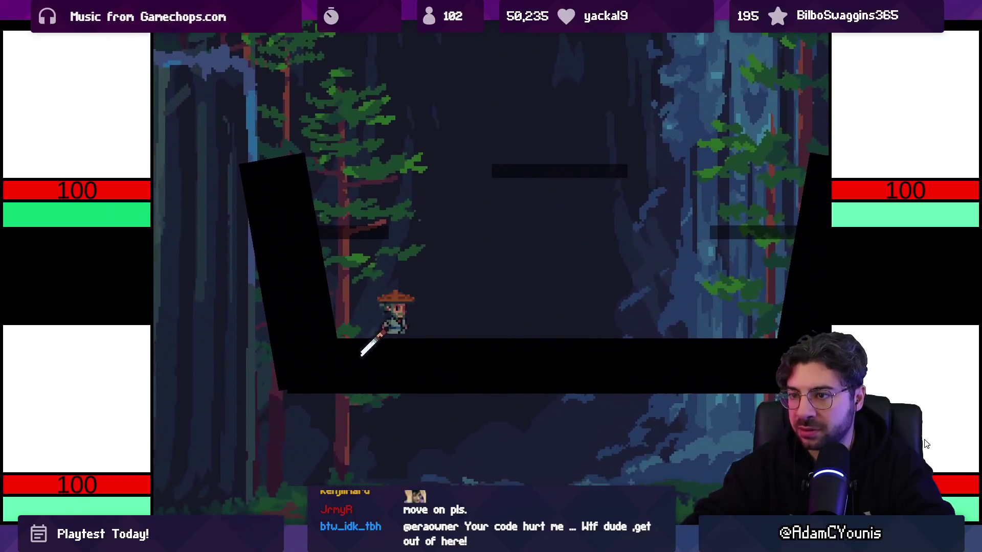
key(space)
key(Right)
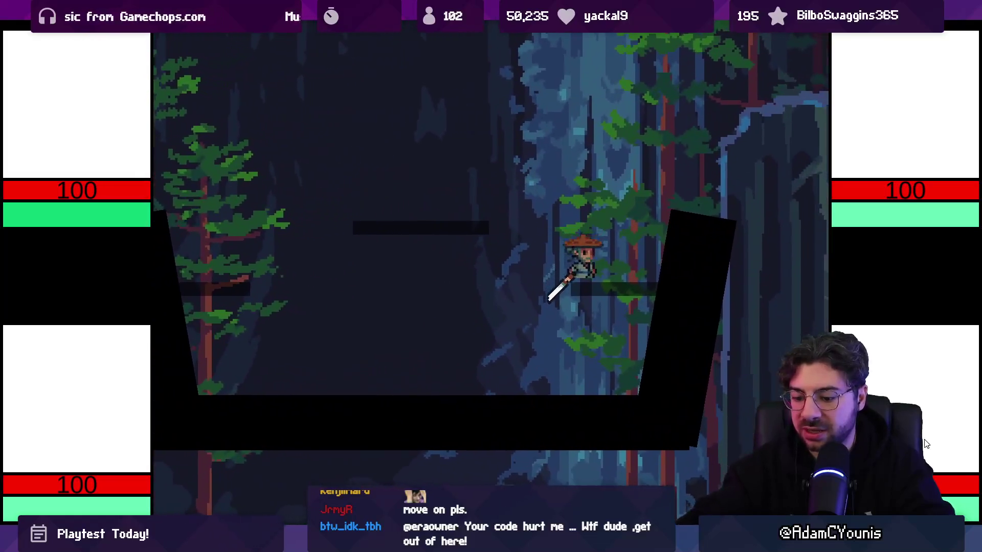
key(ctrl+shift+F7)
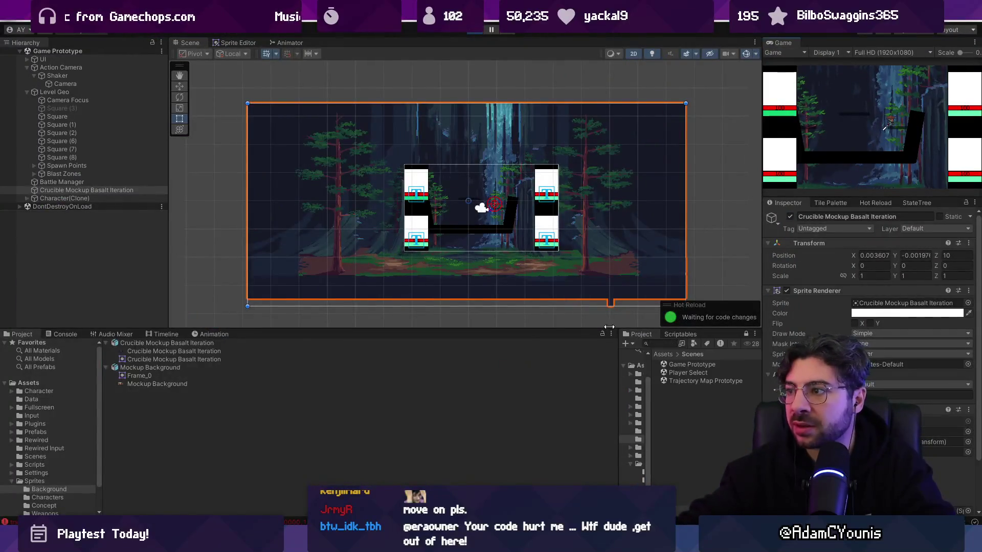
scroll(513, 192, up, 1)
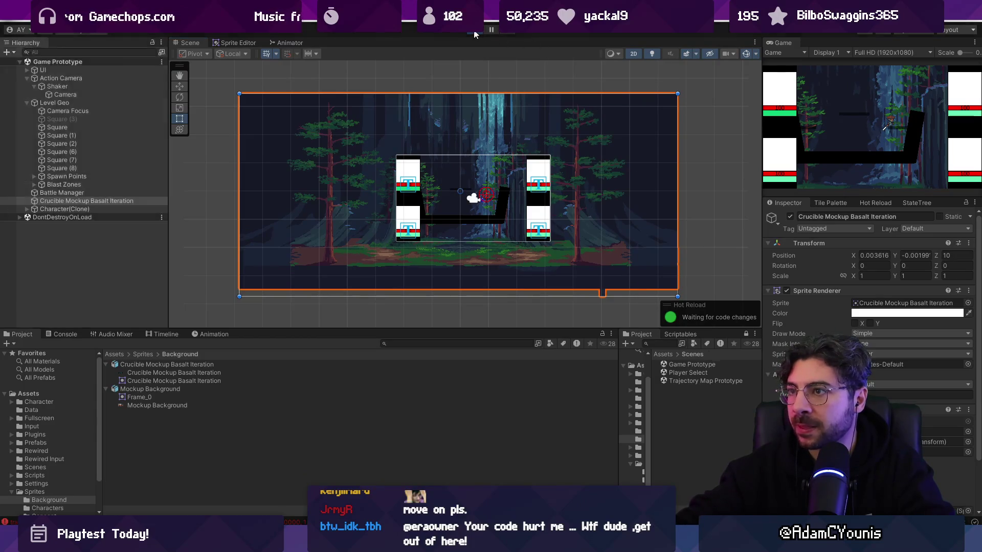
- Stop play mode, commit background Z 10, and frame the background in a 3D scene view
click(472, 31)
scroll(865, 307, down, 3)
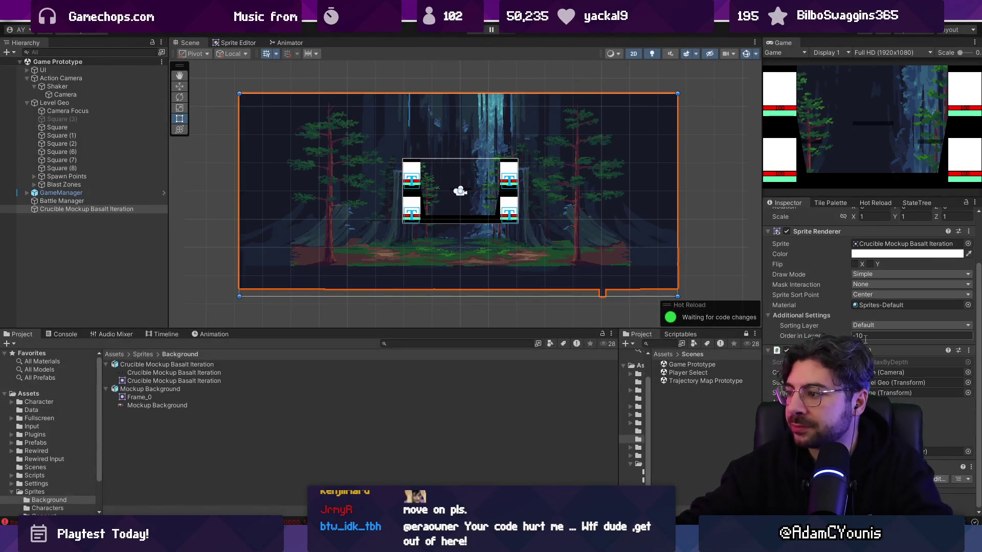
scroll(918, 286, up, 3)
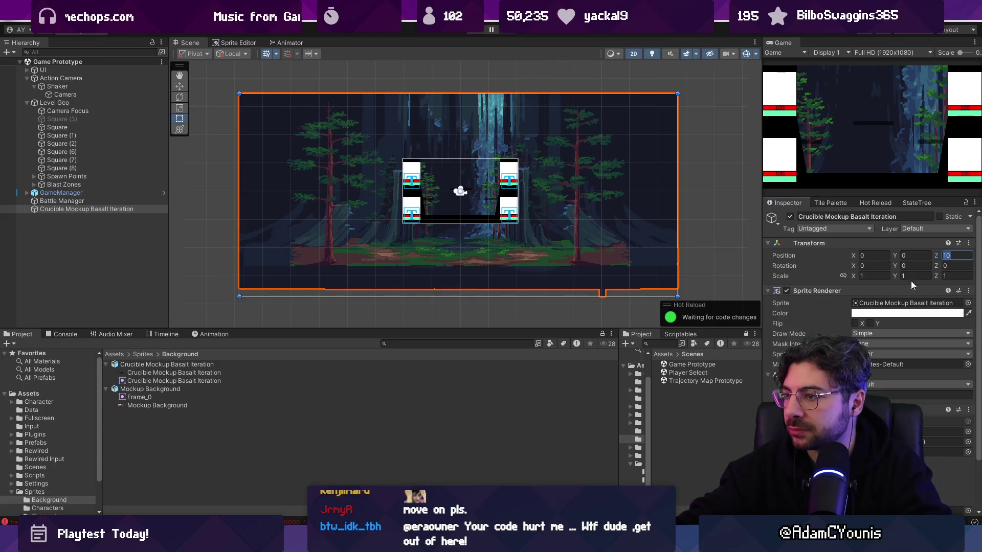
key(Return)
scroll(670, 238, down, 5)
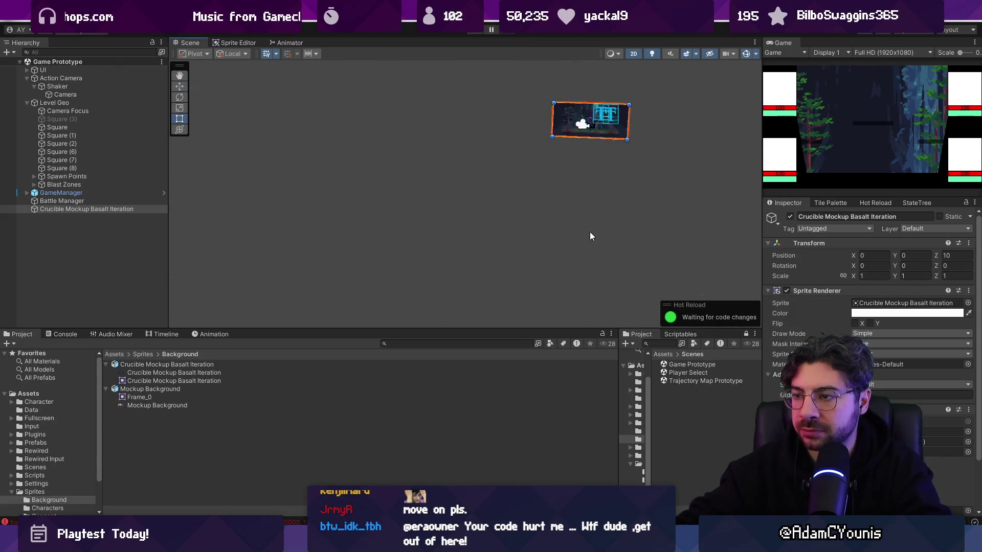
key(f)
scroll(572, 238, down, 2)
key(2)
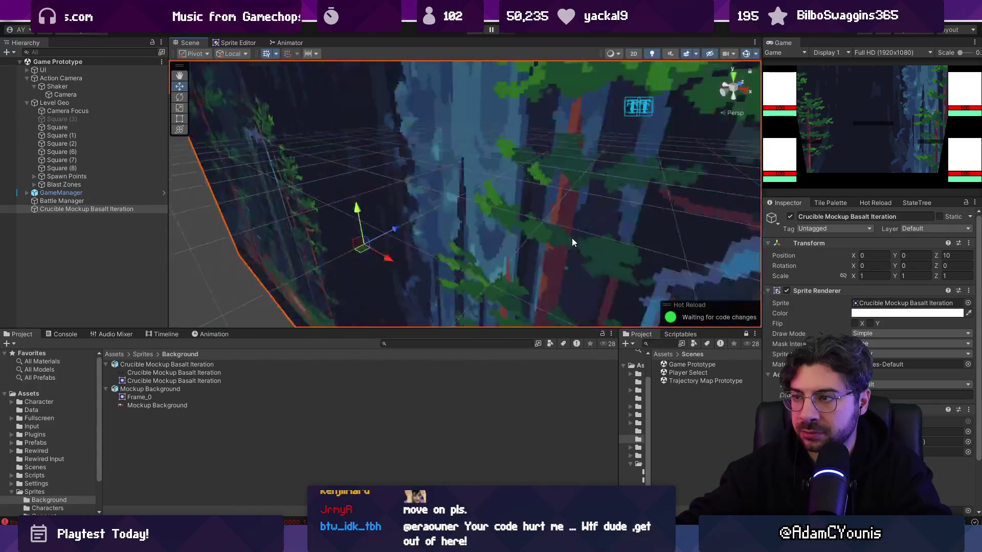
scroll(571, 237, down, 10)
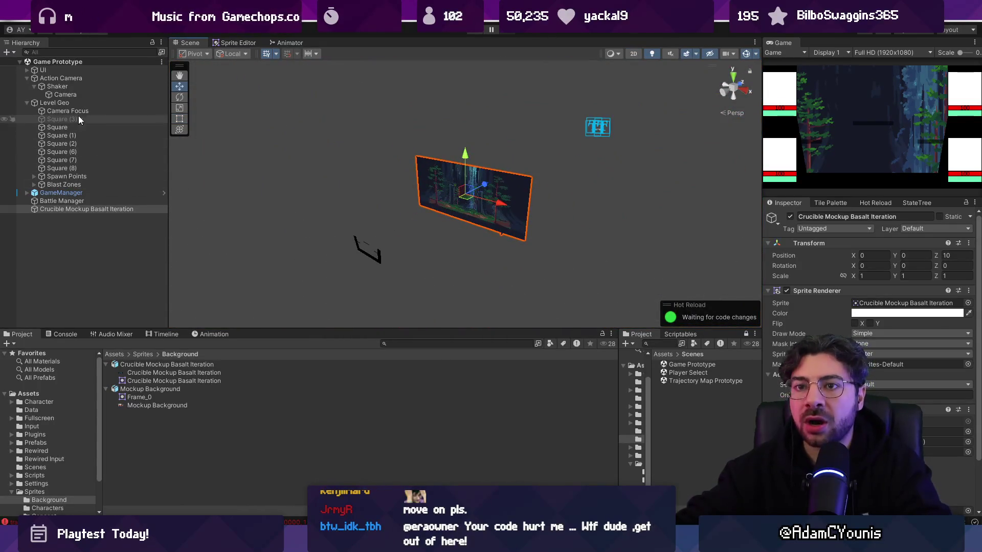
- Set the Camera's clipping planes to Near -10 and Far 100
click(80, 94)
click(894, 358)
key(Tab)
text(100)
- Move the forest background to Position Z 50 and start play mode
click(135, 208)
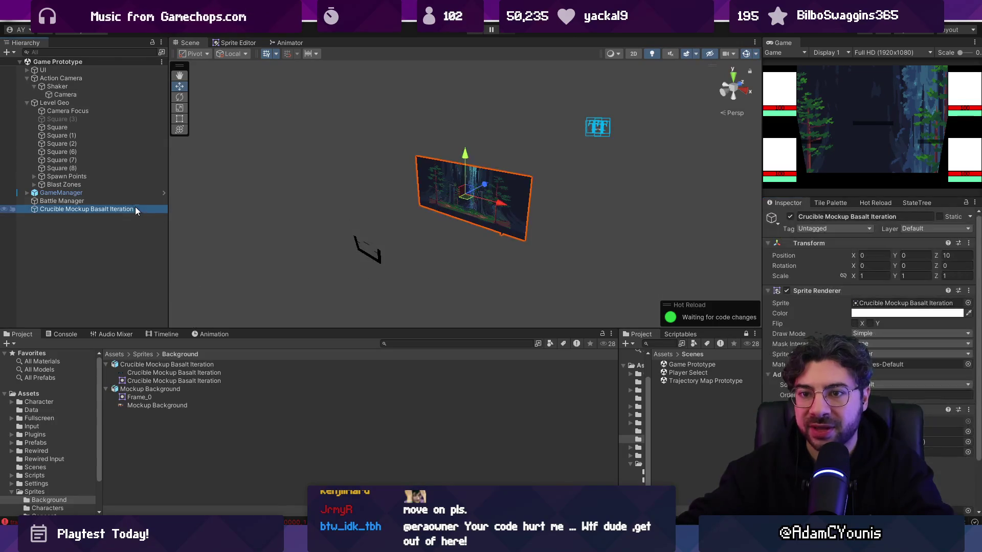
key(Up)
key(Down)
click(956, 255)
text(10)
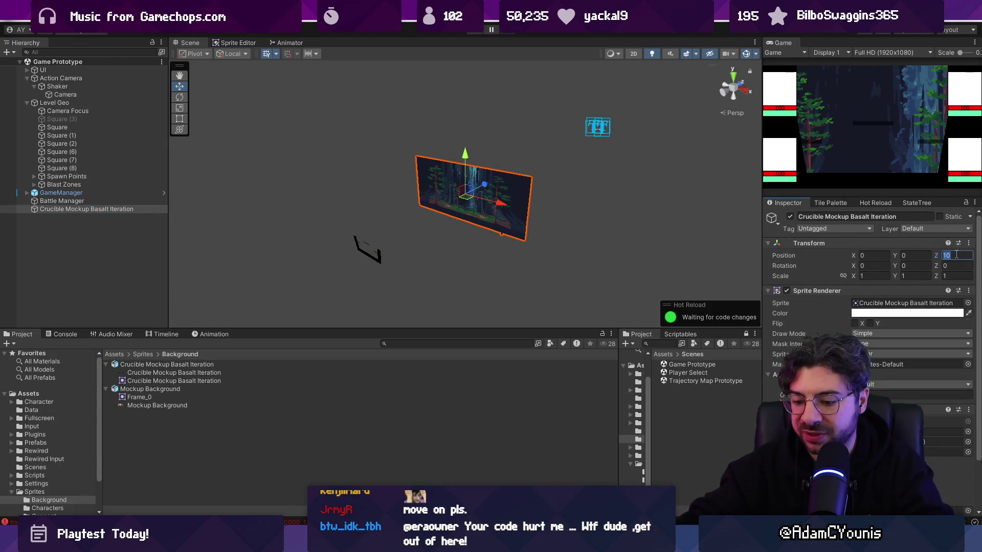
text(5-)
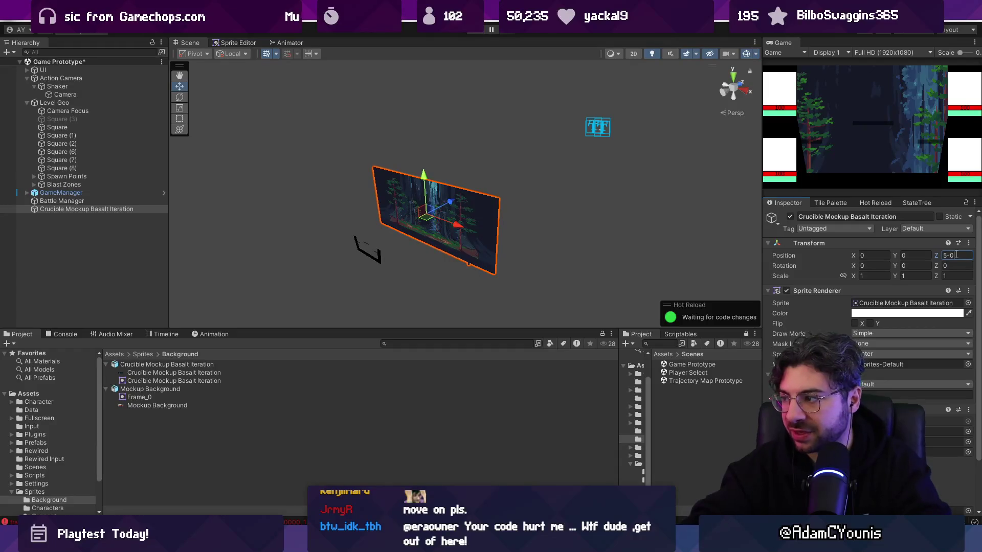
key(Left)
key(BackSpace)
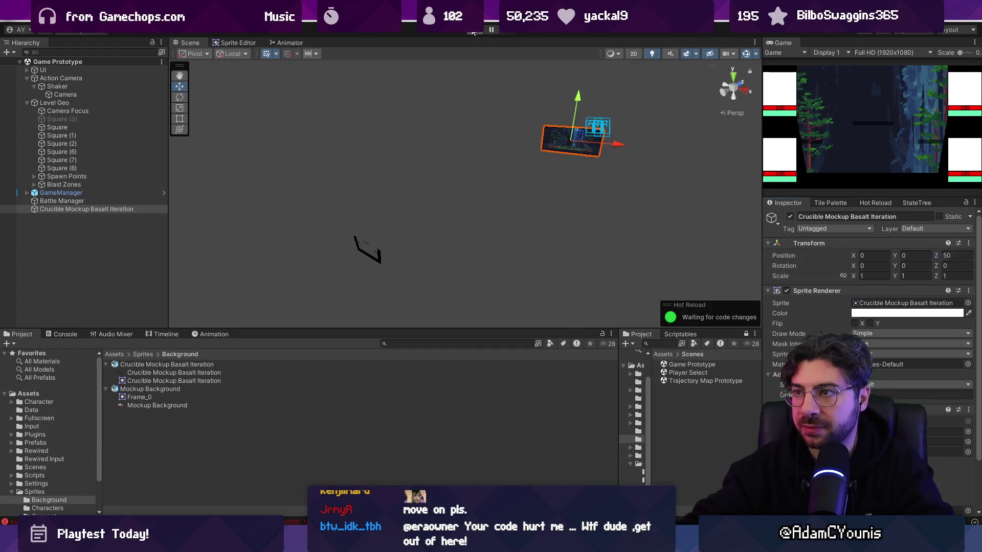
click(473, 32)
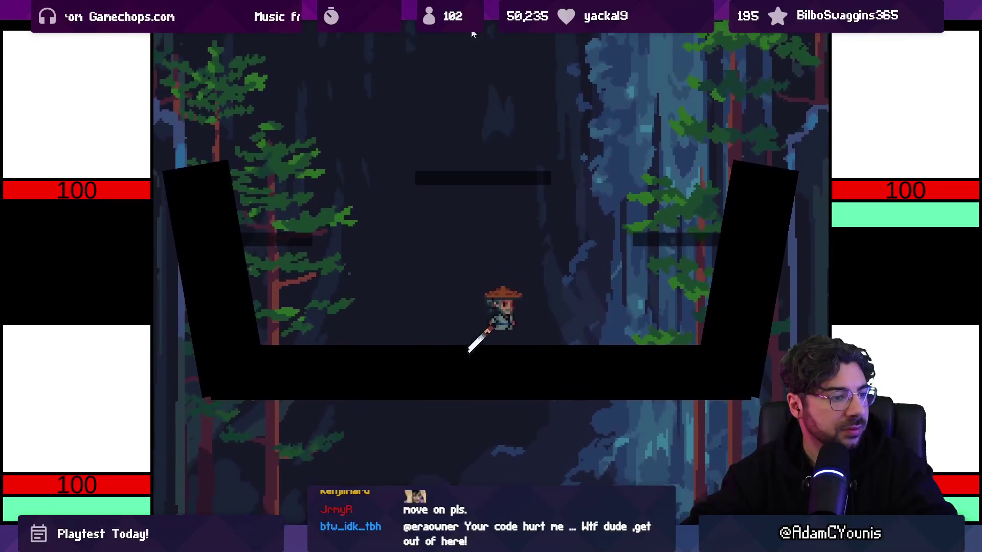
- Run and jump the samurai between the ledges and middle platform, then stop play mode
key(space)
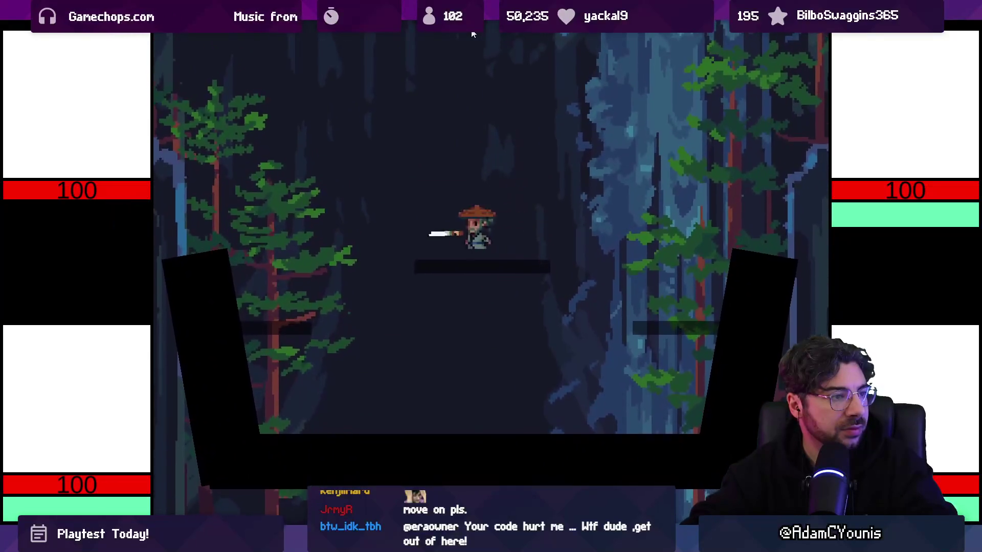
key(Left)
key(space)
key(Right)
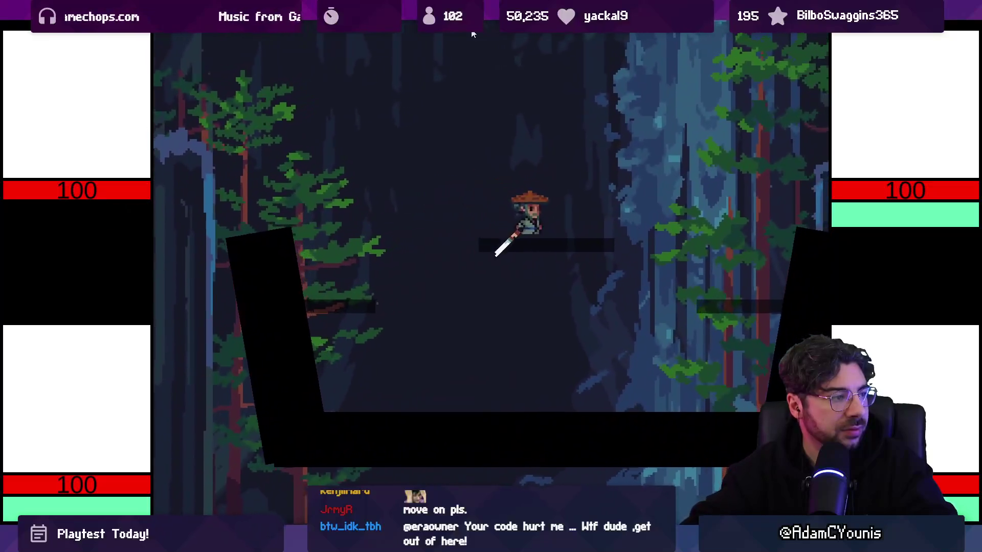
key(Right)
key(Left)
key(space)
key(Right)
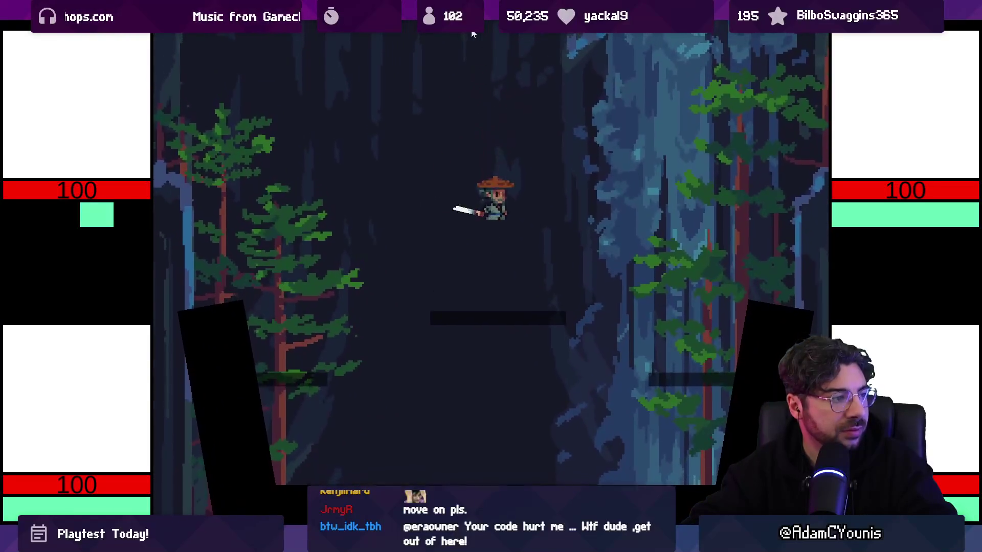
key(Left)
key(space)
key(Right)
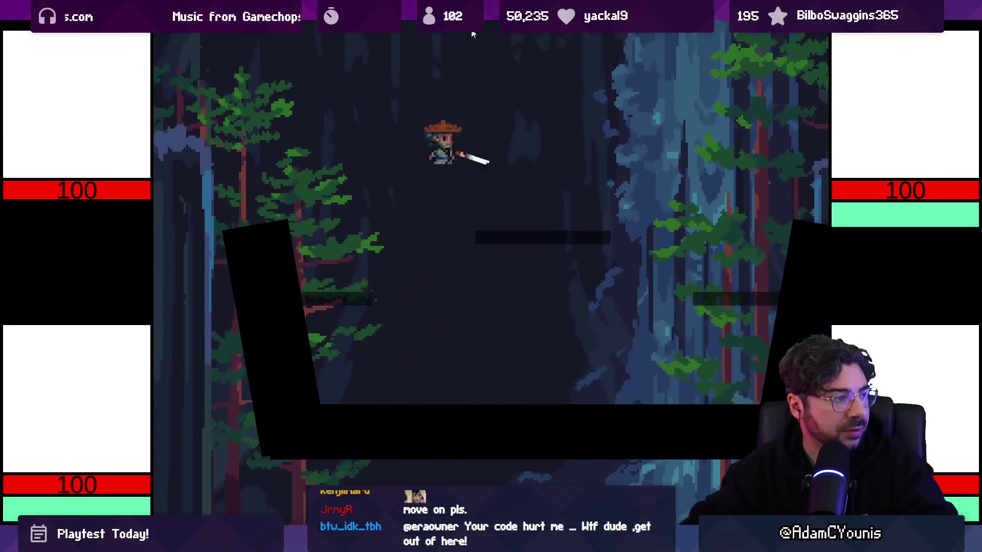
key(space)
key(Left)
key(space)
key(Right)
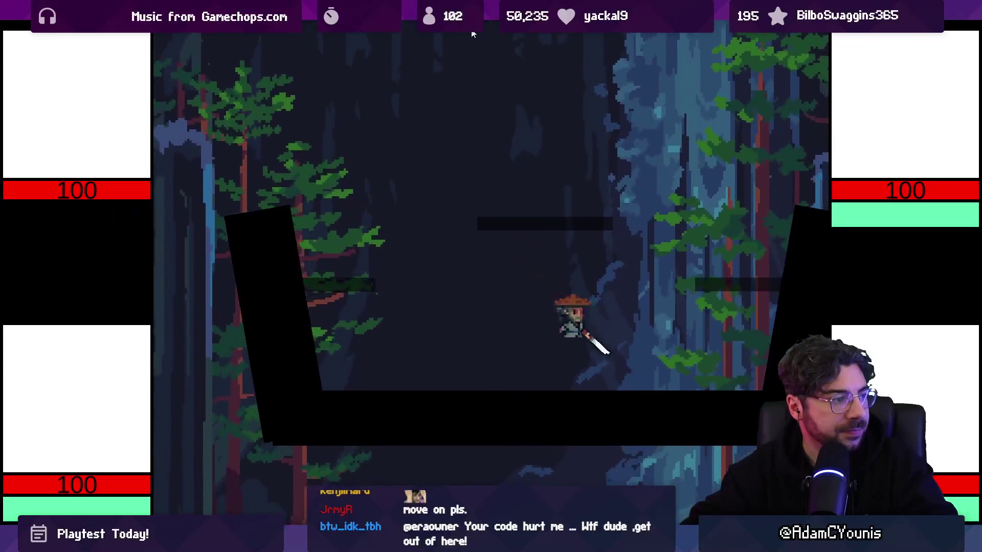
key(space)
click(473, 32)
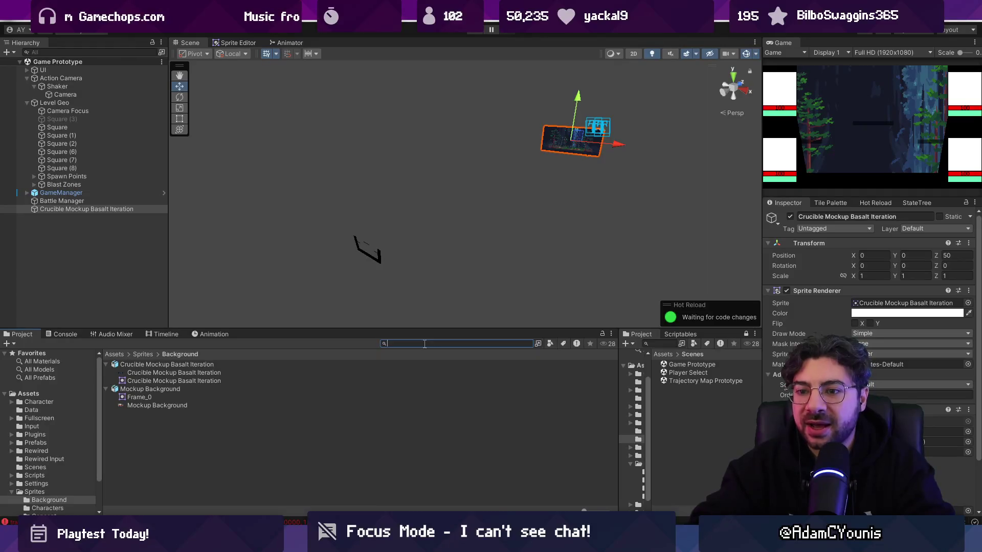
- Search the Project for t:characterclass and inspect the Archer, Knight and Barbarian classes
text(characte)
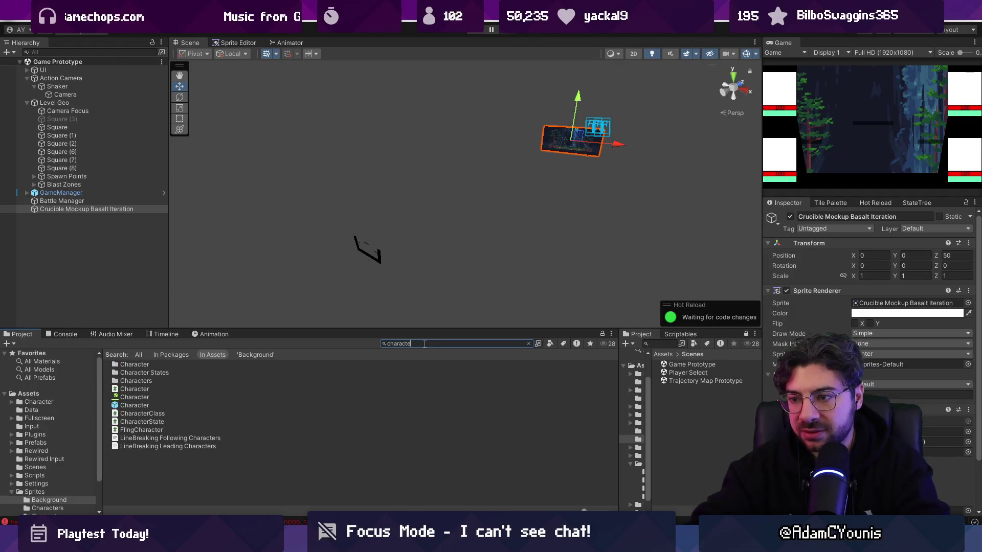
text(rclas)
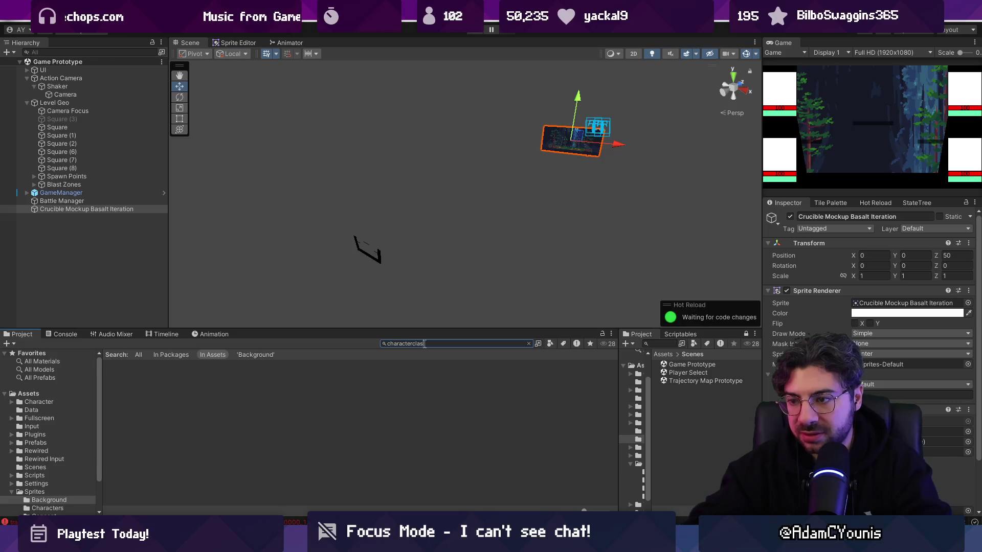
text(s)
key(Home)
text(t:)
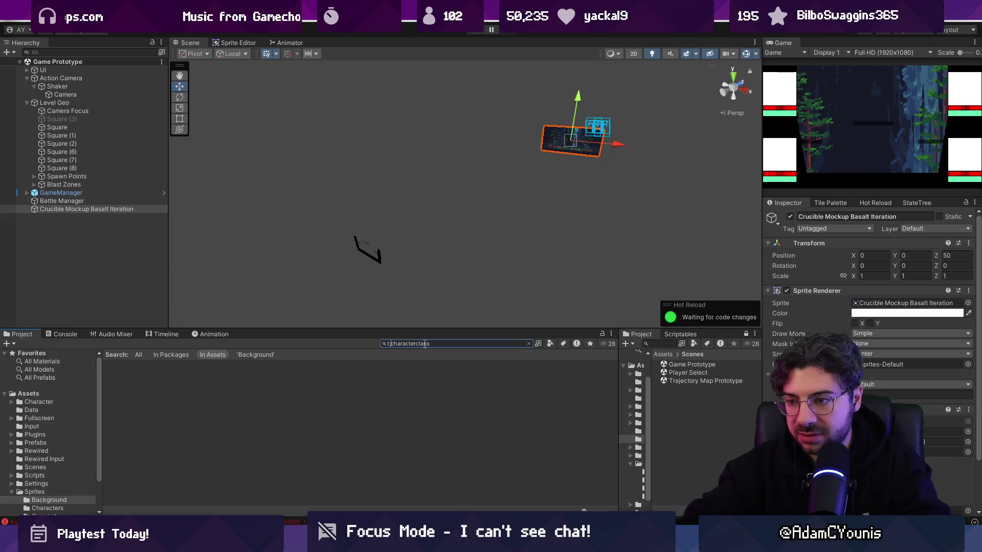
click(147, 366)
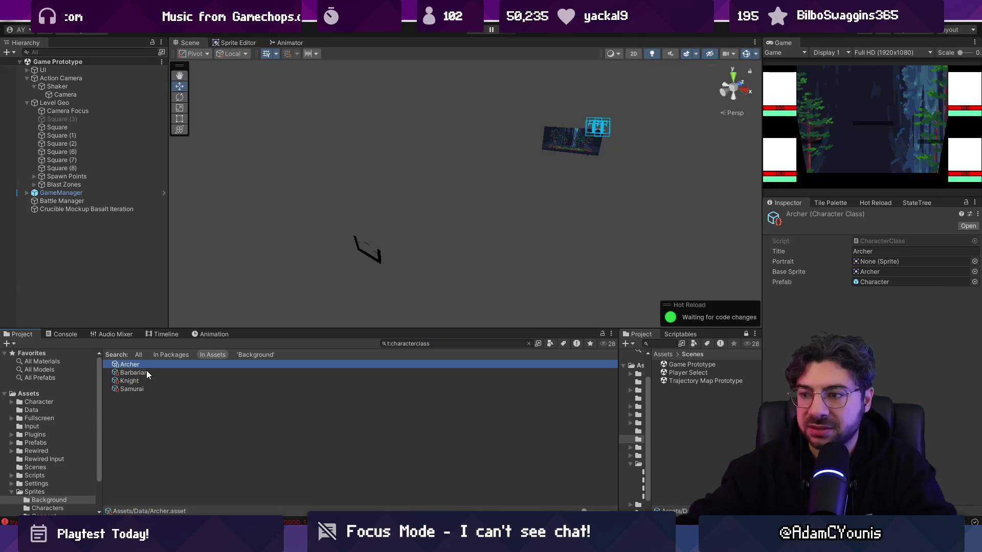
click(148, 373)
click(151, 381)
click(153, 389)
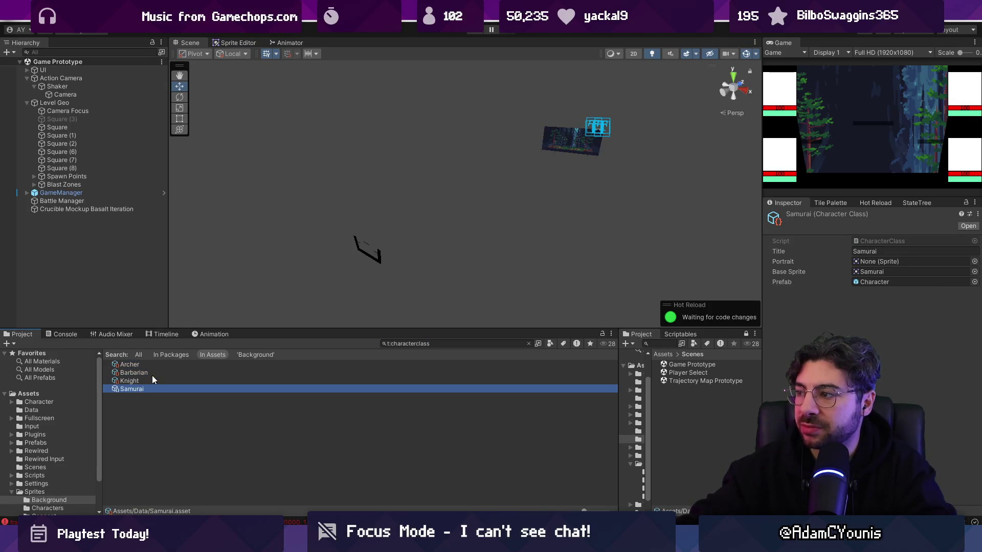
key(Up)
key(Up)
key(Up)
key(Down)
key(Down)
key(Down)
click(157, 376)
- Enlarge the level view, switch it to flat 2D, and pick the Rect tool
drag(281, 328, 283, 342)
key(2)
key(t)
scroll(439, 178, up, 3)
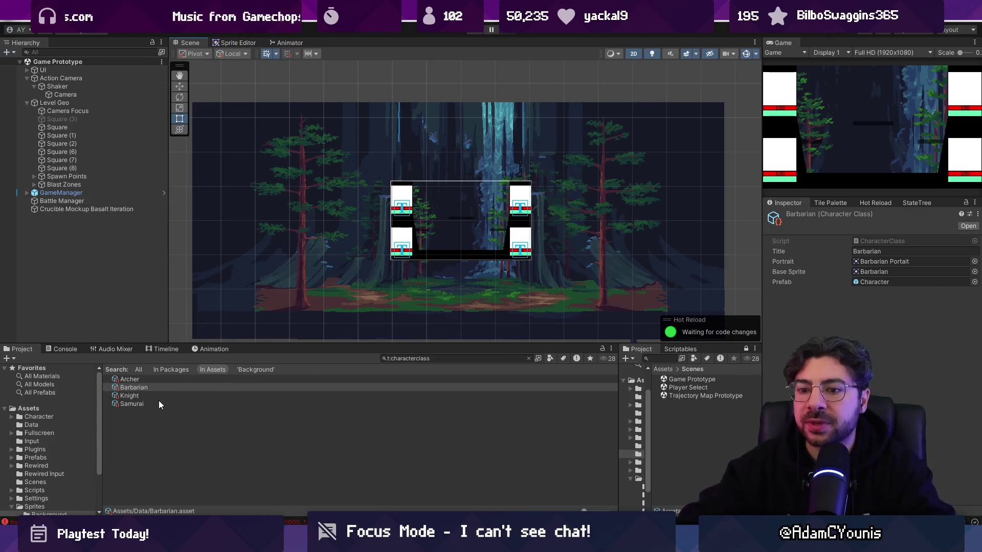
- Select the Samurai class and ping its Character prefab in the Prefabs folder
click(159, 379)
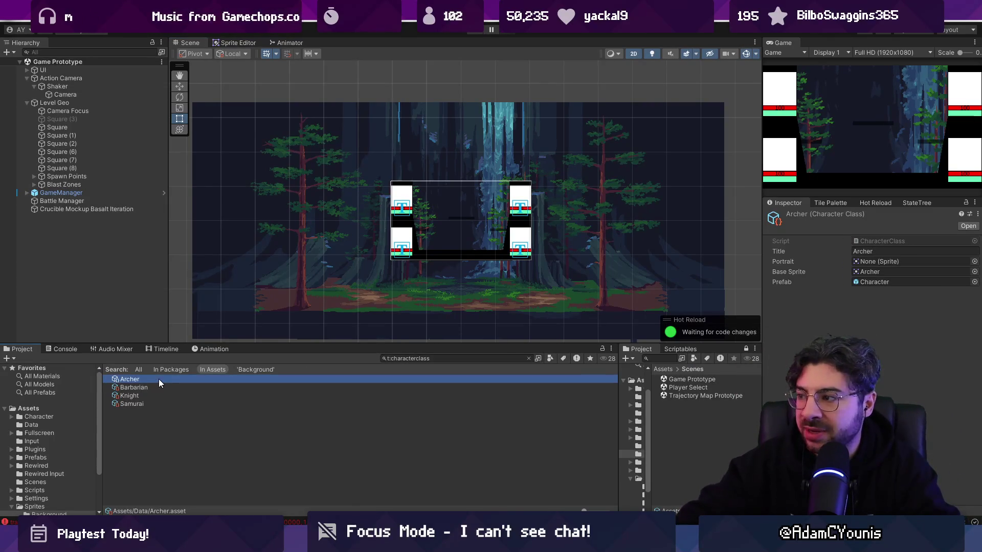
key(End)
click(865, 283)
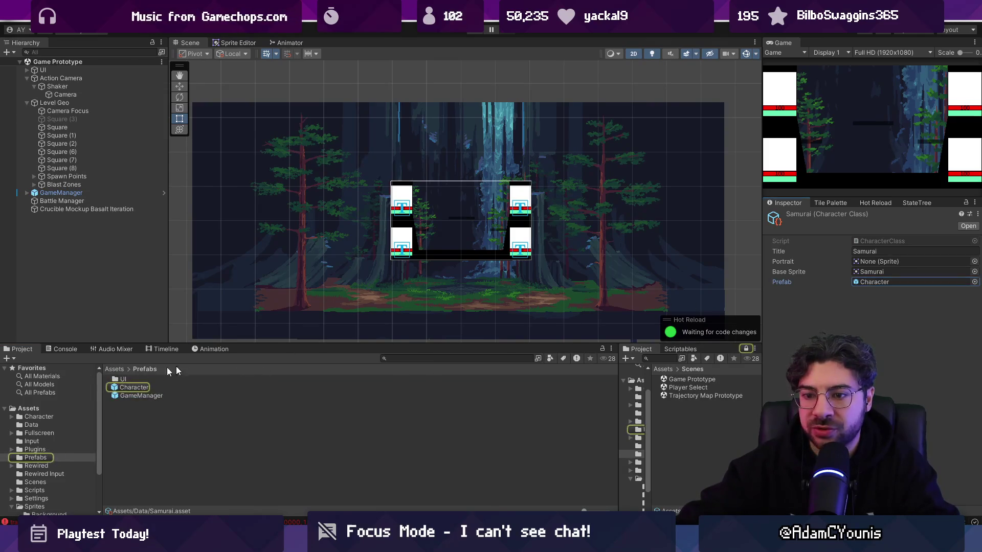
- Duplicate the Character prefab and name the copy Samurai
click(115, 389)
drag(295, 346, 295, 270)
click(257, 313)
key(ctrl+d)
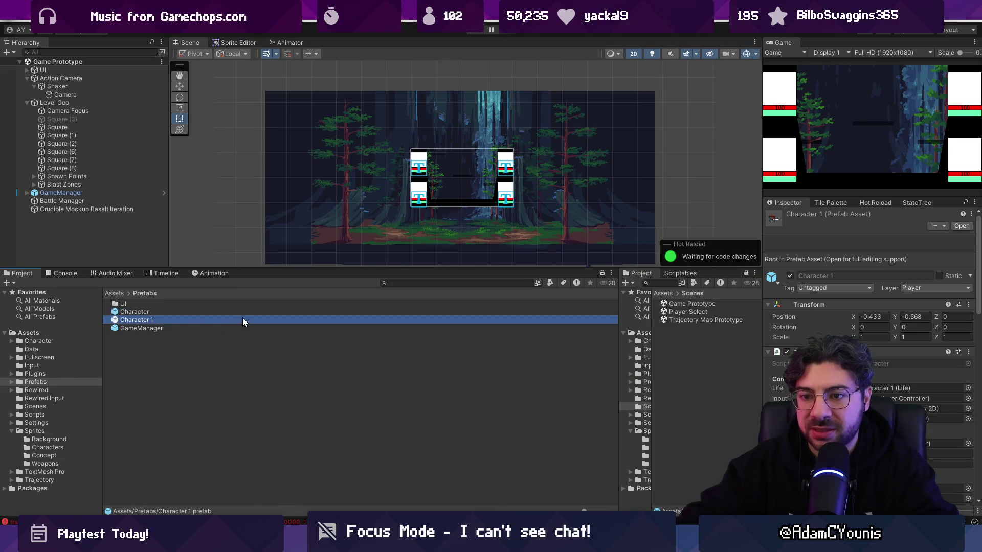
key(F2)
text(Samurai)
key(Return)
- Open the Samurai prefab and inspect its Behaviours and Input player controller
click(668, 273)
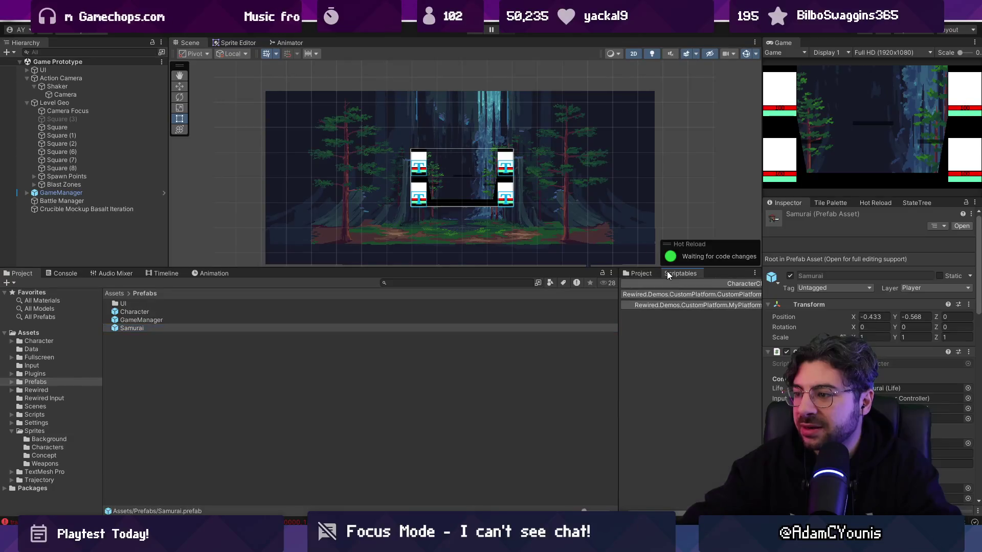
click(278, 328)
scroll(869, 358, down, 3)
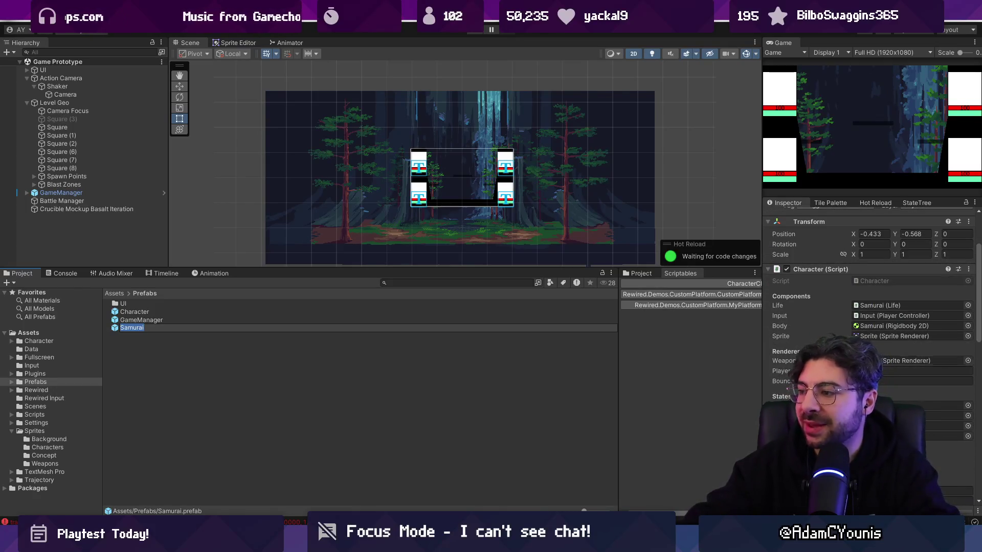
double_click(114, 328)
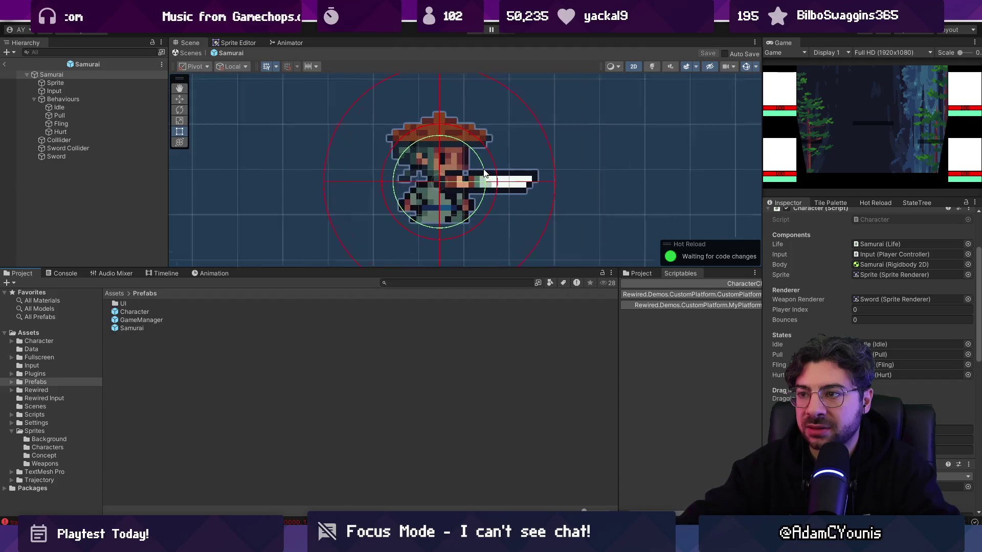
drag(414, 268, 415, 388)
scroll(397, 245, down, 4)
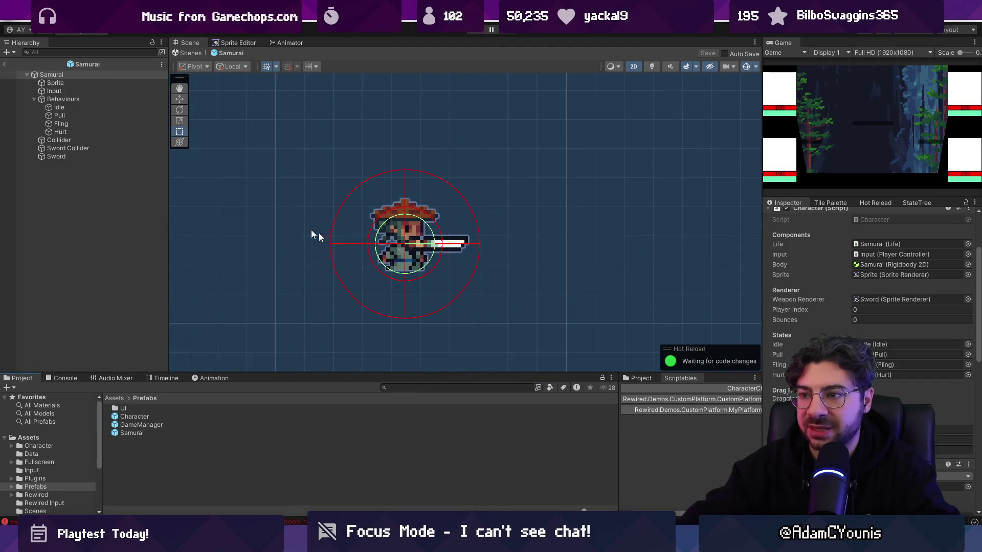
click(90, 96)
click(93, 91)
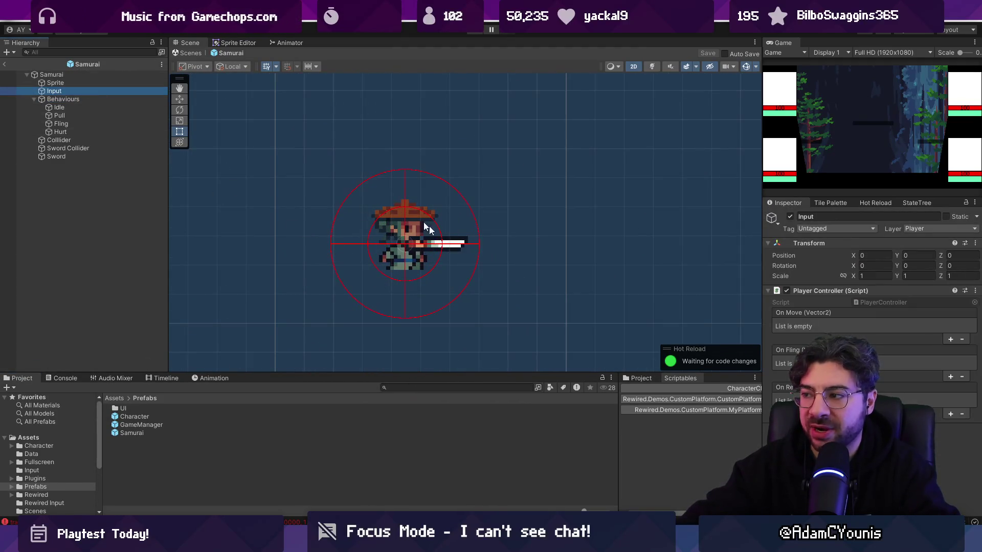
- Duplicate the Samurai prefab and name the copy Barbarian
click(159, 433)
key(ctrl+d)
key(F2)
text(Barbarian)
key(Return)
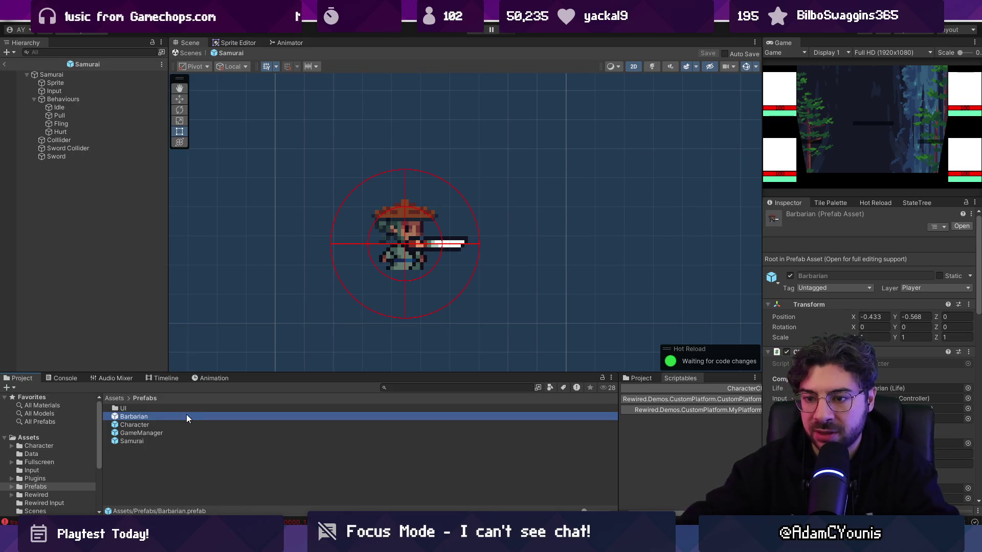
- In the Barbarian prefab, set the Sprite object's sprite to Barbarian and save
double_click(186, 415)
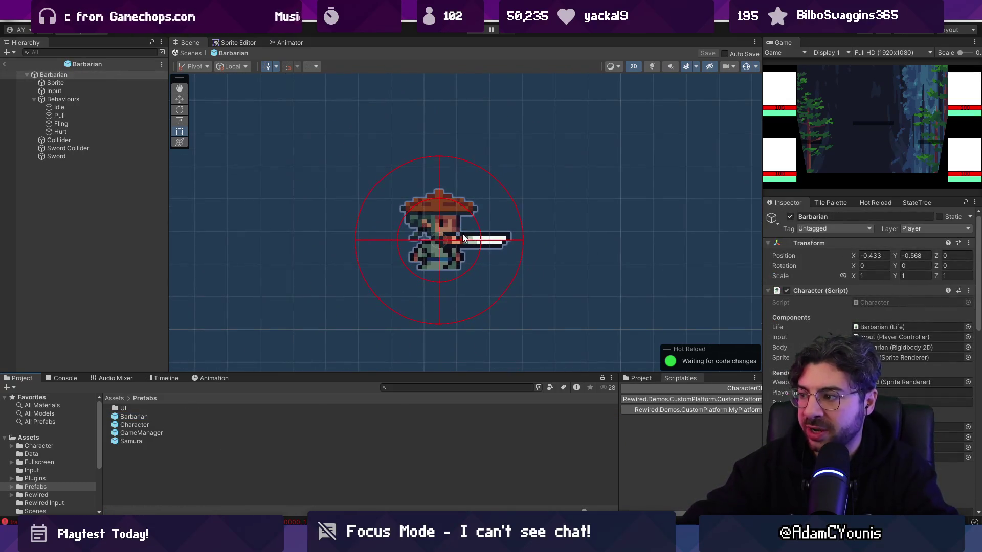
scroll(453, 235, up, 2)
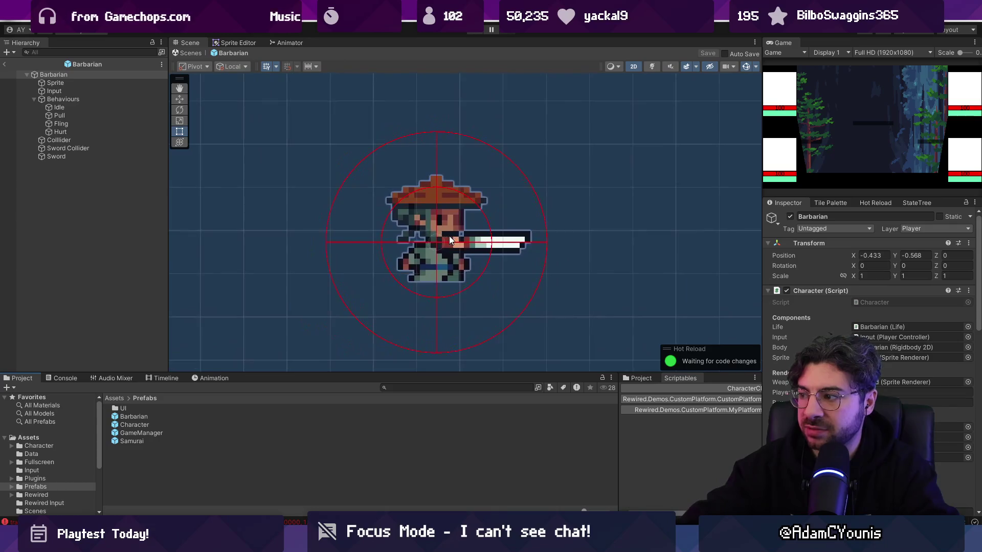
click(836, 290)
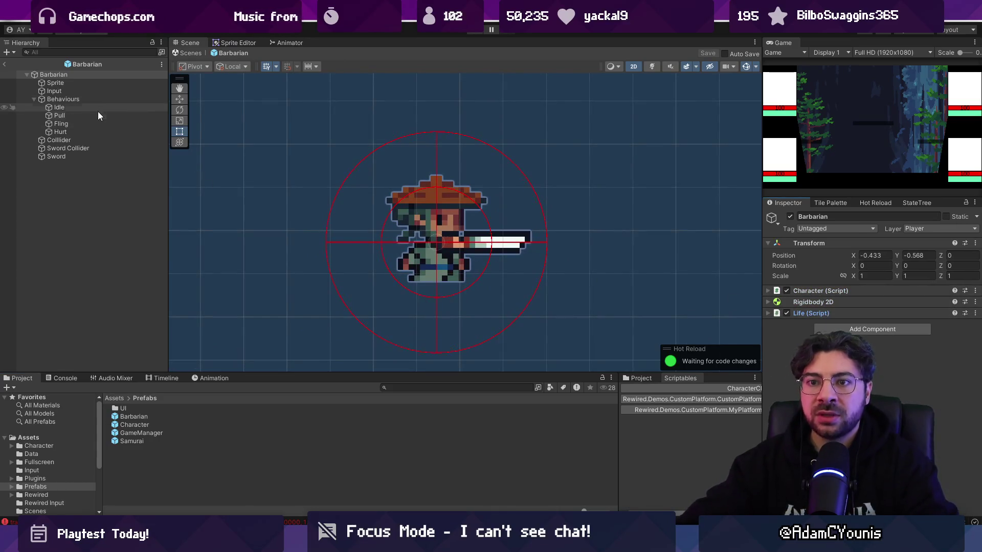
click(97, 84)
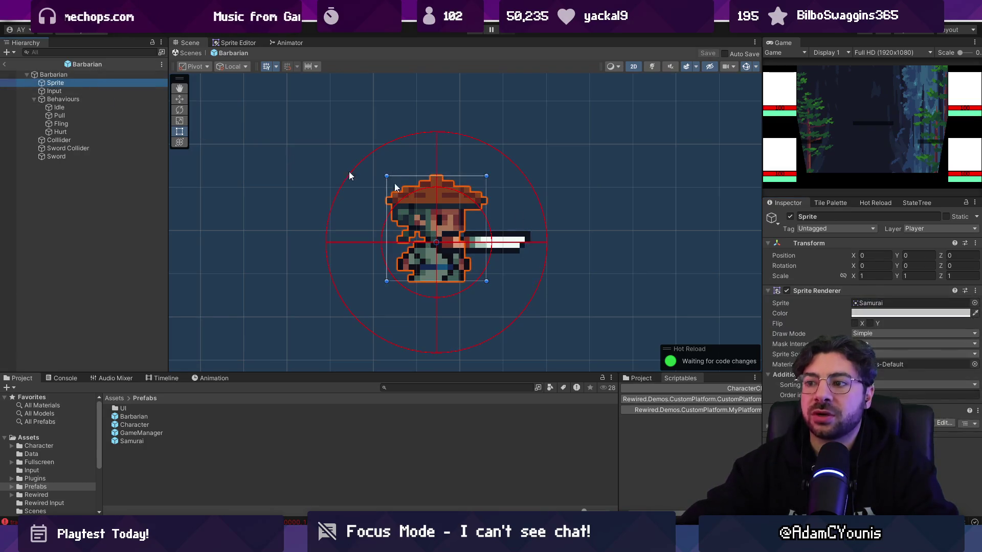
click(946, 302)
click(973, 302)
text(barba)
key(Down)
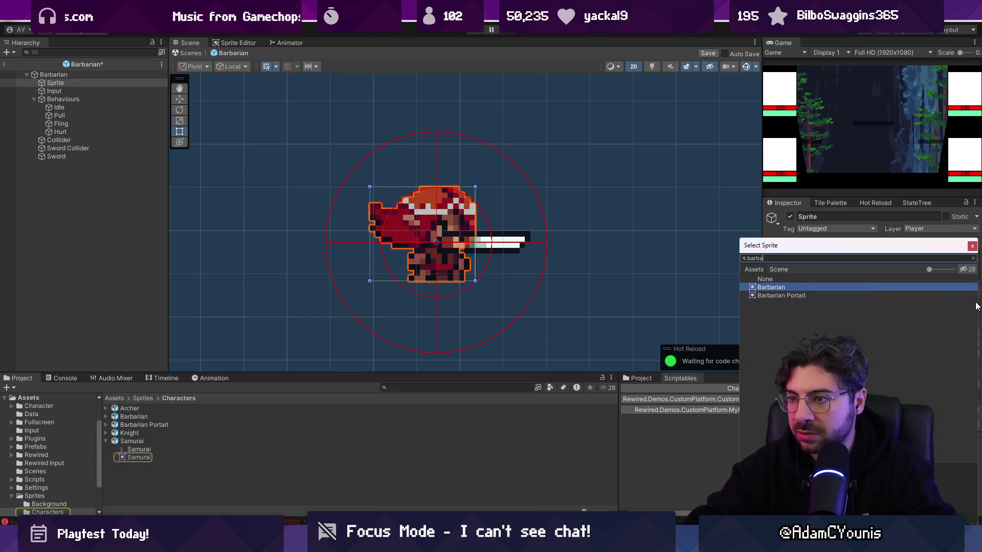
key(Return)
click(916, 313)
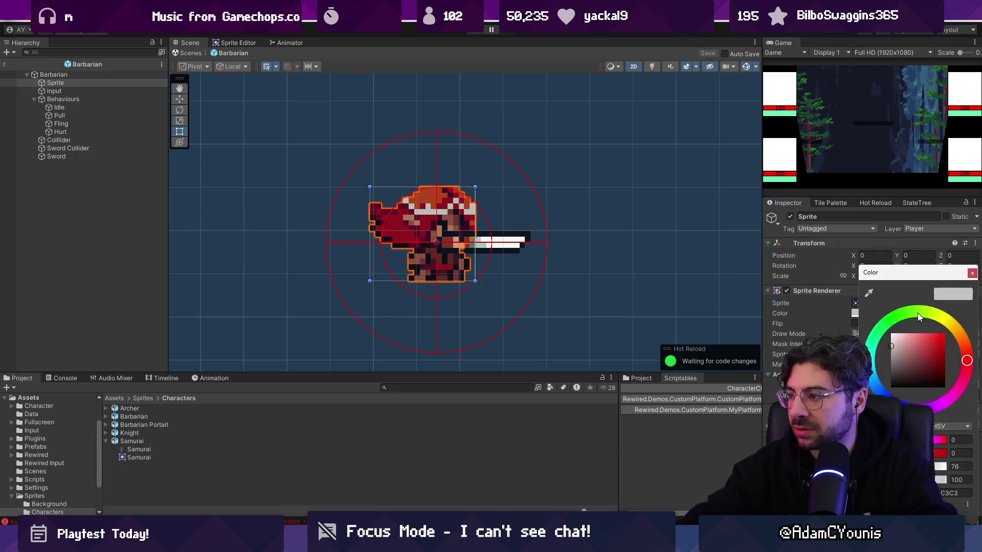
click(973, 275)
key(ctrl+s)
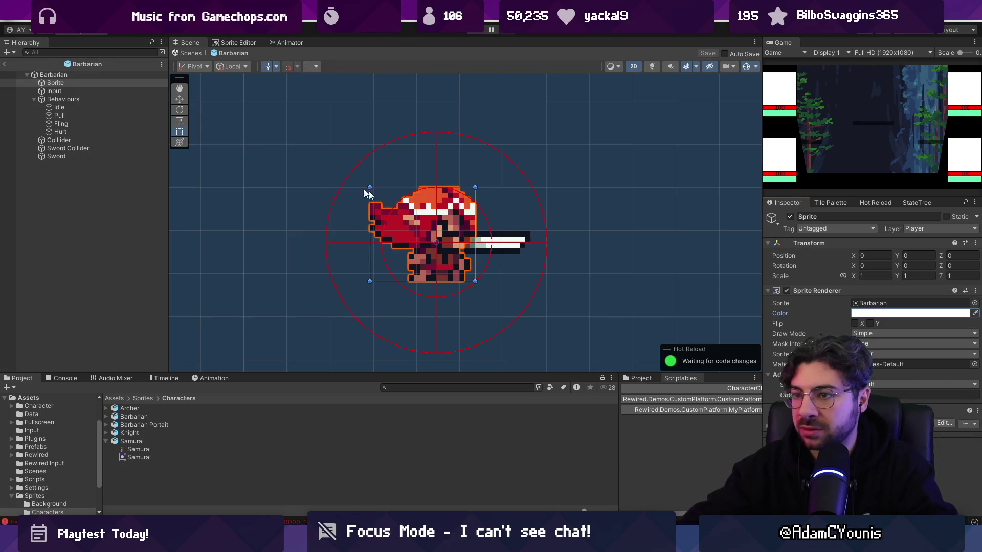
- Open the Samurai sprite, then the Sword sprite found by searching 'sword', in Aseprite
double_click(131, 442)
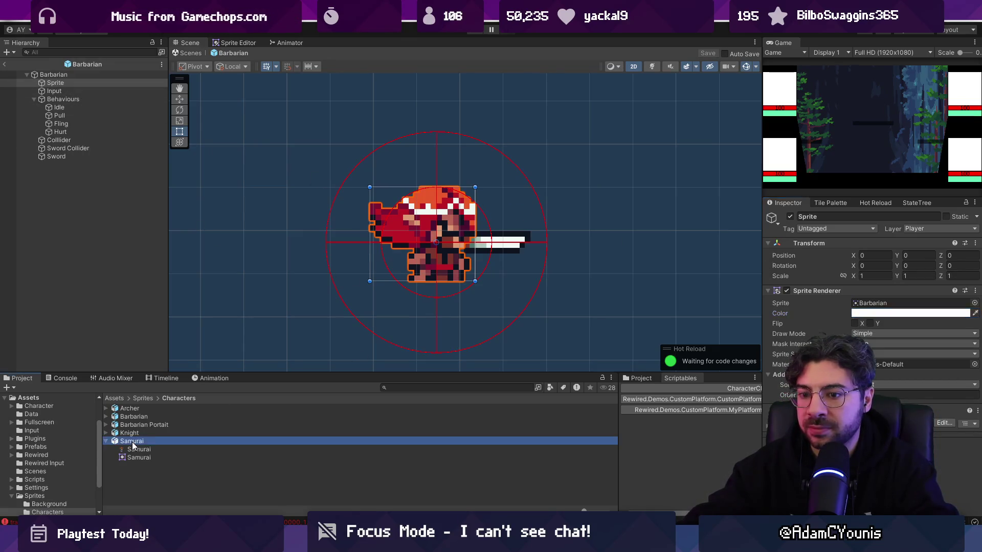
key(alt+Tab)
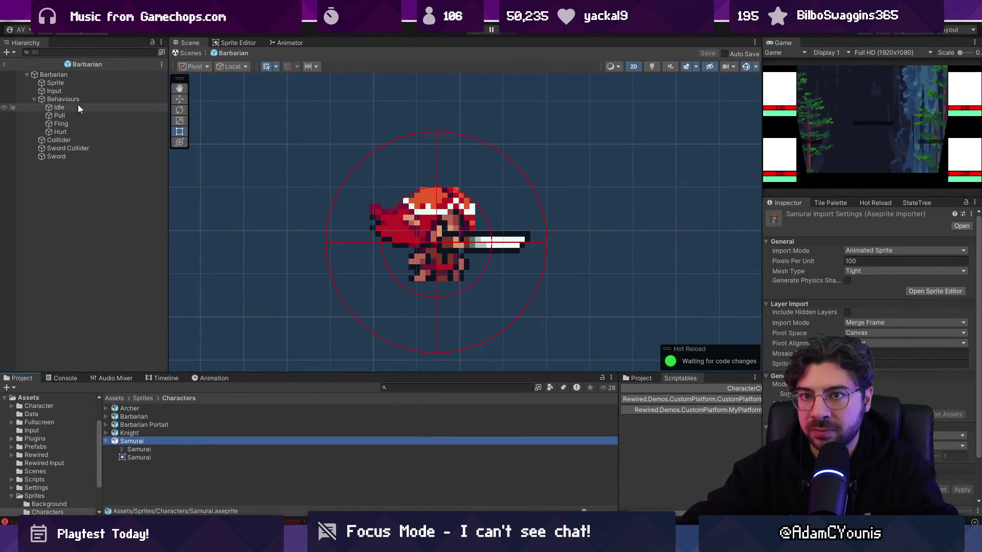
click(504, 244)
click(975, 304)
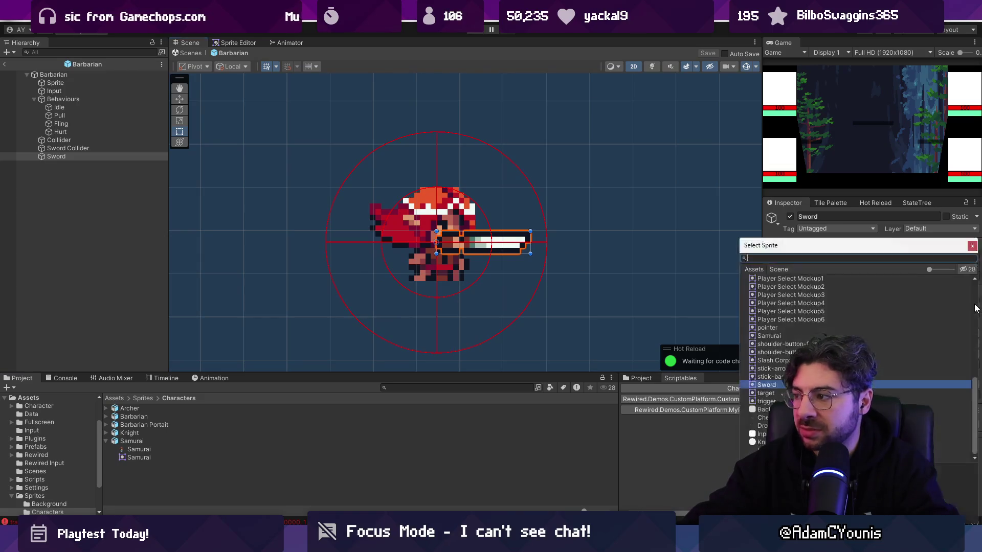
text(axe)
key(Escape)
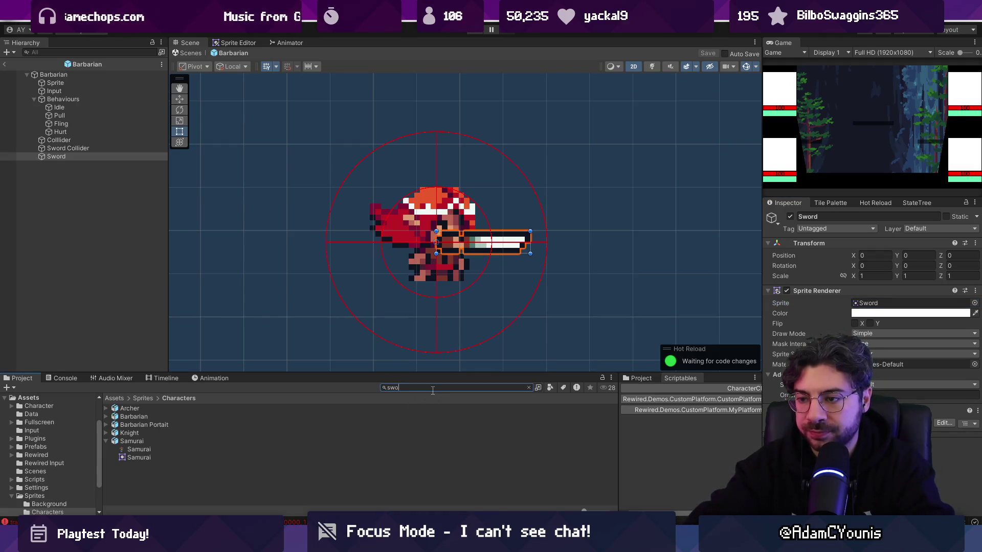
text(rd)
double_click(155, 408)
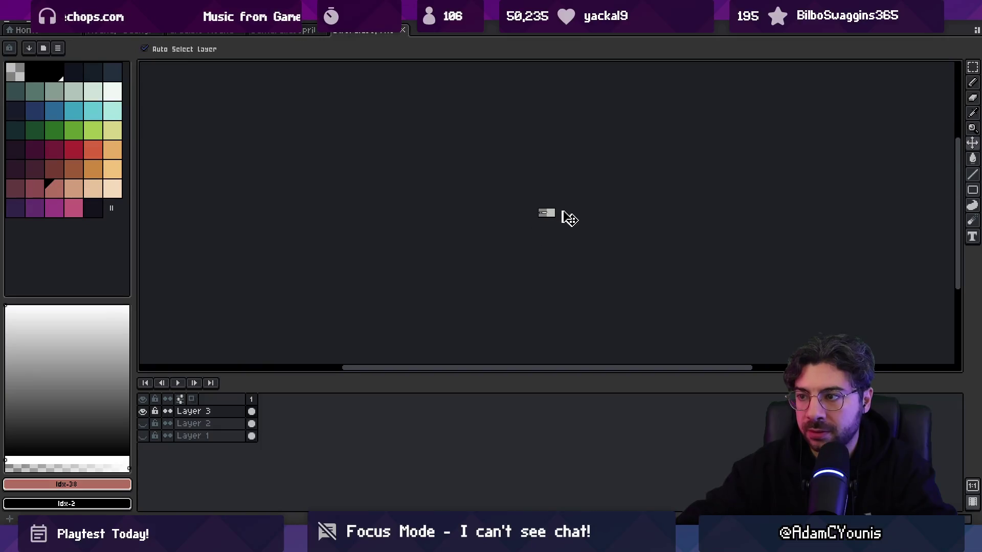
- Save a copy of the sword sprite as Axe.aseprite
click(11, 24)
click(56, 80)
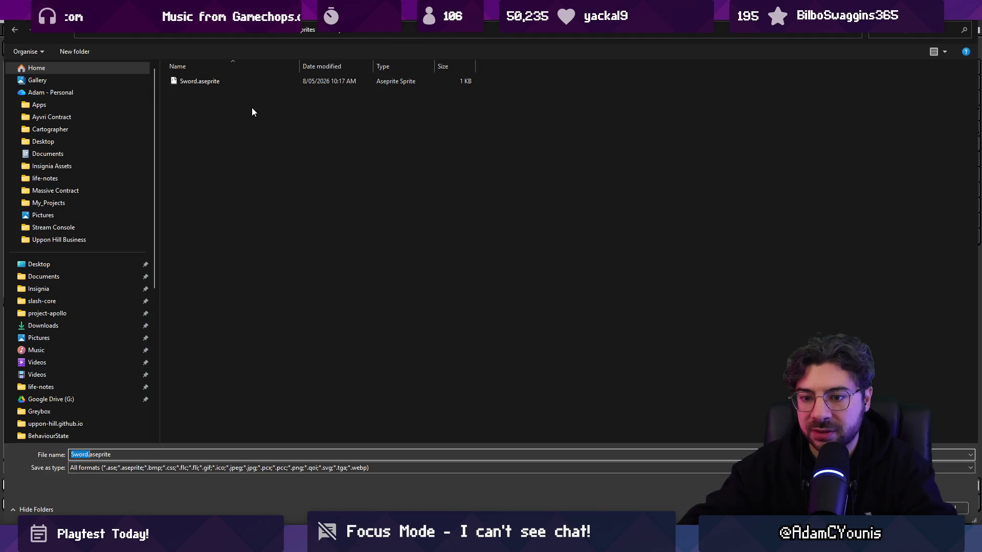
key(Return)
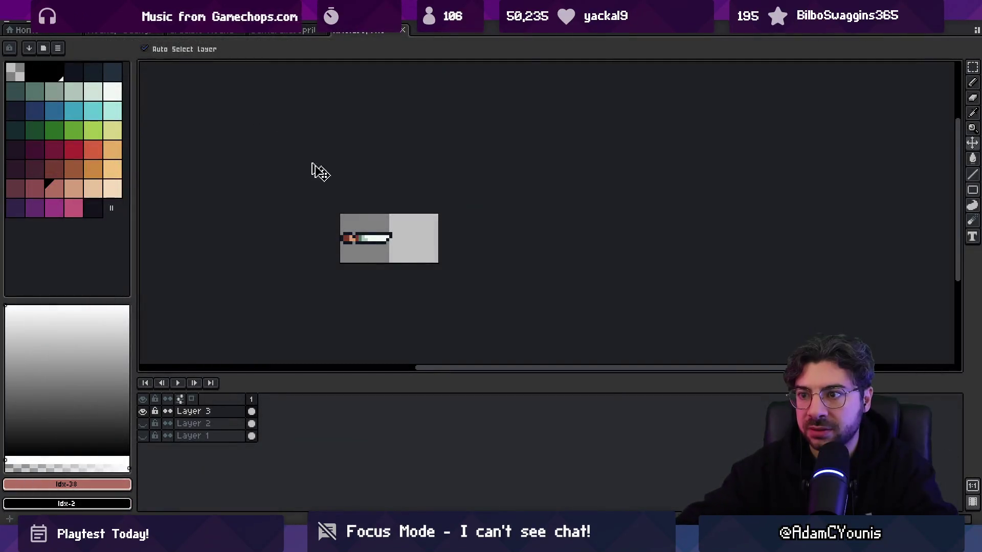
- Open the Slash Corps mockup from the recent files list
click(113, 34)
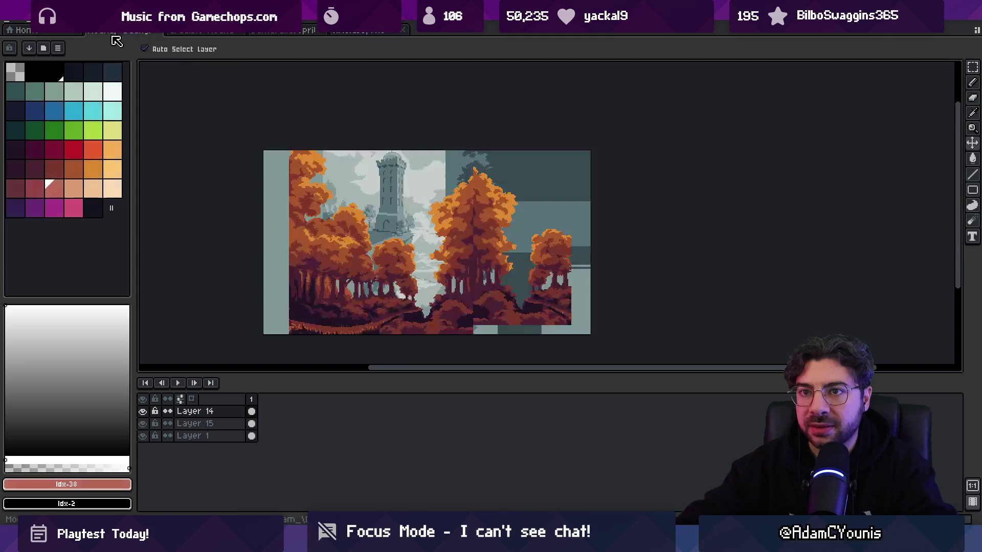
click(217, 32)
click(12, 24)
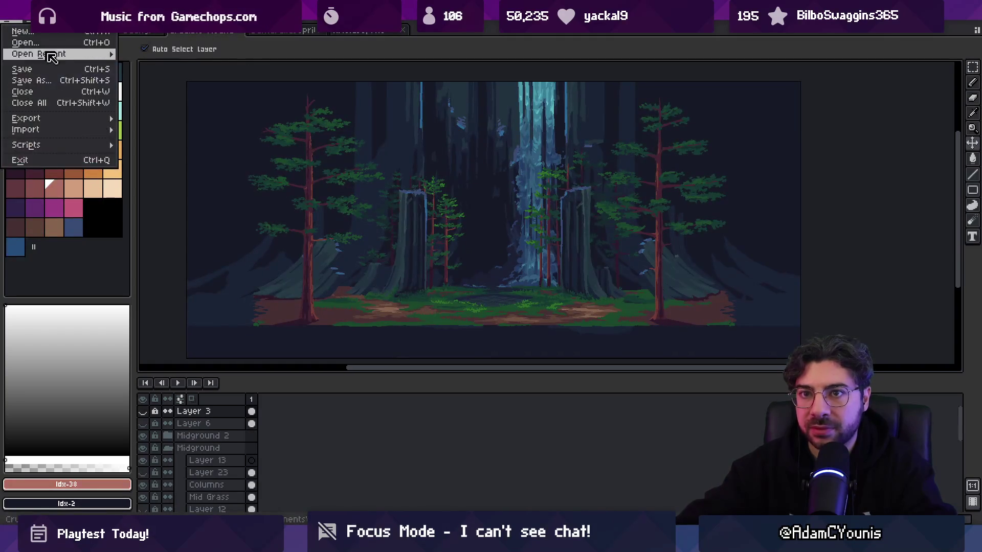
mouse_move(72, 54)
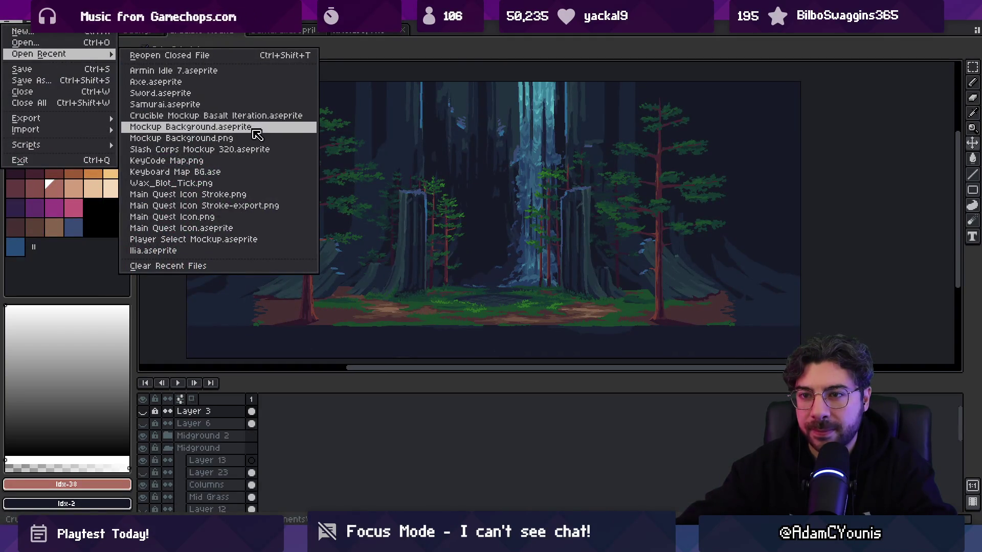
click(256, 152)
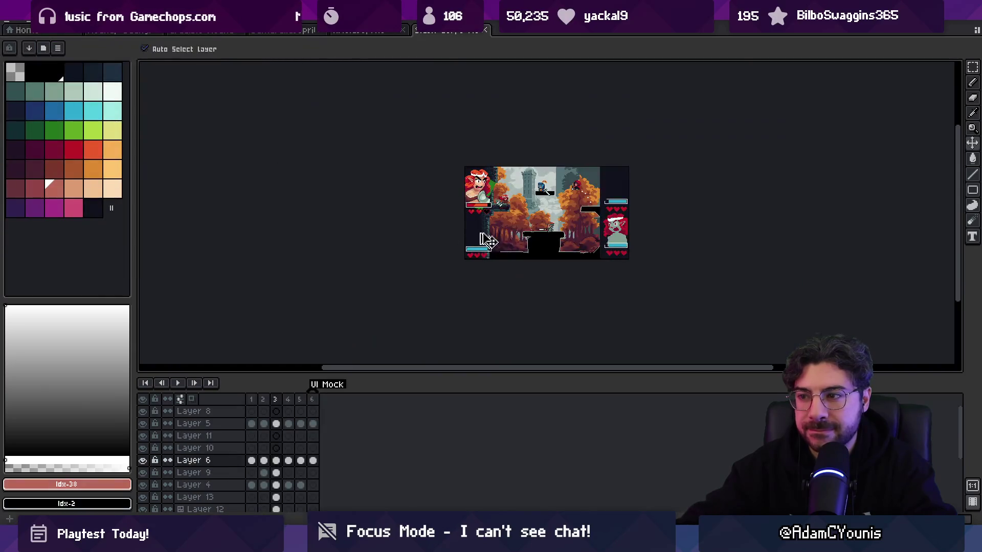
scroll(506, 197, up, 5)
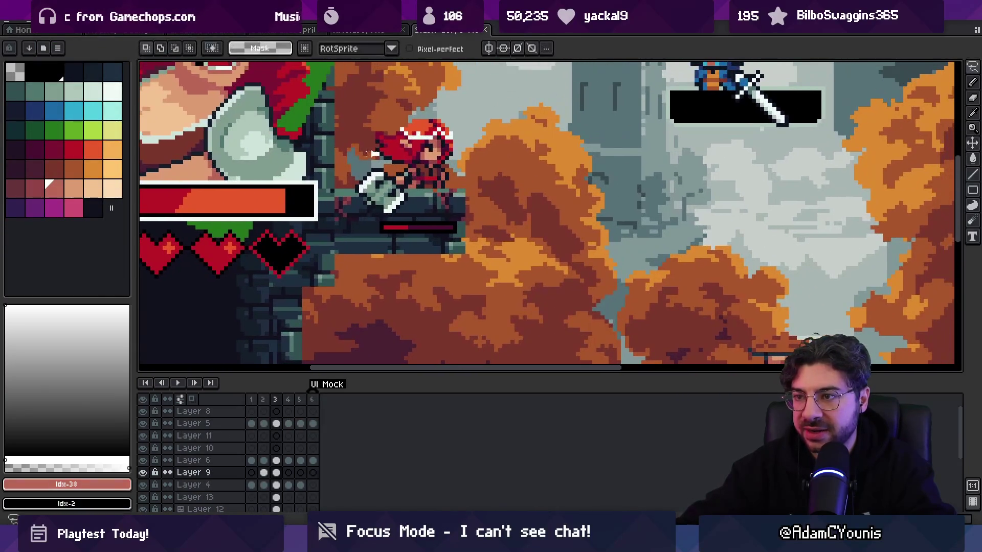
- In the weapon sprite, delete the sword's Layer 3 and show the axe on Layer 2
click(362, 32)
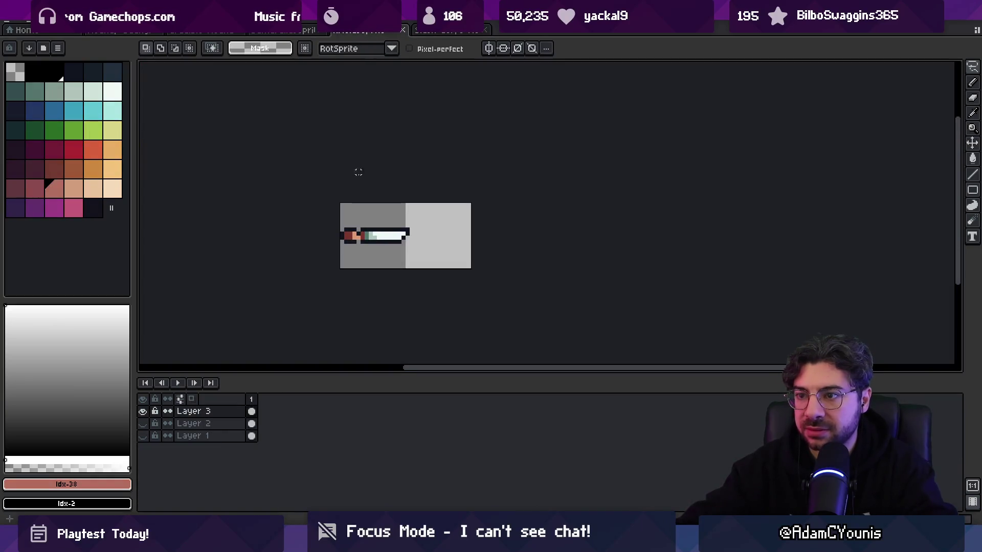
click(144, 423)
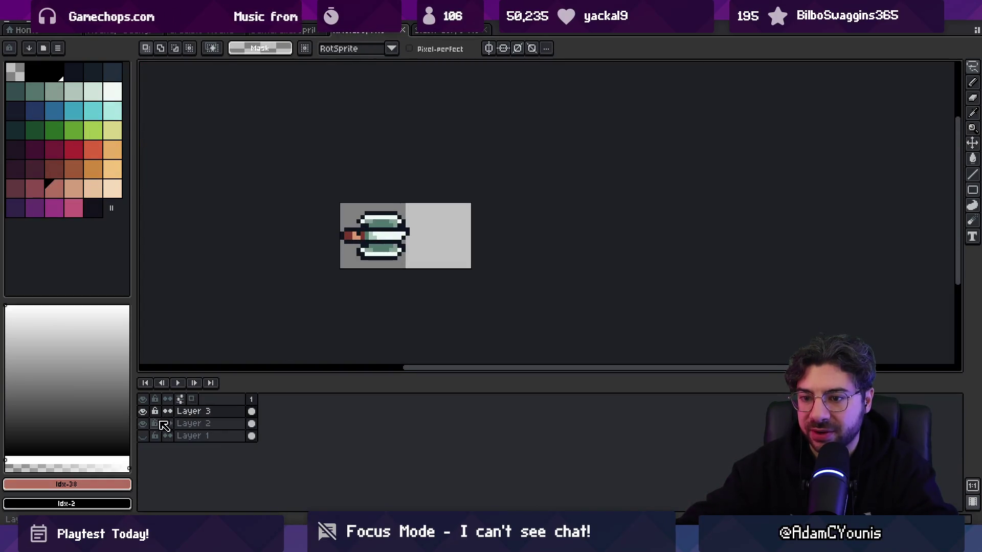
click(144, 424)
click(189, 411)
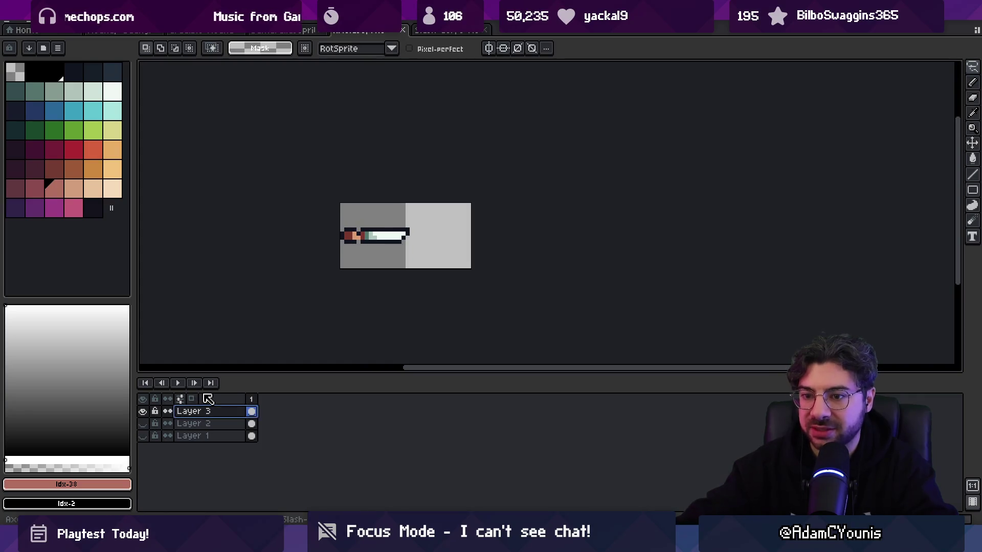
key(Delete)
click(144, 412)
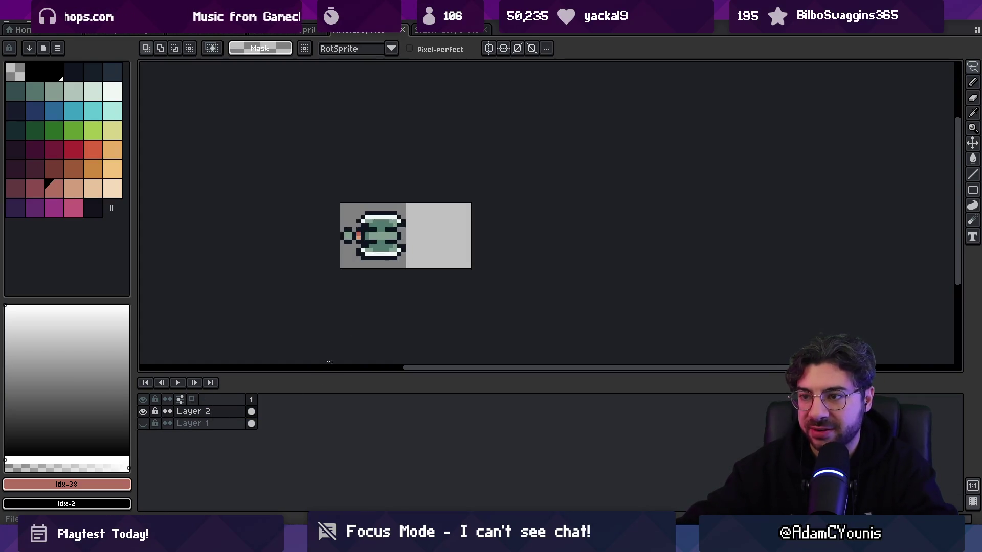
- Nudge the axe's top blade up one pixel and its bottom blade down one pixel
scroll(377, 233, up, 2)
key(v)
key(m)
drag(305, 203, 501, 152)
click(307, 207)
key(m)
drag(301, 215, 488, 144)
drag(401, 197, 391, 192)
click(301, 276)
drag(301, 251, 428, 314)
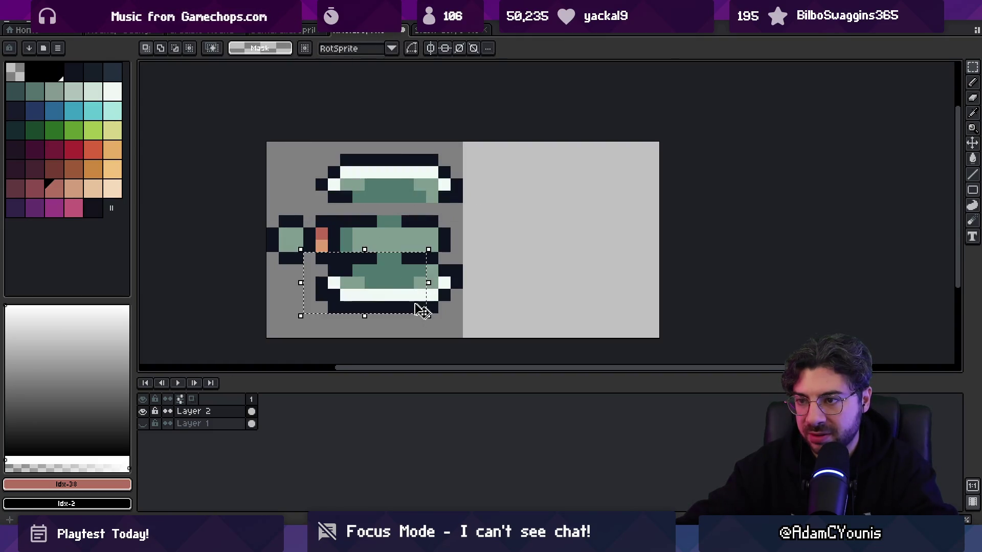
drag(302, 260, 486, 320)
drag(397, 307, 397, 319)
key(ctrl+d)
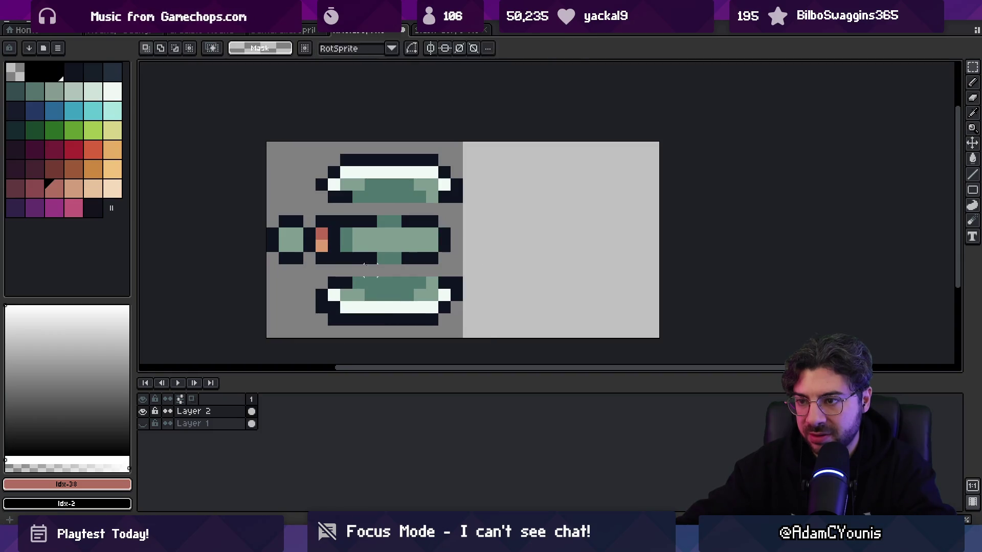
- Eyedrop the axe's teal and dark outline colours and pencil in the shaft gap
key(b)
alt+click(350, 268)
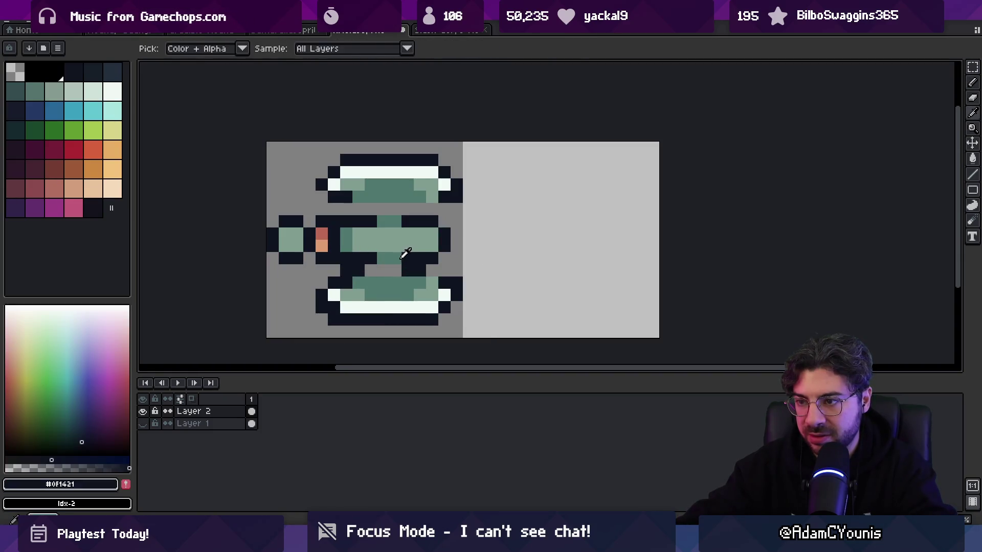
alt+click(389, 258)
alt+click(416, 259)
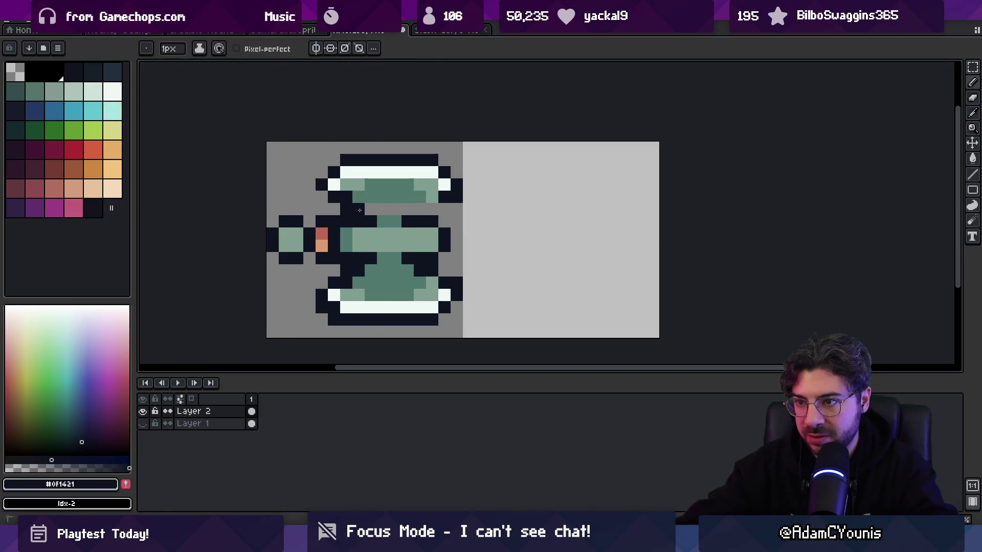
alt+click(401, 191)
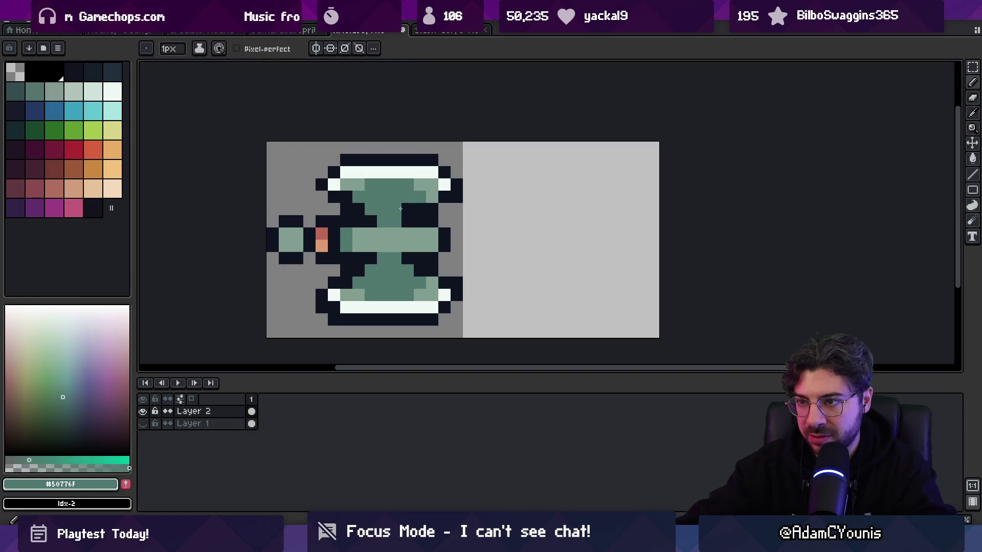
scroll(402, 197, down, 5)
scroll(399, 211, up, 5)
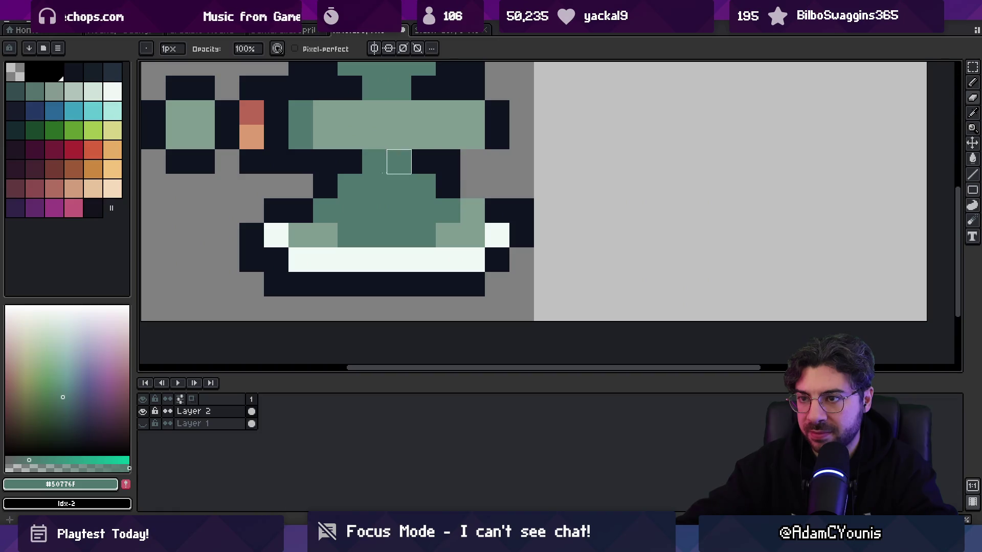
scroll(399, 161, down, 5)
scroll(425, 185, up, 4)
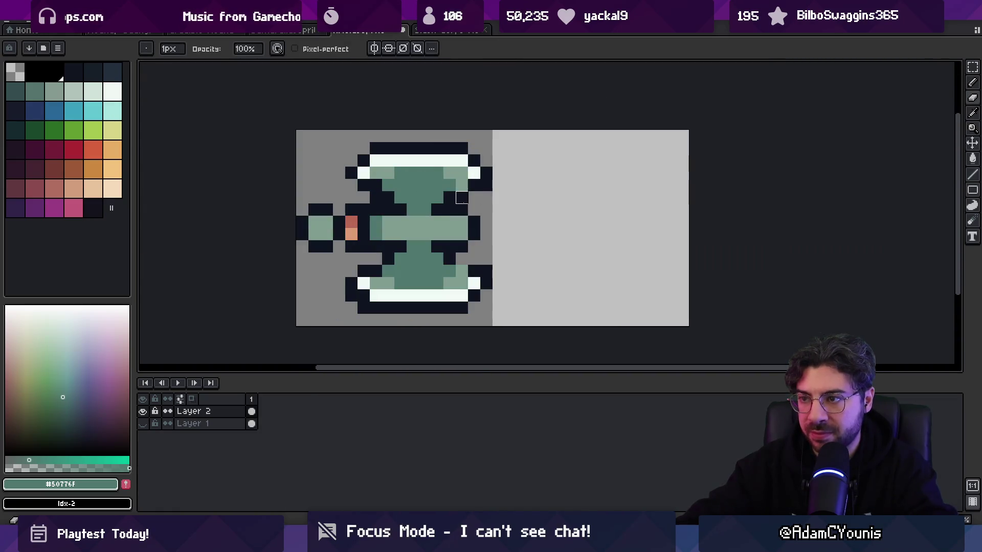
scroll(474, 191, down, 5)
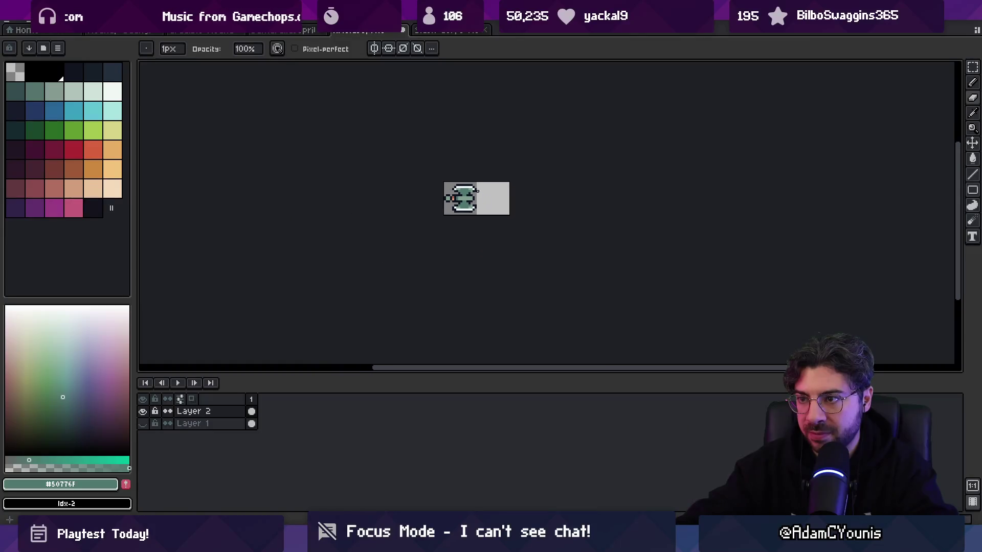
scroll(476, 187, up, 5)
key(v)
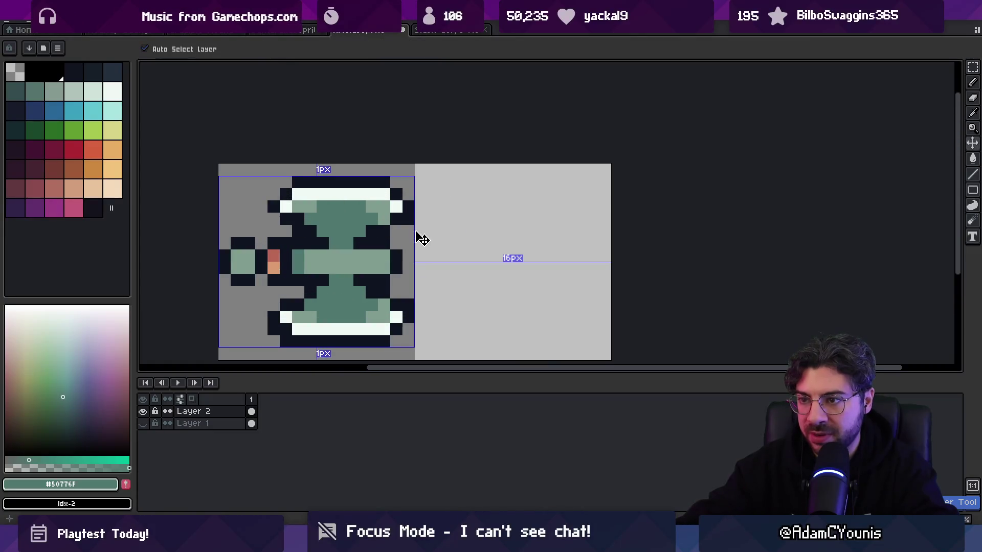
scroll(411, 257, down, 5)
key(b)
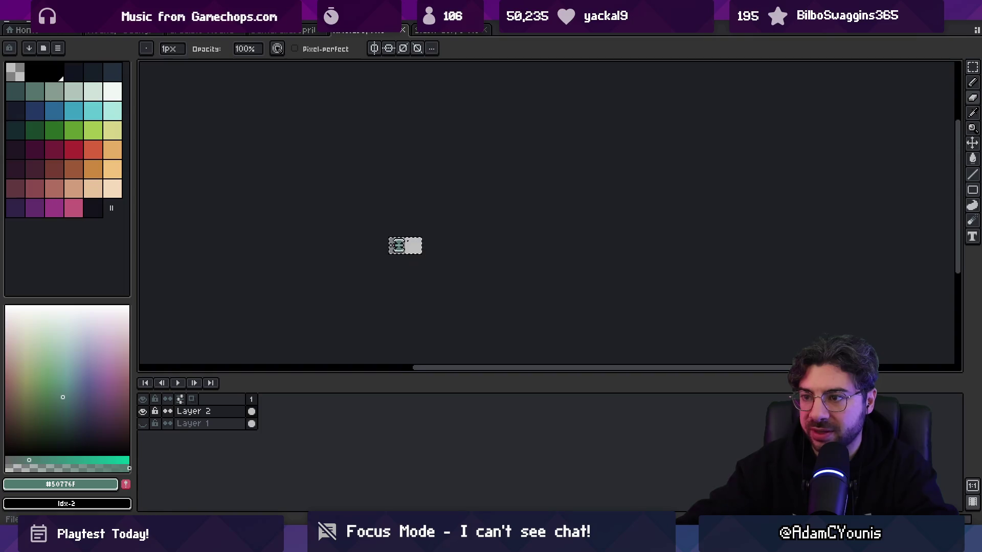
scroll(402, 239, up, 3)
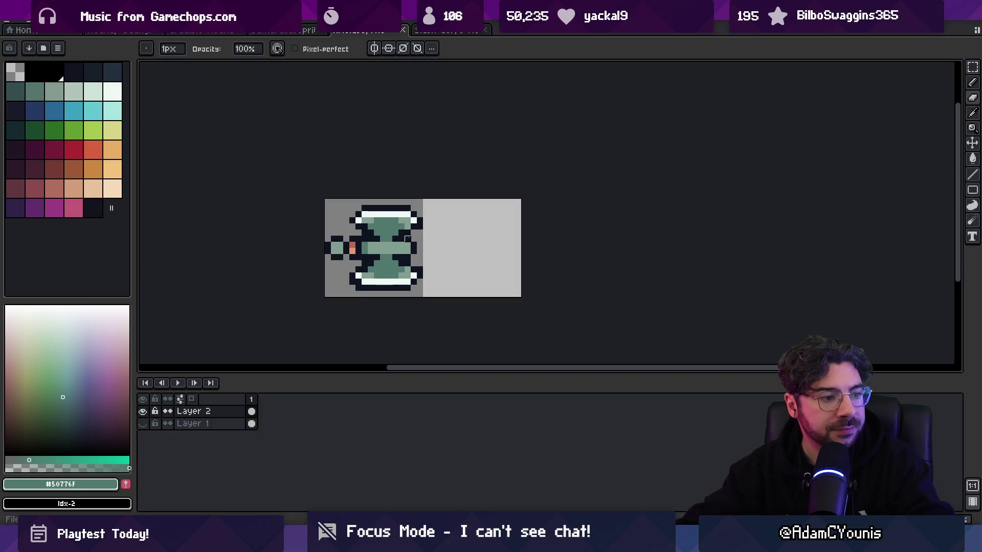
drag(402, 238, 378, 239)
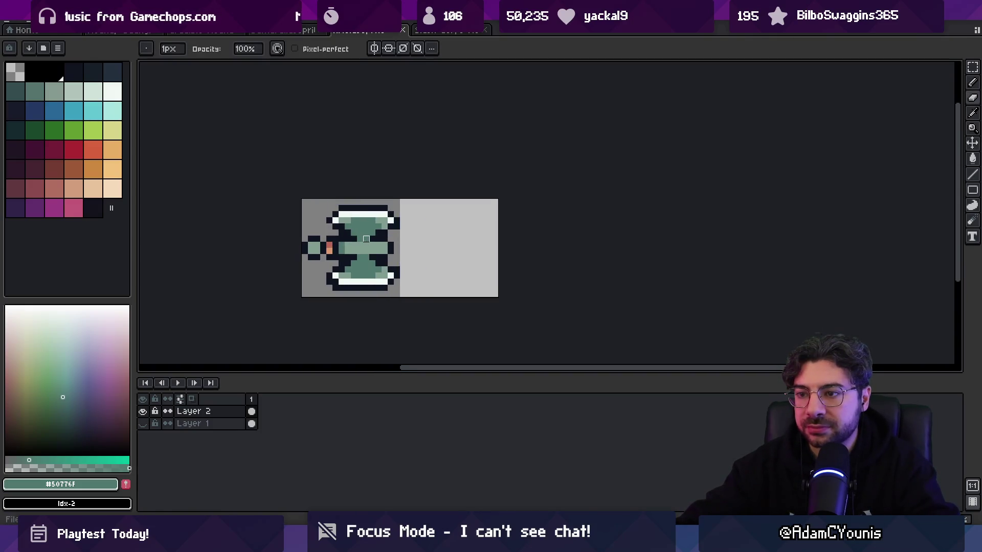
key(alt+Tab)
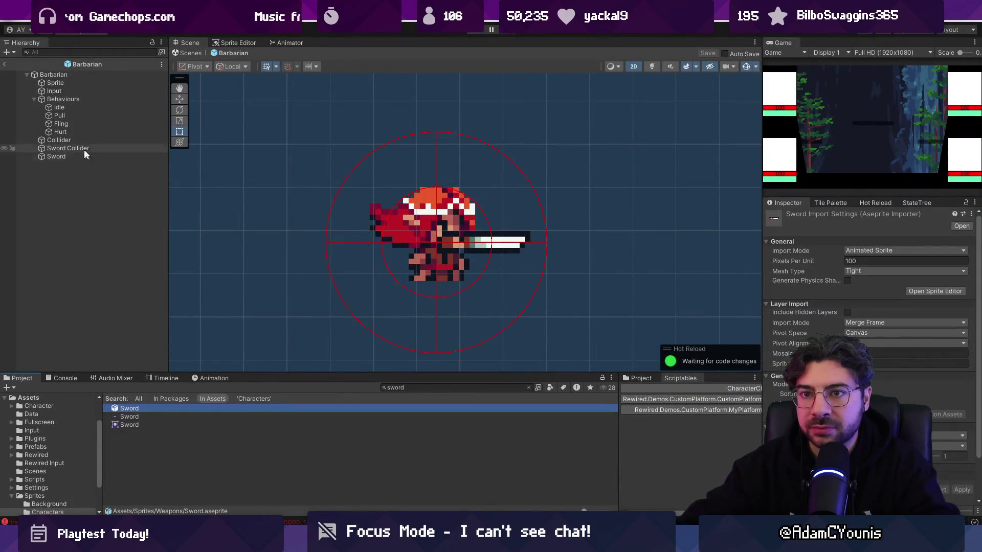
- Check the Sprite Renderer's sprite choices, then rename the Sword object to Axe
click(72, 83)
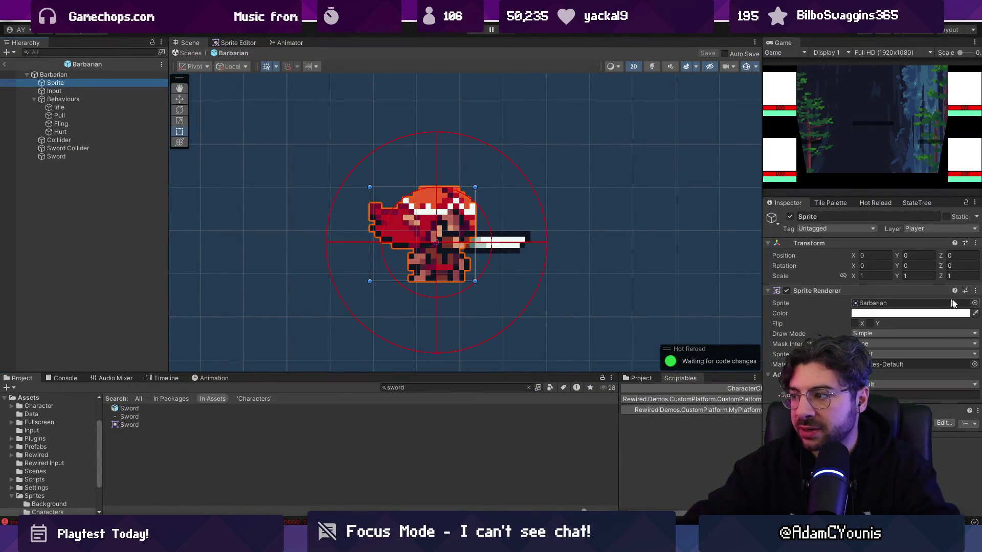
click(974, 303)
key(Escape)
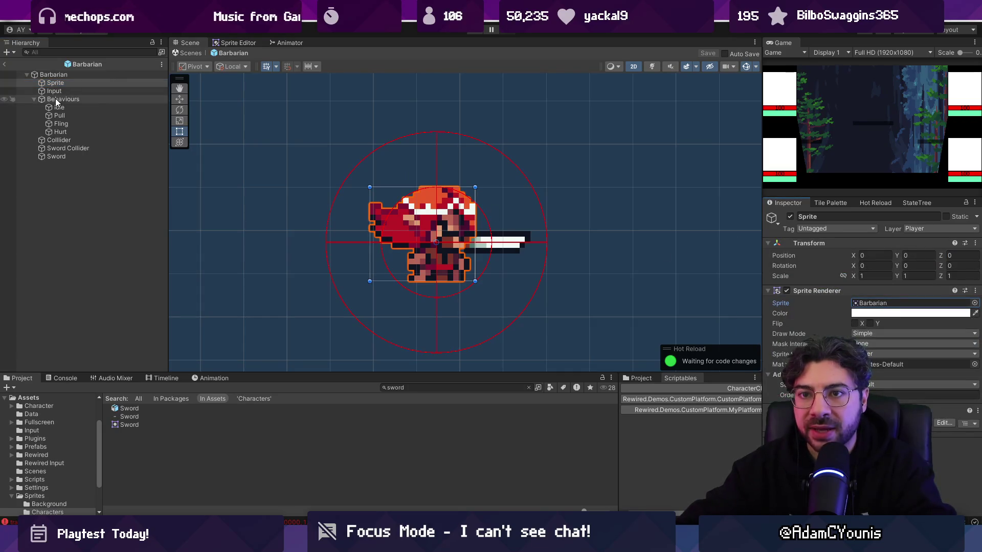
click(44, 158)
key(F2)
text(Axe)
click(118, 147)
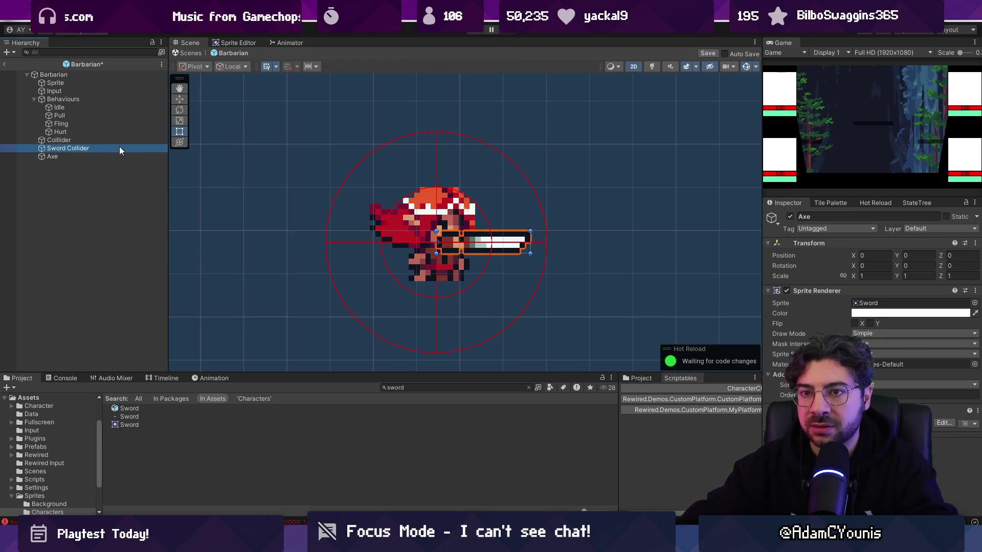
- Rename Sword Collider to Weapon Collider and the Axe object to Weapon
click(87, 148)
text(Weapon)
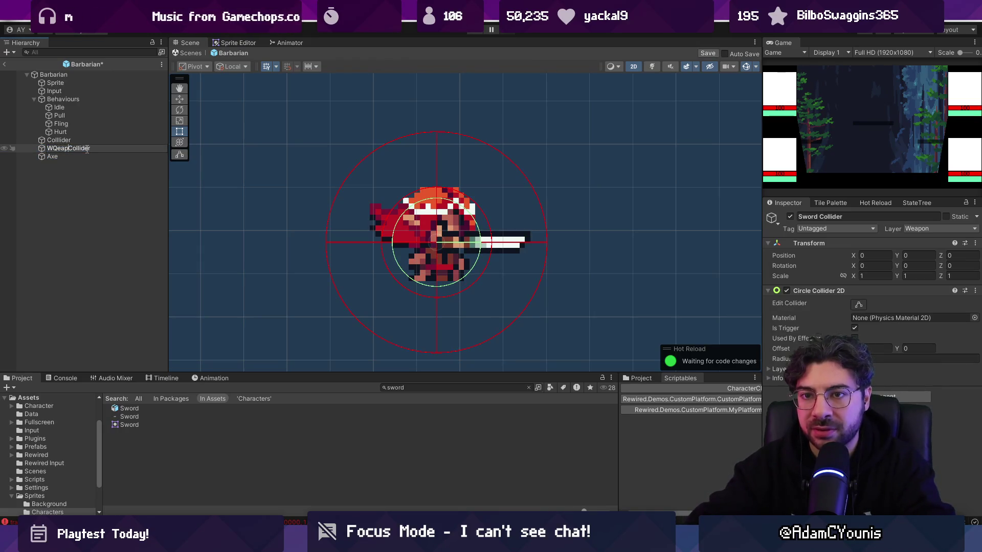
key(Return)
click(53, 157)
click(54, 157)
text(Weapon)
key(Return)
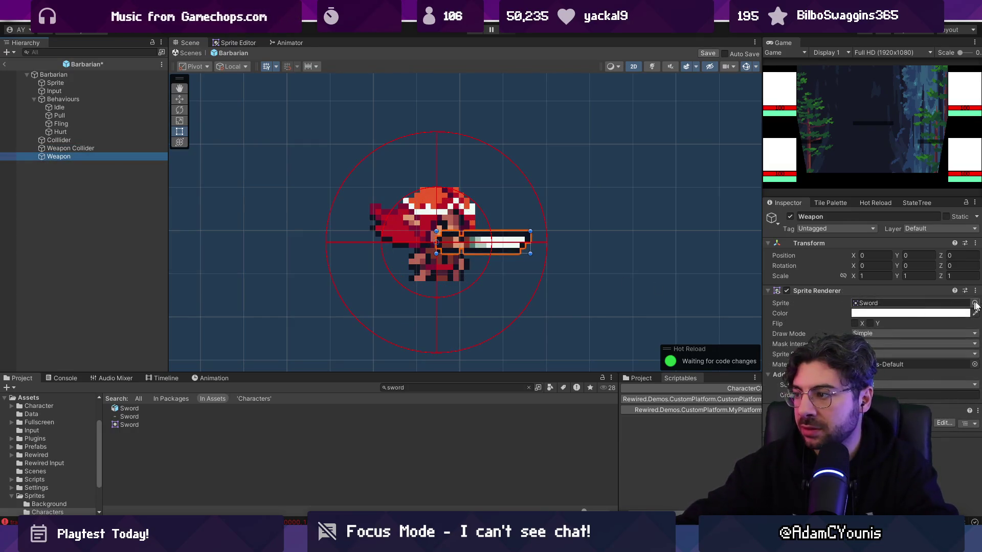
- Assign the Axe sprite to Weapon's Sprite Renderer and save the Barbarian prefab
click(974, 303)
text(axe)
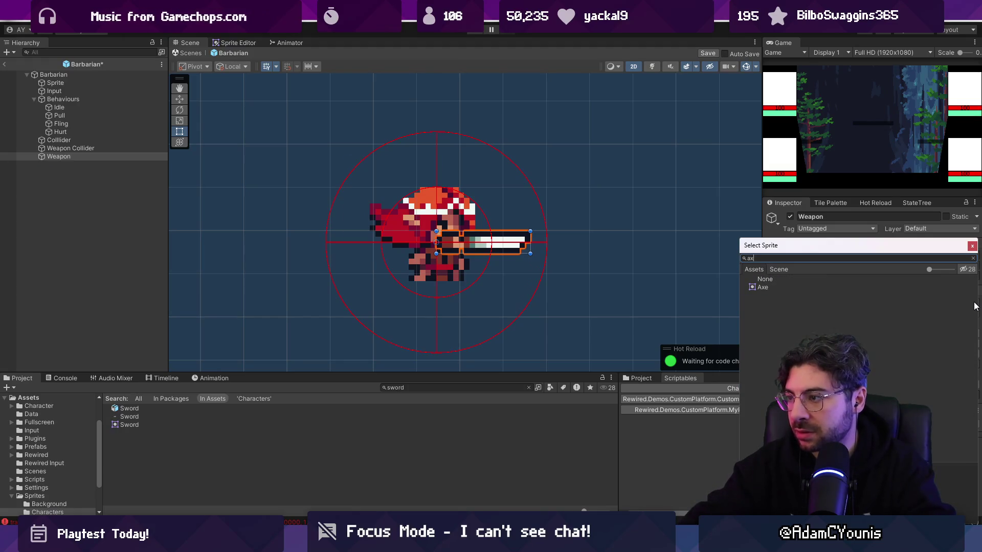
key(Down)
key(Return)
key(ctrl+s)
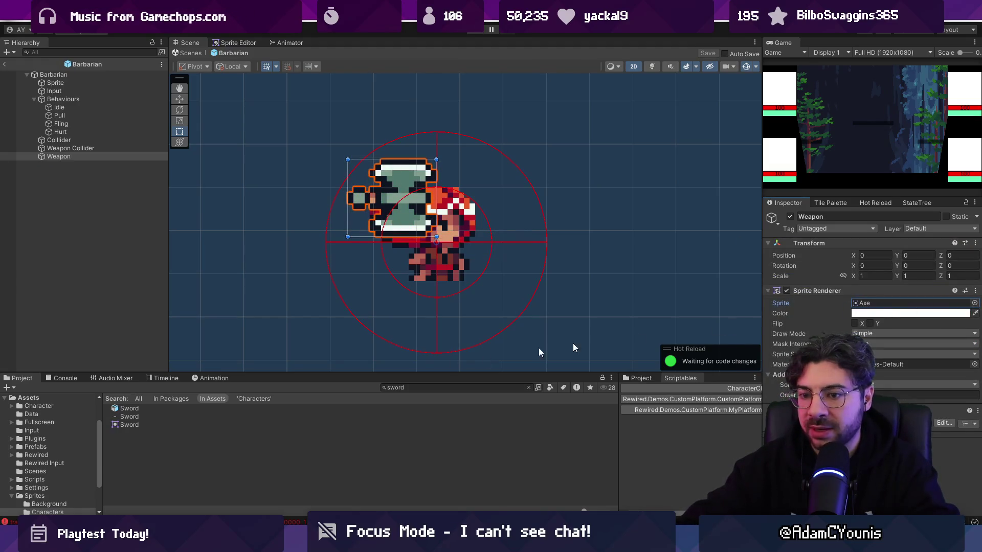
- Change the Axe sprite's Pivot Alignment, apply the import settings, and leave prefab mode
click(864, 302)
click(162, 407)
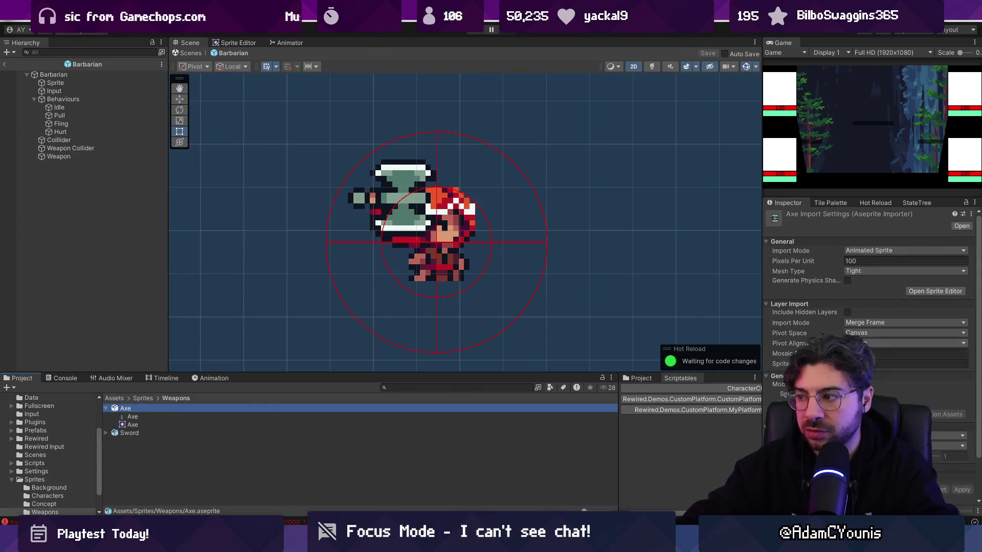
click(890, 344)
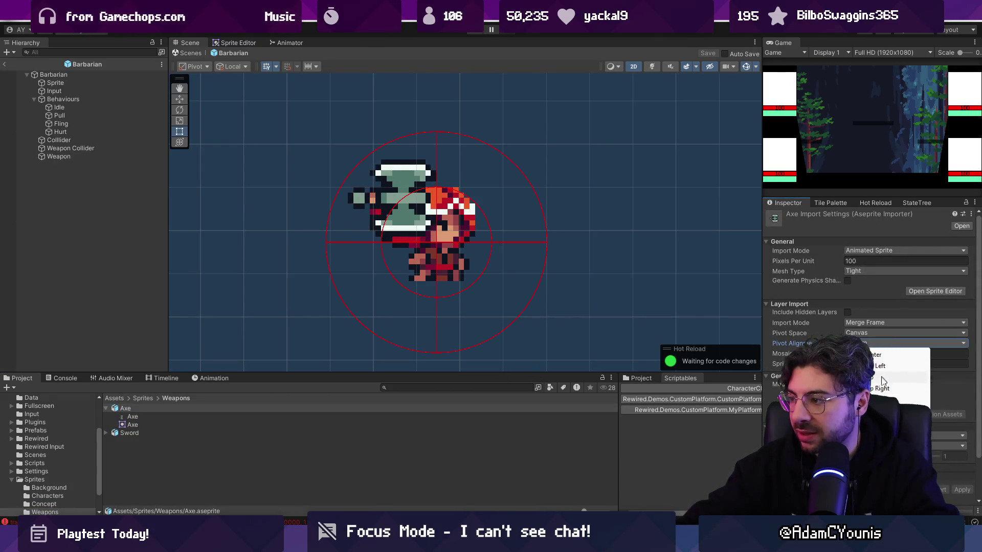
click(900, 379)
key(ctrl+s)
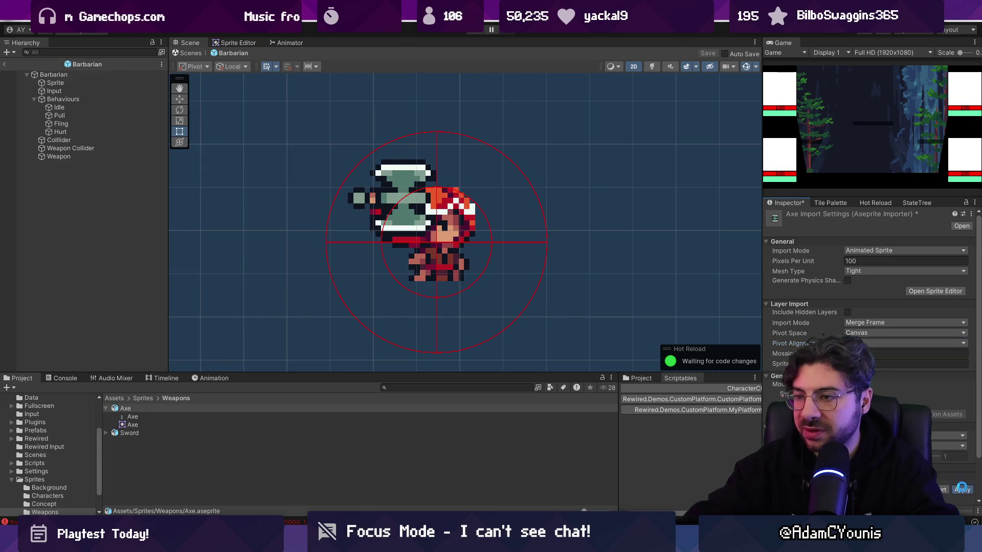
click(195, 54)
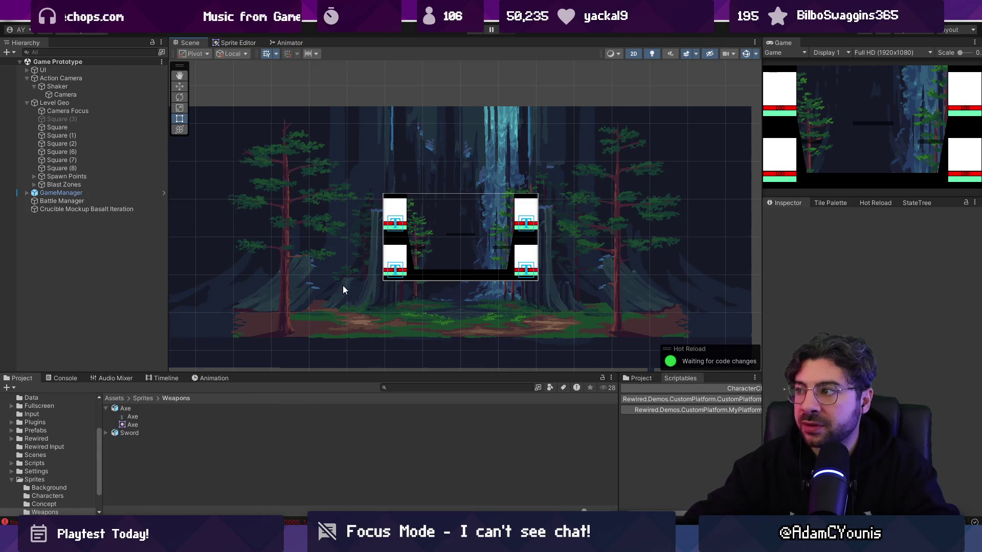
- Filter the Project window by t:characterclass to list the character class assets
click(443, 387)
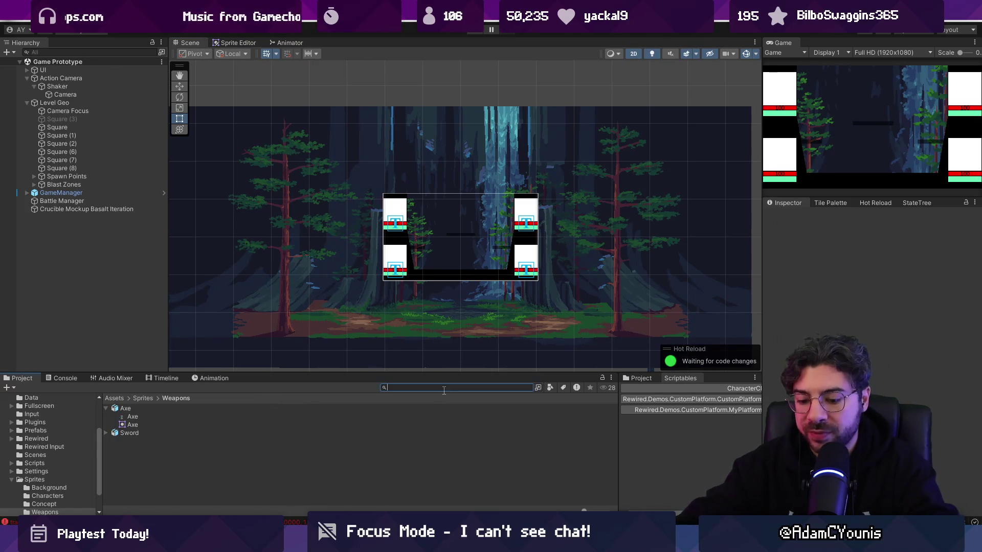
text(bara)
key(BackSpace)
key(BackSpace)
key(BackSpace)
text(class)
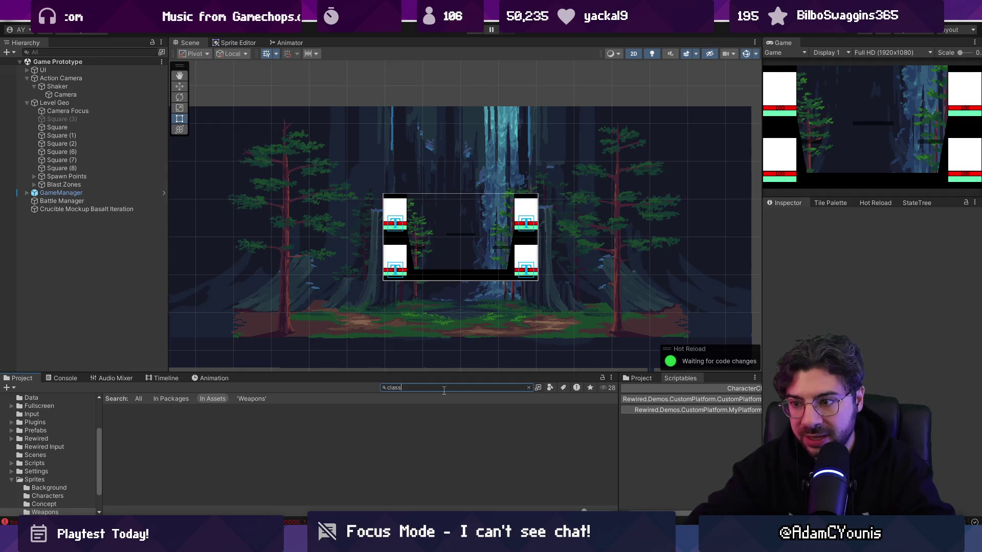
click(163, 407)
click(433, 387)
text(t)
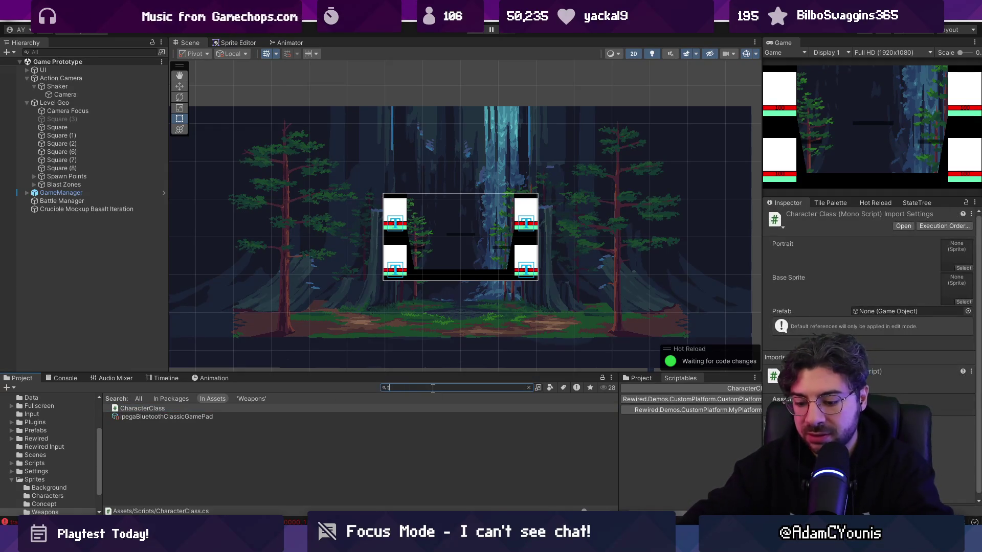
text(:characterclass)
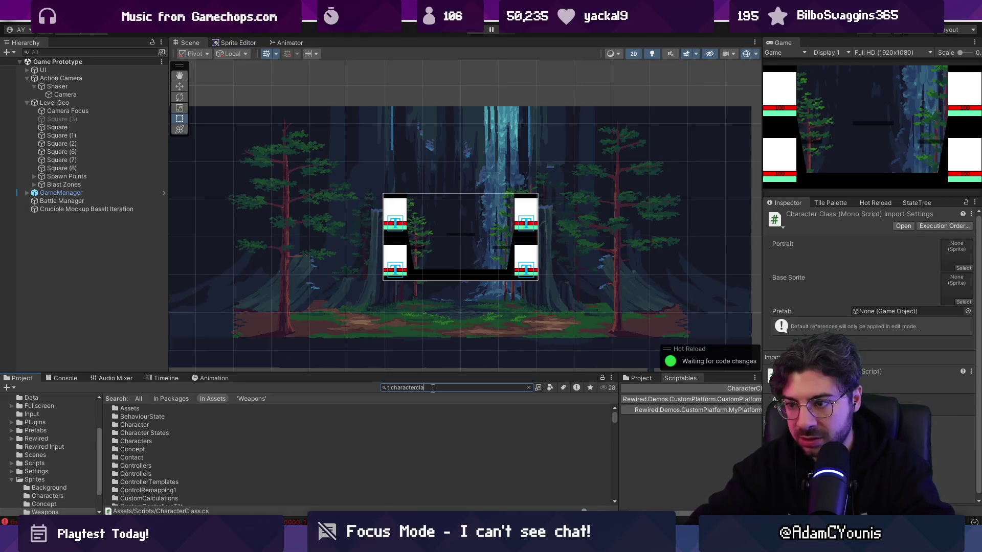
- Set the Barbarian character class's Prefab field to the Barbarian prefab
click(170, 433)
click(170, 417)
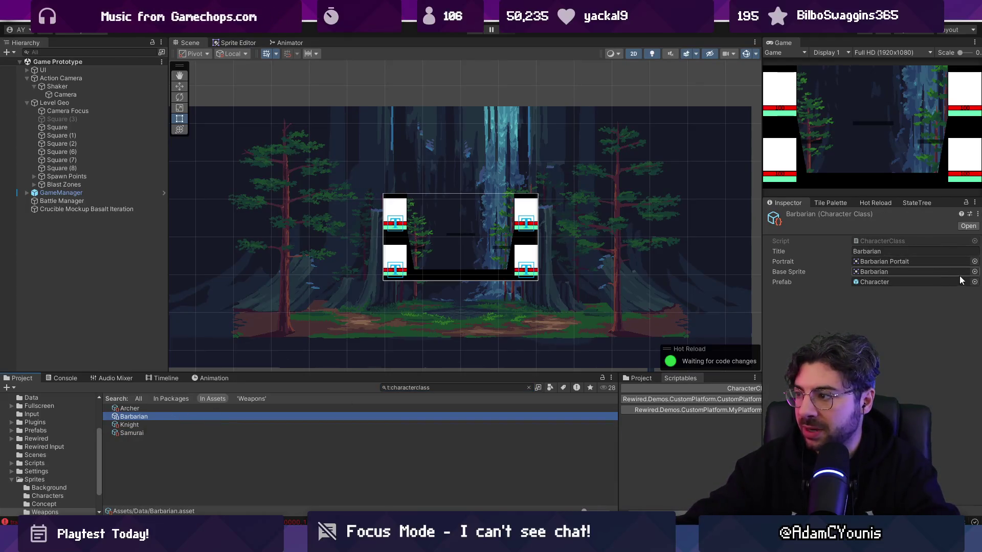
click(974, 282)
text(barbarian)
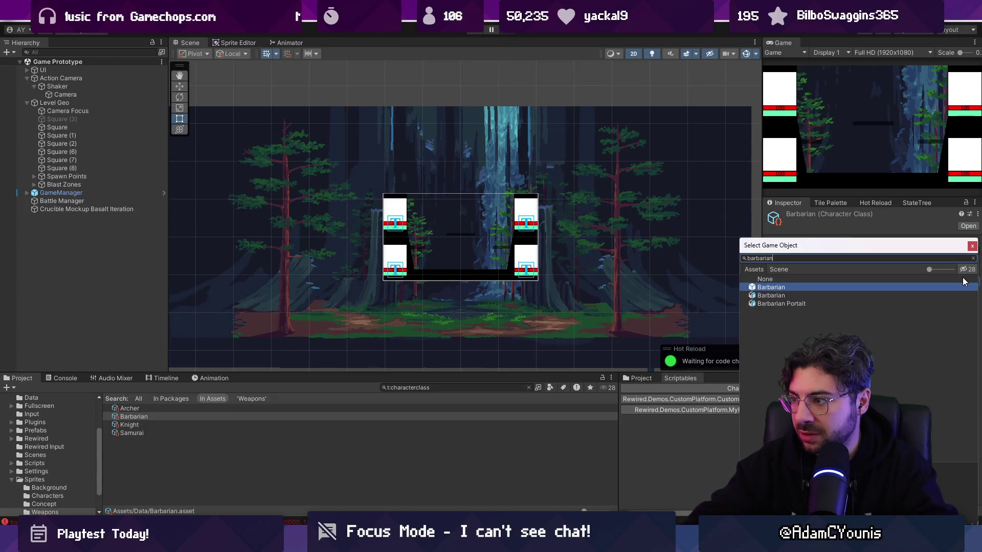
key(Down)
key(Up)
key(Down)
key(Up)
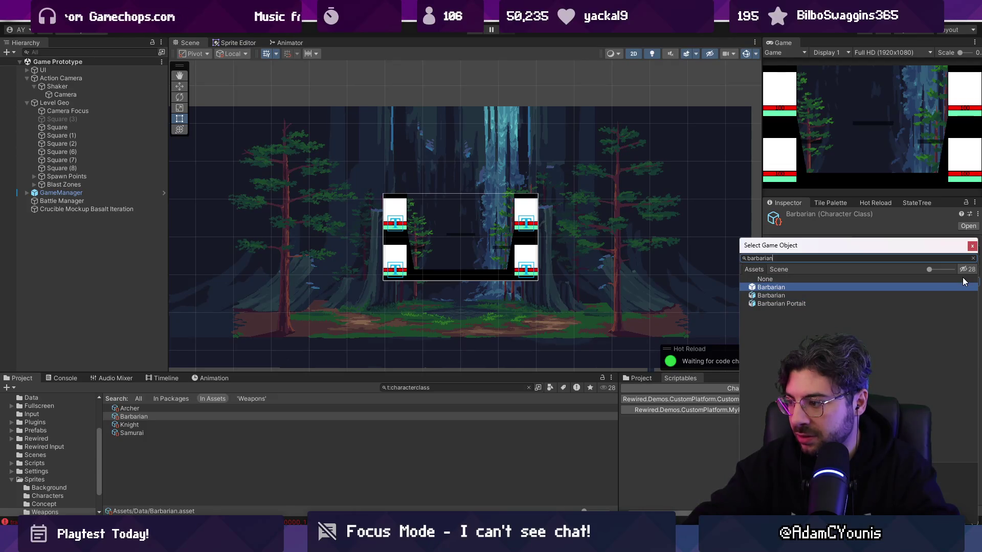
key(Down)
key(Up)
key(Return)
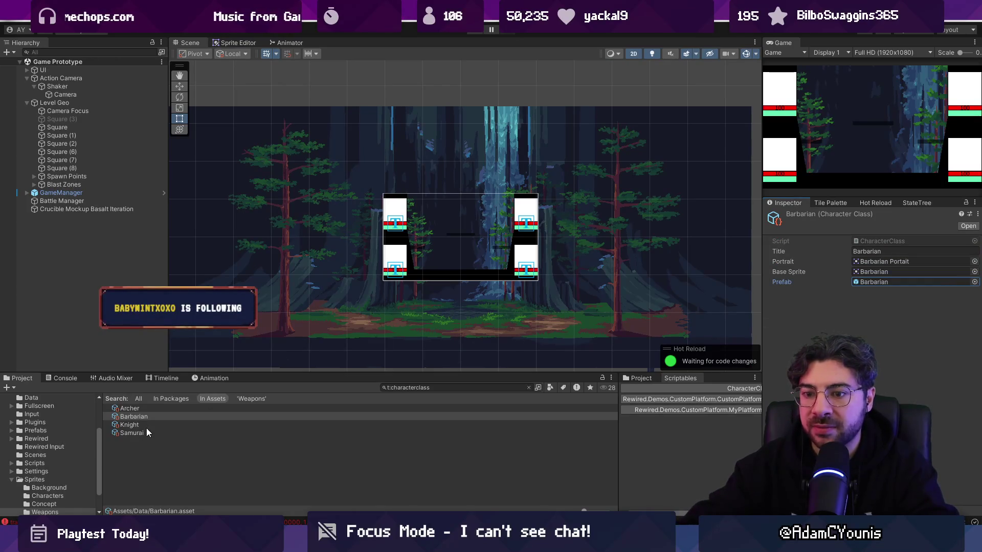
- Set the Samurai character class's Prefab field to the Samurai prefab
click(132, 433)
click(974, 281)
text(sa)
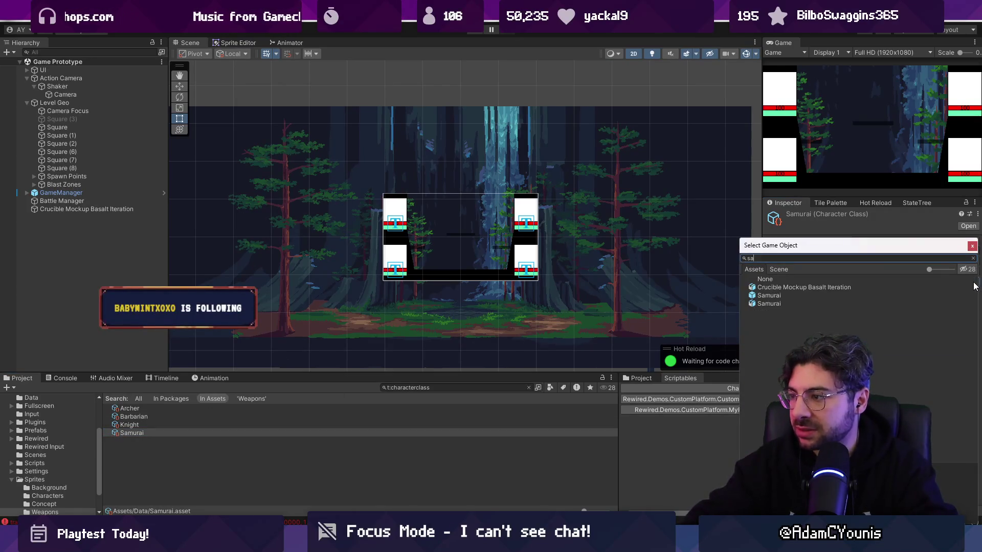
key(Down)
key(Down)
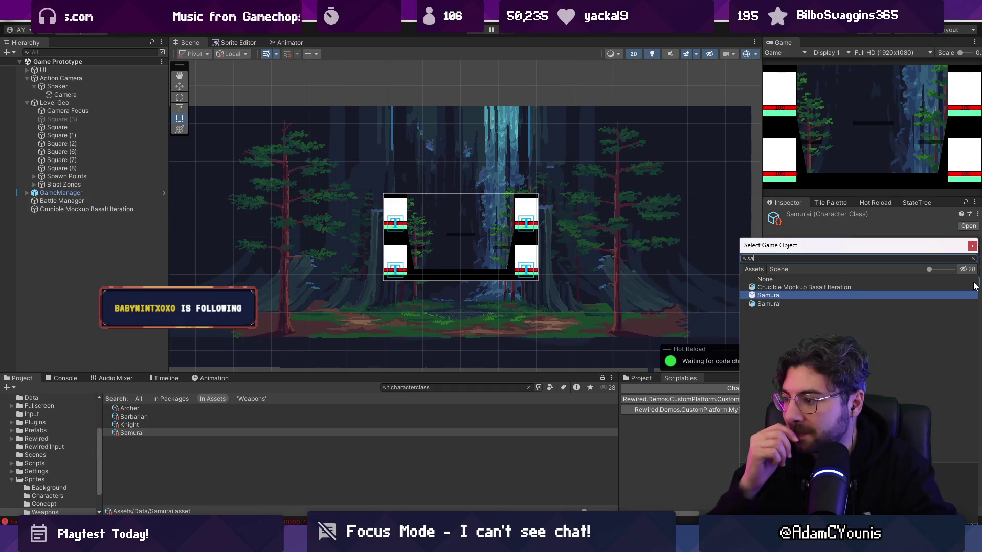
key(Return)
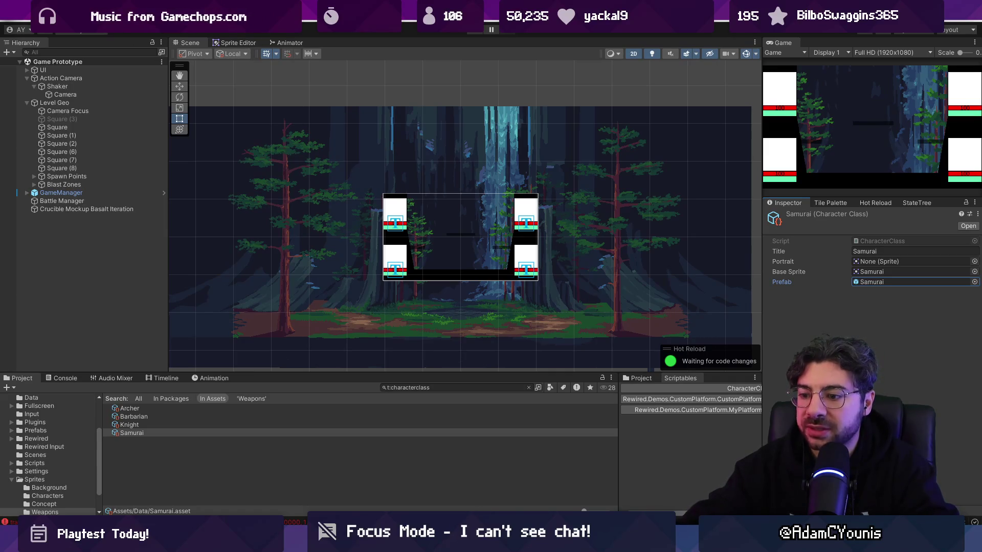
click(440, 381)
click(451, 387)
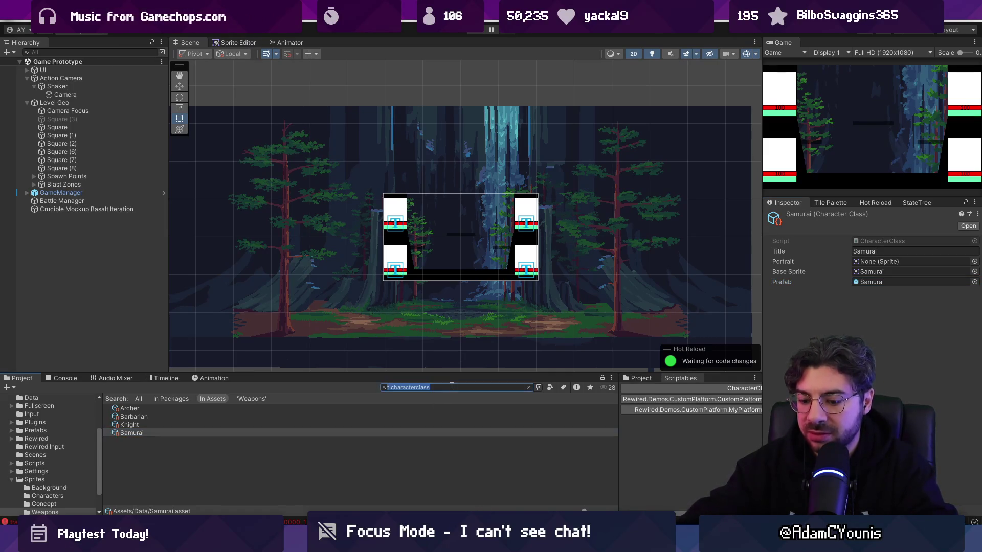
- Search the Project and open the Player Select scene
text(ct)
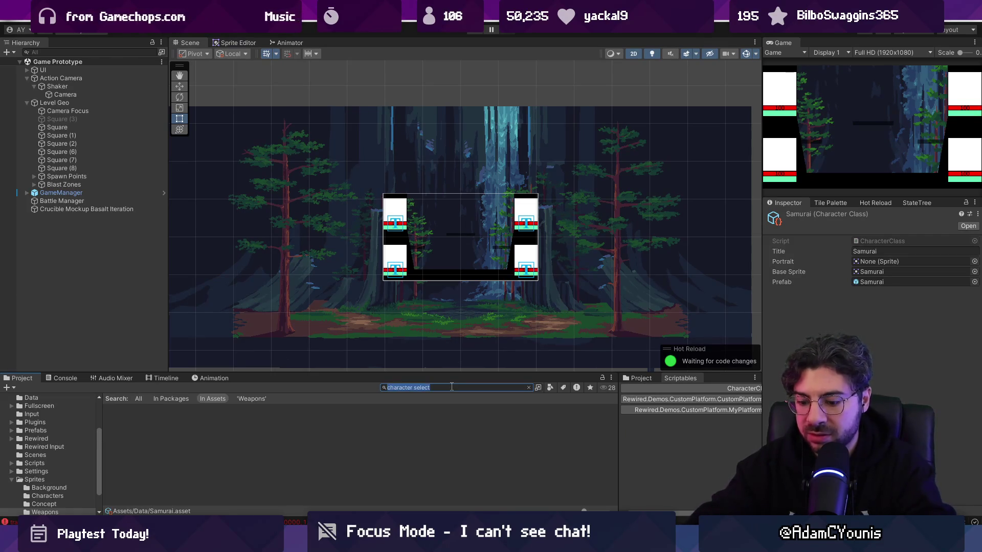
text(ct)
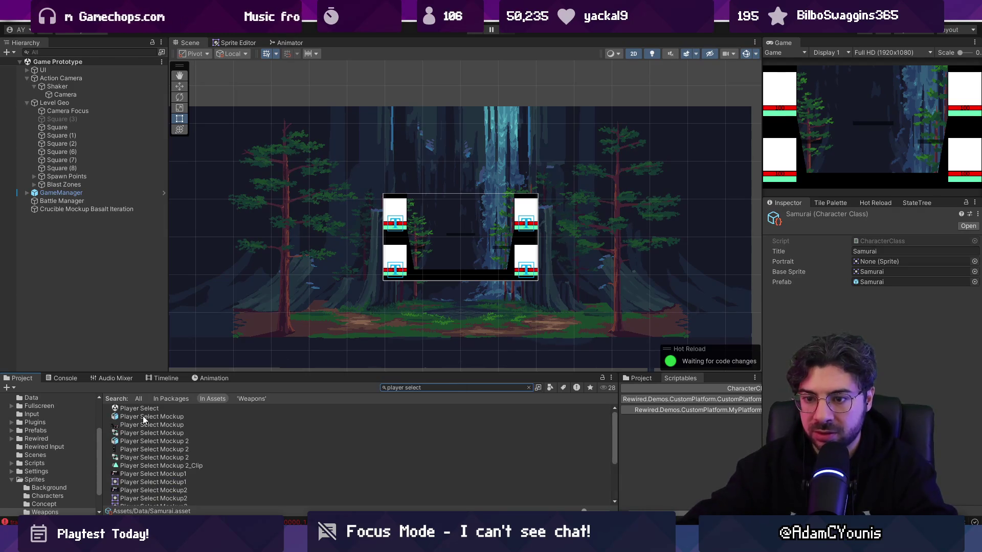
double_click(138, 408)
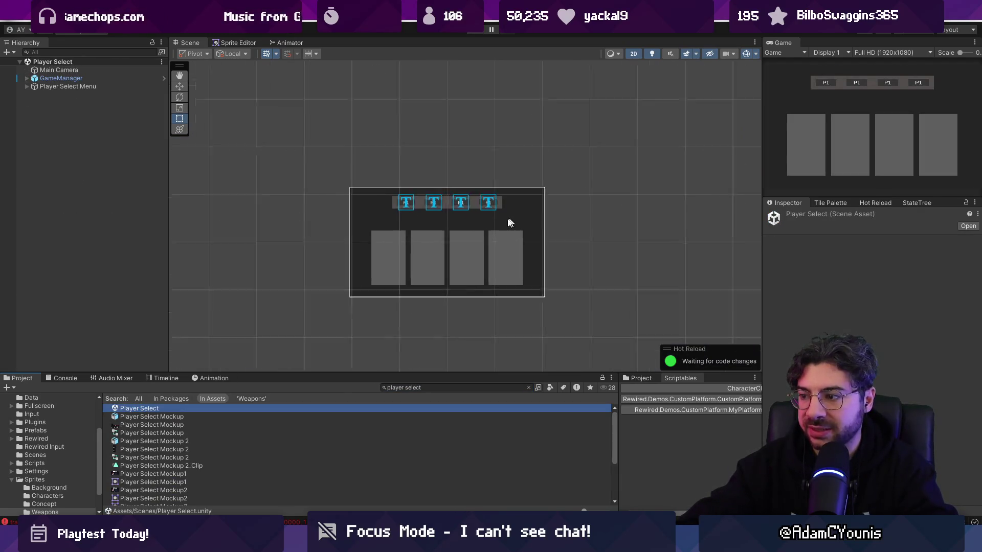
scroll(510, 223, up, 2)
click(652, 381)
scroll(450, 238, up, 3)
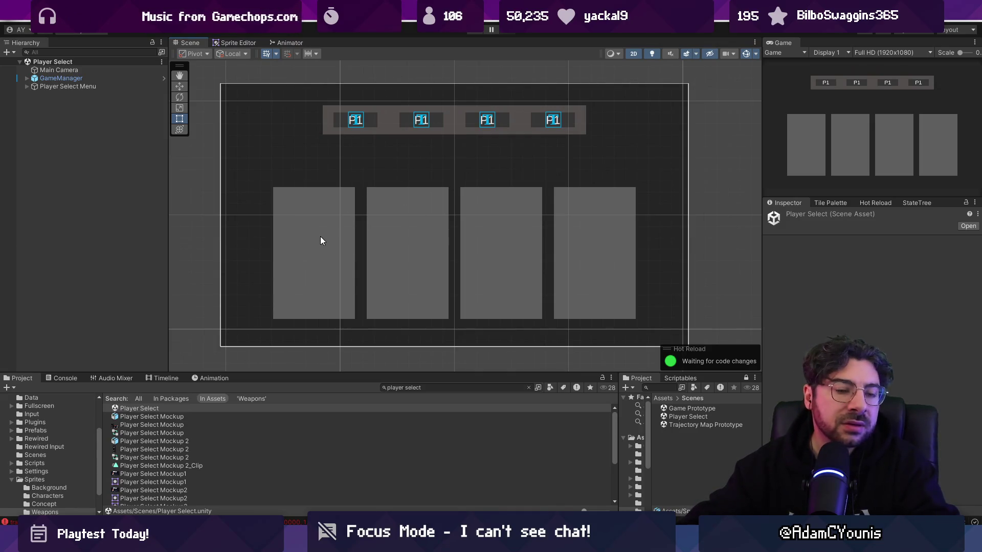
- Dock the Game view beside the Scene view and select the first player slot card
mouse_move(793, 43)
mouse_down()
mouse_move(562, 87)
mouse_move(234, 43)
mouse_up()
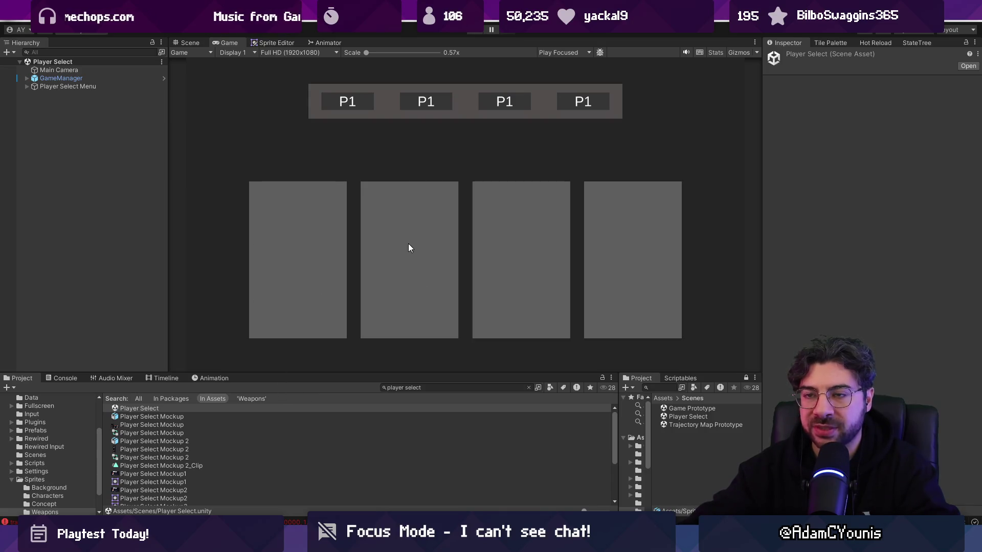
click(178, 42)
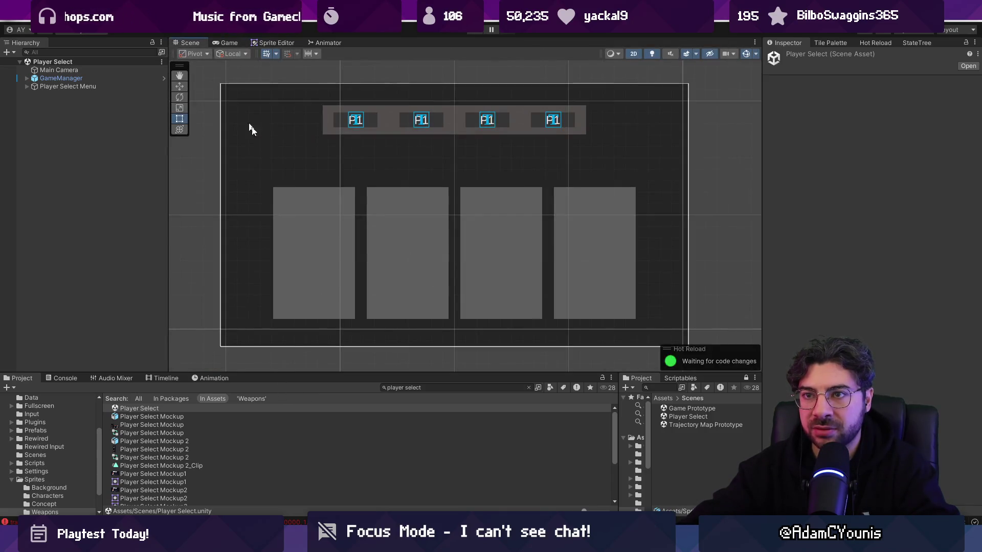
click(319, 243)
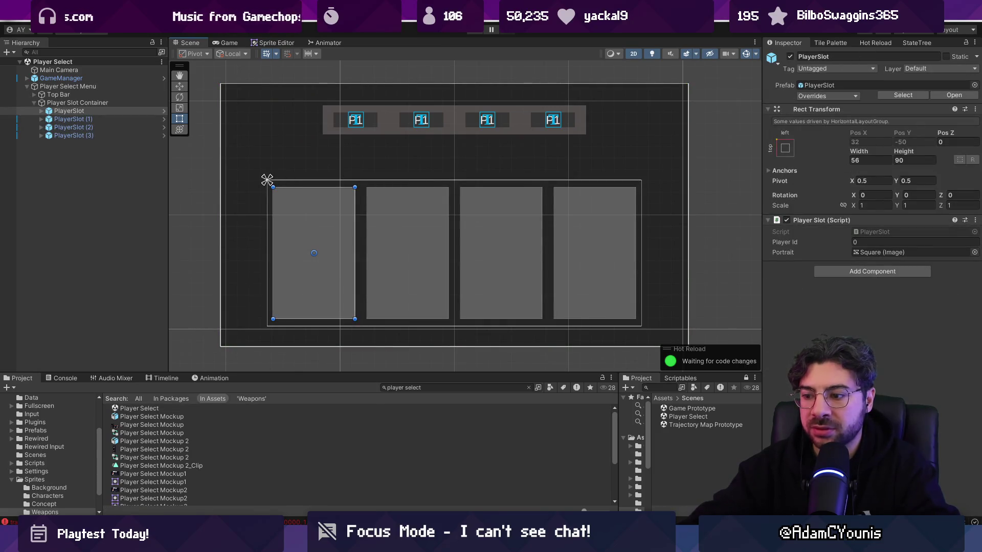
key(alt+Tab)
click(447, 30)
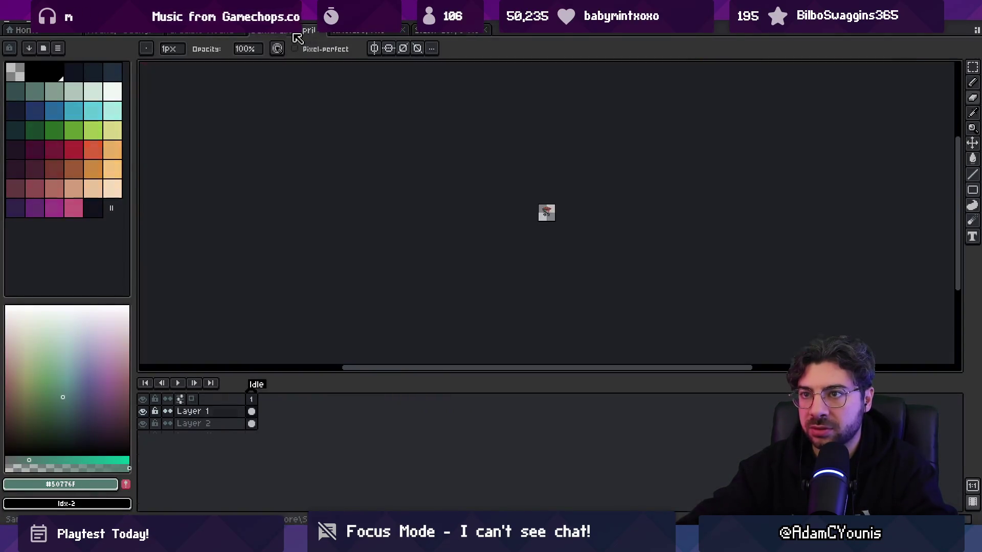
- Select Layer 6 in the UI Mock and step through frames 3 and 4
scroll(315, 198, down, 3)
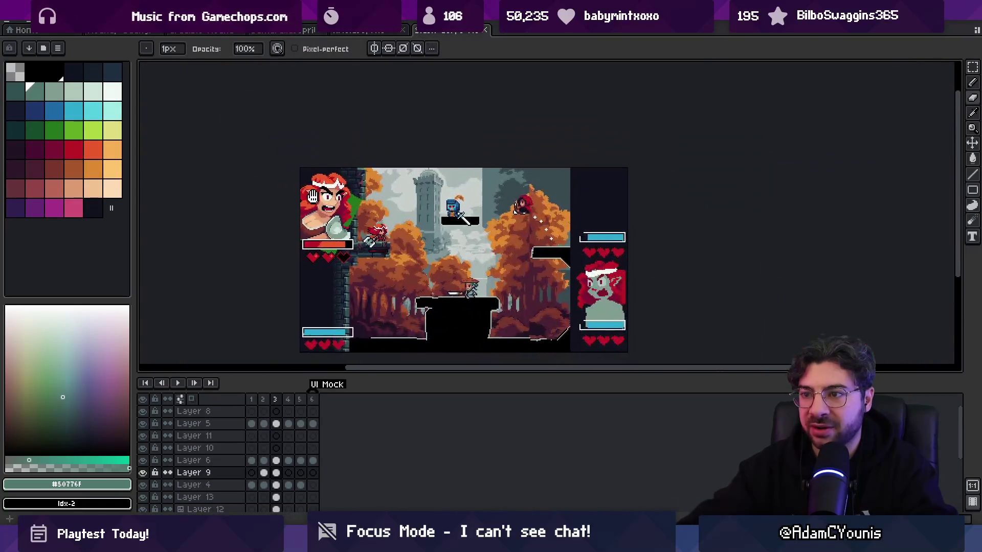
drag(314, 198, 273, 177)
key(v)
click(335, 202)
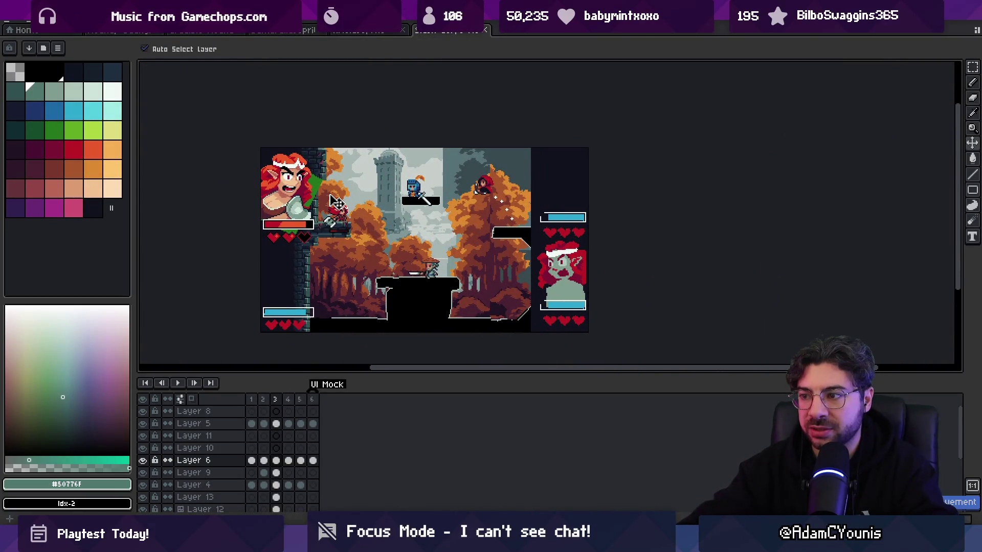
mouse_move(281, 404)
mouse_down()
mouse_move(307, 404)
mouse_move(280, 404)
mouse_up()
key(Return)
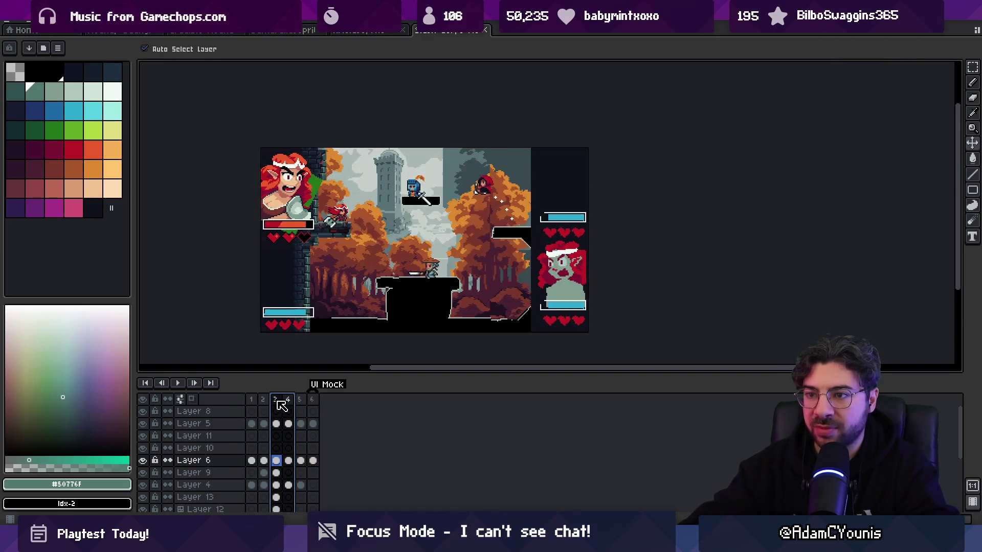
- Run a file search for 'barbarian portr' to locate the portrait file
scroll(293, 291, up, 1)
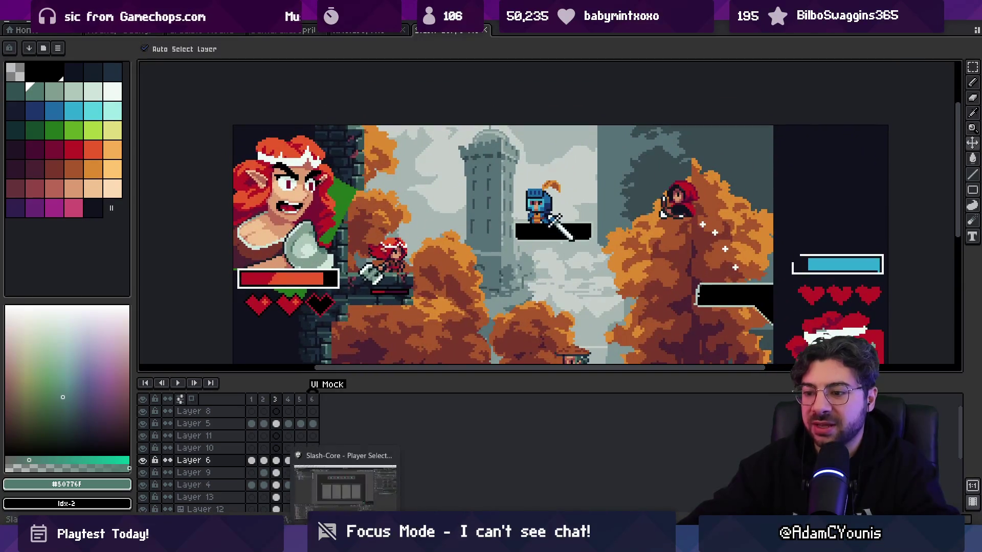
click(368, 542)
text(barbarian port)
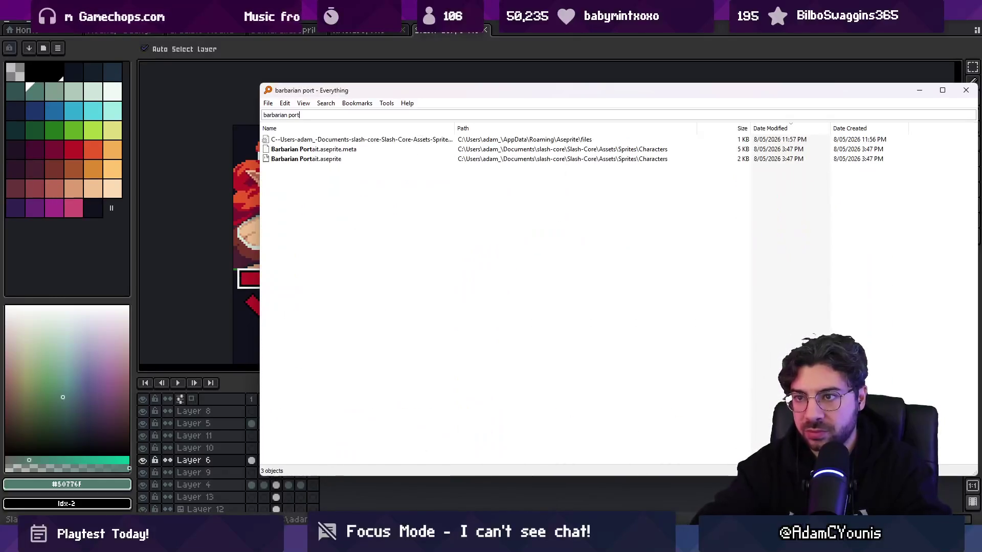
text(r)
- Open Barbarian Portrait.aseprite from the file search results
key(BackSpace)
key(BackSpace)
key(Down)
key(Down)
key(Down)
key(Return)
scroll(471, 214, up, 1)
- Save a copy of the portrait as Samurai Portrait
click(23, 21)
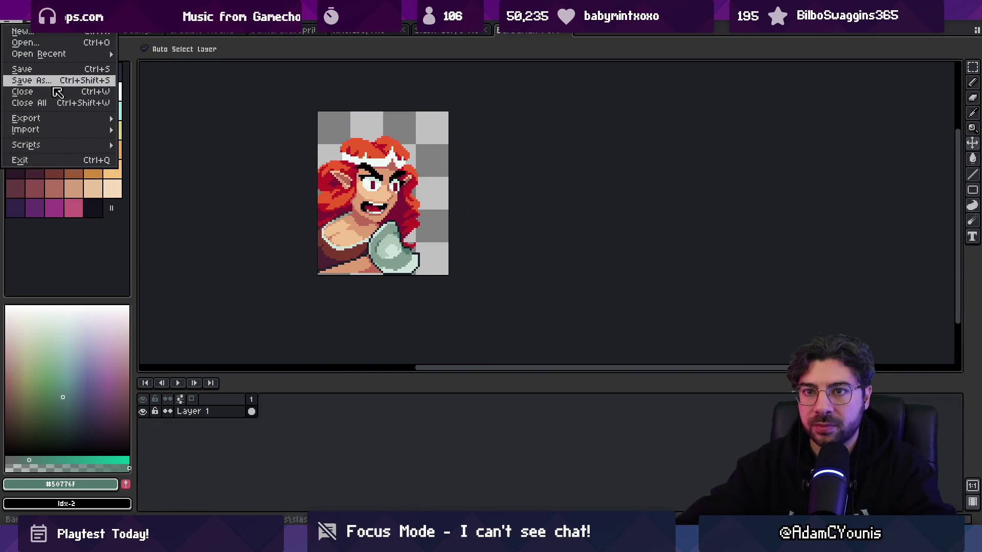
click(97, 80)
text(Samurai Portrait)
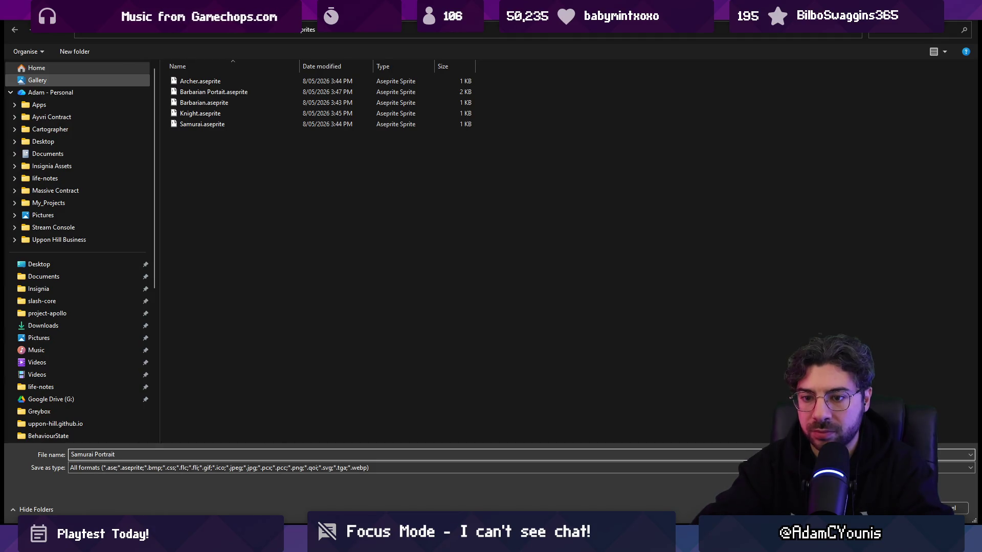
key(Return)
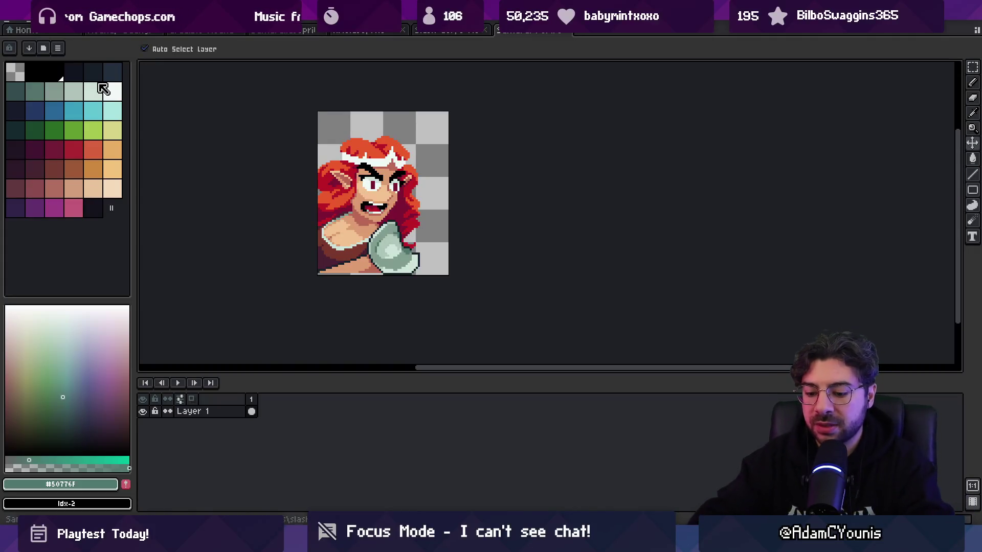
- Add a layer and fade the original portrait layer to 25% opacity
key(shift+n)
click(222, 425)
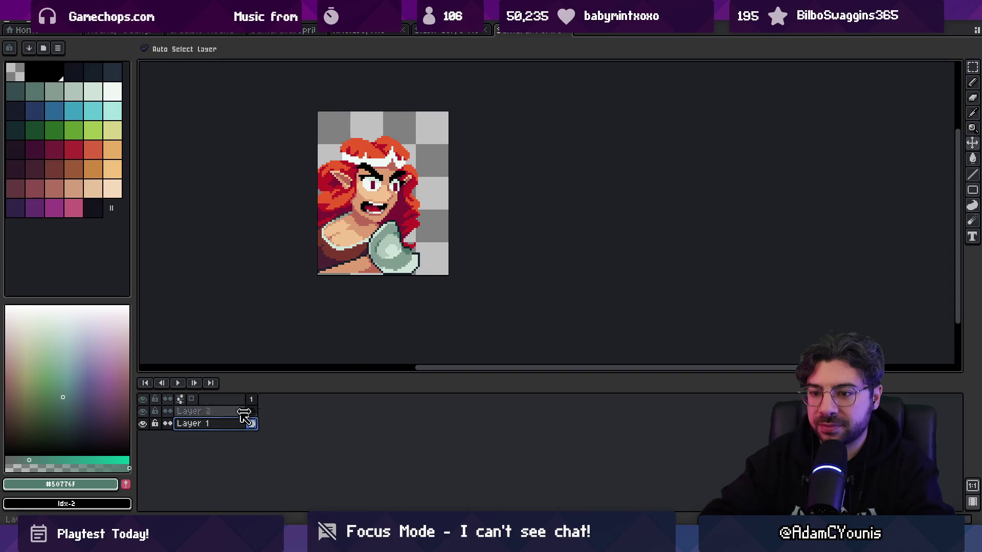
double_click(230, 428)
mouse_move(392, 290)
mouse_down()
mouse_move(355, 290)
mouse_move(326, 304)
mouse_up()
click(425, 232)
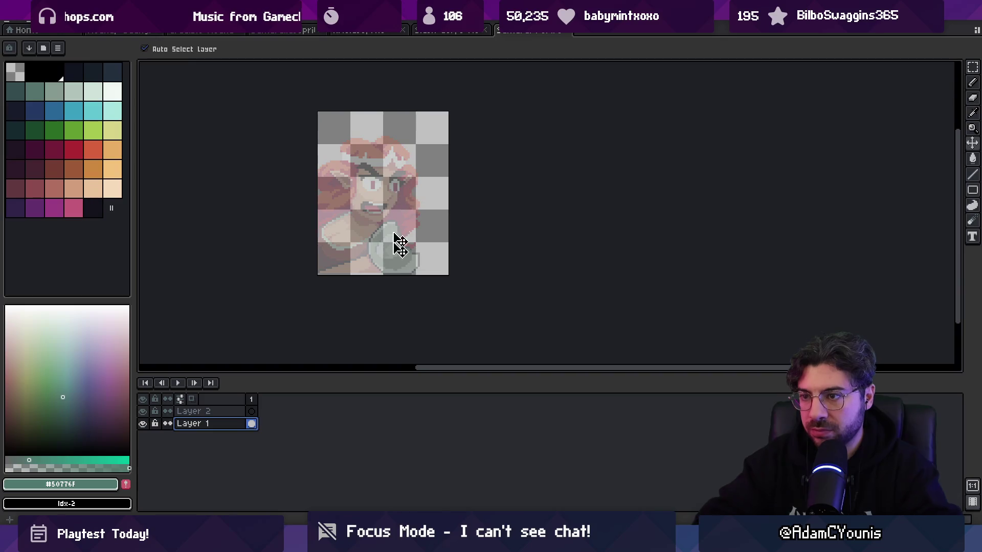
drag(384, 234, 403, 298)
scroll(403, 298, up, 1)
mouse_move(383, 376)
mouse_down()
mouse_move(377, 370)
mouse_move(378, 421)
mouse_up()
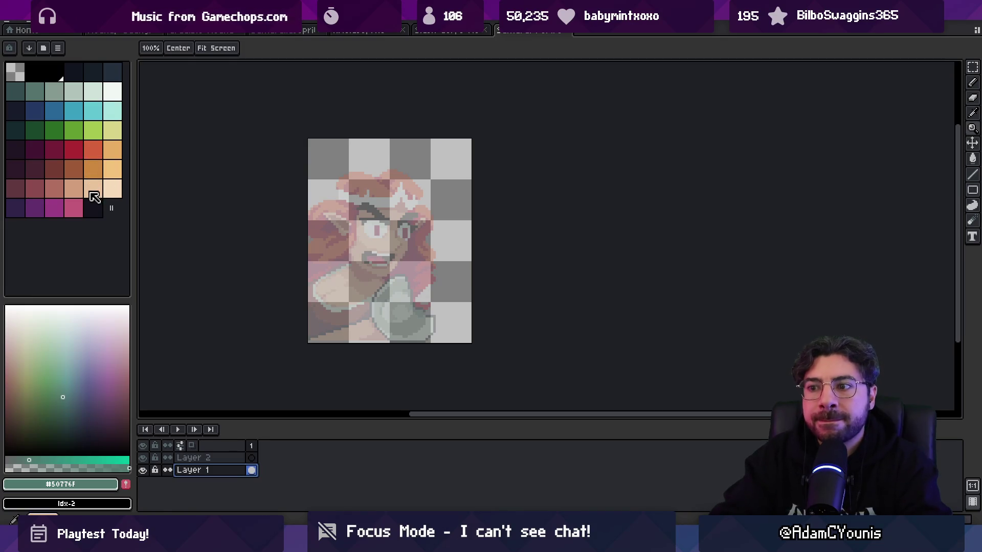
- Sample peach and pale grey-green swatches, then add Layer 3 with darkest navy selected
click(79, 190)
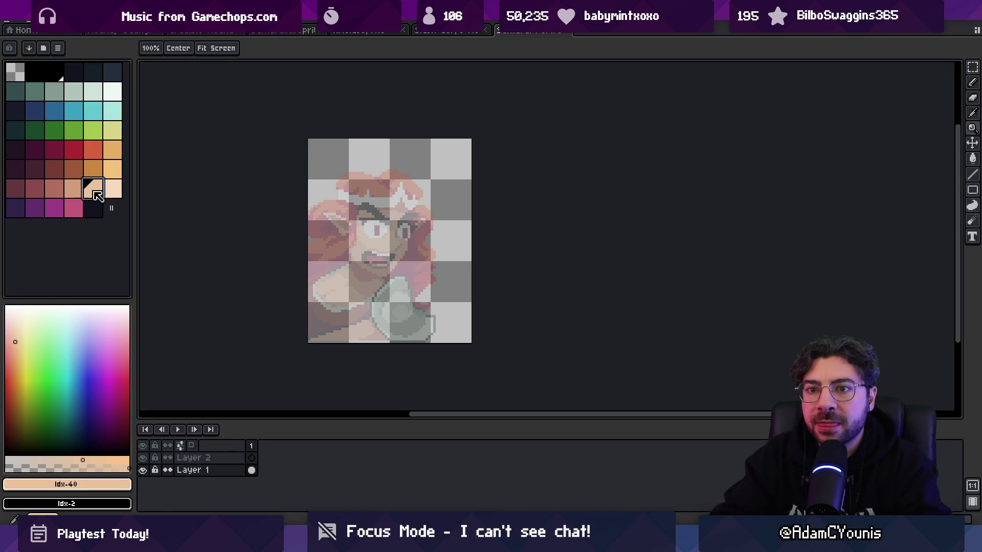
click(76, 96)
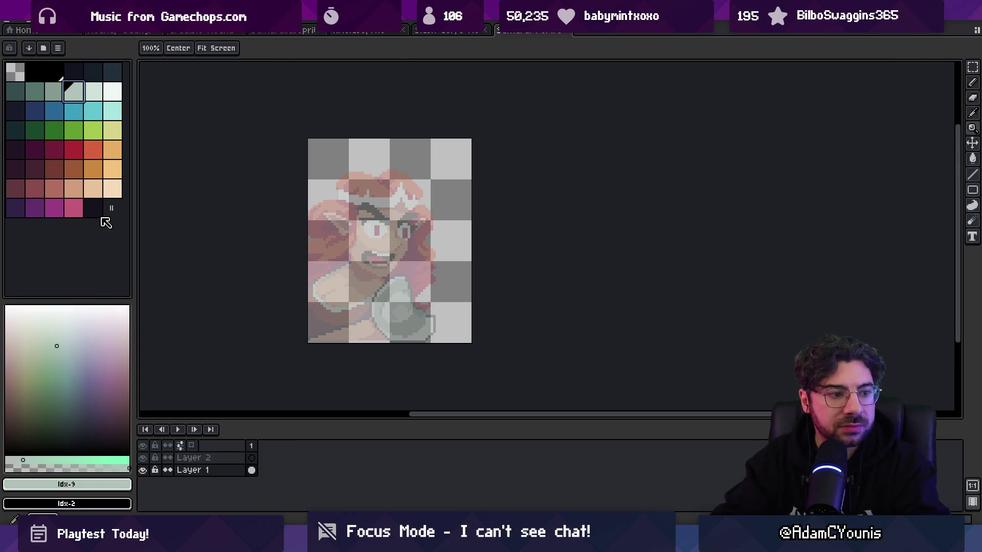
click(95, 197)
key(b)
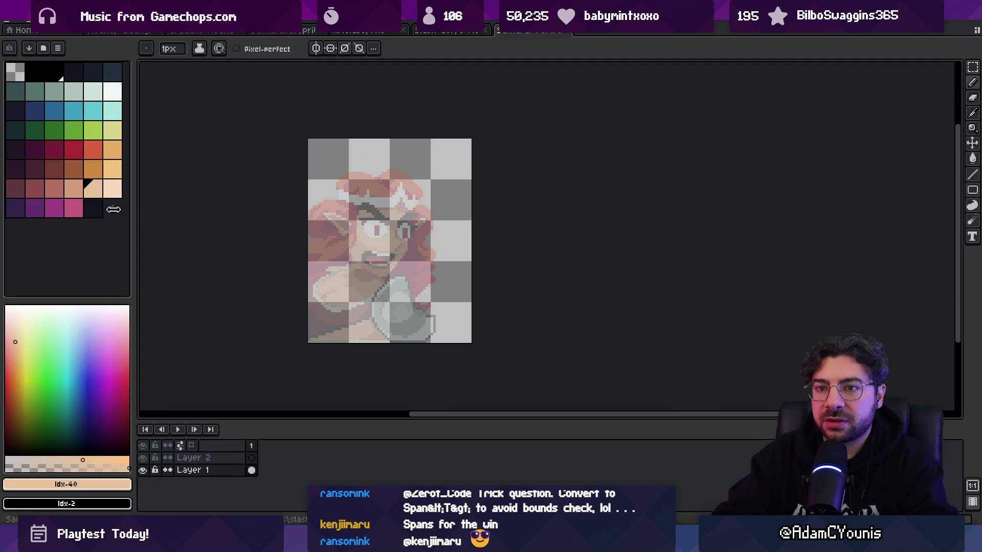
key(shift+n)
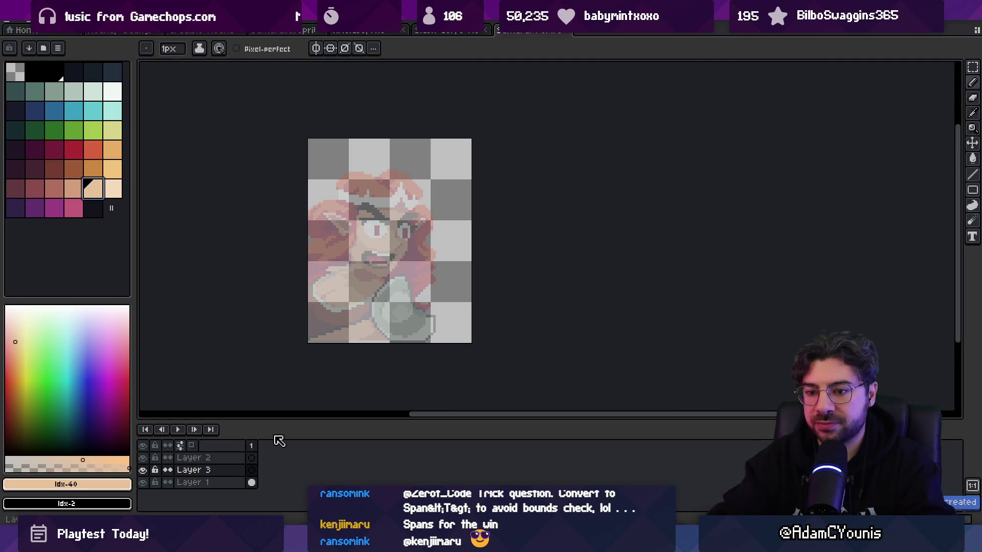
click(74, 72)
- Bucket-fill Layer 3 dark navy, move it below the reference, and select Layer 2
key(g)
click(351, 241)
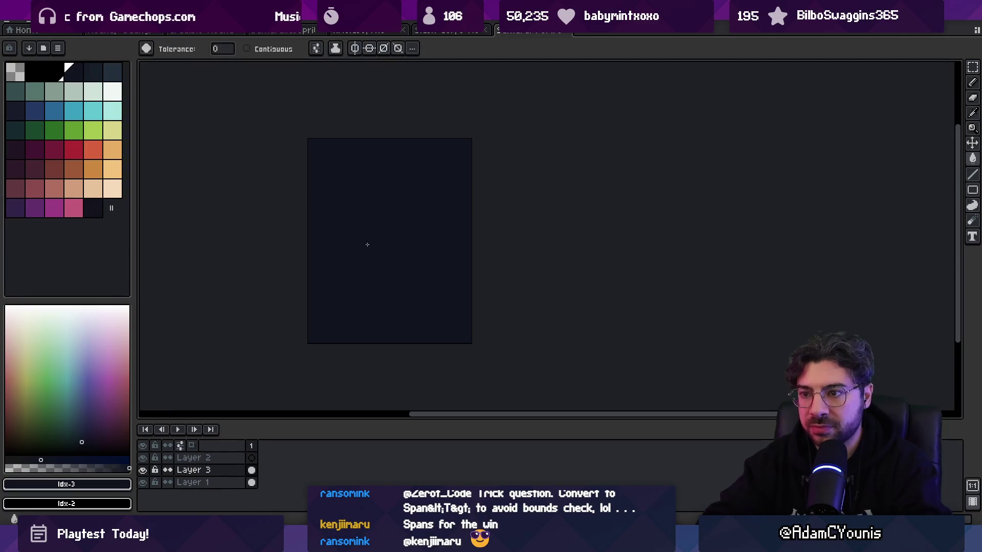
drag(238, 470, 236, 475)
click(240, 458)
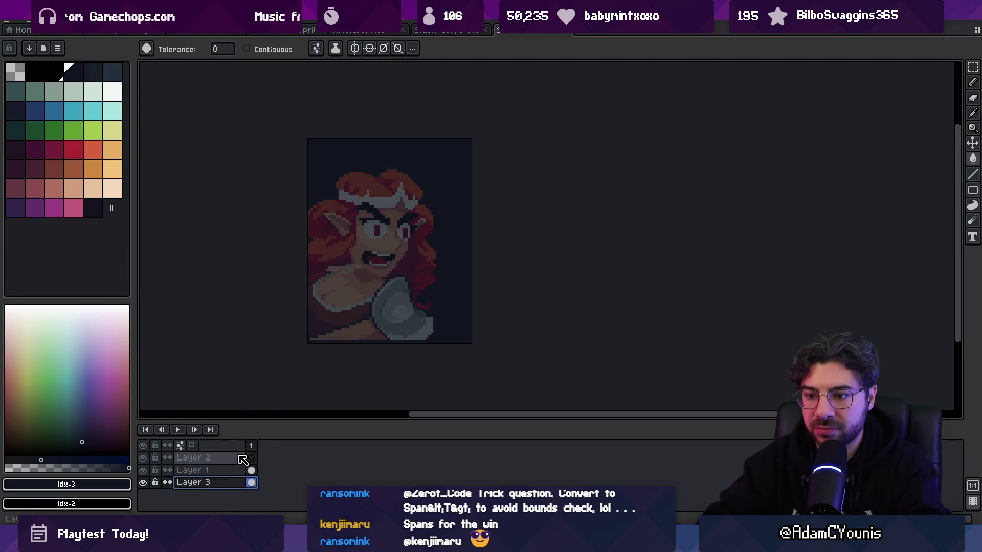
click(74, 91)
key(b)
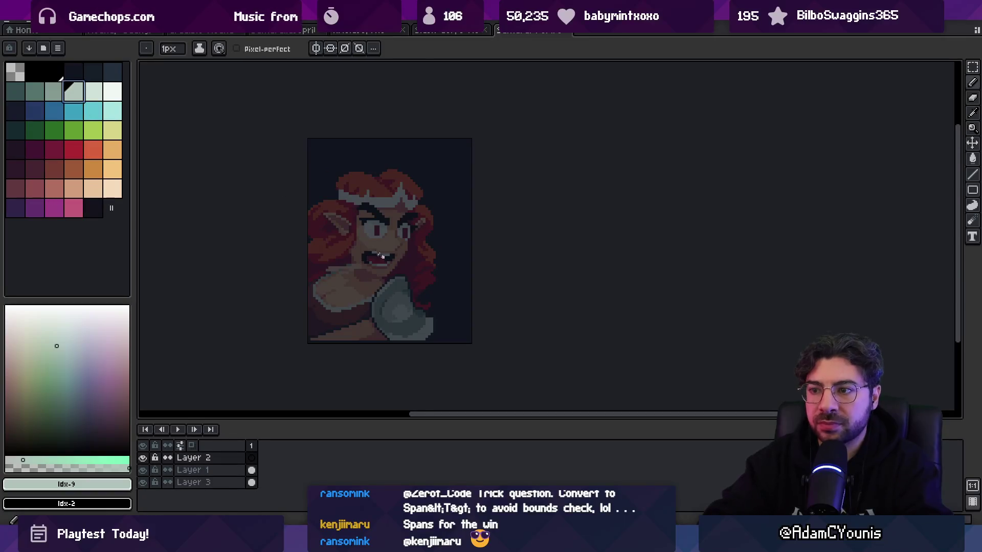
text(as)
- Paint a large pale grey-green blob over the barbarian's face and neck
key(super)
text(asebvru)
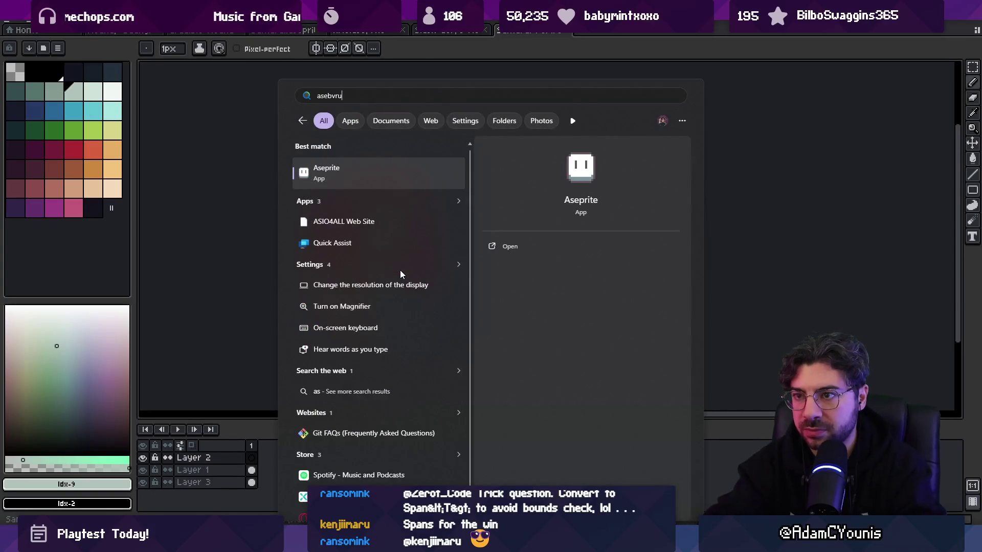
text(r)
key(Escape)
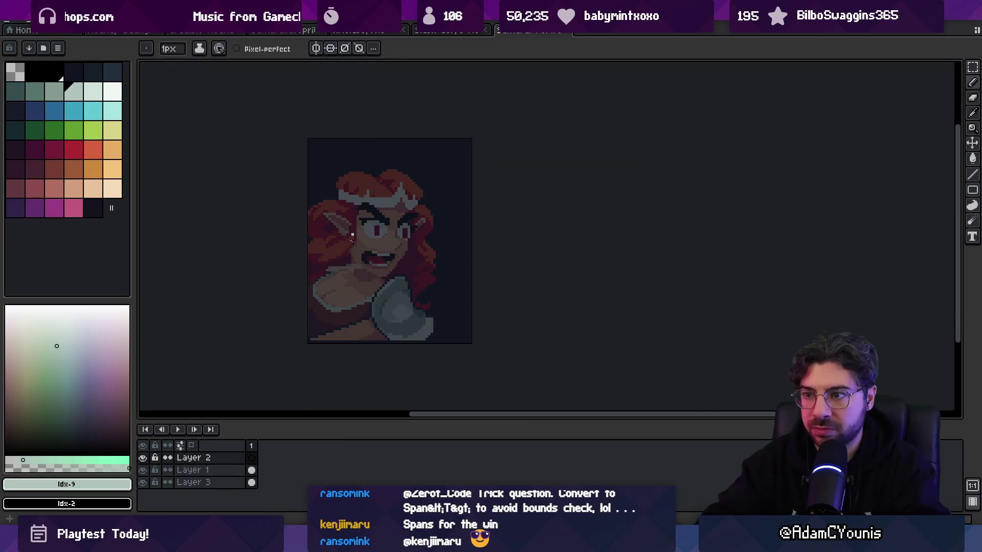
scroll(430, 233, up, 8)
mouse_move(365, 229)
mouse_down()
mouse_move(390, 270)
mouse_move(417, 255)
mouse_move(373, 217)
mouse_move(379, 264)
mouse_move(392, 261)
mouse_move(378, 269)
mouse_up()
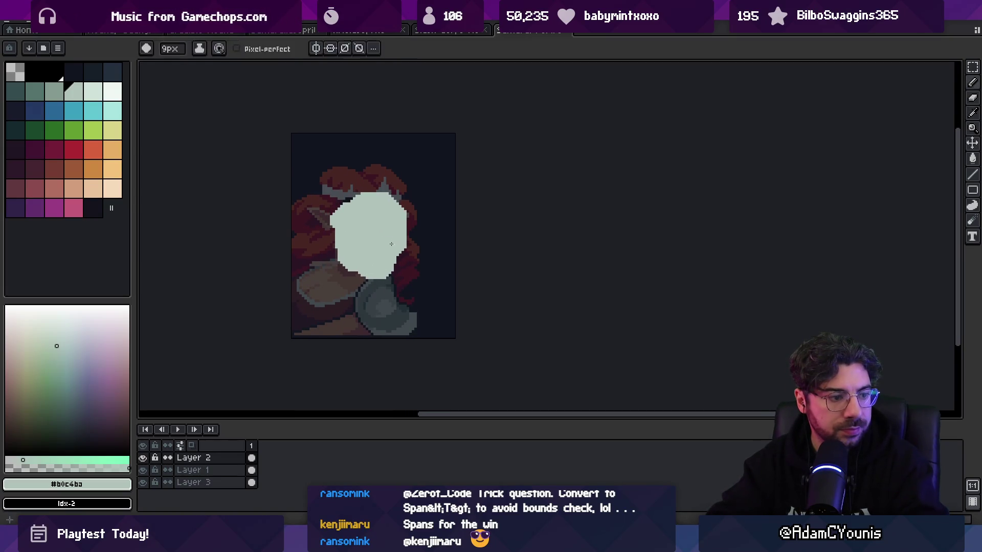
drag(396, 235, 384, 217)
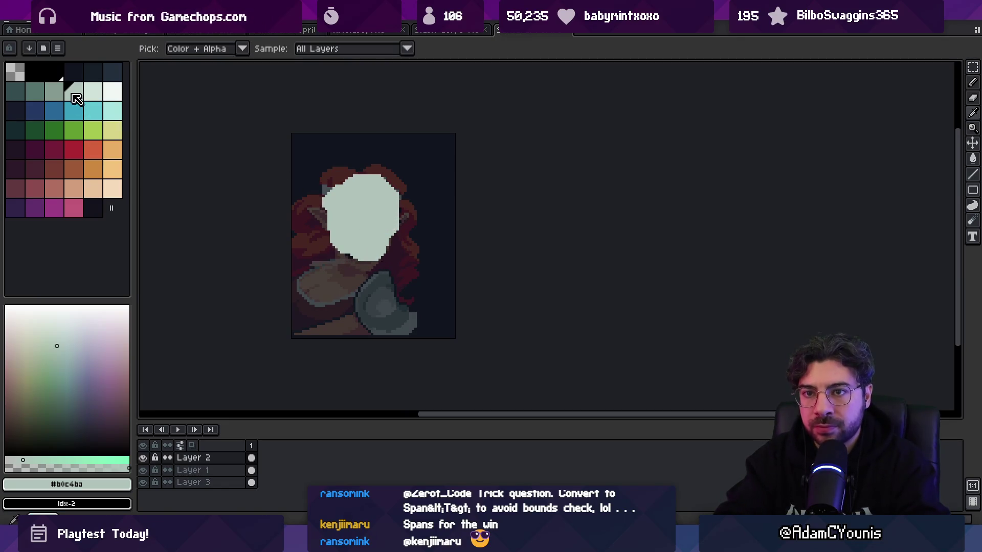
- Zoom in on the face, pick dark teal, and nudge the pale face shape right
click(92, 71)
key(z)
click(345, 217)
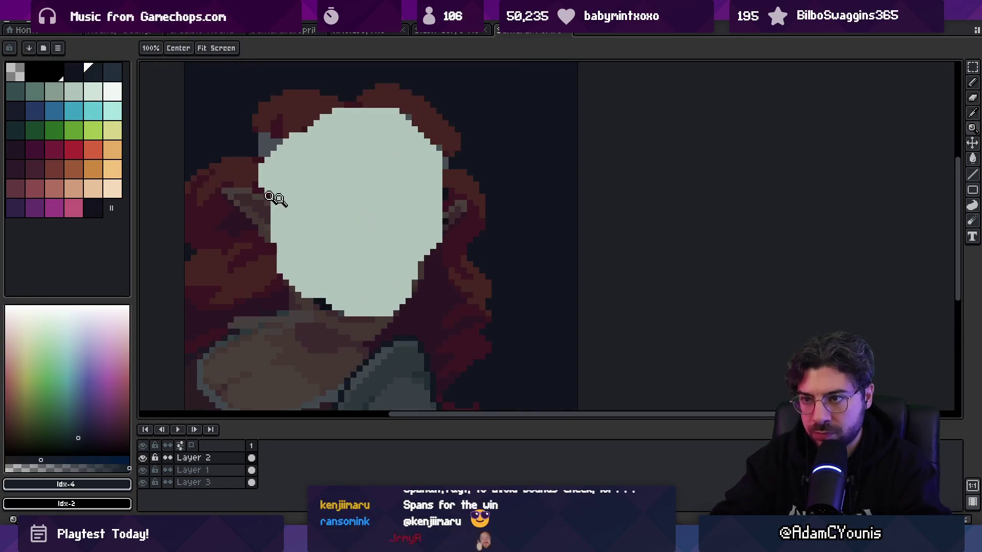
click(16, 91)
key(b)
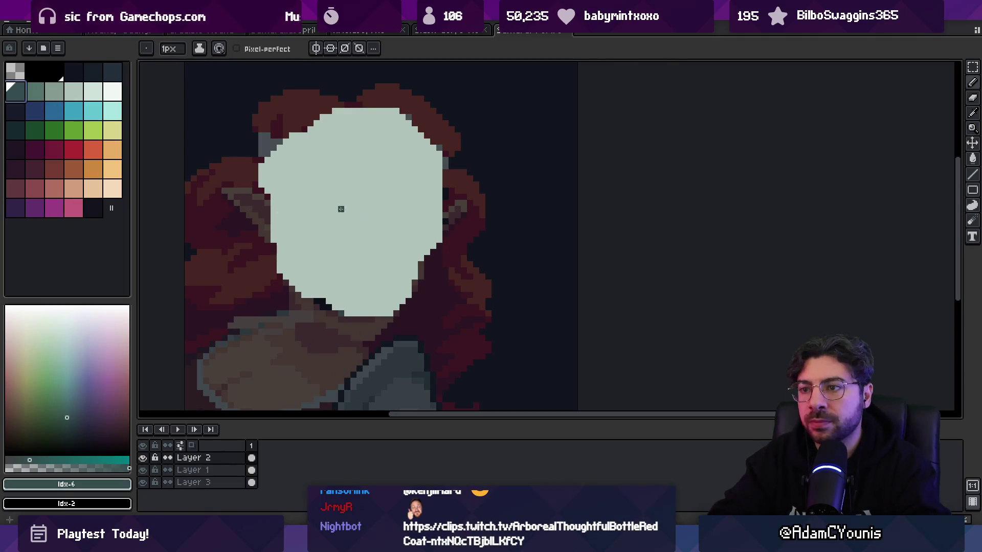
key(ctrl+z)
key(v)
mouse_move(348, 227)
mouse_down()
mouse_move(557, 221)
mouse_move(358, 242)
mouse_up()
key(b)
mouse_move(343, 218)
mouse_down()
mouse_move(347, 255)
mouse_move(352, 225)
mouse_move(355, 246)
mouse_up()
key(ctrl+z)
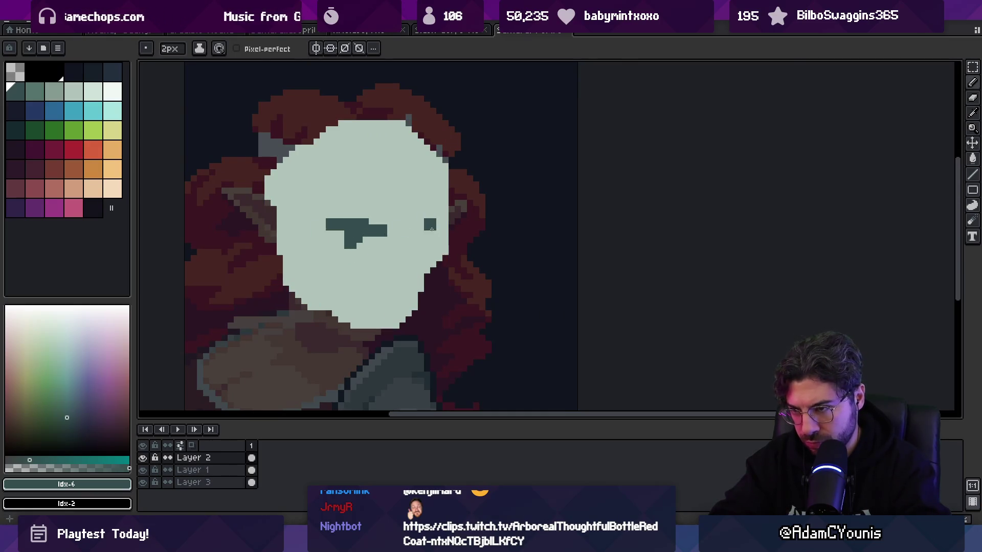
- Draw the right eyebrow in dark teal with a 1-pixel brush
key(minus)
alt+click(431, 240)
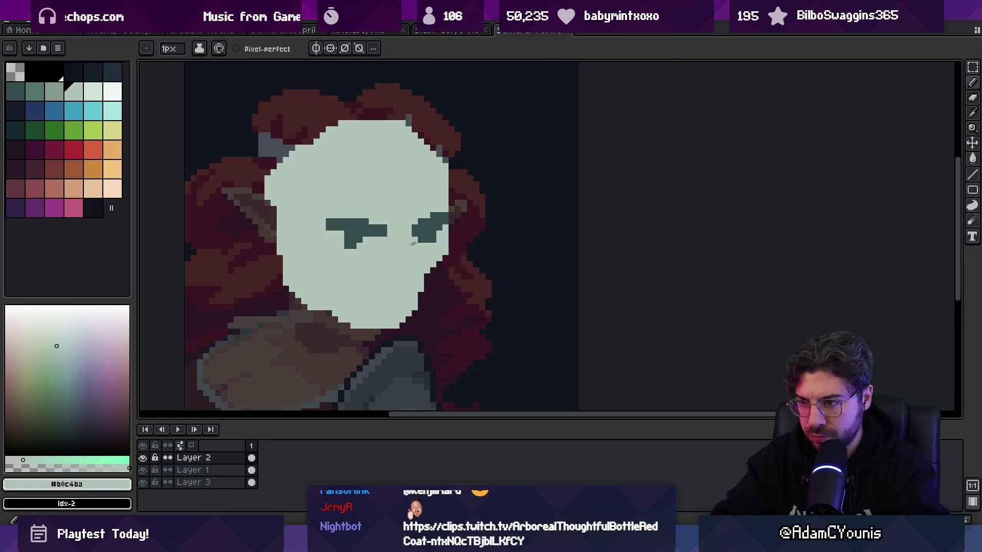
click(427, 247)
alt+click(432, 258)
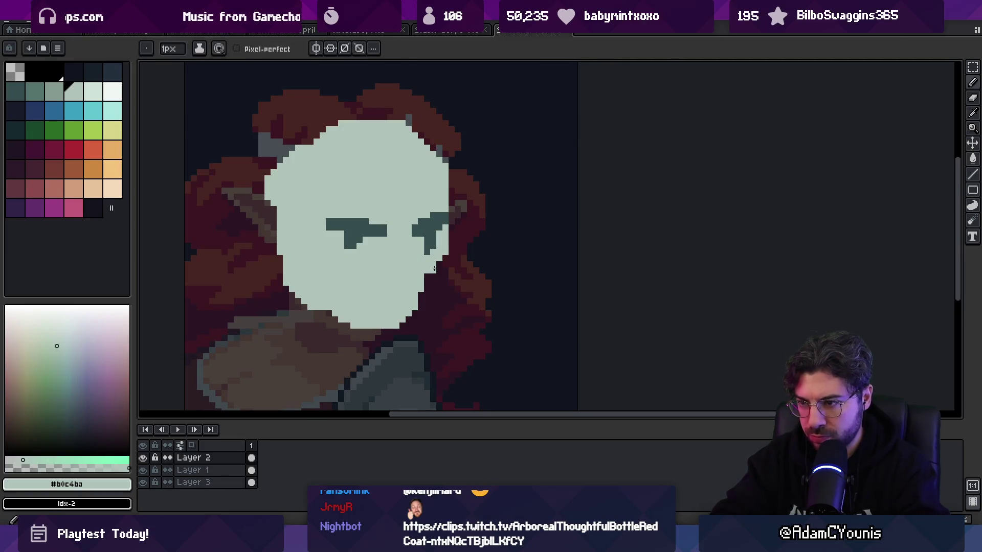
alt+click(414, 235)
- Paint a 3-pixel dark teal beard down both jaws and shape the mustache
key(plus)
key(plus)
drag(298, 293, 359, 330)
drag(428, 298, 399, 322)
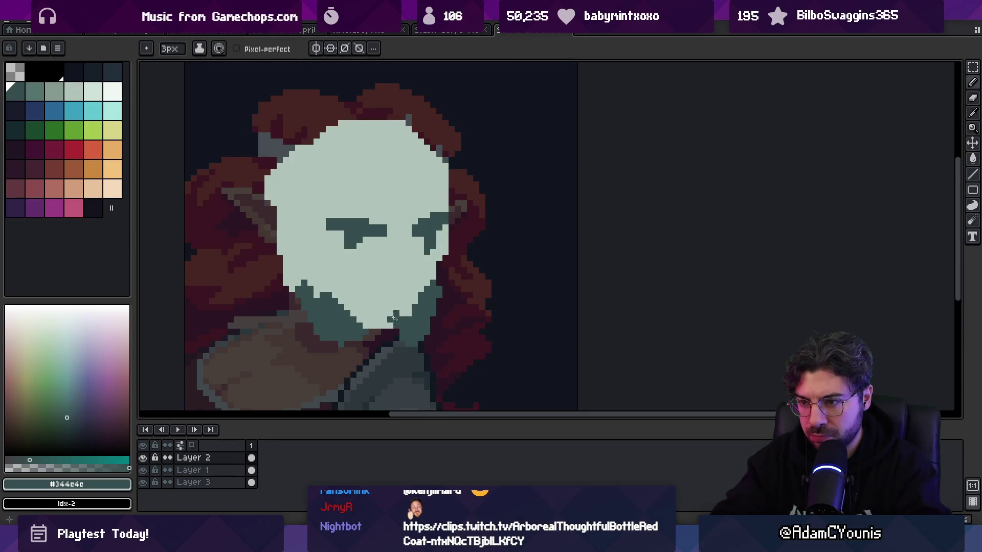
key(alt)
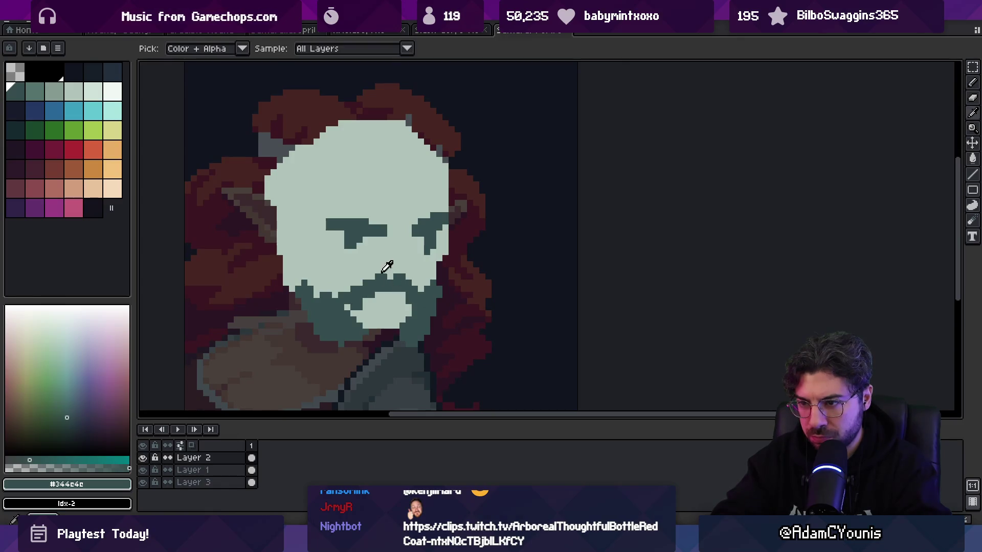
alt+click(359, 284)
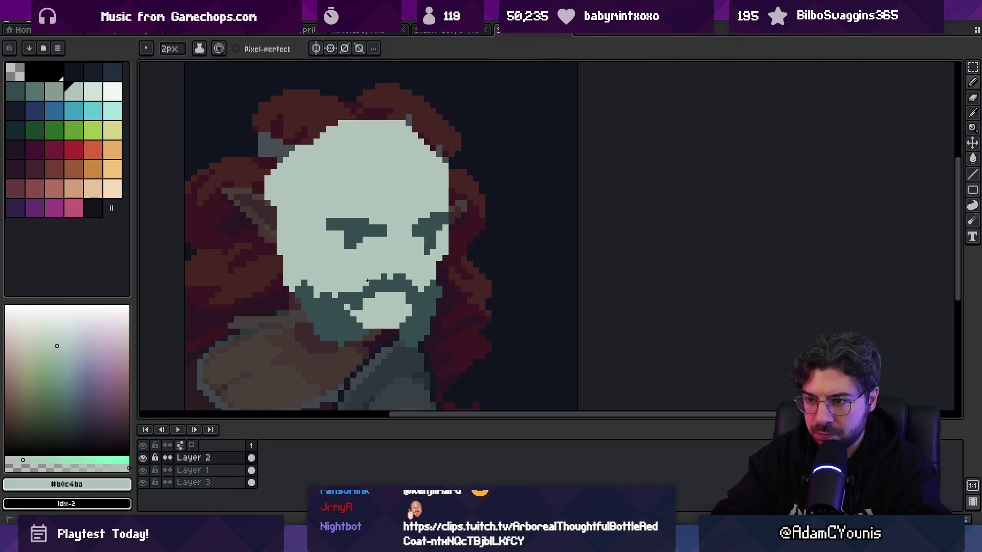
click(376, 280)
alt+click(389, 286)
click(387, 271)
- Shade the right brow, eye area, cheek and chin in grey-green
alt+click(396, 265)
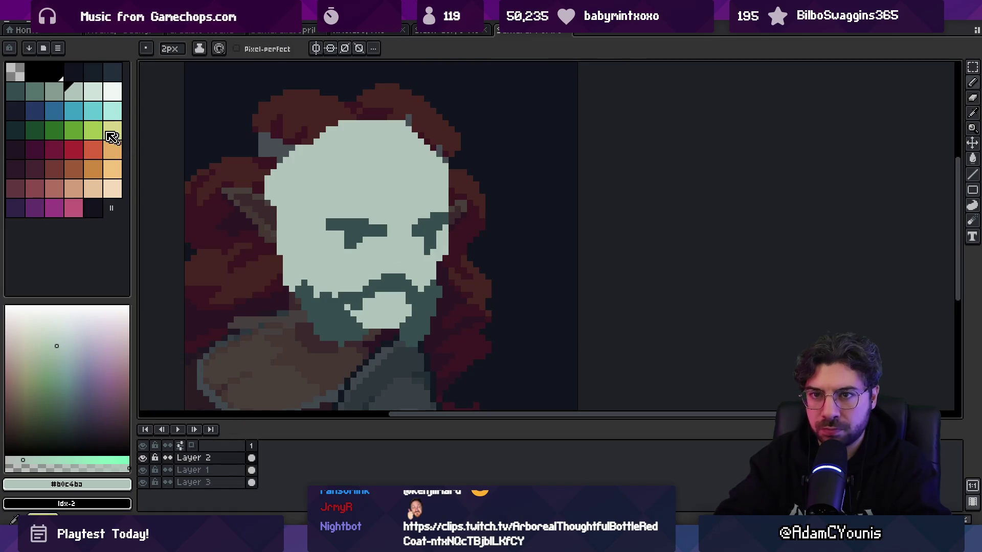
click(54, 93)
mouse_move(425, 174)
mouse_down()
mouse_move(429, 196)
mouse_move(404, 241)
mouse_up()
mouse_move(435, 194)
mouse_down()
mouse_move(428, 255)
mouse_move(439, 240)
mouse_move(402, 266)
mouse_up()
key(x)
key(x)
key(x)
key(x)
click(389, 306)
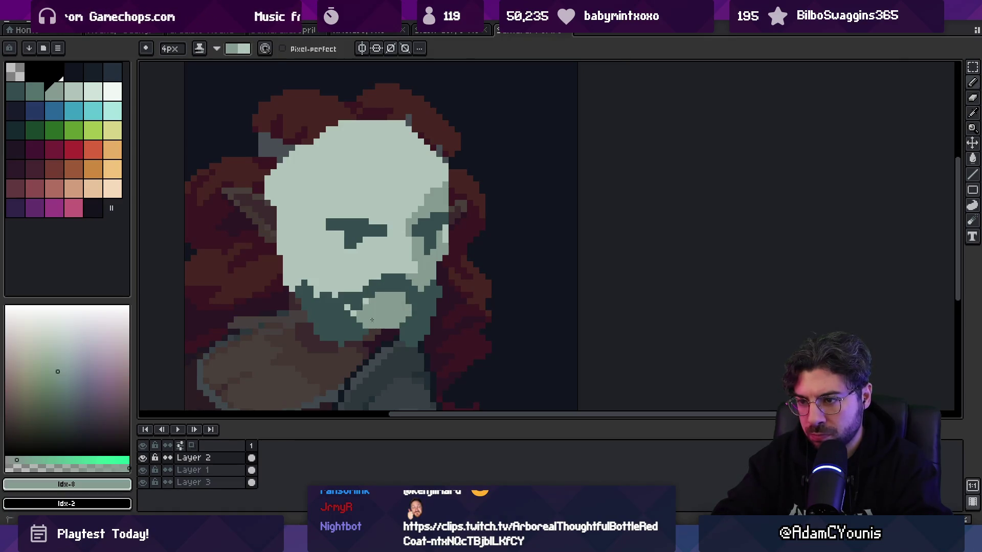
- Zoom out to the whole portrait and resample the dark teal and pale face colours
key(z)
scroll(376, 254, down, 3)
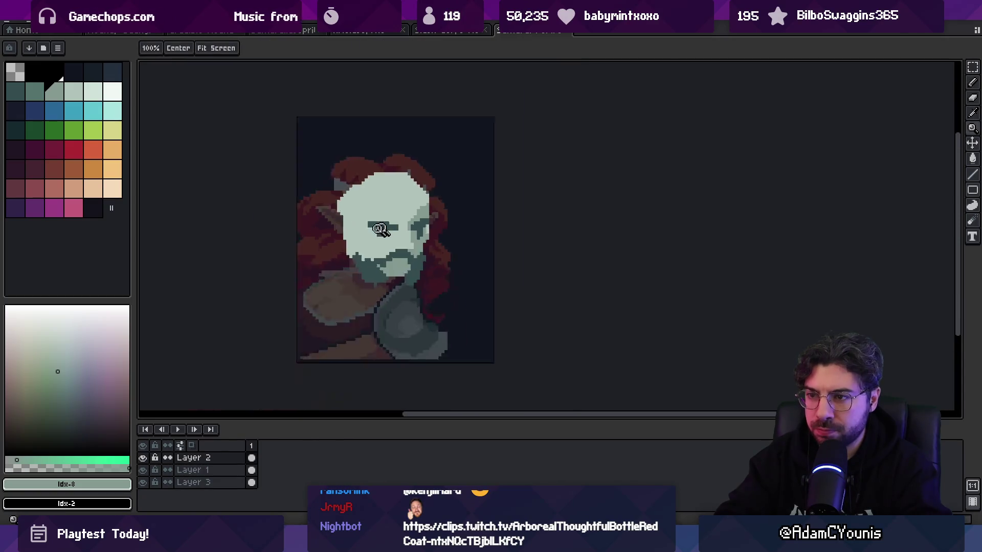
scroll(377, 253, up, 1)
key(b)
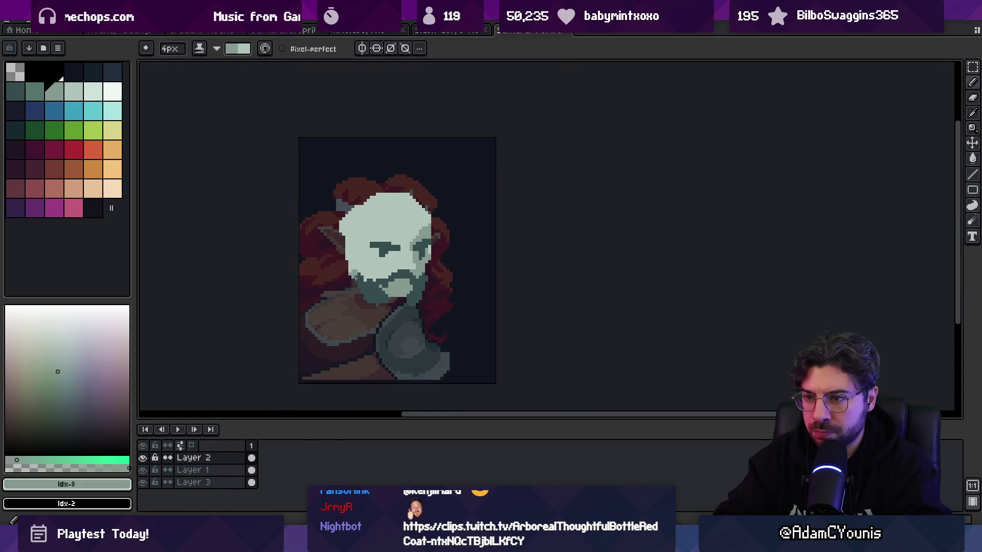
alt+click(355, 214)
key(v)
key(b)
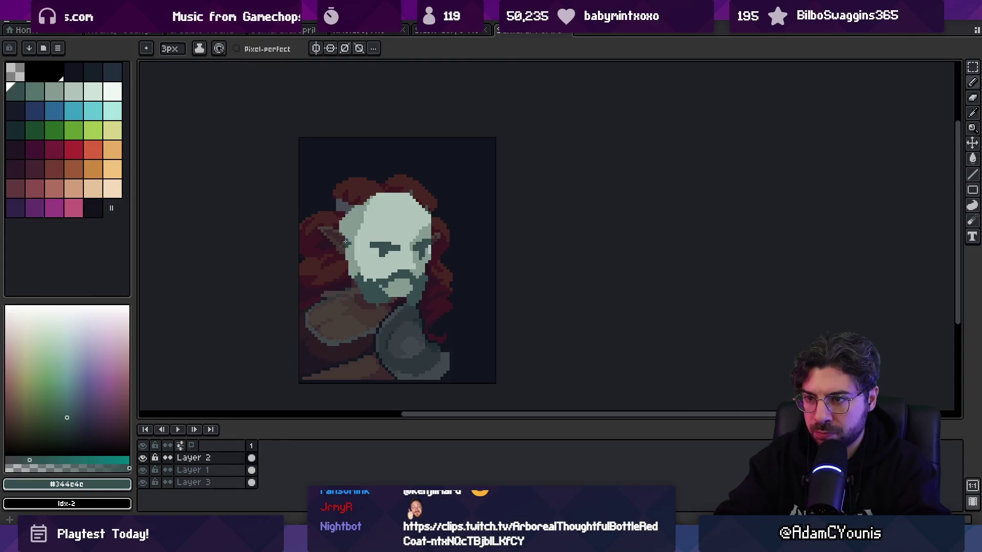
alt+click(358, 240)
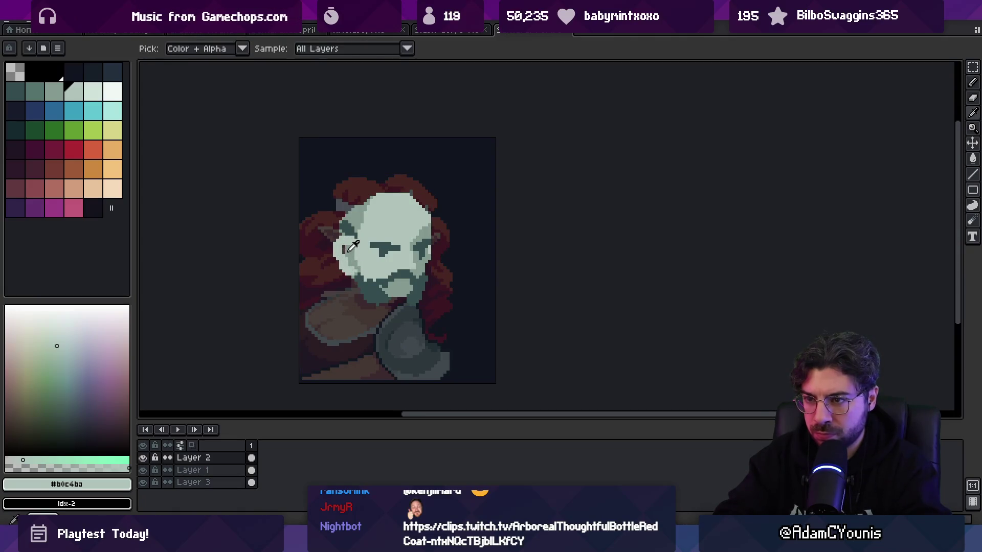
- Sample the face tones and try a near-black navy fill, then undo it
alt+click(338, 271)
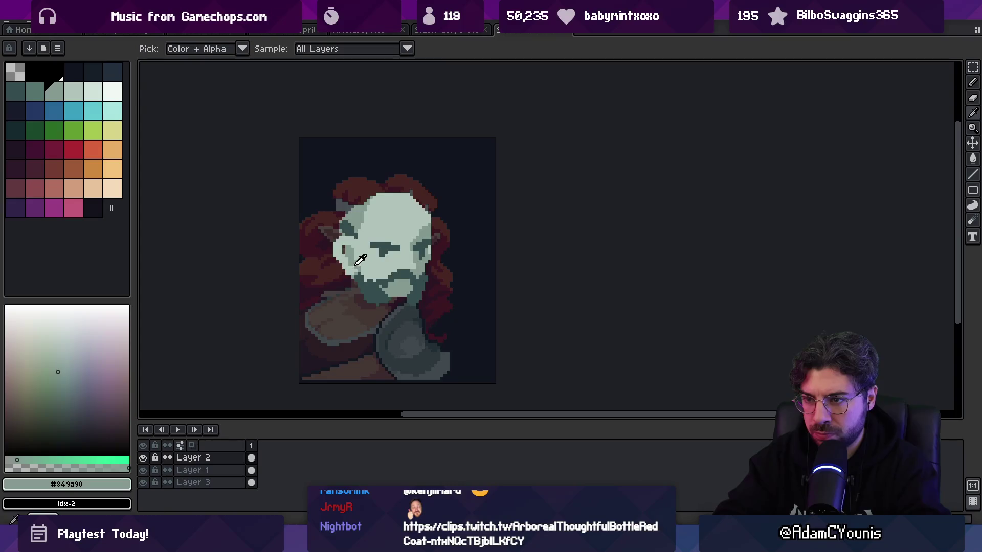
alt+click(357, 243)
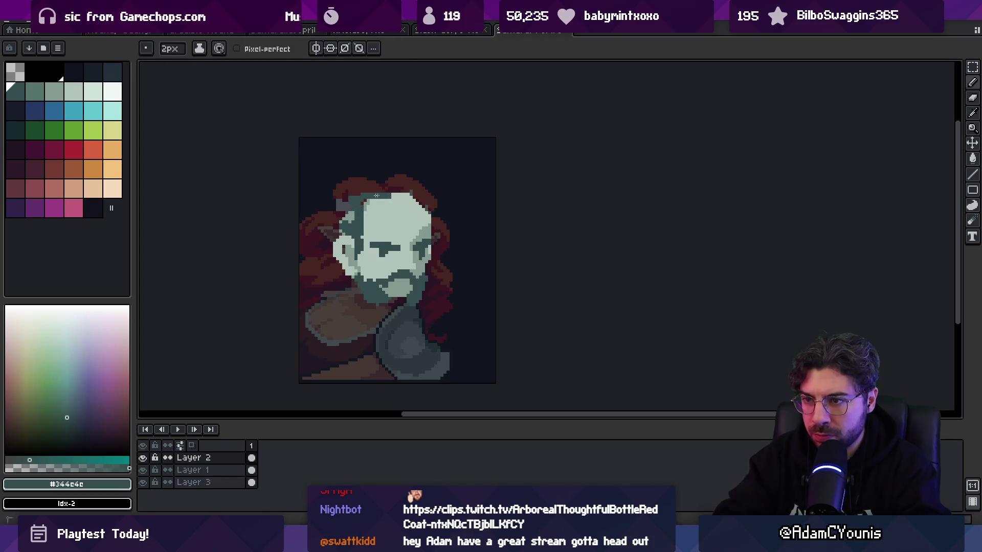
key(alt)
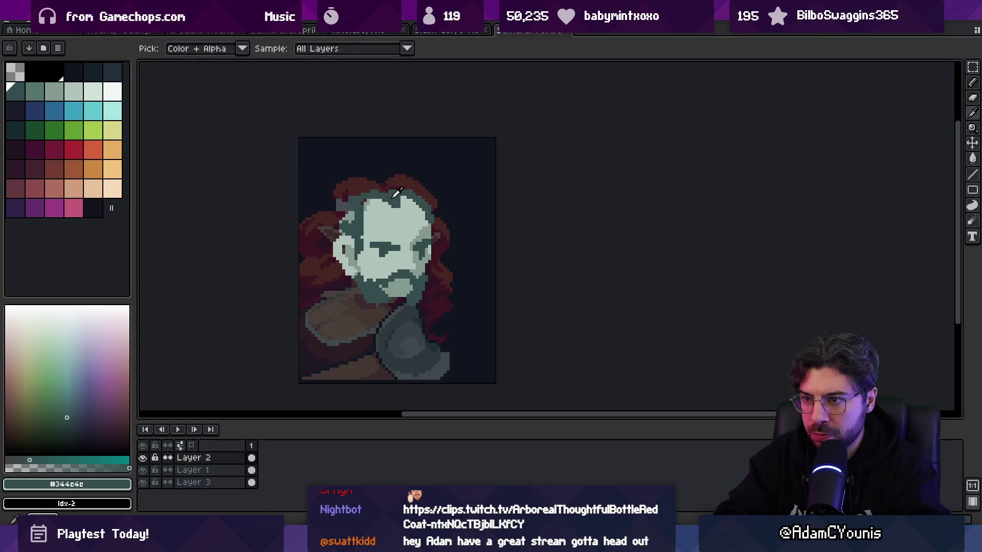
click(88, 70)
key(g)
click(395, 199)
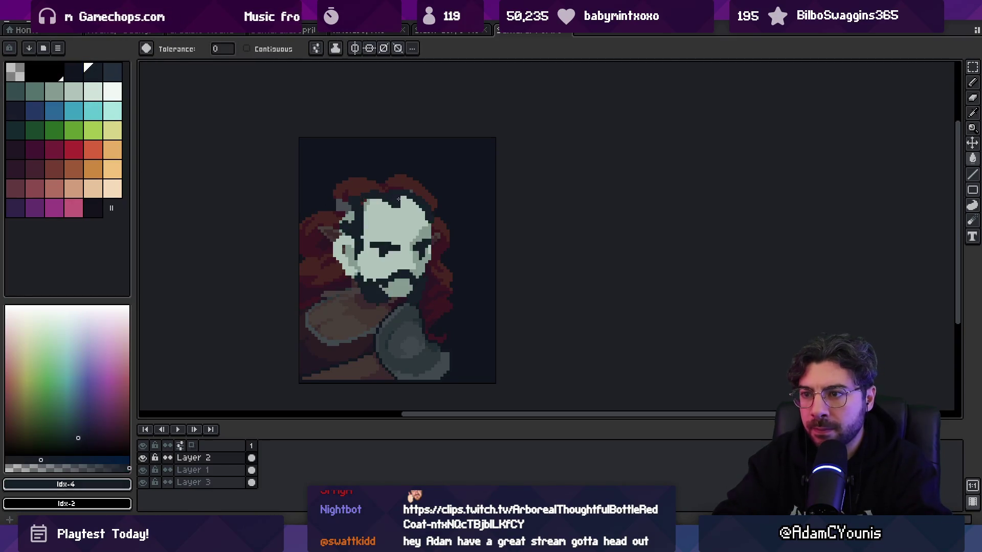
key(ctrl+z)
- Paint near-black hair across the forehead hairline
click(416, 194)
alt+click(433, 205)
key(b)
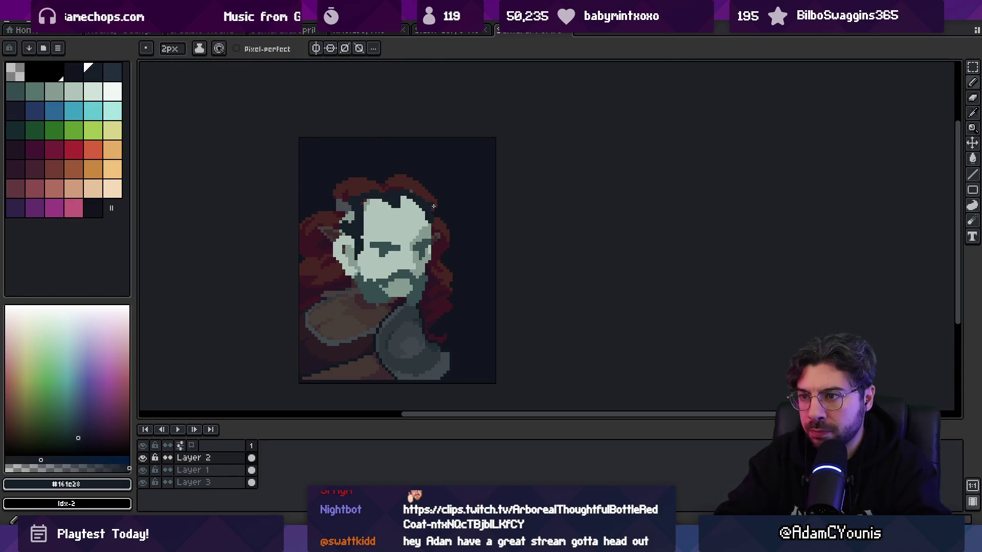
alt+click(433, 204)
drag(404, 207, 407, 193)
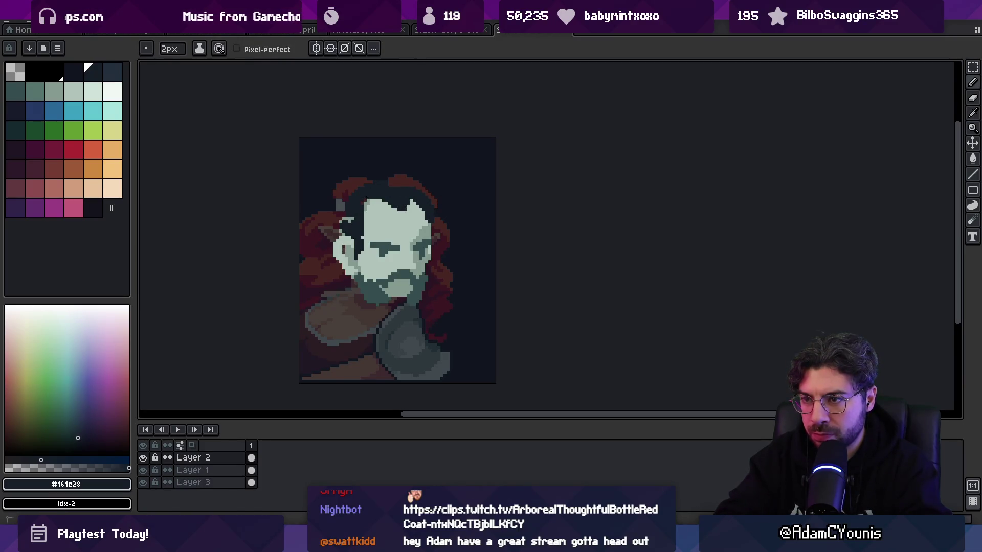
ctrl+click(473, 275)
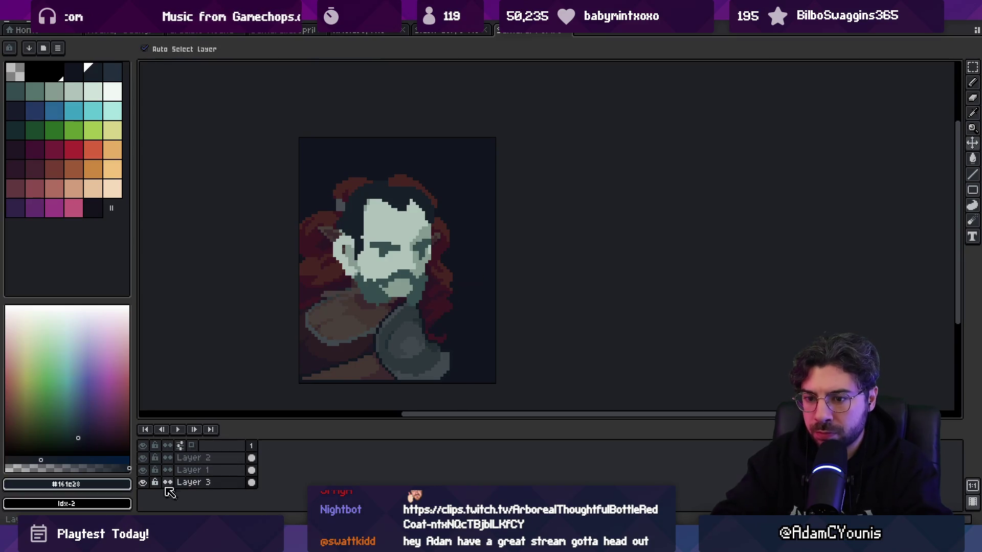
- Hide the dark background layer and extend the near-black hair along the left edge on Layer 2
click(143, 482)
ctrl+click(365, 211)
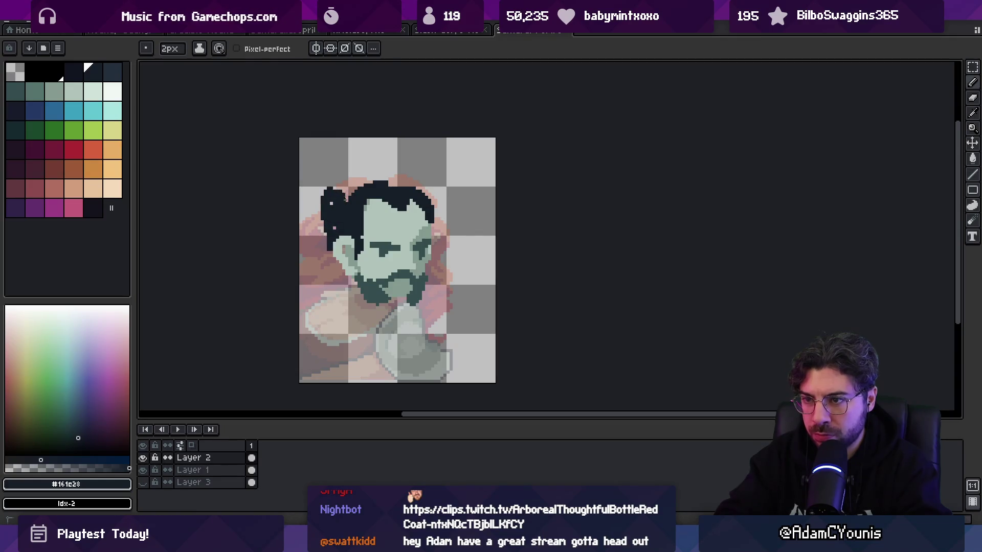
drag(329, 213, 313, 205)
key(e)
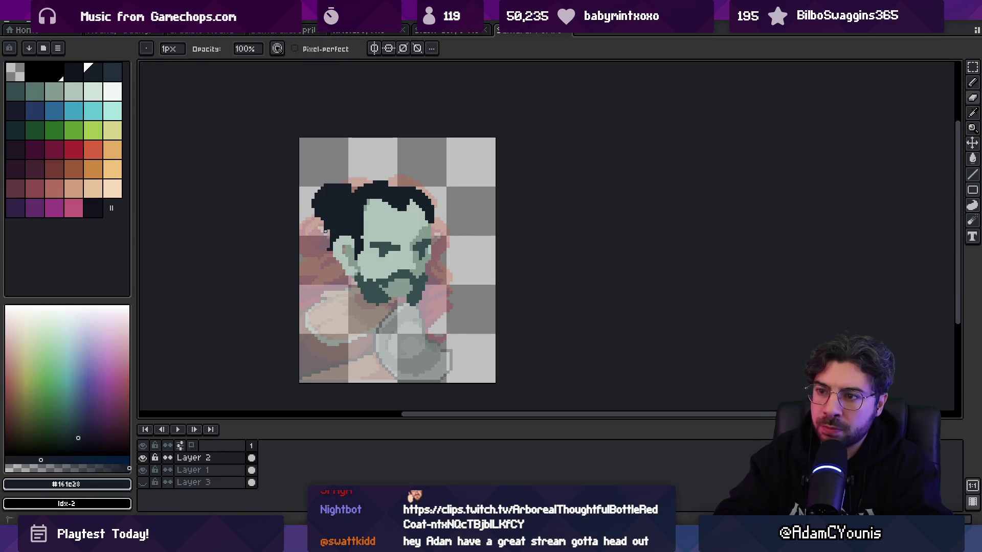
key(b)
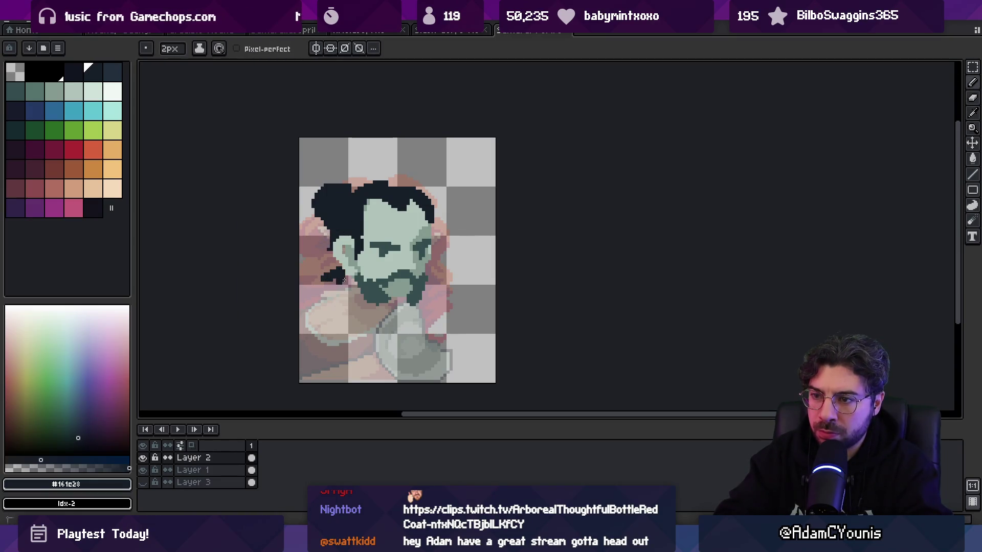
- Zoom in on the face and repaint its left edge with the sampled face colour
key(z)
scroll(344, 279, down, 3)
scroll(390, 256, up, 2)
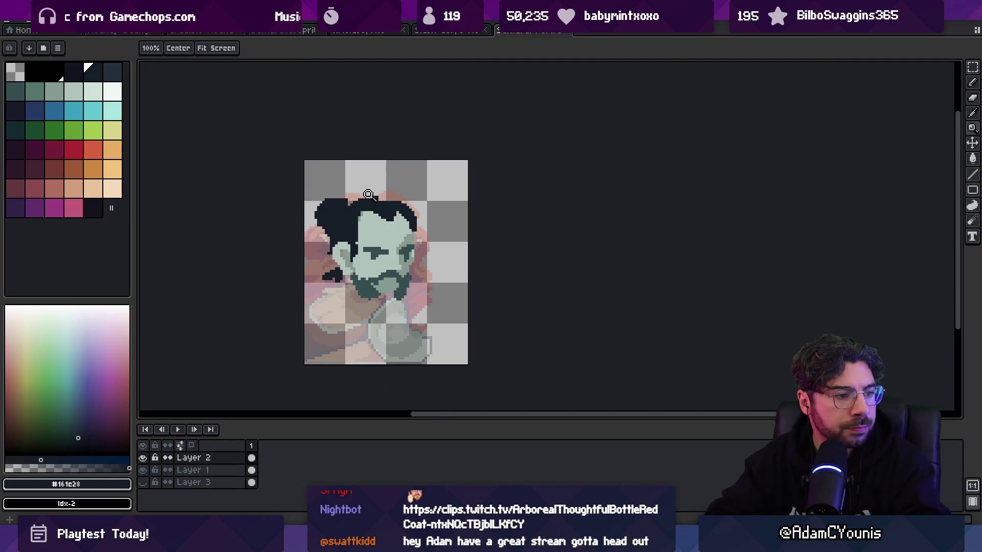
click(366, 233)
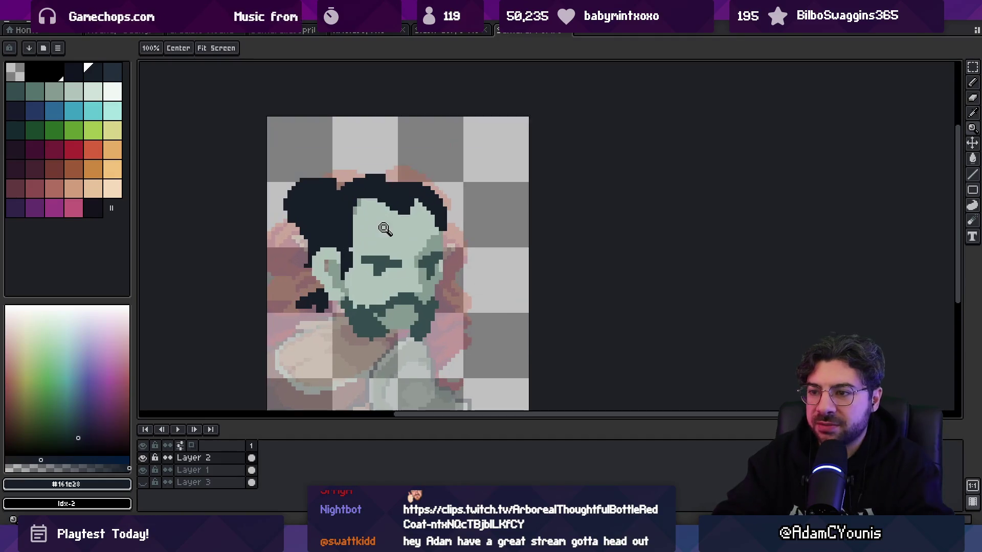
key(i)
click(358, 207)
key(b)
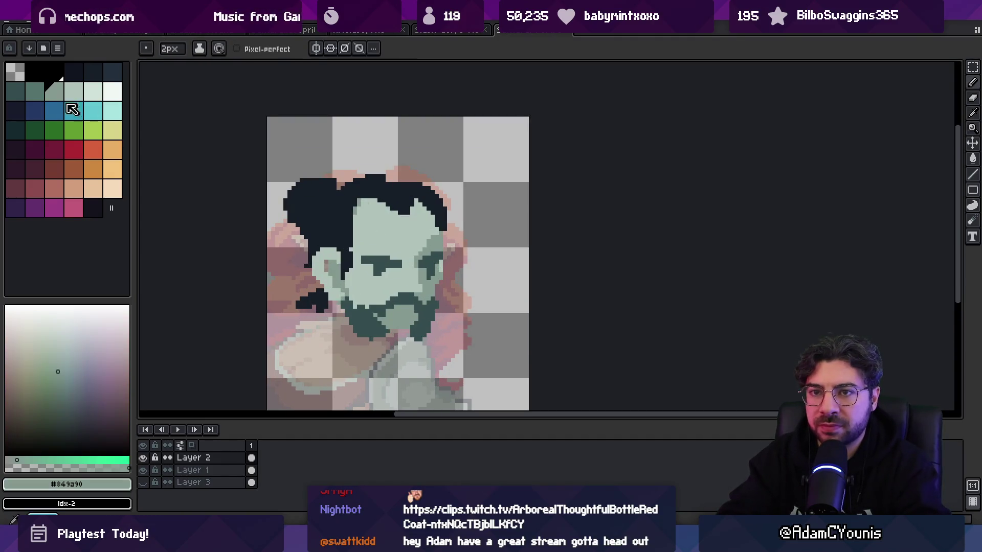
mouse_move(353, 207)
mouse_down()
mouse_move(343, 235)
mouse_move(353, 292)
mouse_move(400, 271)
mouse_move(377, 284)
mouse_up()
key(x)
key(x)
key(x)
- Select the lower part of the face and nudge it into place
key(m)
drag(453, 290, 322, 393)
mouse_move(346, 324)
mouse_down()
mouse_move(379, 317)
mouse_move(397, 330)
mouse_up()
key(b)
alt+click(406, 288)
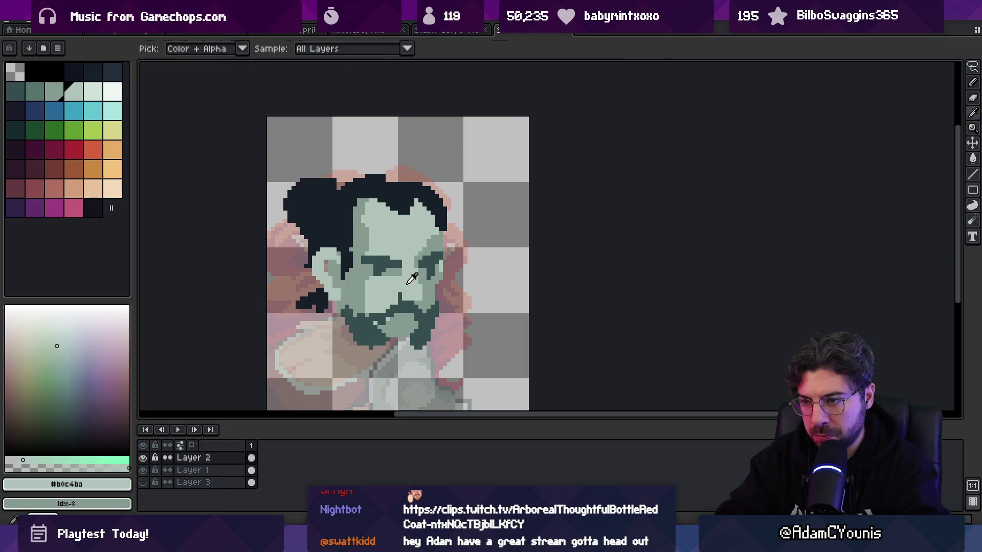
scroll(404, 266, down, 5)
scroll(409, 246, up, 4)
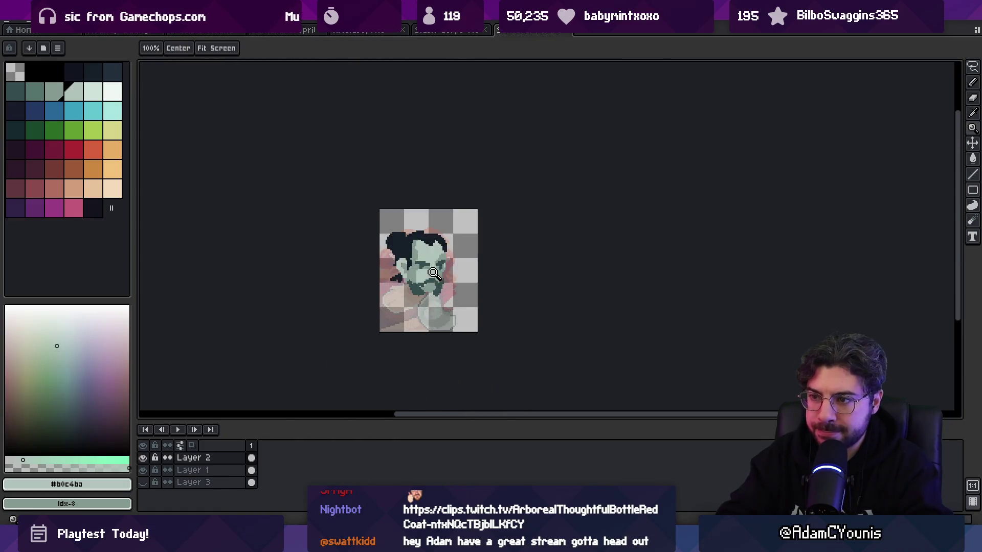
- Paint a near-white highlight into the left eye
key(i)
click(401, 230)
key(b)
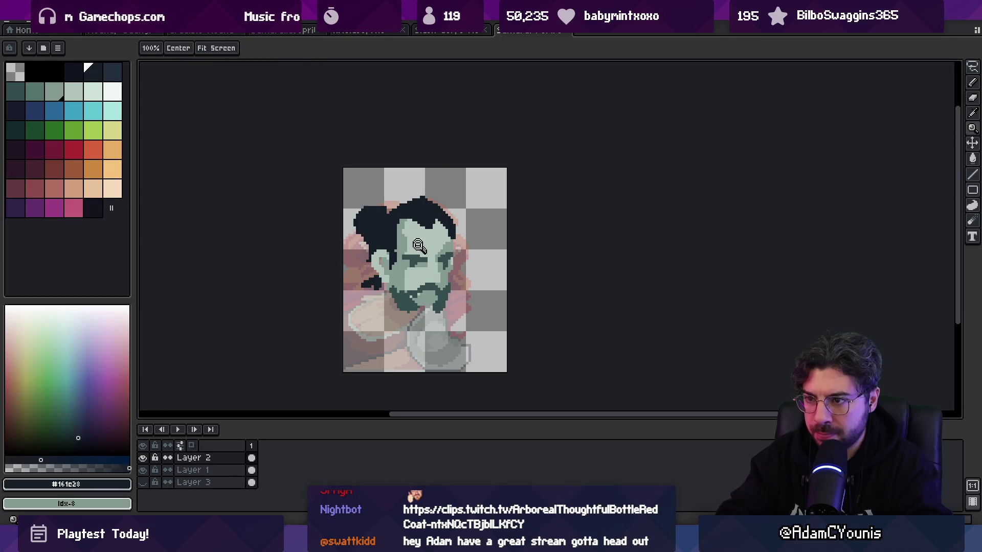
scroll(421, 254, up, 5)
click(113, 91)
drag(375, 285, 372, 284)
key(minus)
key(minus)
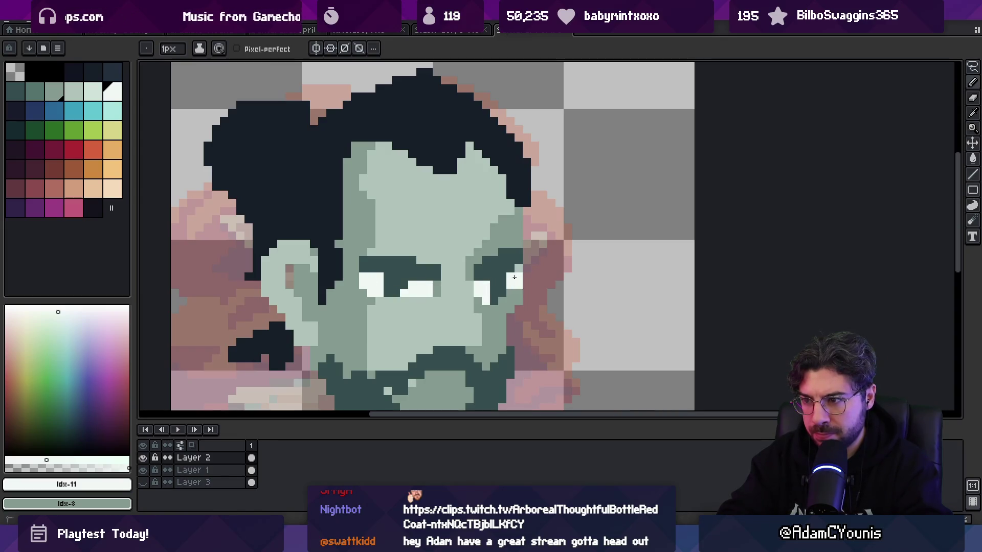
- Draw a slanted dark teal brow over the left eye
scroll(510, 291, down, 4)
scroll(491, 266, up, 4)
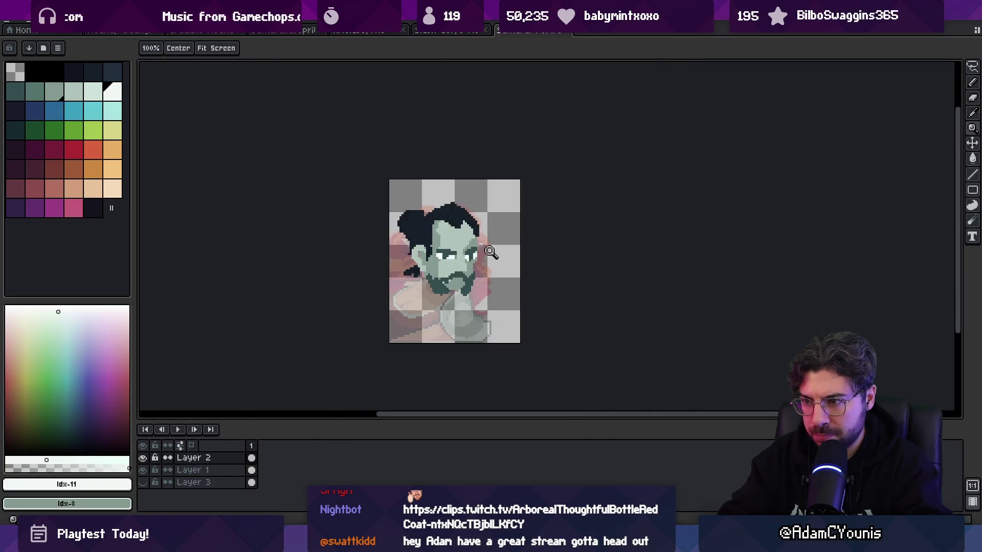
key(alt)
click(466, 249)
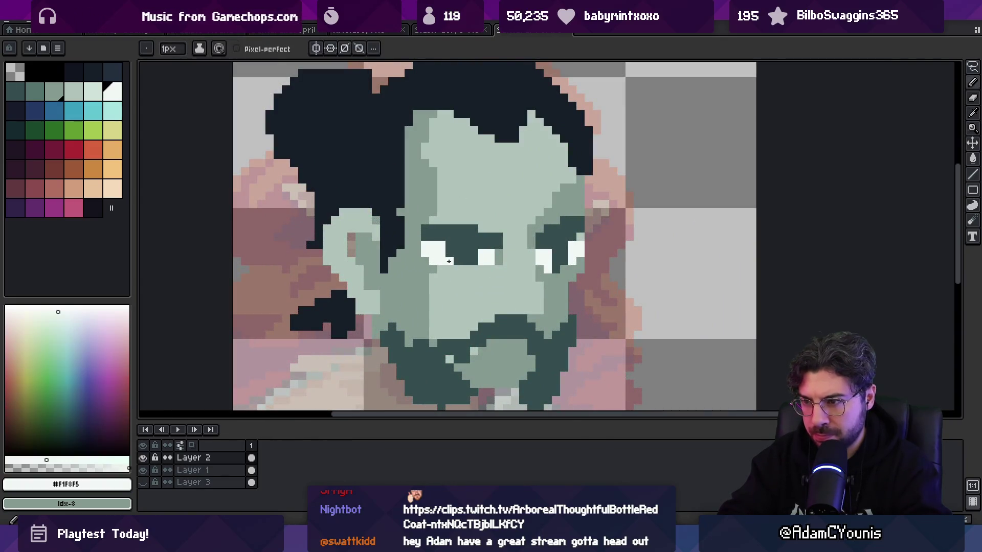
key(x)
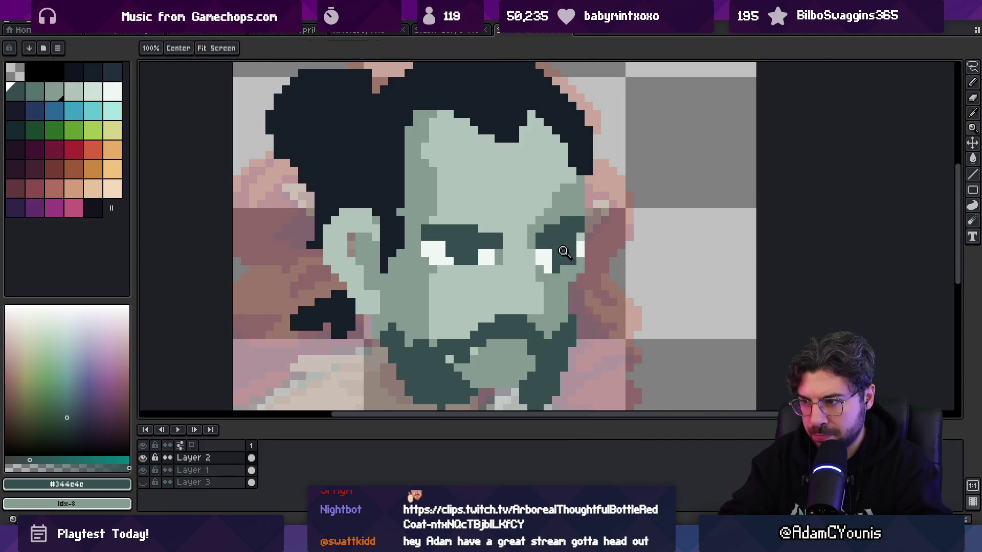
scroll(488, 225, down, 5)
scroll(532, 236, up, 5)
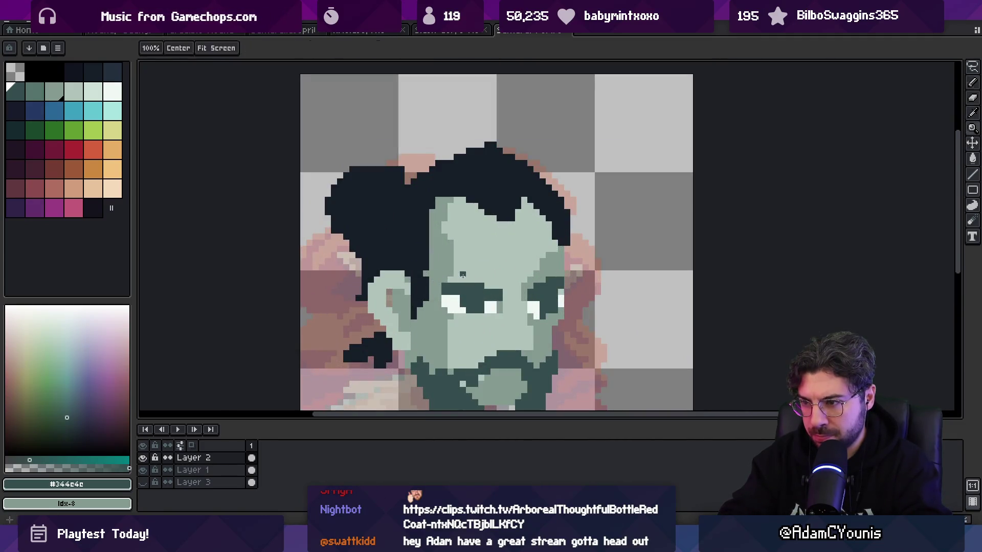
drag(448, 259, 479, 278)
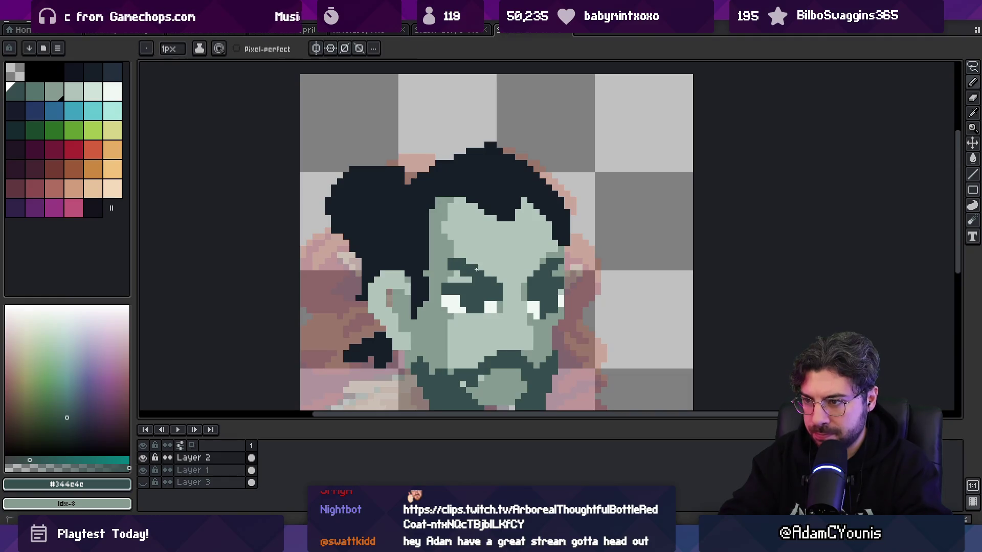
- Sample the face, eye-white and dark teal tones around the eyes and brows
scroll(491, 277, down, 5)
scroll(511, 251, up, 5)
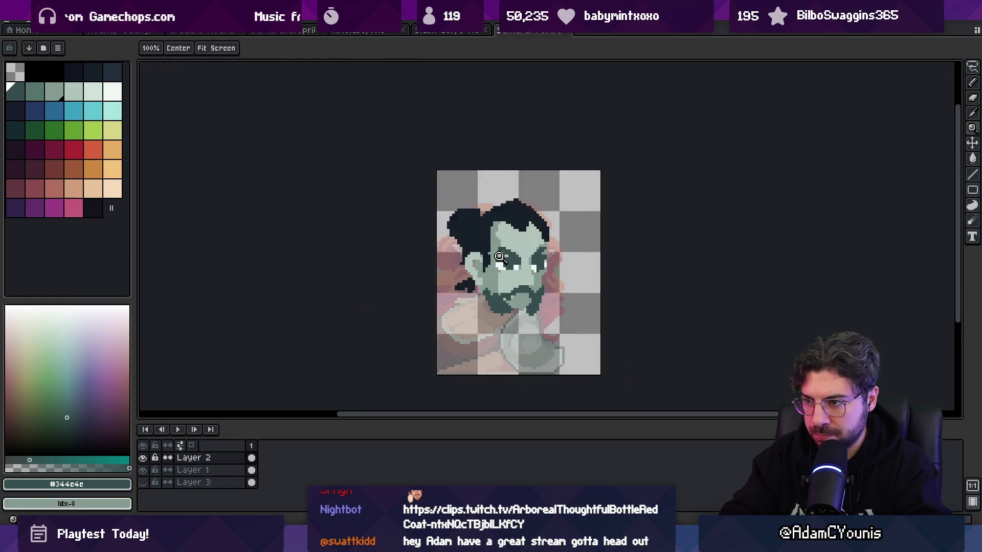
alt+click(514, 248)
alt+click(488, 261)
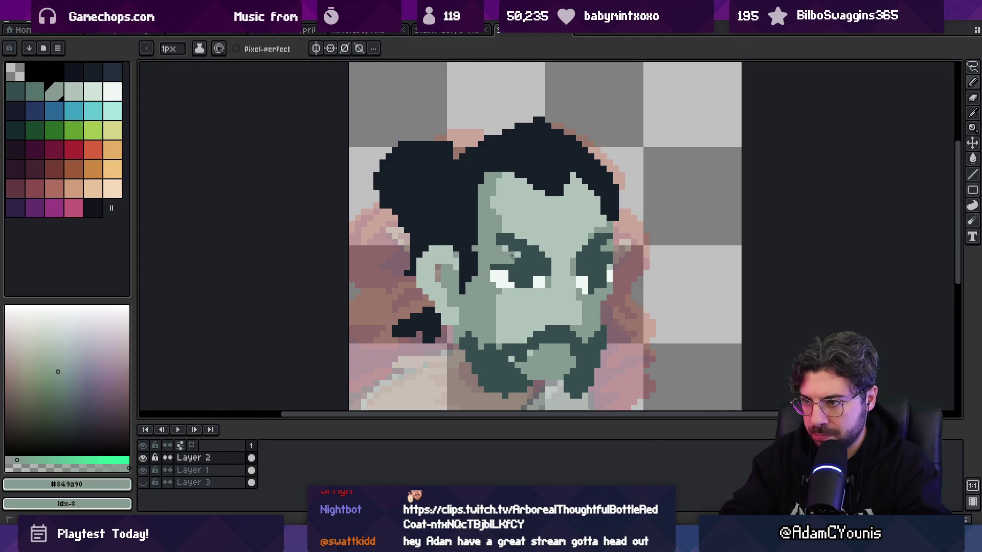
alt+click(500, 266)
key(z)
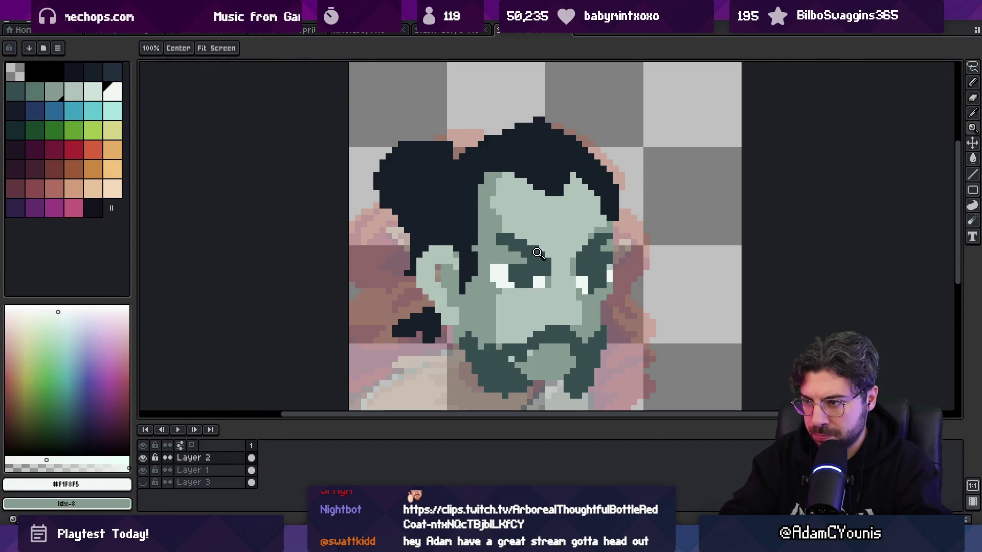
scroll(560, 242, down, 5)
scroll(543, 252, up, 5)
key(b)
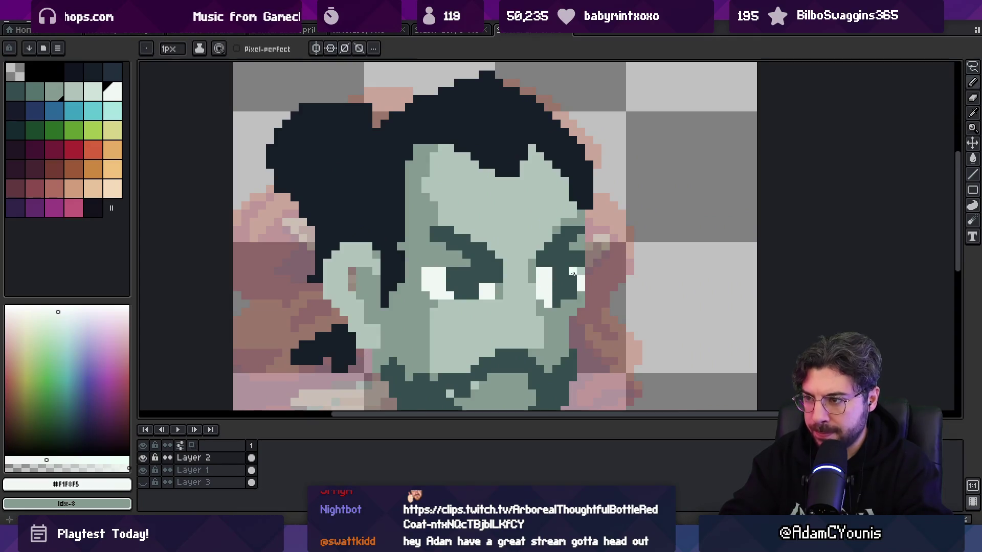
alt+click(572, 258)
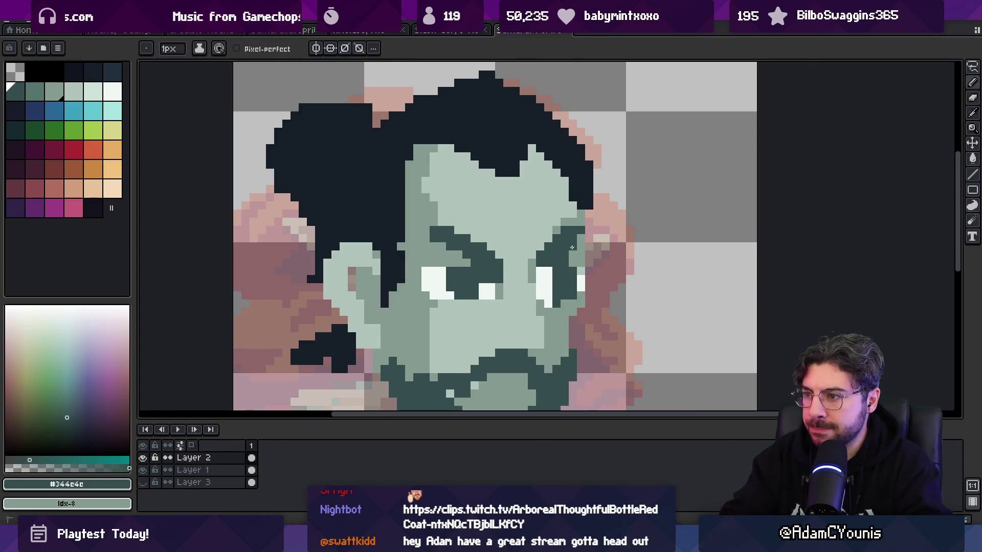
alt+click(580, 242)
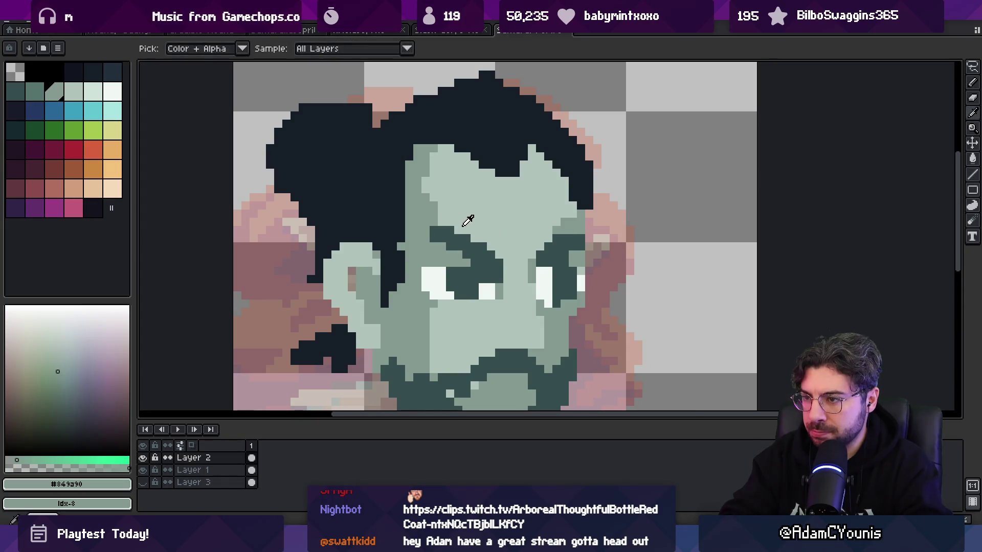
alt+click(481, 247)
- Lighten a few pixels around the mustache and chin, then pan toward the chin
key(z)
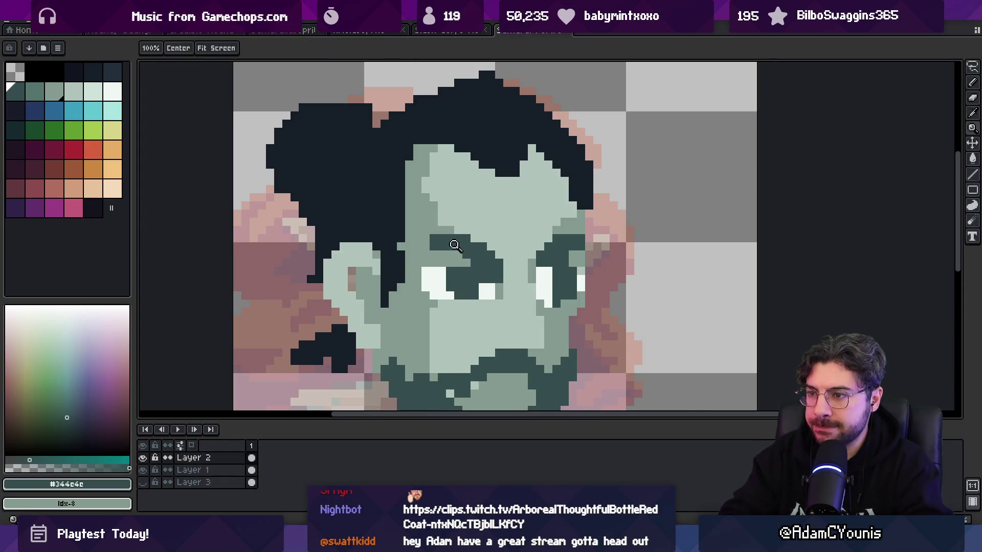
scroll(447, 246, down, 6)
scroll(460, 240, up, 5)
key(i)
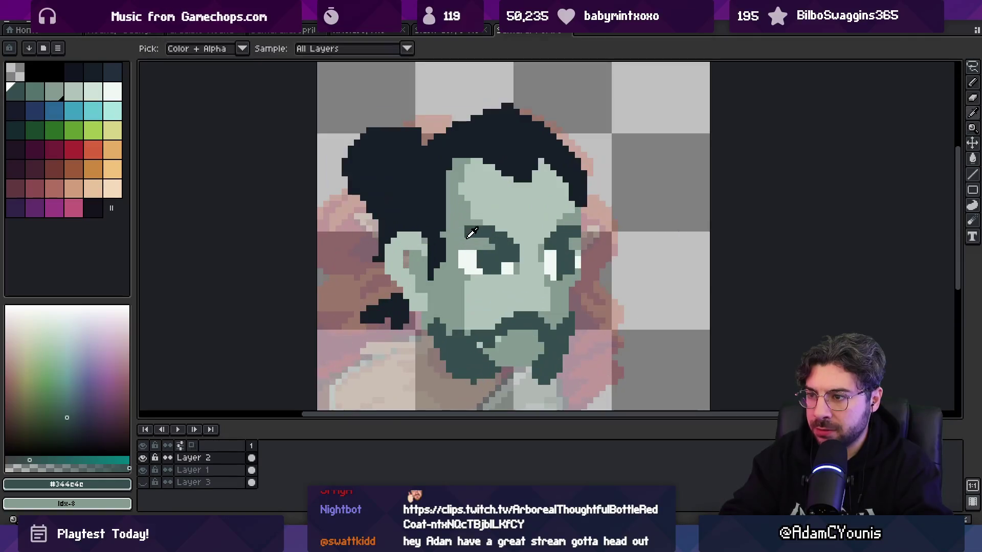
alt+click(468, 236)
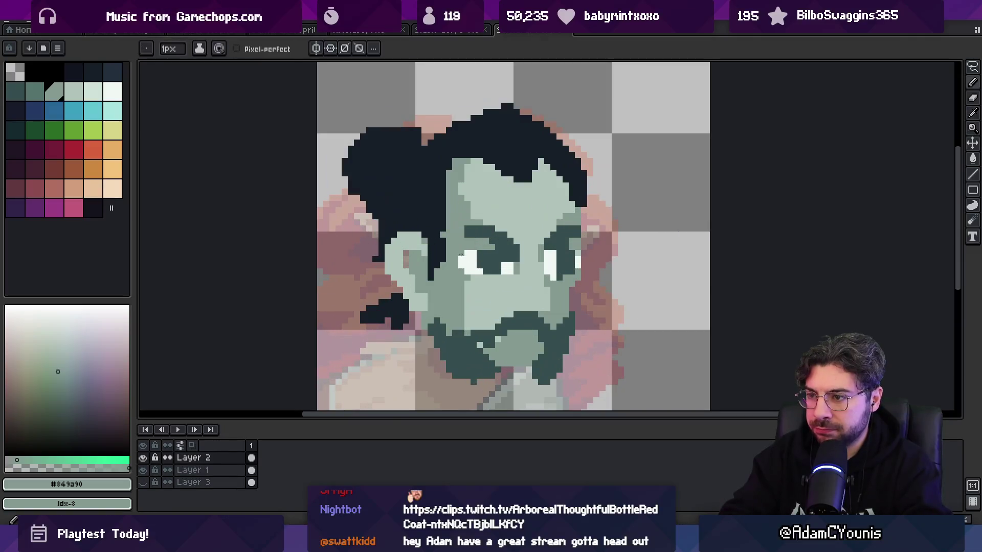
alt+click(470, 307)
alt+click(492, 329)
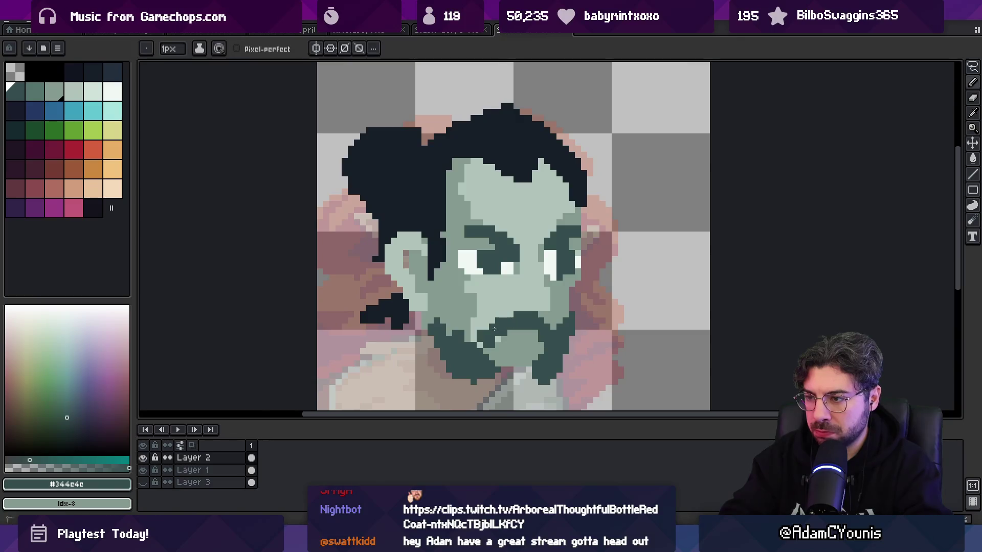
right_click(488, 351)
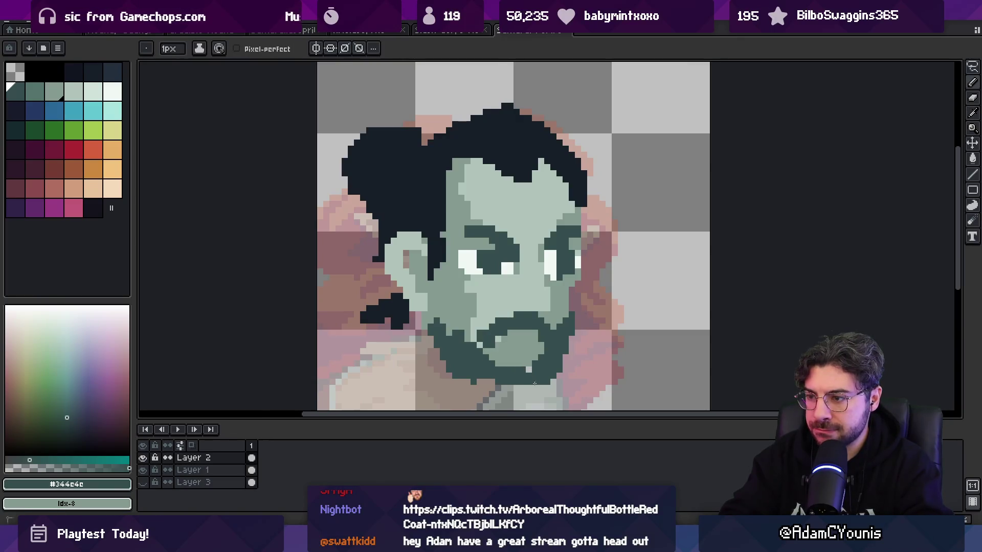
drag(535, 383, 491, 304)
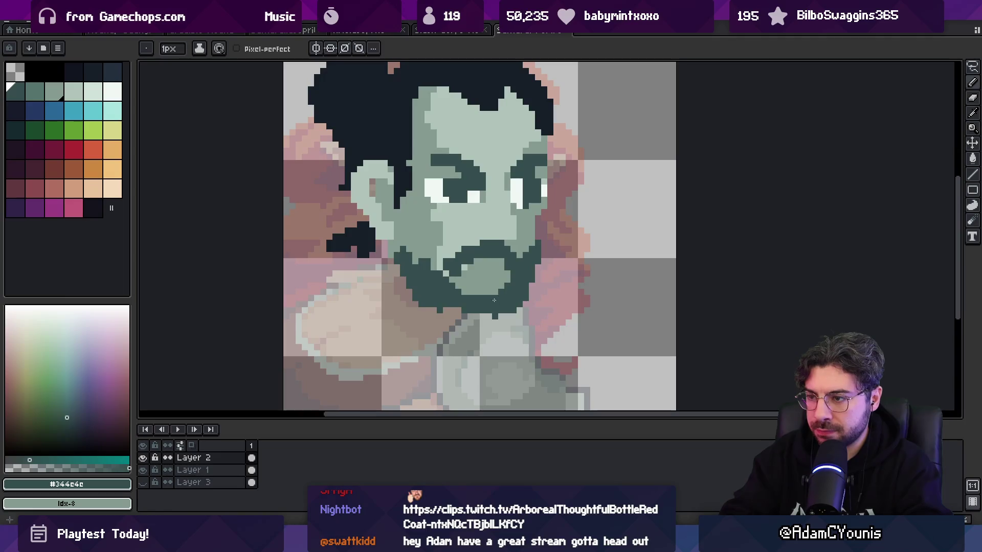
- Extend the dark teal beard further down the chin and jawline
key(e)
key(b)
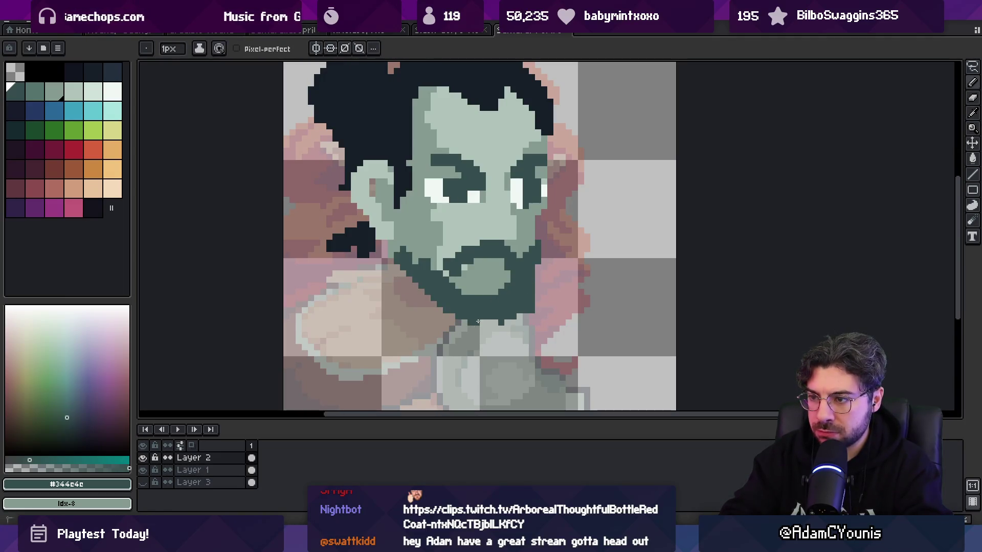
key(e)
key(b)
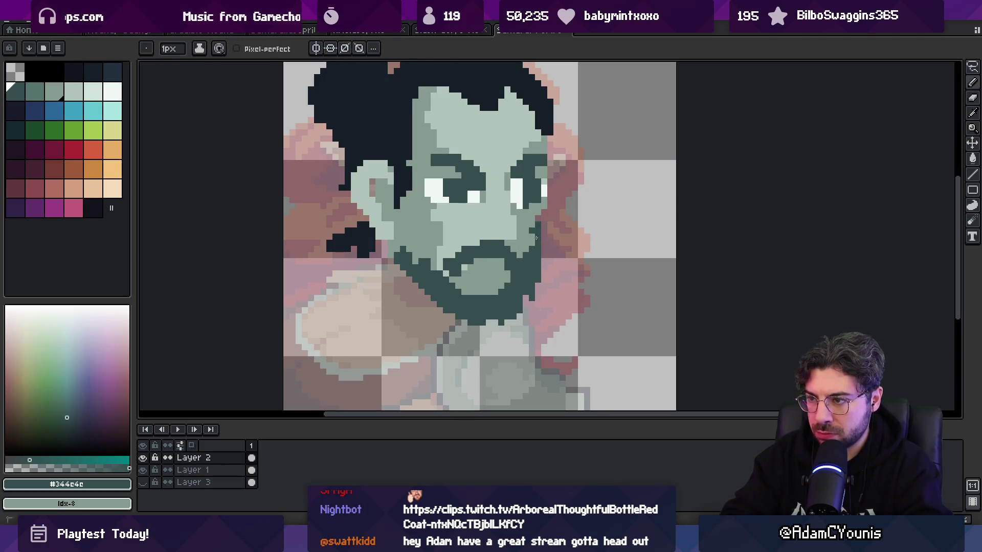
scroll(536, 238, down, 2)
scroll(458, 299, up, 1)
alt+click(455, 303)
alt+click(455, 303)
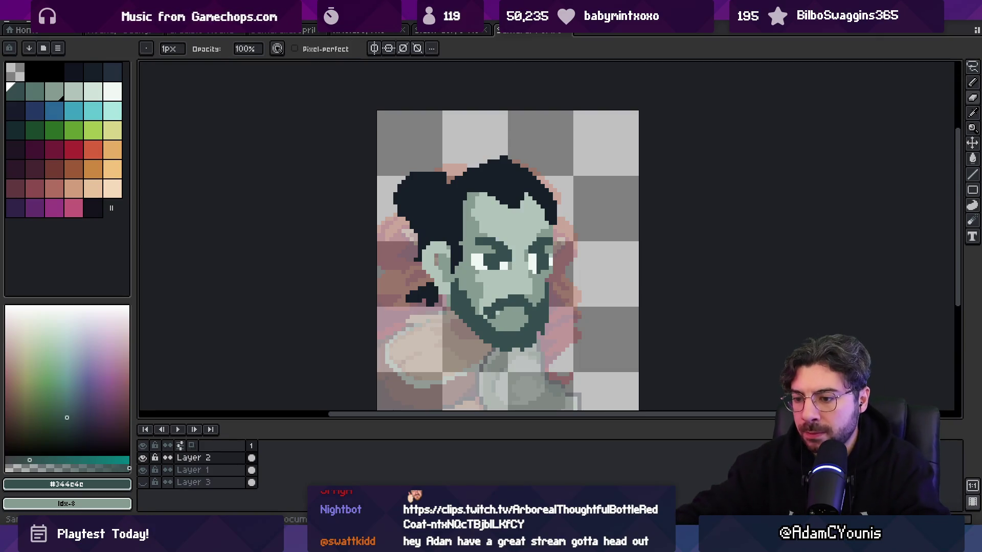
key(alt+Tab)
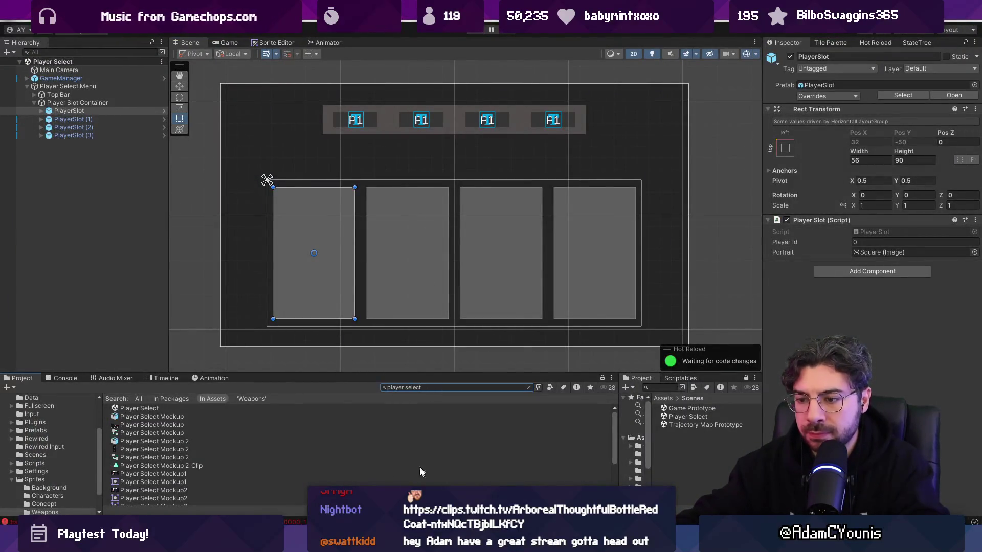
key(alt+Tab)
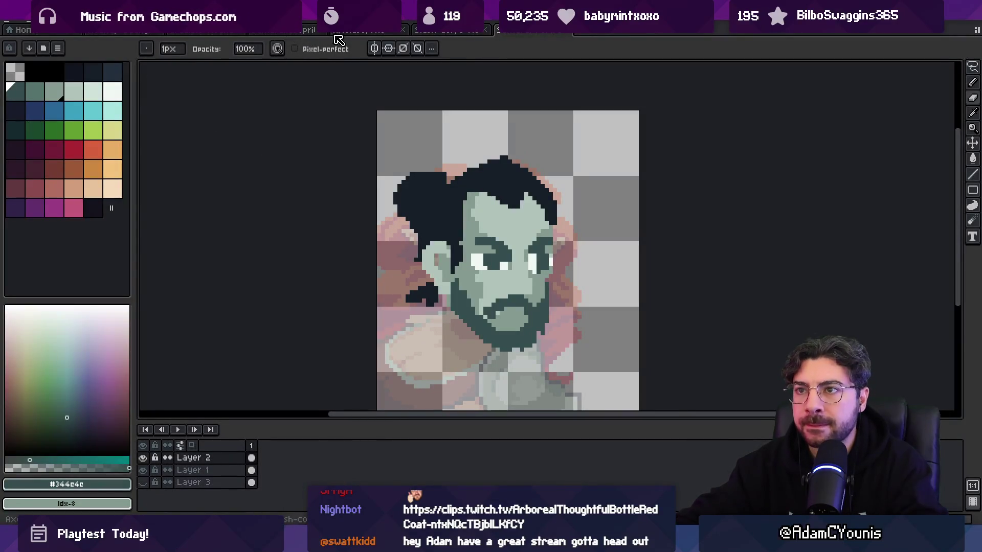
click(311, 31)
scroll(511, 222, up, 5)
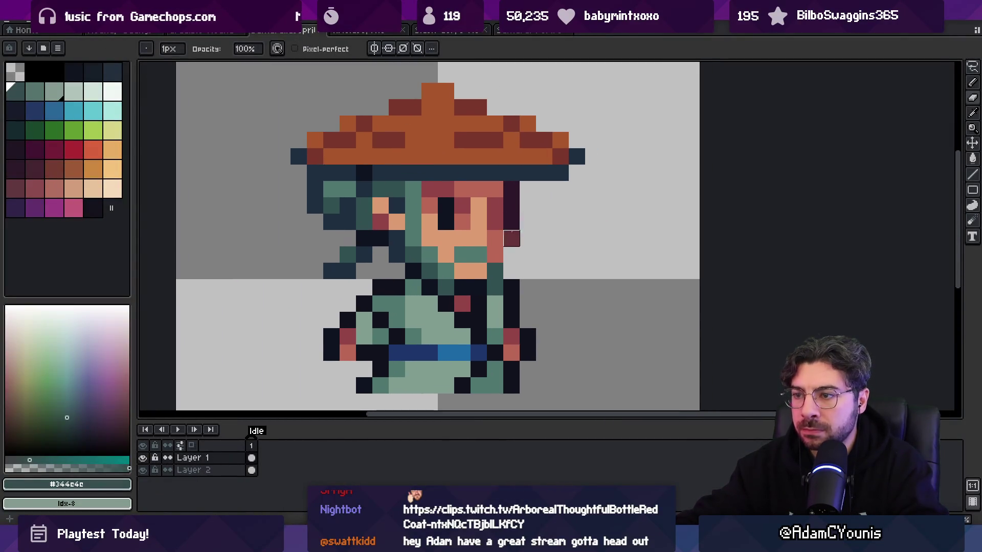
scroll(511, 222, down, 2)
click(509, 31)
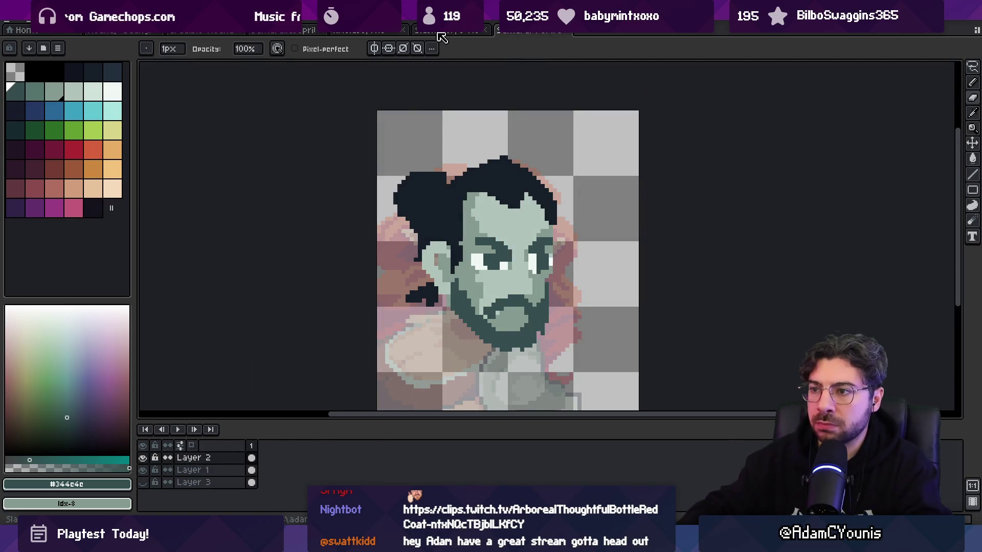
key(v)
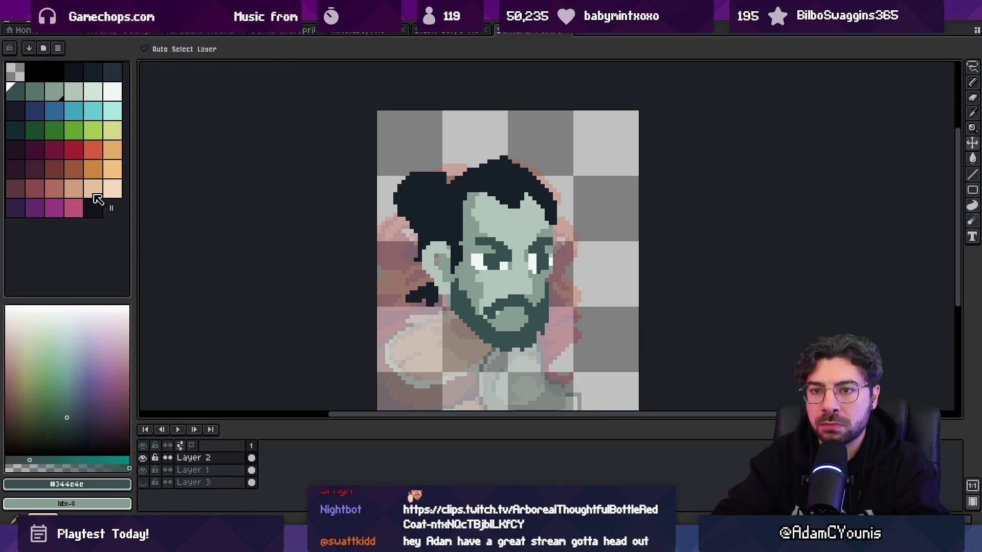
- Bucket-fill the face with light peach and darker peach skin tones
click(93, 189)
key(g)
click(499, 230)
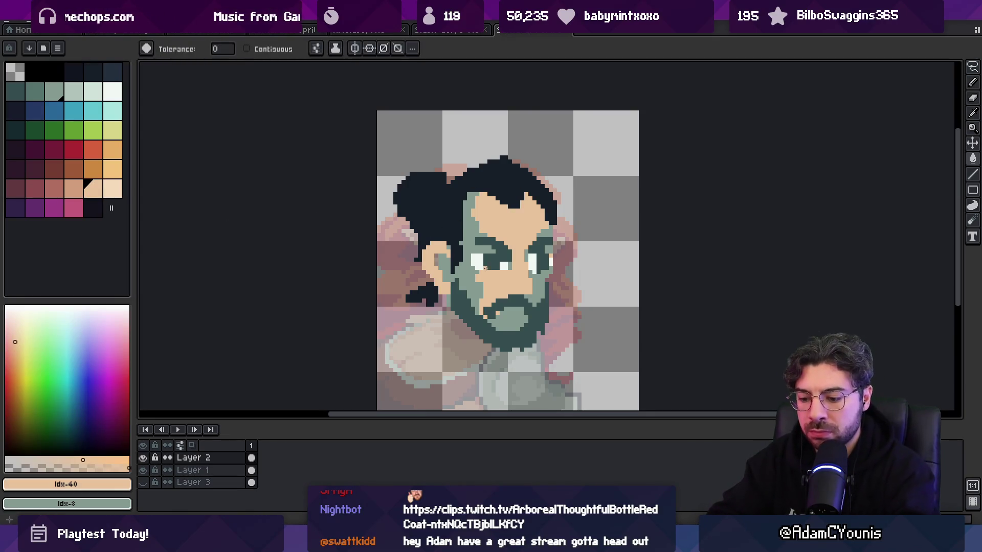
key([)
click(480, 233)
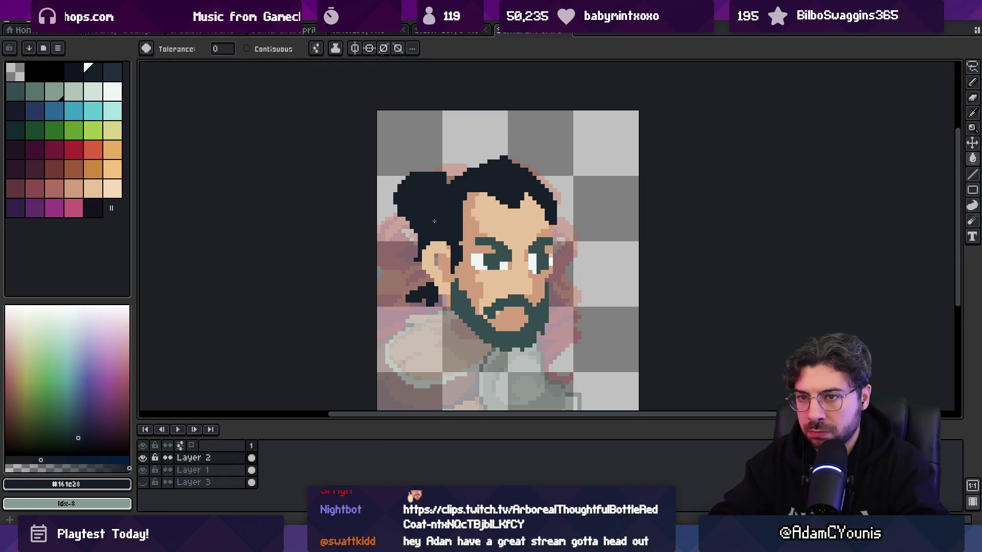
- Bucket-fill the dark hair with grey-green and switch to the lighter green shade
click(53, 92)
click(429, 208)
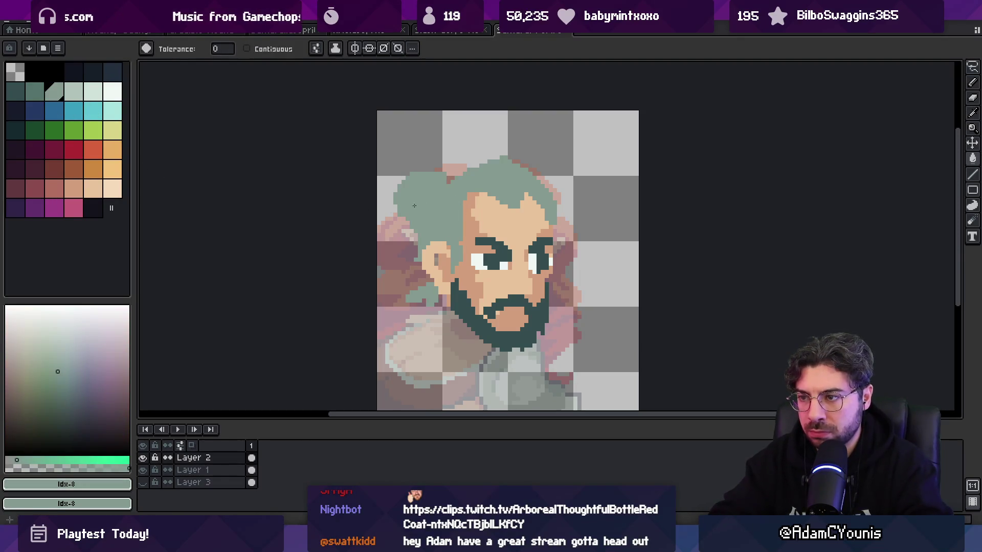
key(bracketleft)
key(v)
key(b)
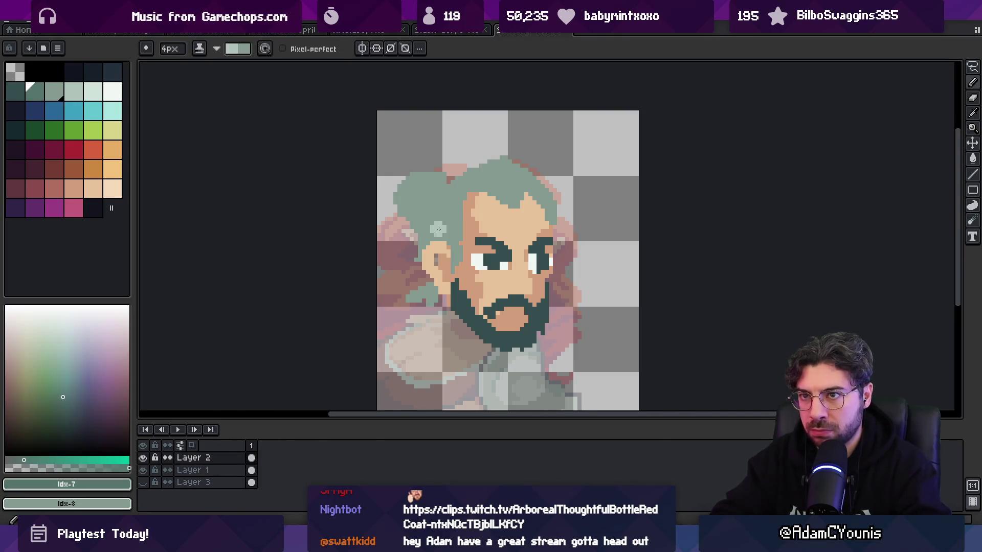
key(bracketright)
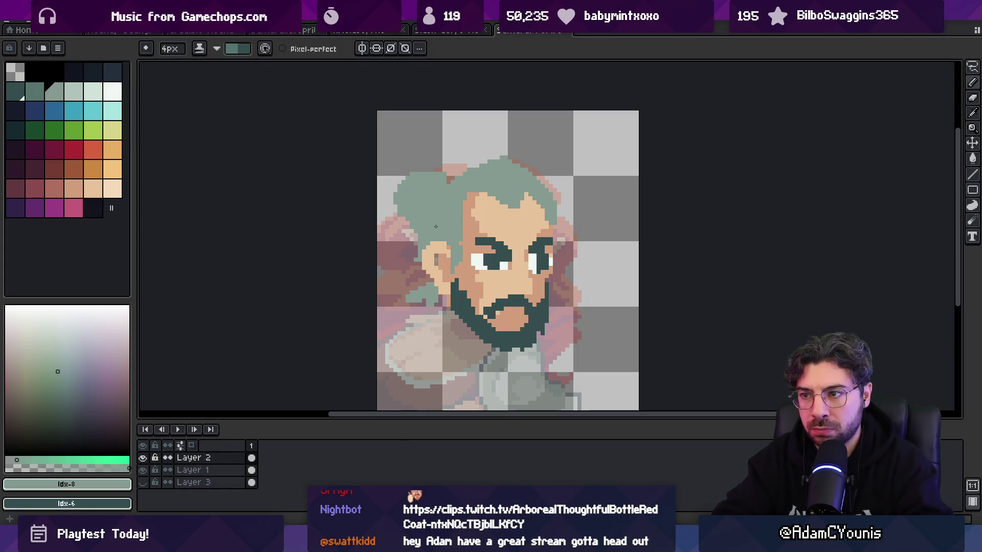
- Paint darker teal shading over the left side of the green hair, swapping between the two greens
key(v)
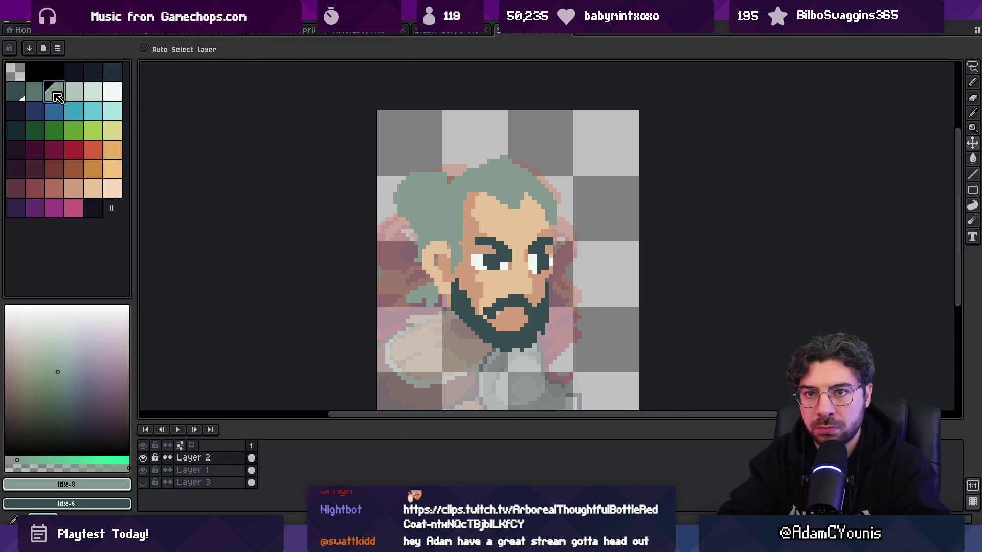
key(bracketleft)
key(b)
mouse_move(432, 244)
mouse_down()
mouse_move(455, 256)
mouse_move(434, 214)
mouse_move(414, 204)
mouse_move(431, 193)
mouse_move(424, 217)
mouse_move(436, 197)
mouse_up()
key(x)
key(x)
key(x)
key(x)
key(x)
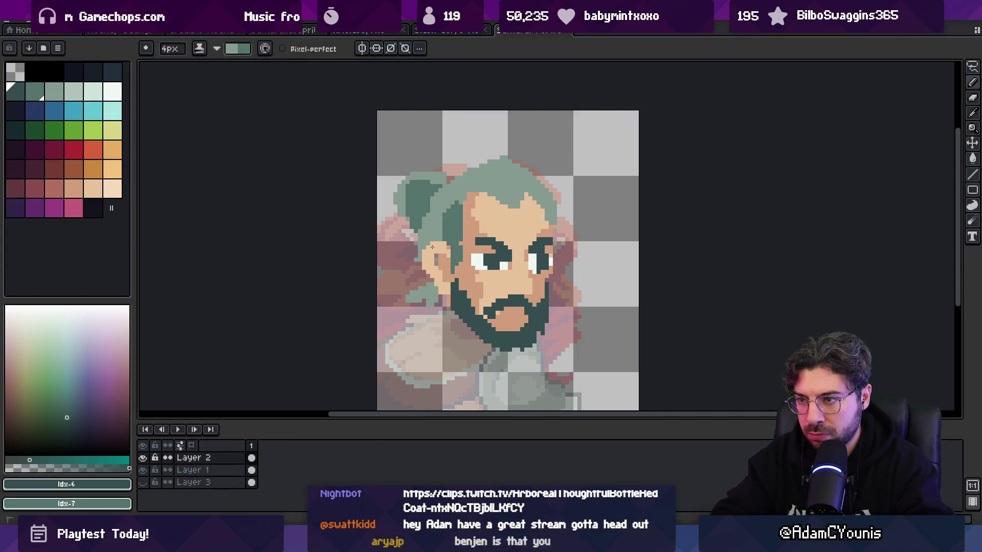
key(x)
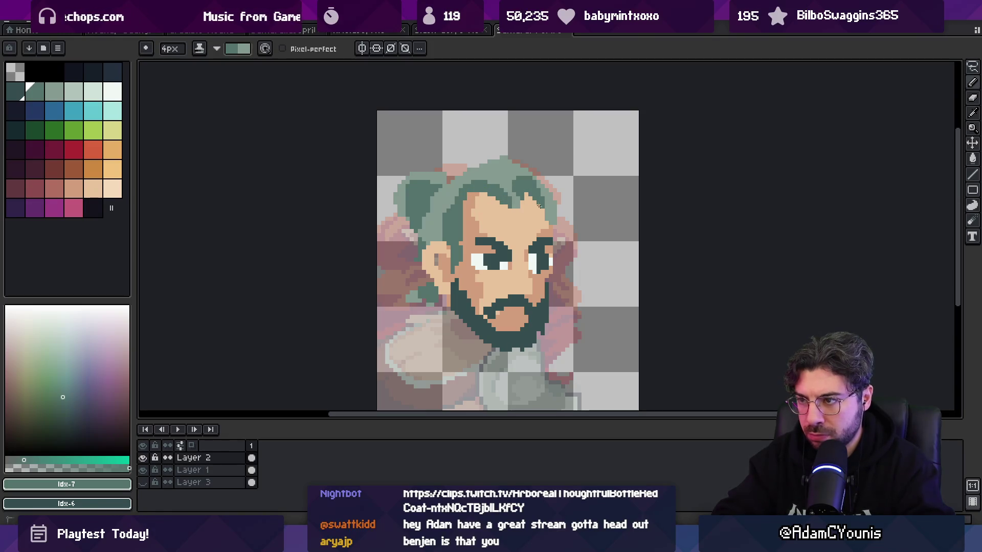
key(x)
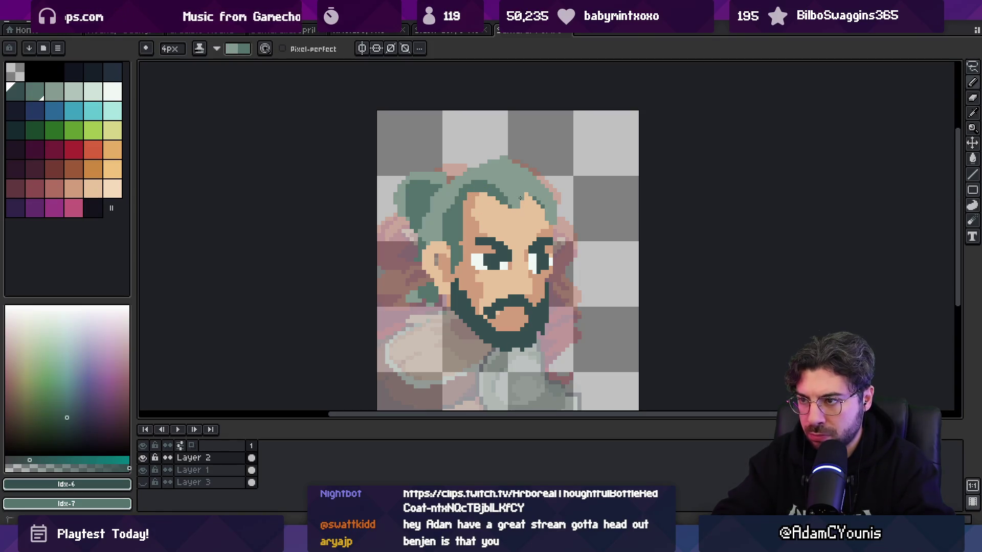
key(x)
key(x)
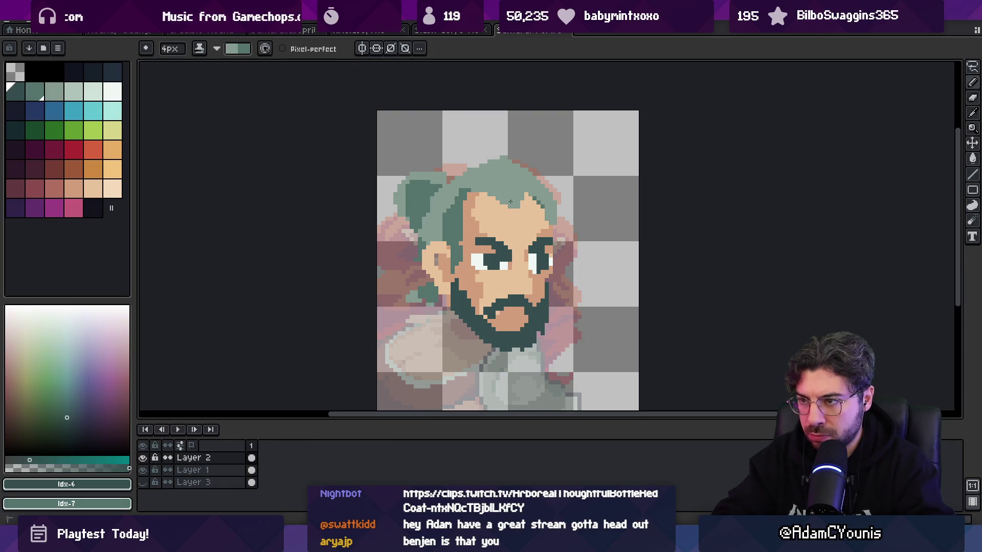
key(z)
- Zoom in on the head and paint a light green stroke down the dark strand
scroll(497, 169, down, 4)
click(497, 170)
alt+click(535, 167)
key(b)
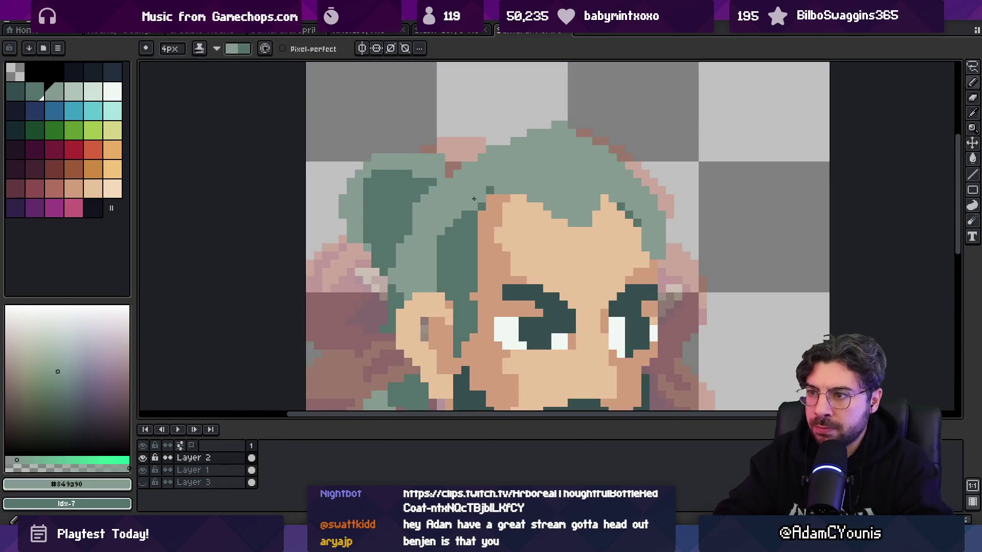
drag(470, 192, 458, 258)
- Paint dark green strands across the top of the head, then sample the skin tone
key(z)
scroll(493, 197, down, 3)
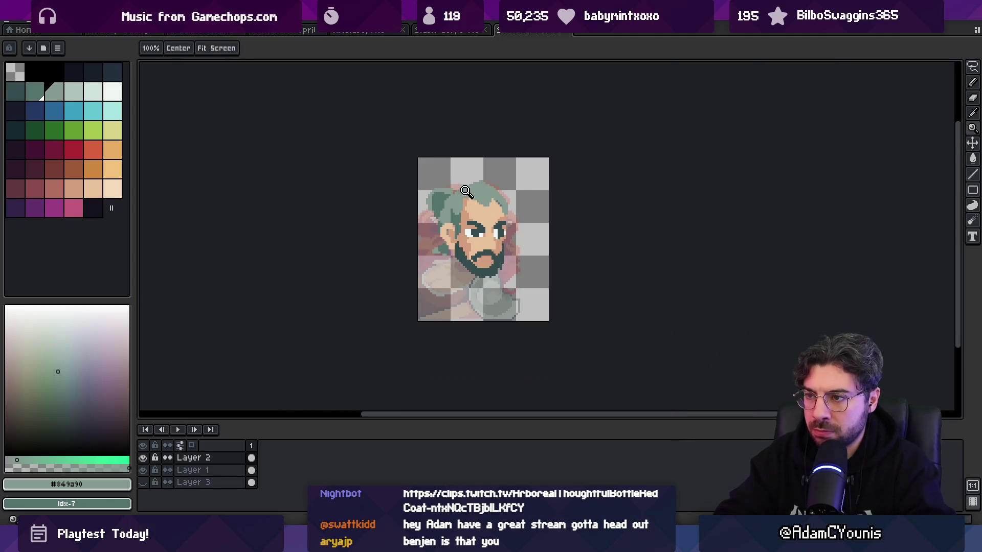
click(496, 196)
key(b)
alt+click(535, 201)
drag(475, 201, 483, 206)
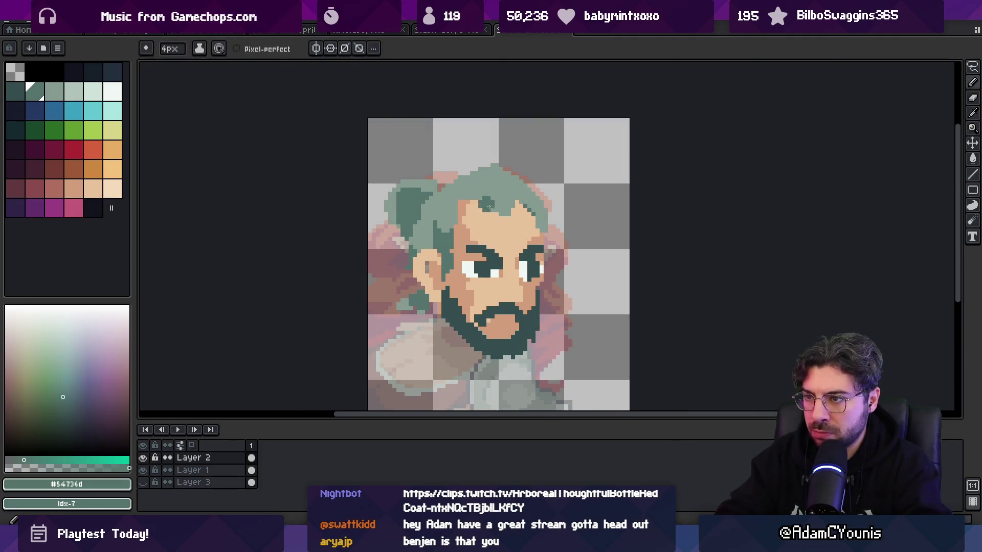
alt+click(471, 205)
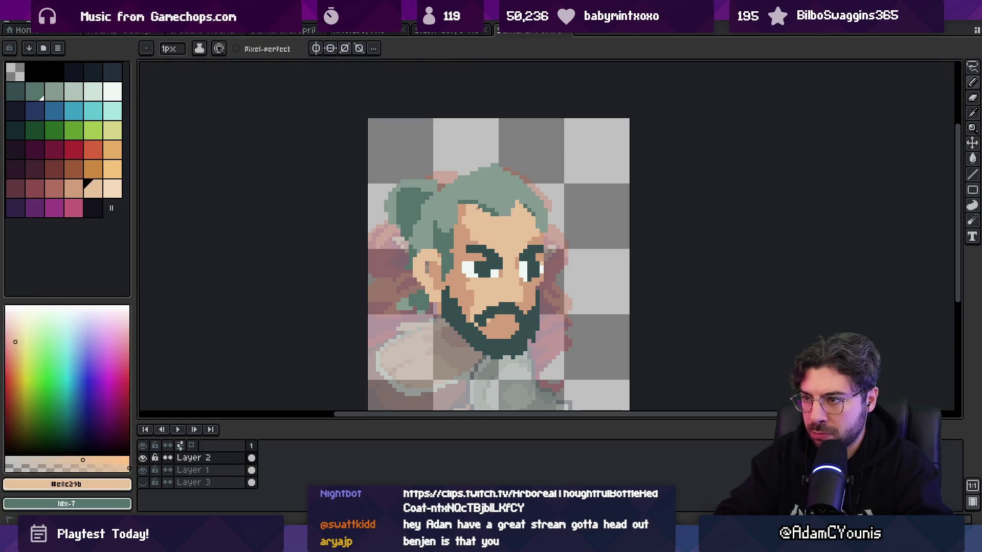
- Darken the hair on the left and top of the head with a darker palette green
key(z)
scroll(481, 184, down, 4)
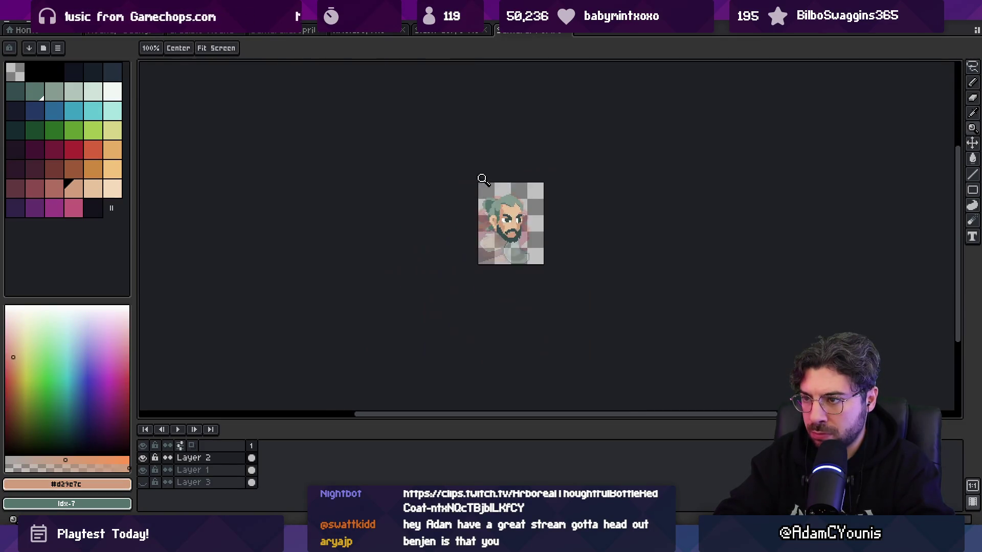
scroll(514, 194, up, 4)
drag(516, 194, 495, 195)
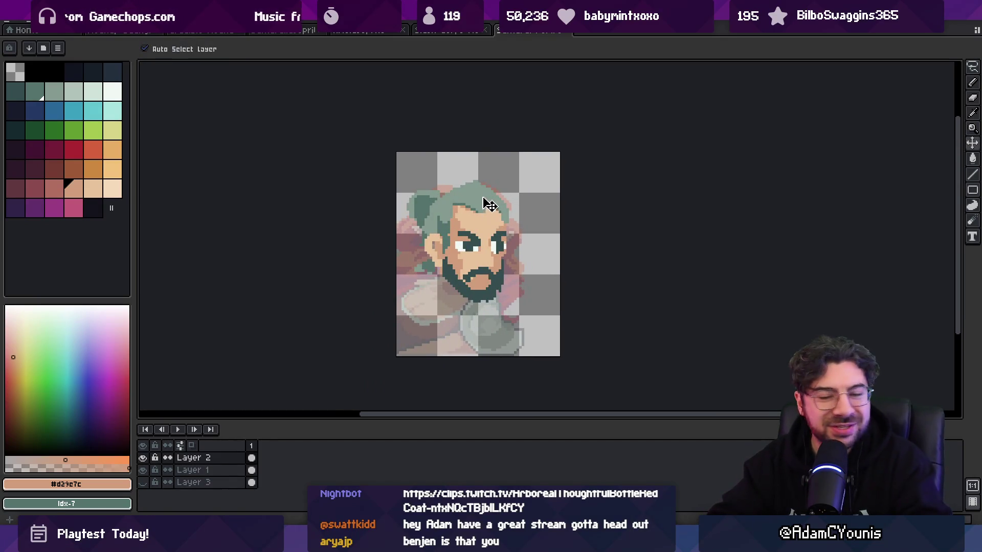
alt+click(485, 203)
drag(16, 93, 53, 92)
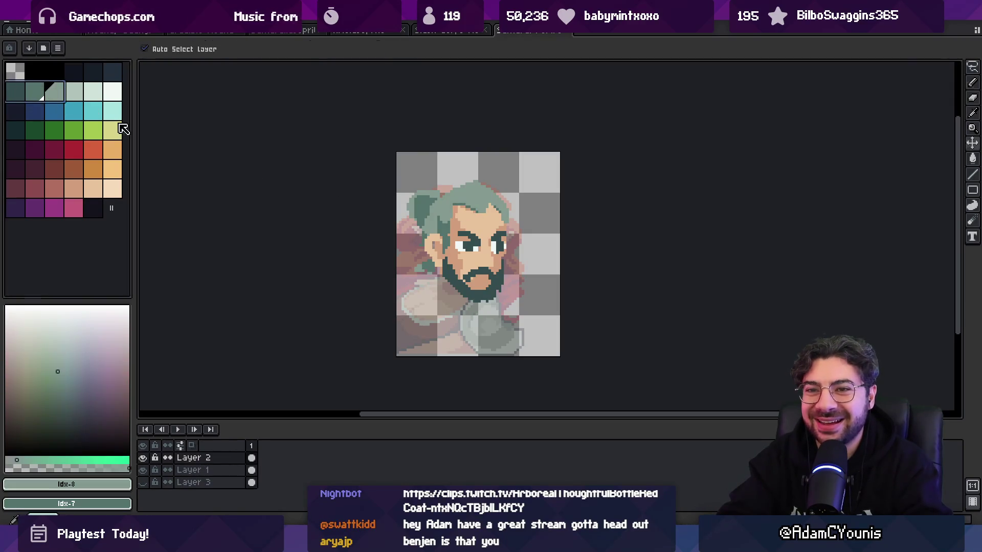
key(b)
mouse_move(430, 228)
mouse_down()
mouse_move(419, 199)
mouse_move(499, 176)
mouse_up()
- Undo the stray skin blob over the eyebrow and shrink the brush to single pixels
key(z)
scroll(501, 209, down, 3)
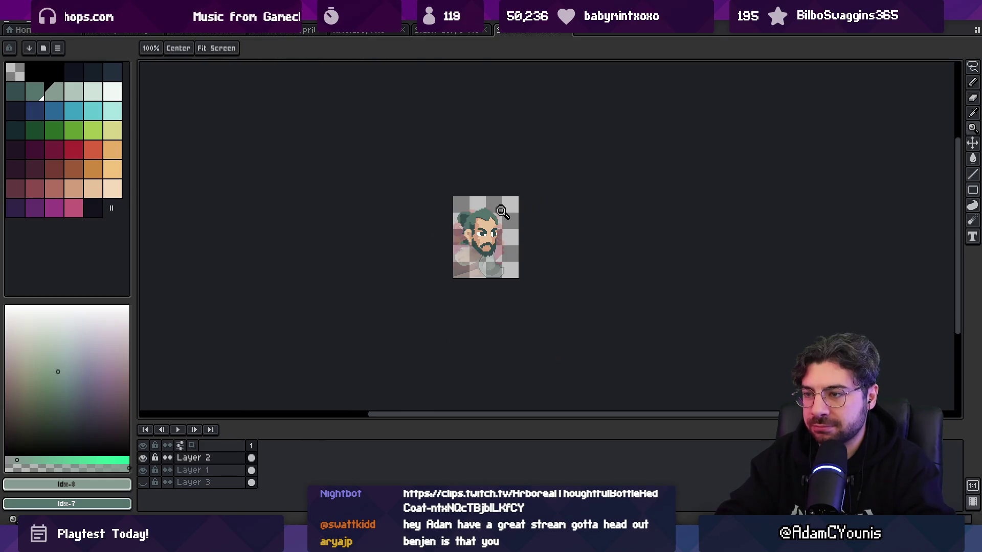
scroll(495, 220, up, 5)
key(b)
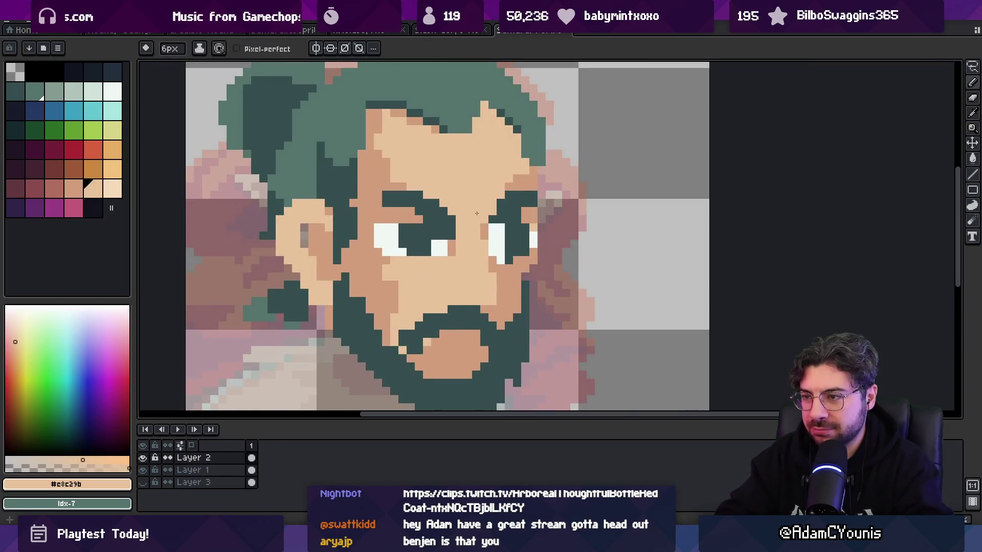
key(ctrl+z)
key(minus)
key(minus)
key(minus)
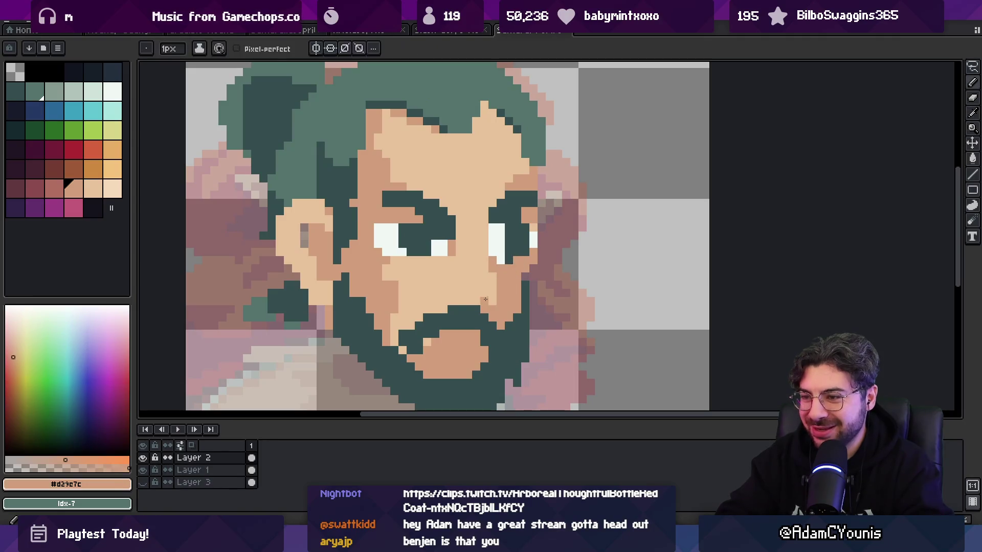
key(alt)
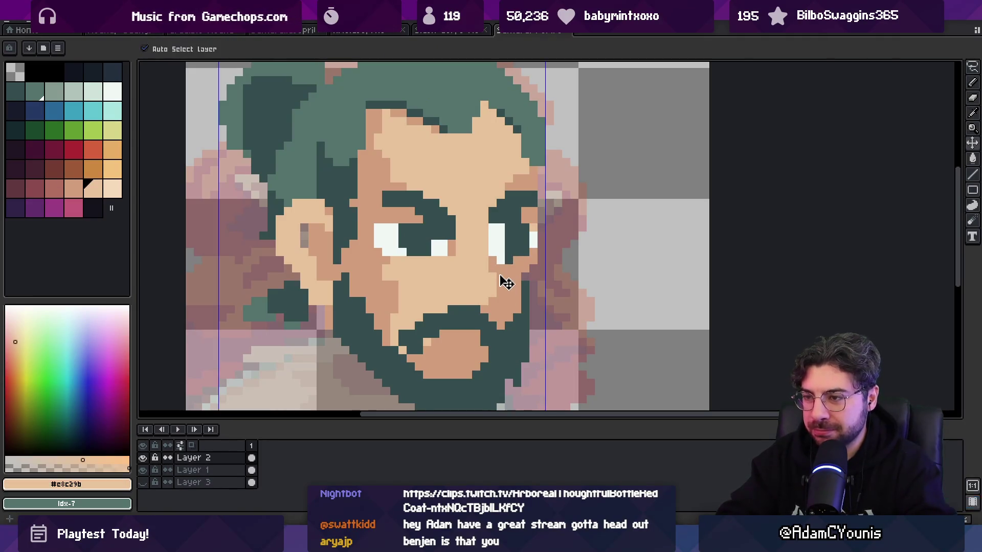
alt+click(508, 289)
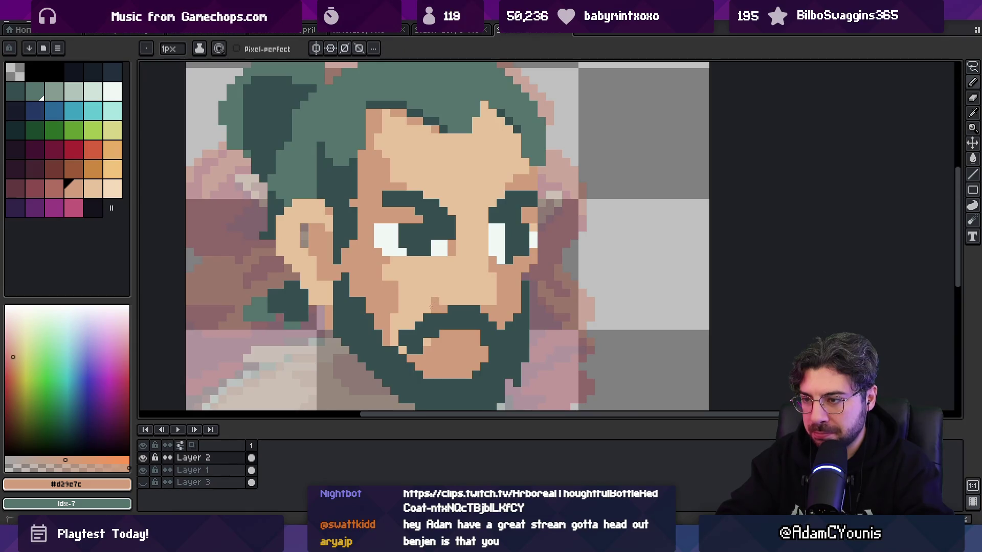
- Shade the face and ear in light and dark skin tones, then sample the dark beard green
scroll(437, 302, down, 5)
scroll(423, 272, up, 4)
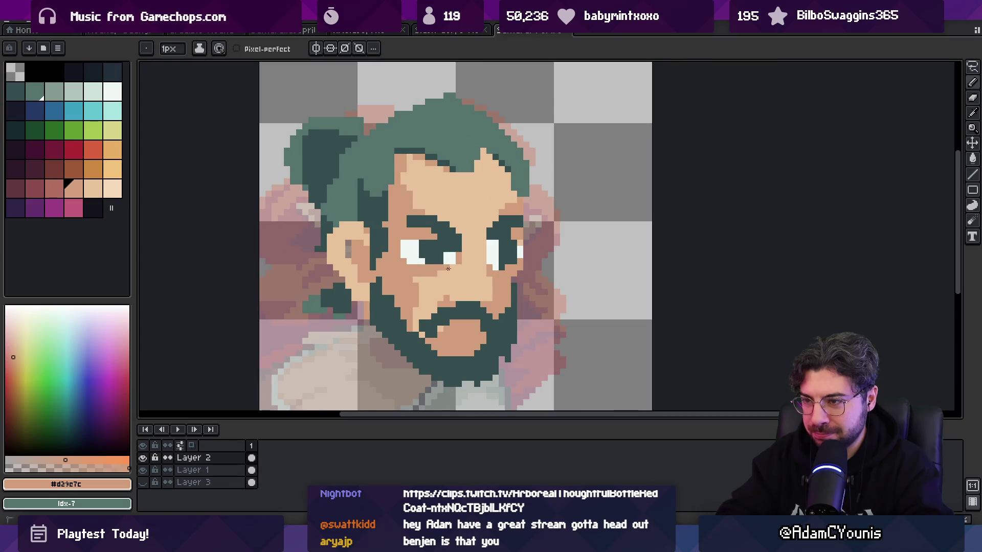
alt+click(431, 280)
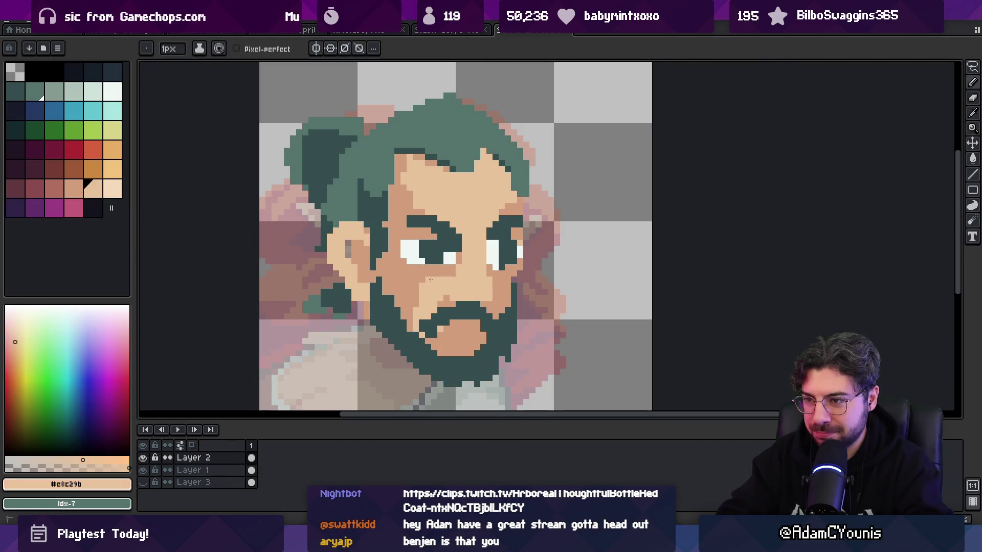
alt+click(416, 304)
key(z)
scroll(481, 266, down, 5)
scroll(489, 285, up, 4)
alt+click(486, 307)
key(b)
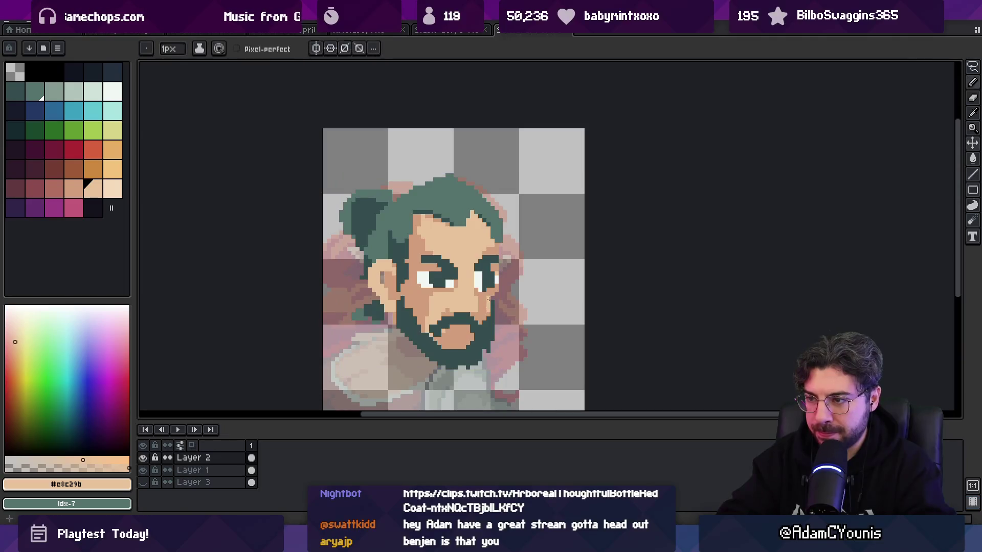
key(alt)
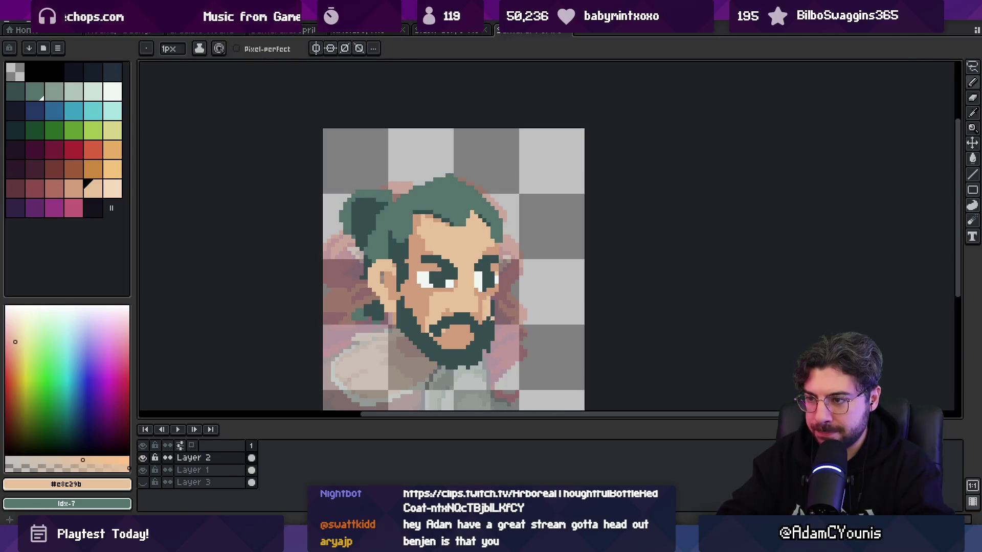
alt+click(483, 315)
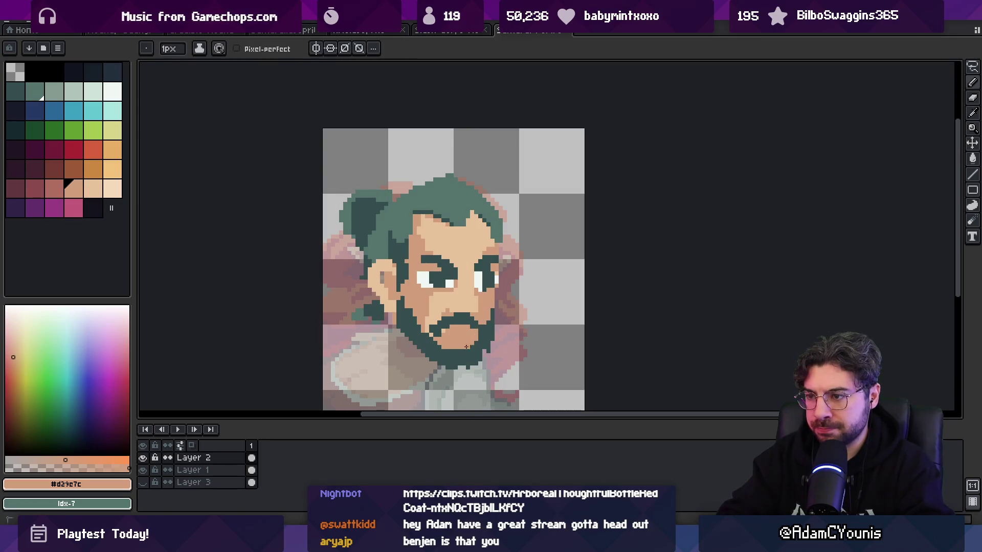
alt+click(442, 353)
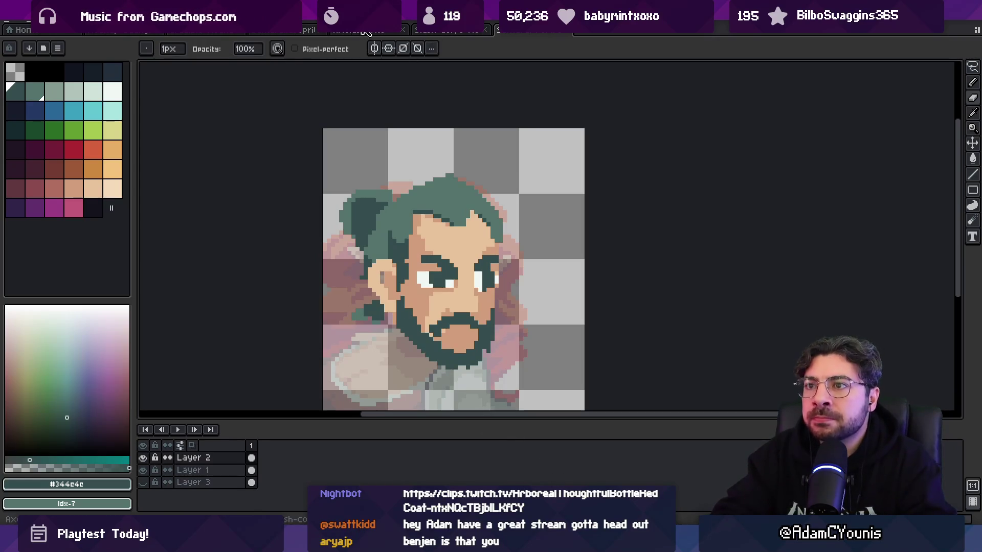
- Check the samurai sprite, then paint a lighter green strand down the beard's right side
click(284, 30)
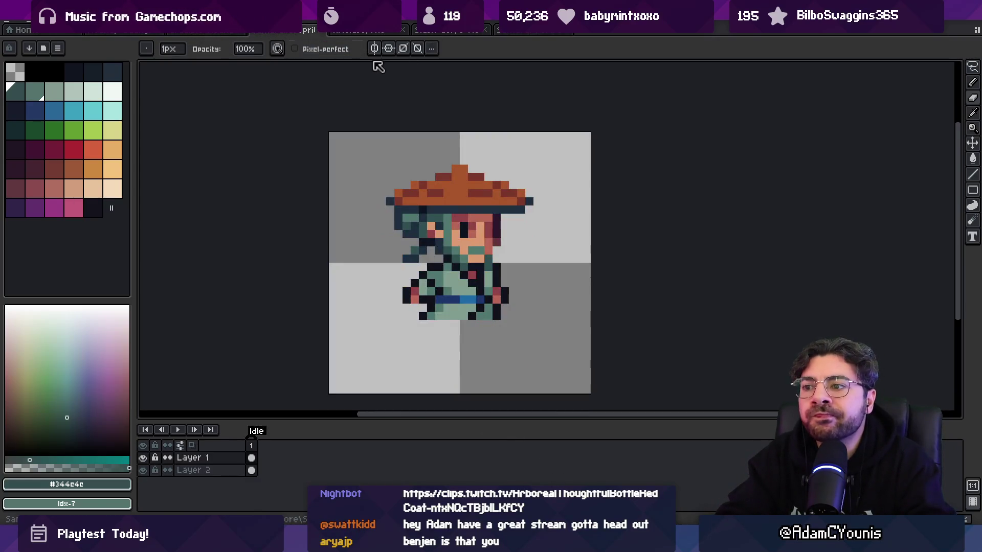
click(531, 32)
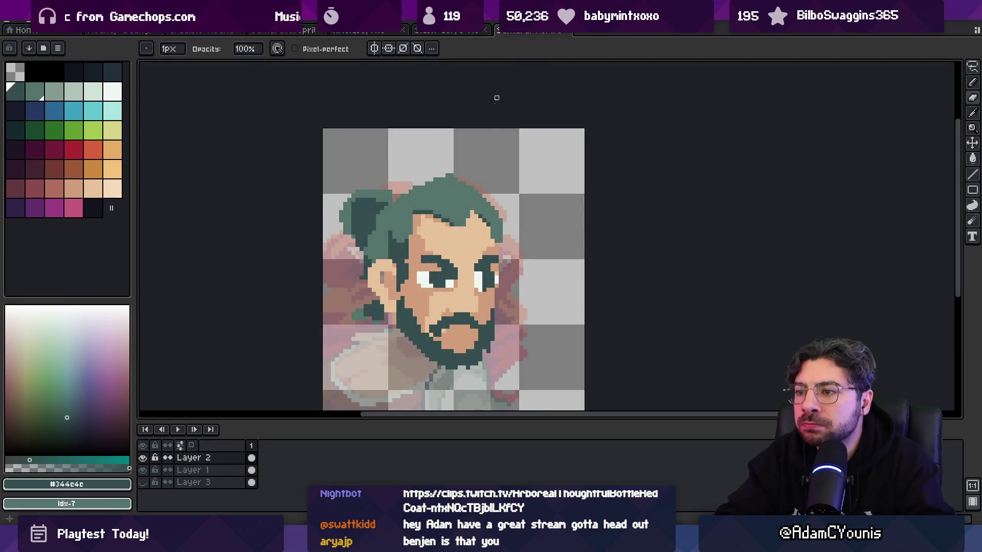
alt+click(429, 352)
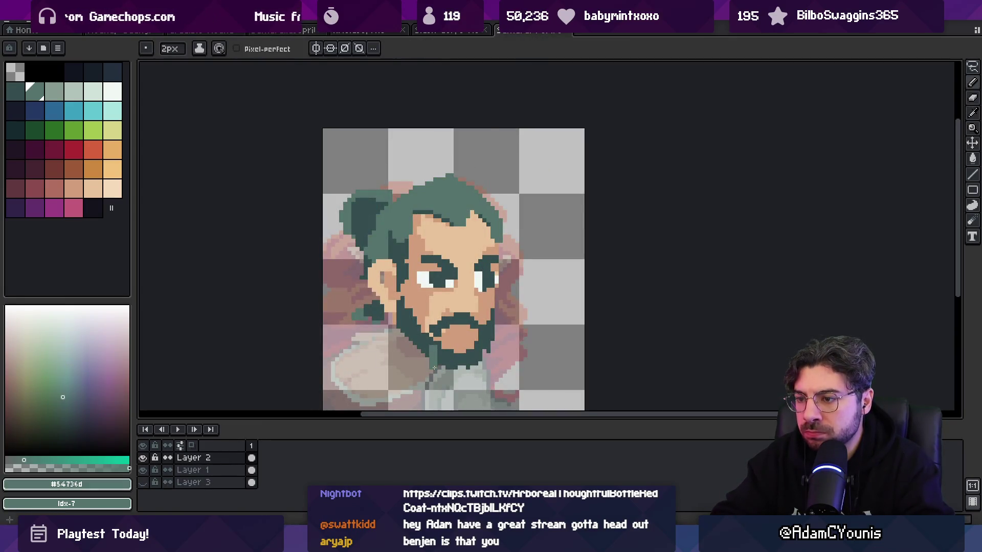
drag(484, 341, 483, 367)
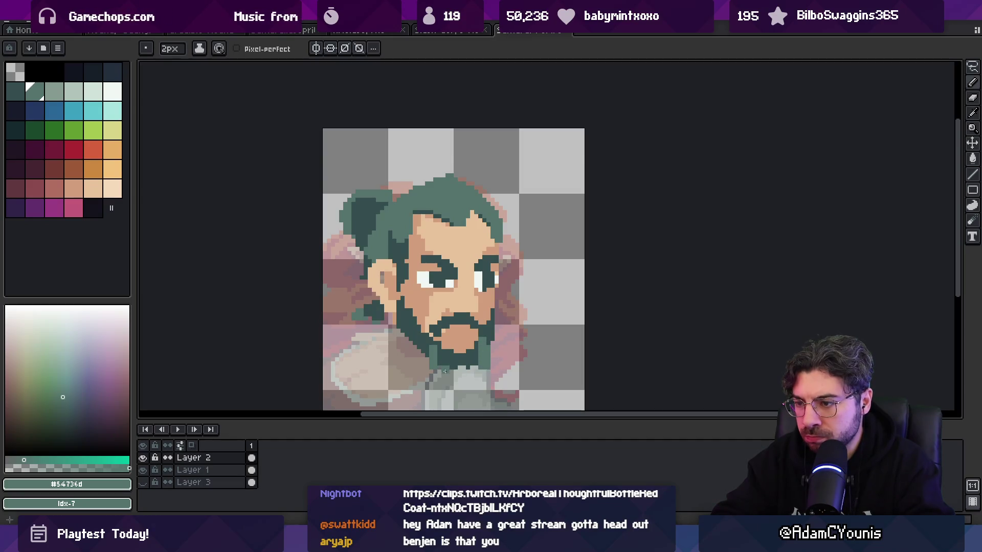
key(e)
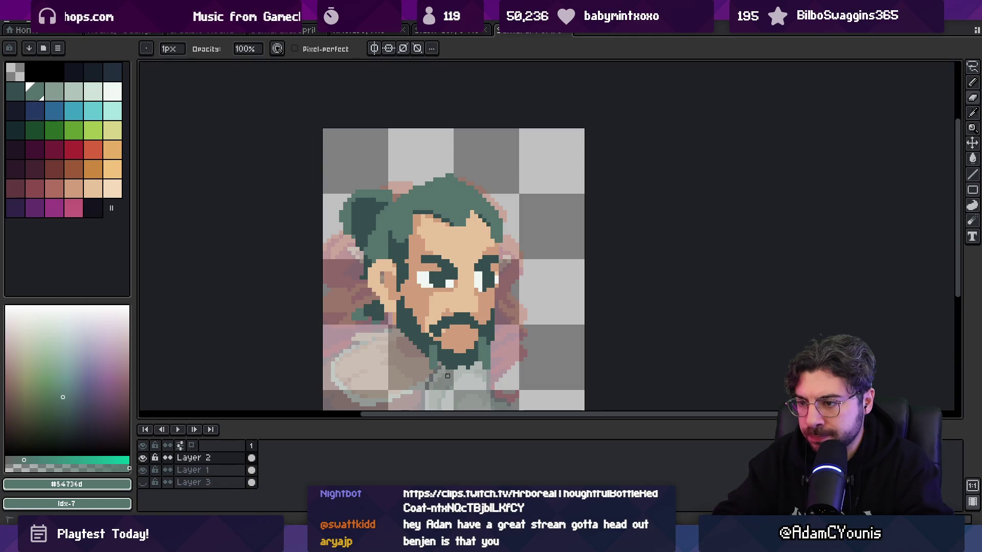
key(b)
- Pick the pink-brown, darker skin and lip colours and zoom in on the mouth
click(53, 188)
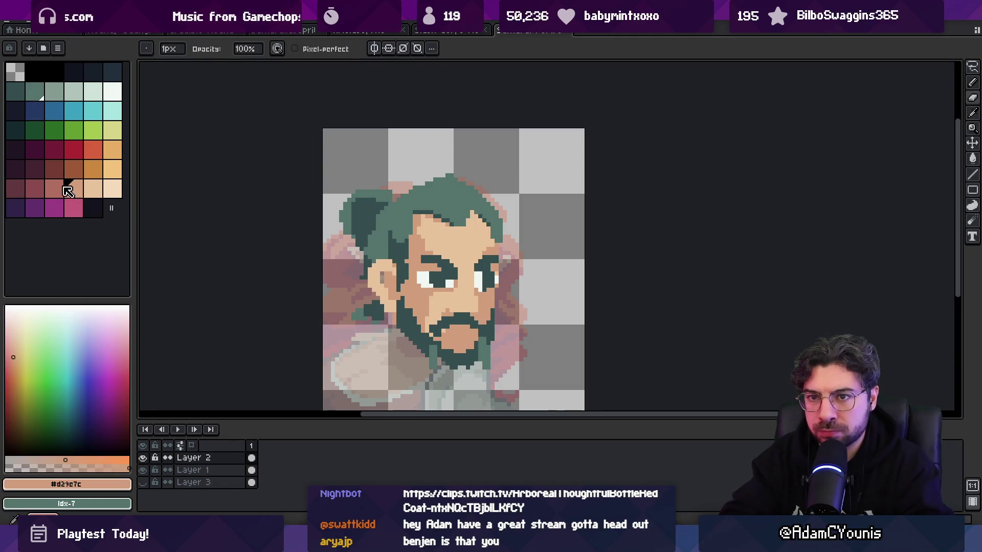
alt+click(464, 329)
alt+click(454, 336)
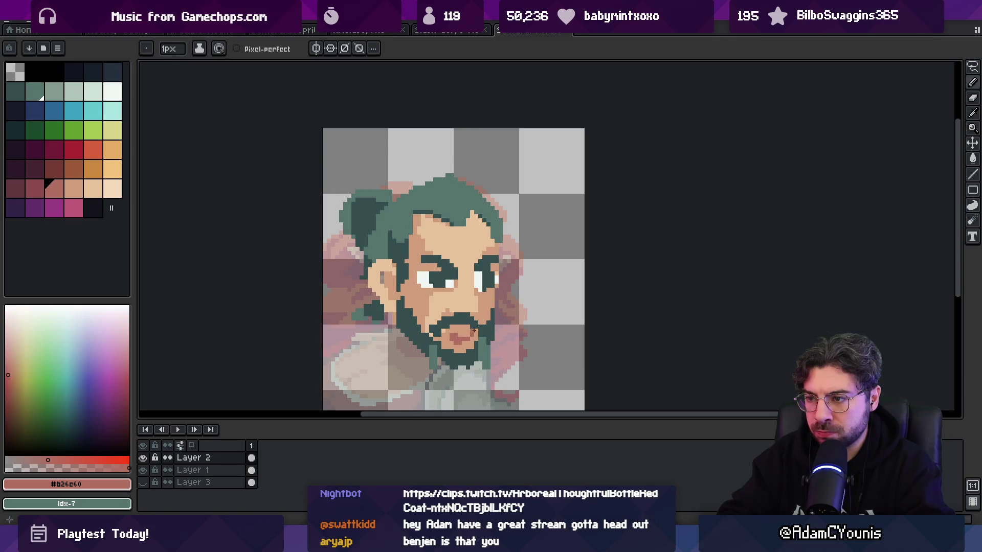
key(z)
scroll(472, 334, down, 4)
click(491, 301)
key(b)
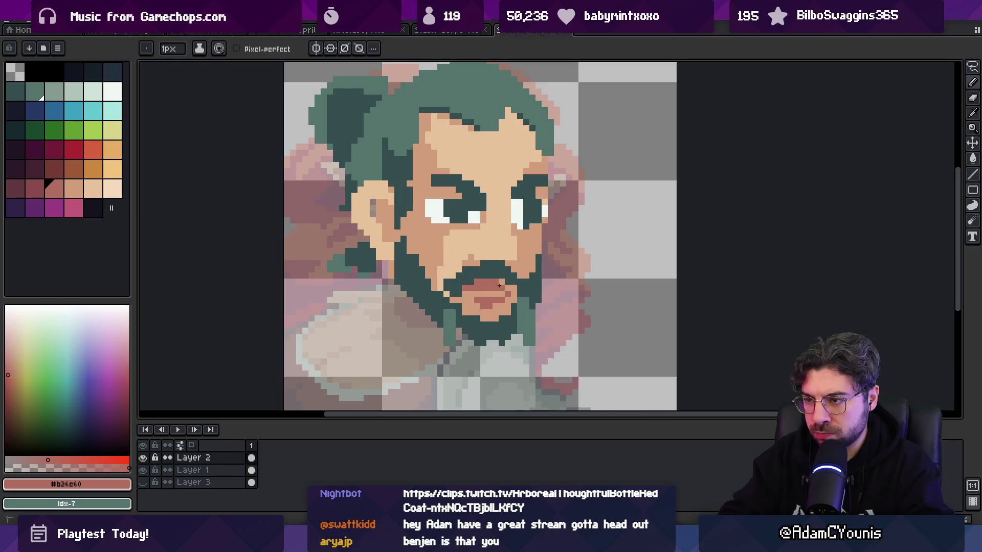
- Repaint the lip pixels in lighter and darker reds sampled from the mouth
alt+click(471, 291)
alt+click(486, 303)
mouse_move(478, 299)
mouse_down()
mouse_move(499, 301)
mouse_move(493, 313)
mouse_up()
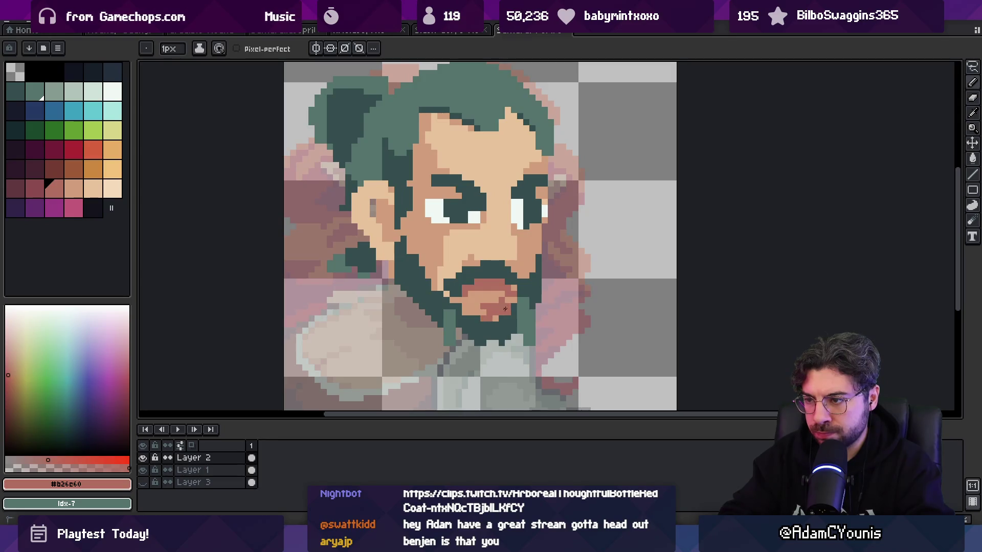
alt+click(501, 289)
key(z)
scroll(526, 267, down, 5)
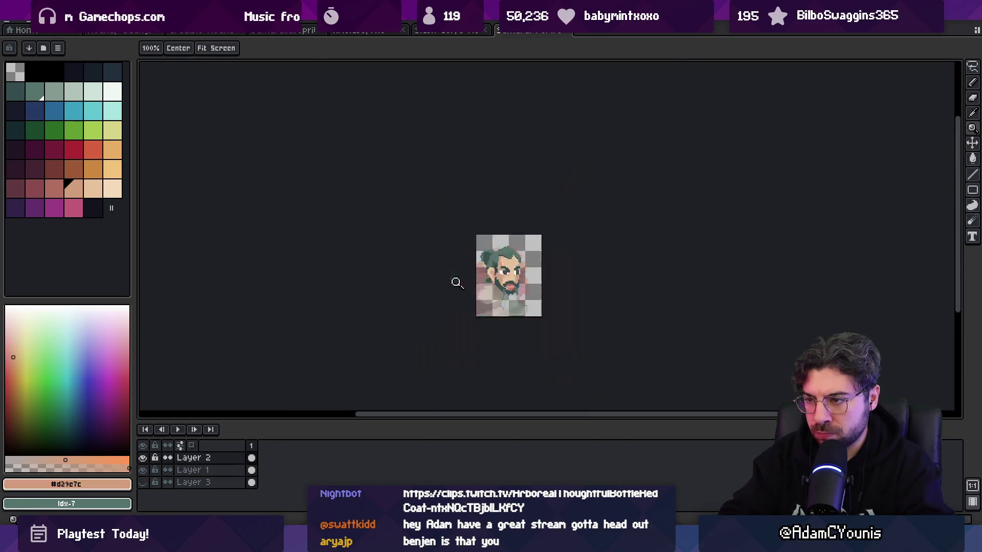
scroll(525, 267, up, 5)
- Paint a green moustache over the upper lip and fill both mouth corners with green
key(b)
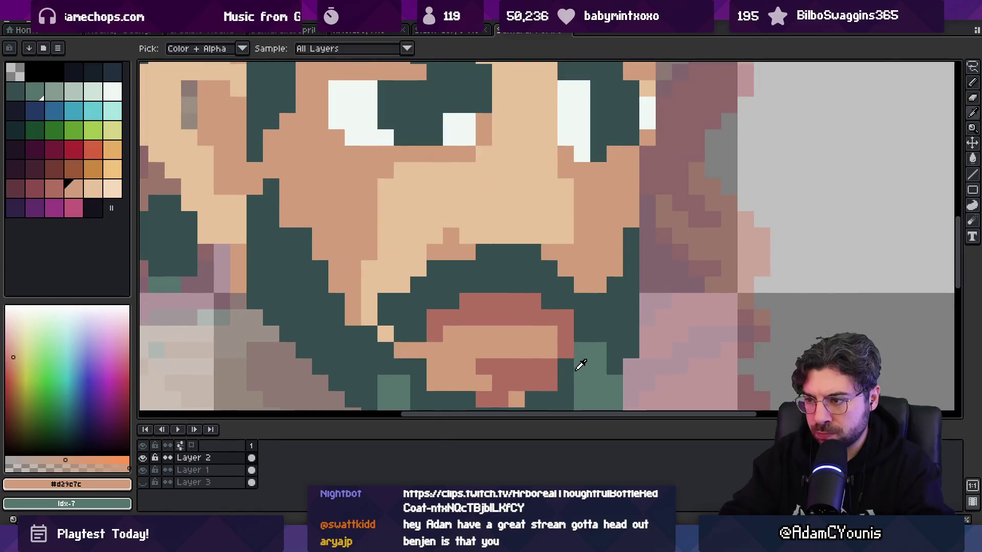
alt+click(444, 316)
mouse_move(435, 302)
mouse_down()
mouse_move(489, 300)
mouse_move(466, 284)
mouse_move(534, 284)
mouse_up()
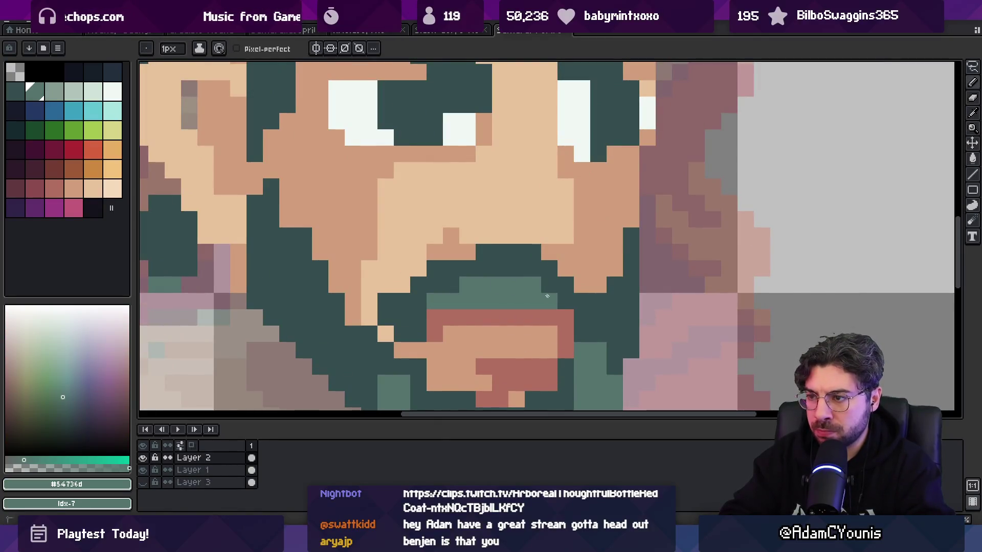
mouse_move(423, 319)
mouse_down()
mouse_move(386, 335)
mouse_move(401, 351)
mouse_up()
click(565, 318)
drag(575, 317, 575, 334)
- Sample the lip red, skin tone and dark teal eyebrow colours from the canvas
key(z)
scroll(532, 299, down, 10)
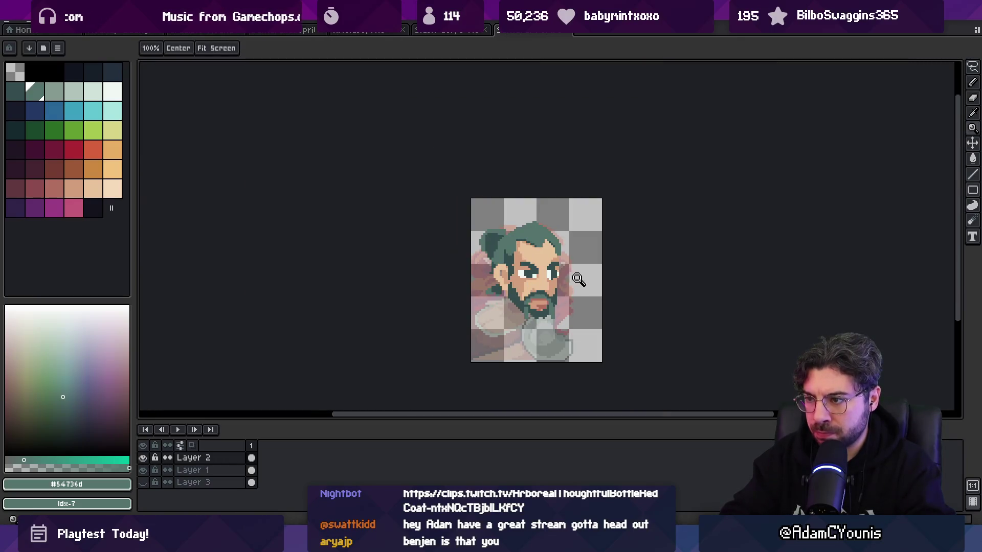
scroll(558, 294, up, 7)
key(i)
click(558, 327)
key(b)
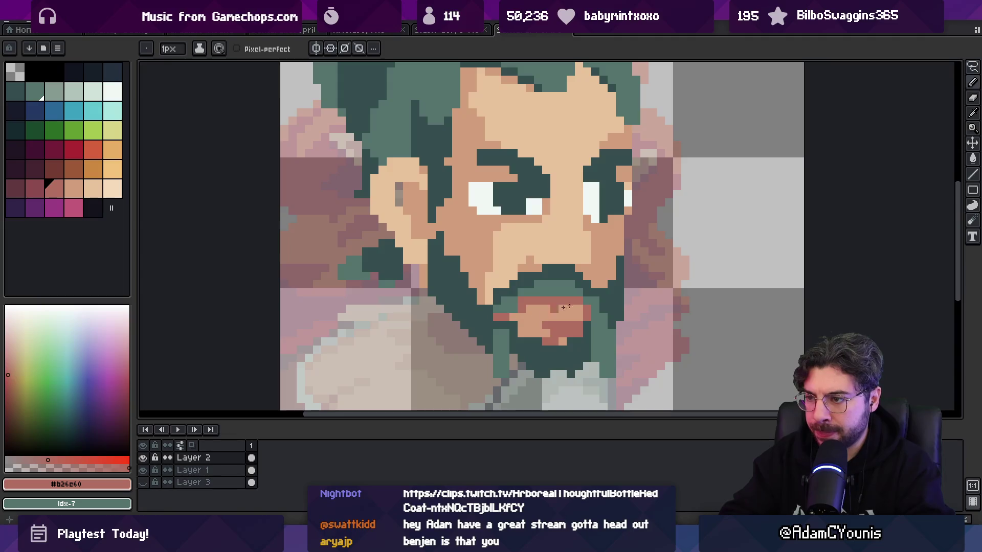
key(z)
scroll(583, 290, down, 6)
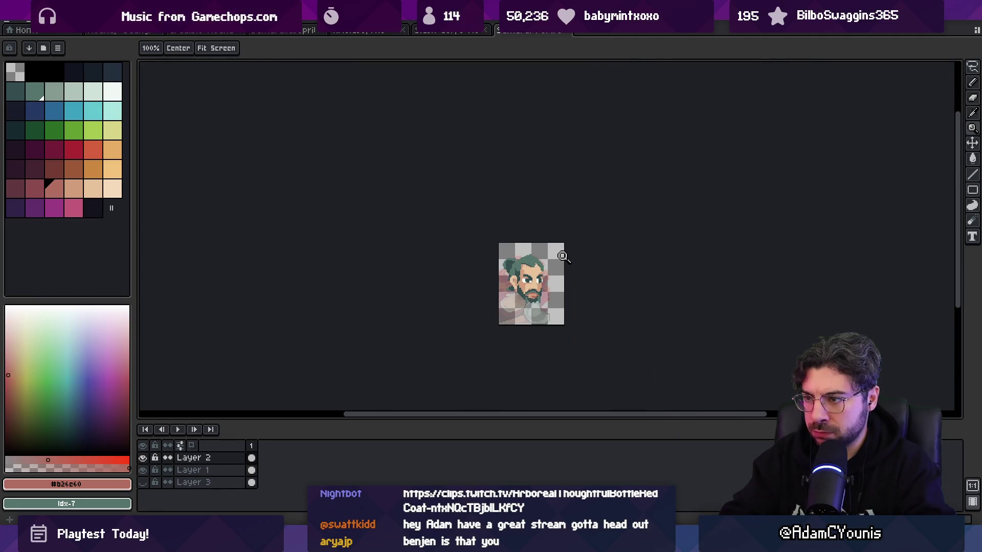
scroll(555, 283, up, 6)
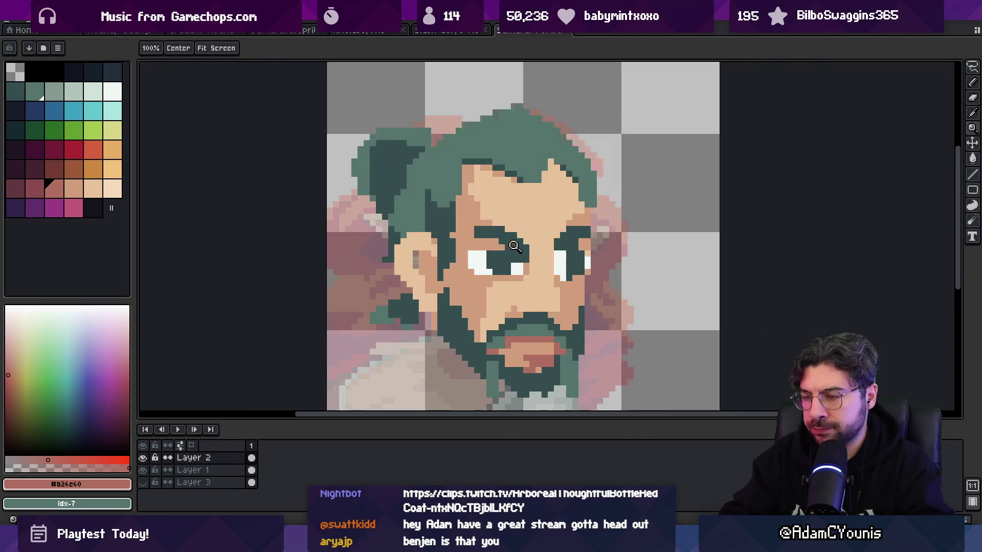
key(i)
click(471, 252)
key(b)
alt+click(511, 230)
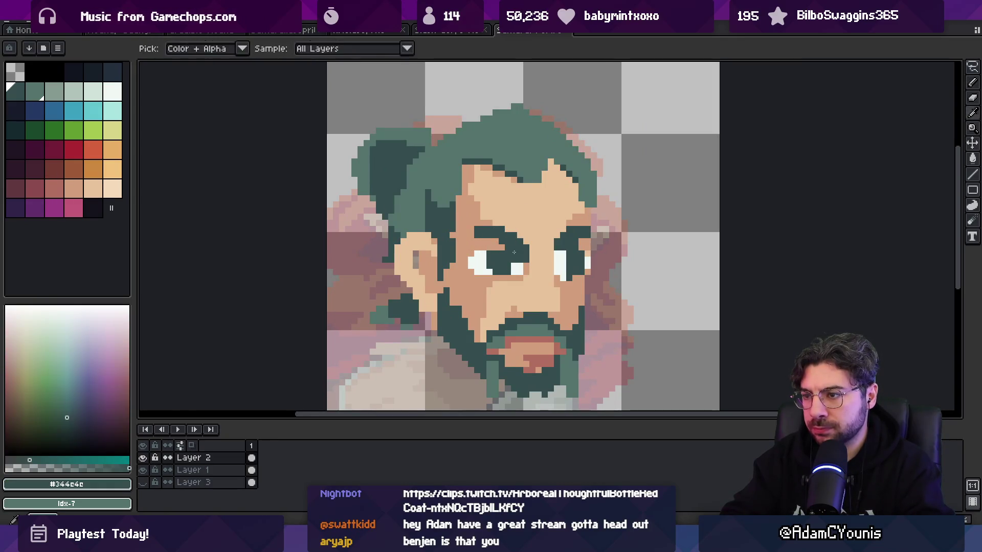
- Toggle Layer 2 to compare with the reference, then move the face layer to centre it
click(143, 458)
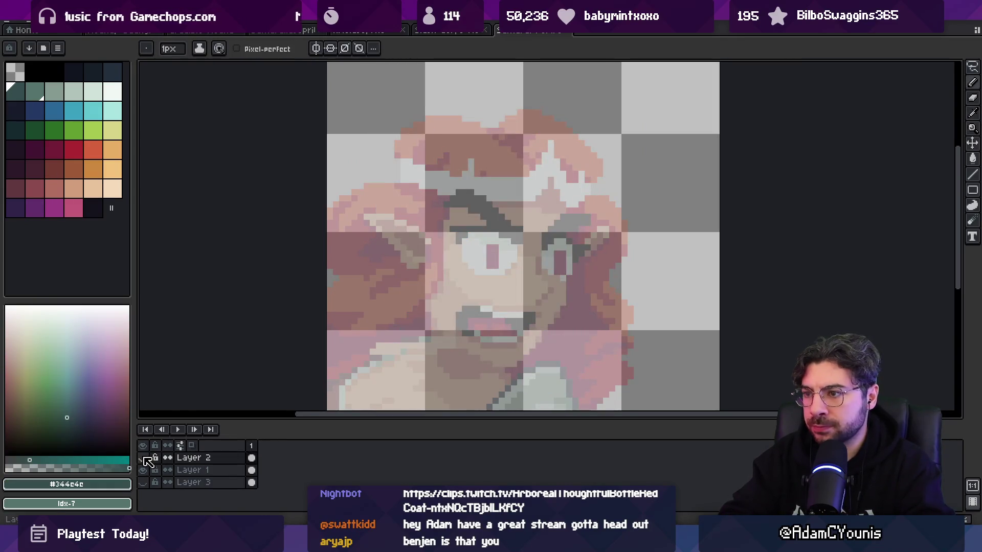
click(144, 458)
alt+click(563, 255)
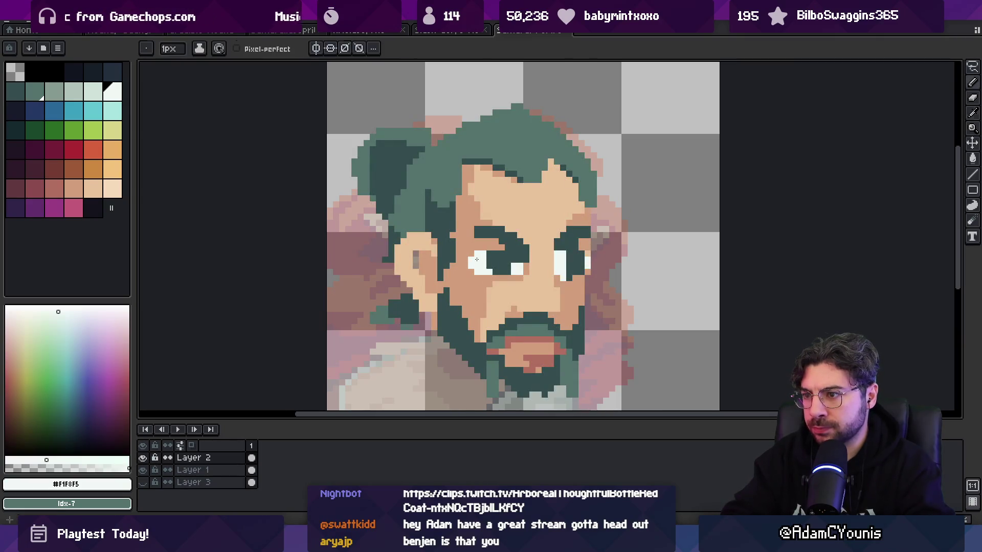
key(z)
scroll(511, 257, down, 5)
scroll(513, 274, up, 3)
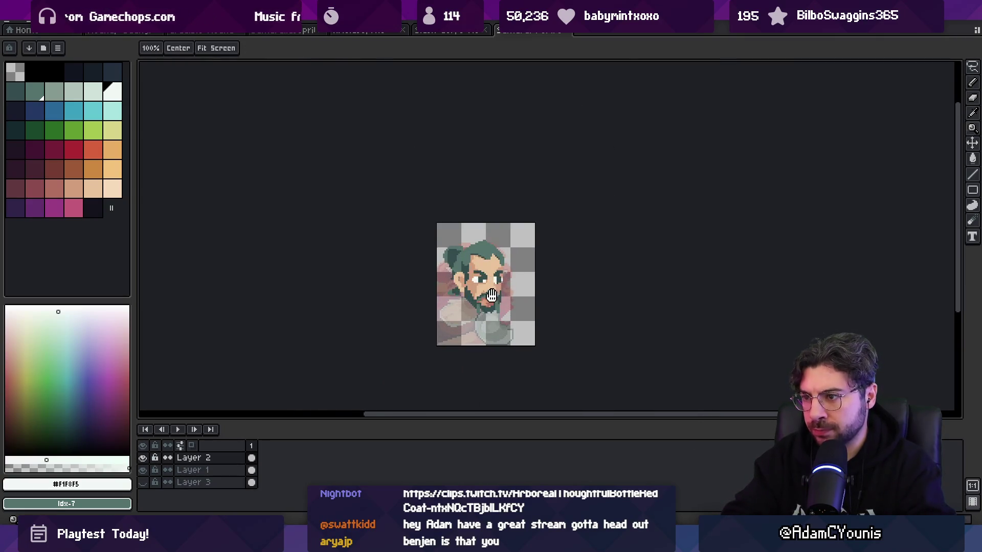
key(v)
mouse_move(475, 276)
mouse_down()
mouse_move(471, 262)
mouse_move(510, 215)
mouse_move(467, 263)
mouse_up()
key(m)
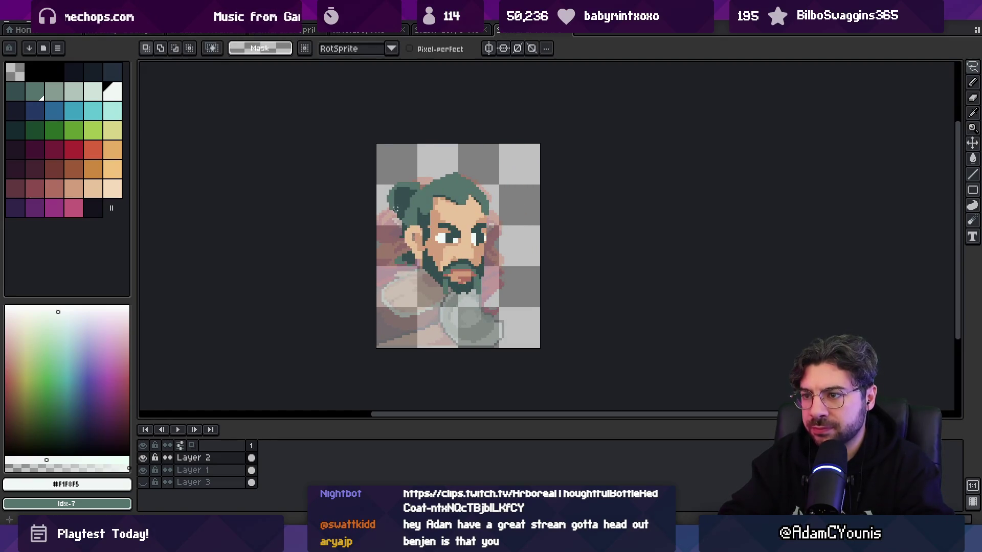
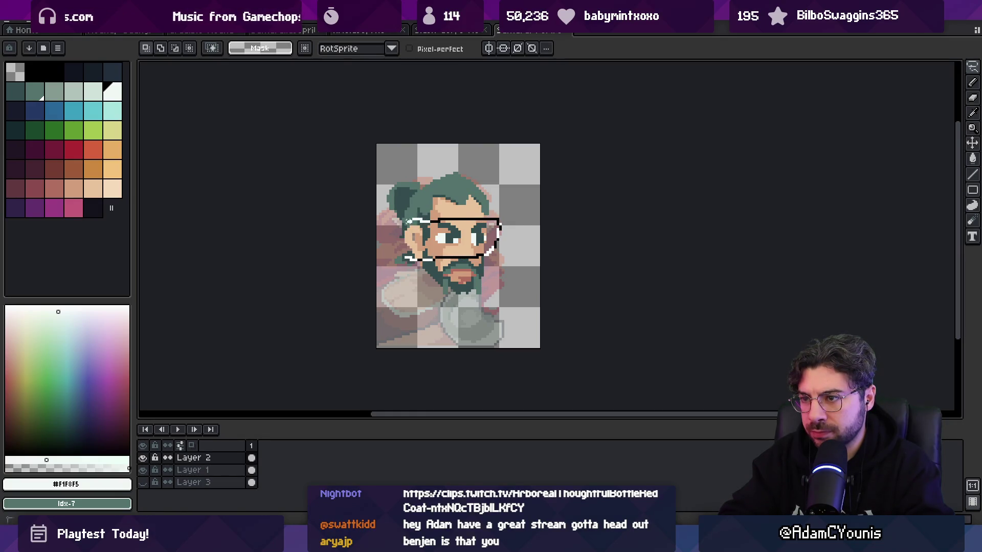
- Zoom in on the beard and clear the selection around the face
key(z)
click(439, 261)
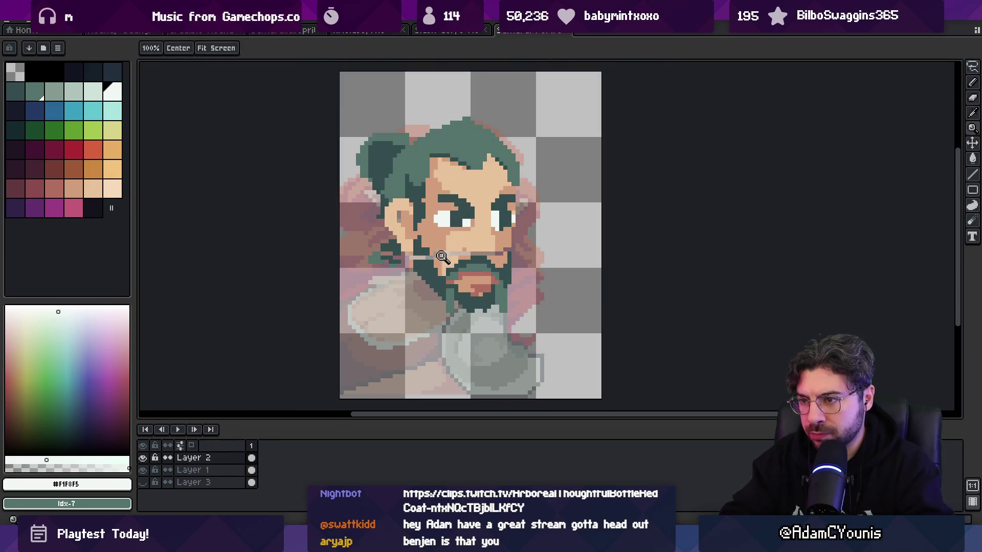
key(m)
drag(398, 260, 390, 259)
- Sample the beard green and darker skin tone and retouch pixels beside the beard
key(i)
click(423, 255)
key(b)
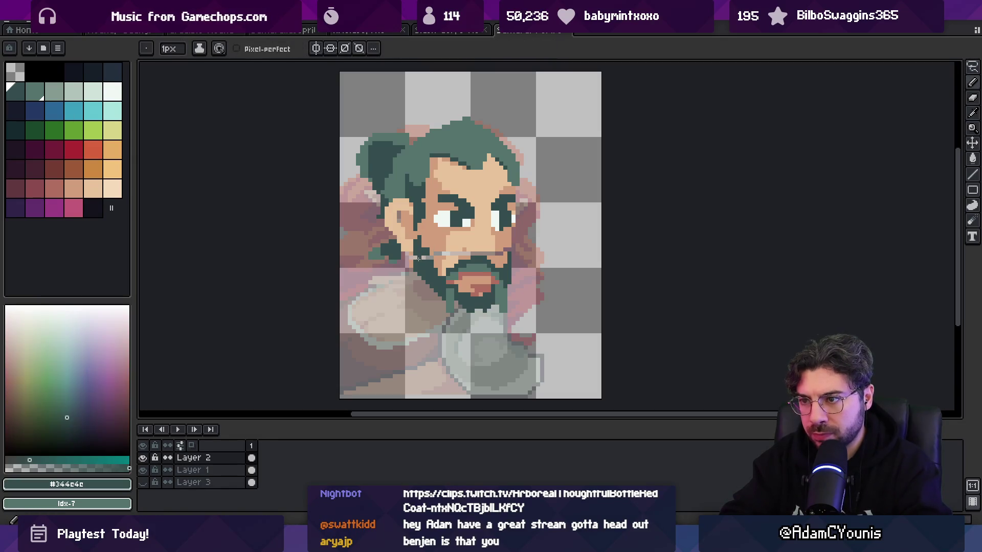
key(i)
click(442, 253)
key(b)
alt+click(460, 253)
- Alternate between the darker and lighter skin tones to retouch pixels around the beard
key(alt)
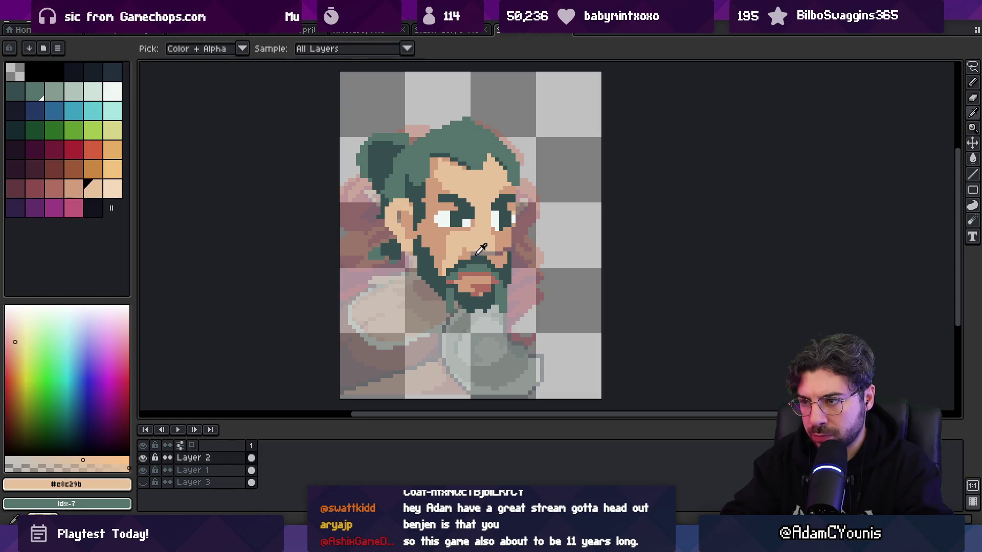
alt+click(492, 254)
alt+click(474, 251)
alt+click(493, 251)
alt+click(474, 251)
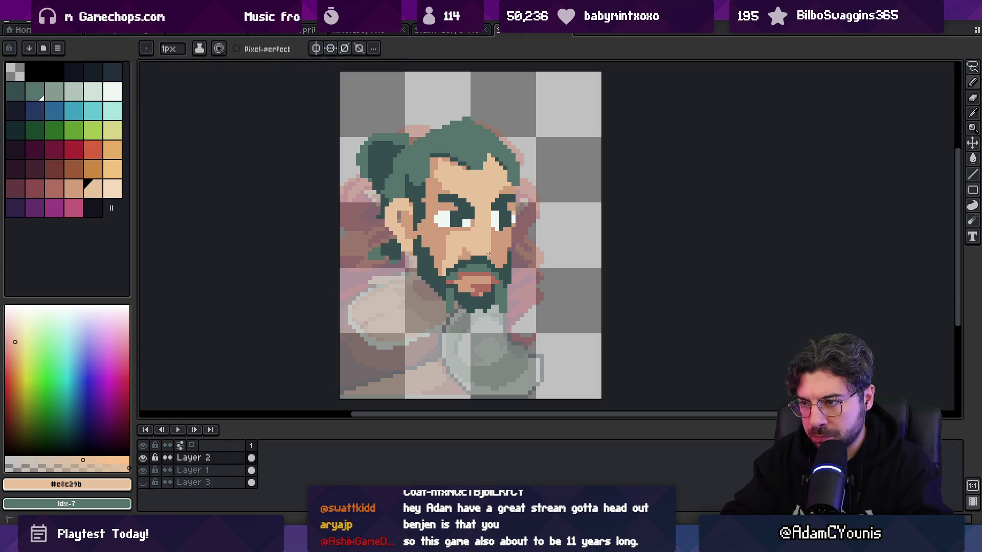
alt+click(490, 252)
- Check the whole portrait, then add lighter skin-tone pixels near the beard
key(z)
scroll(506, 235, down, 2)
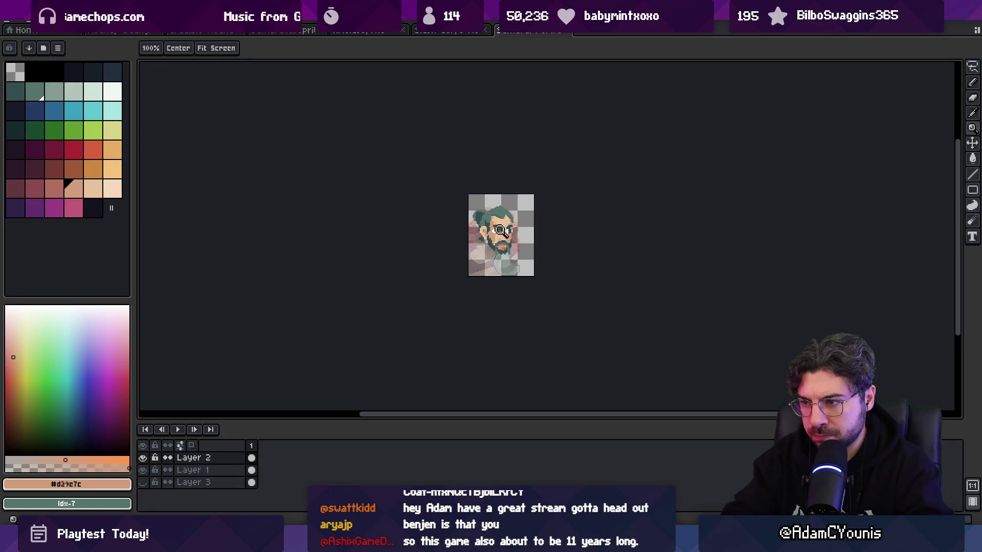
scroll(503, 228, up, 3)
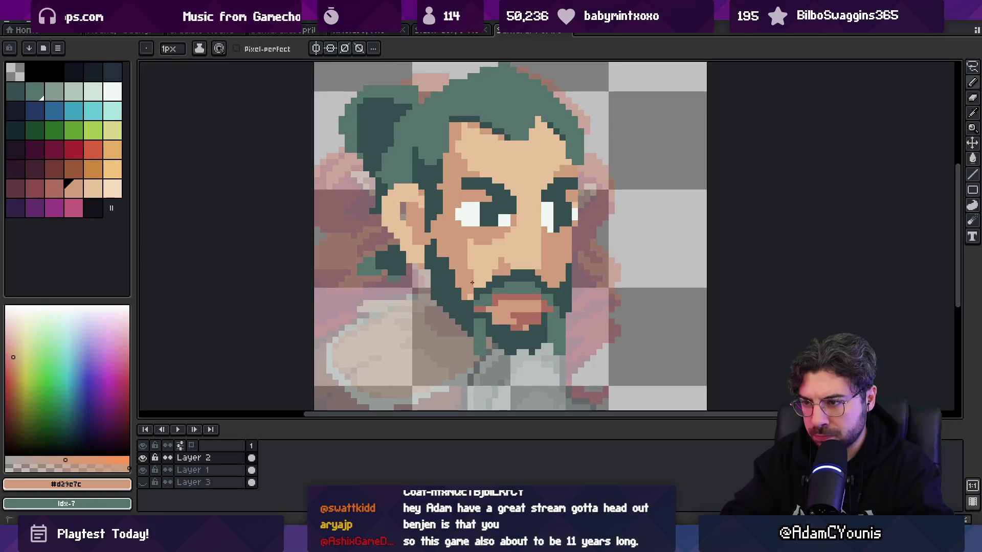
key(z)
scroll(484, 247, down, 3)
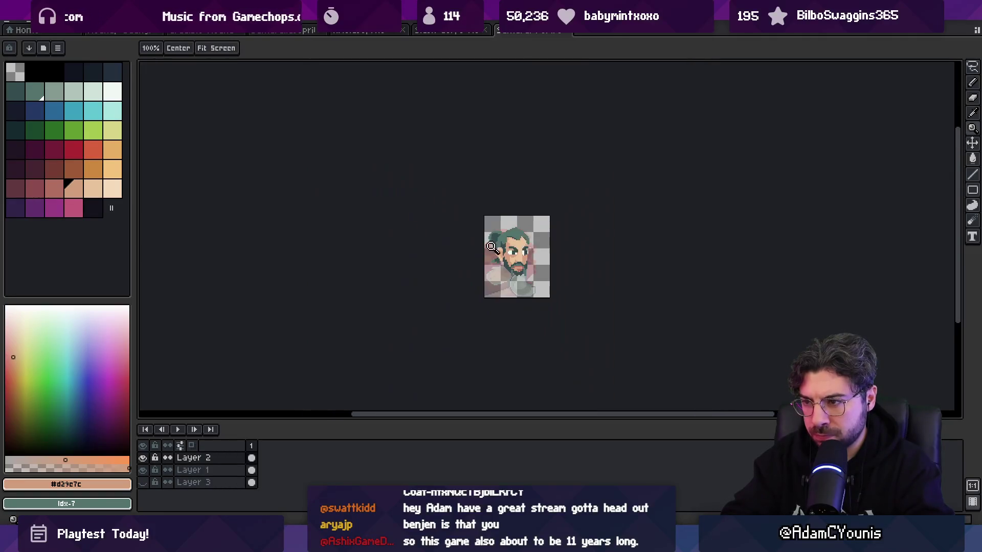
scroll(517, 259, up, 3)
key(b)
alt+click(492, 257)
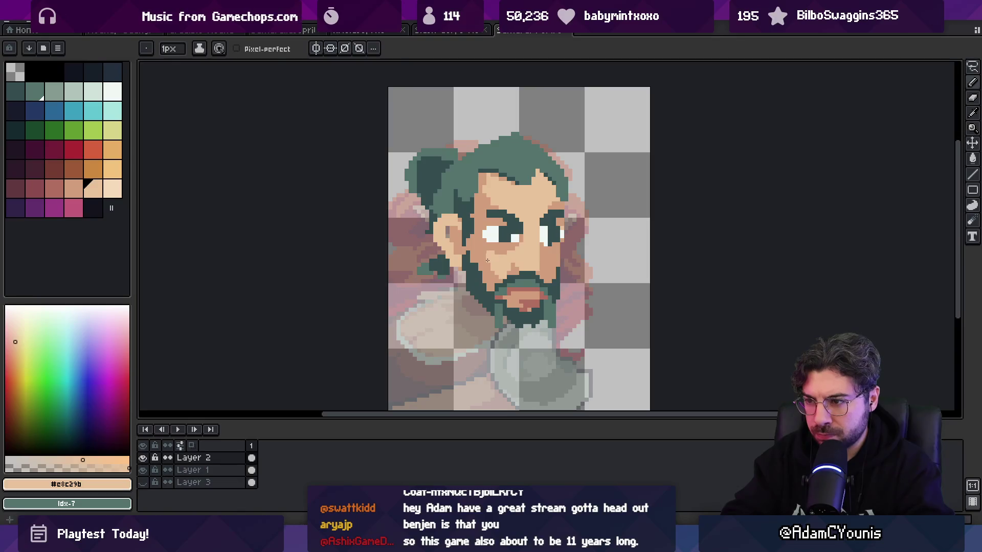
key(alt)
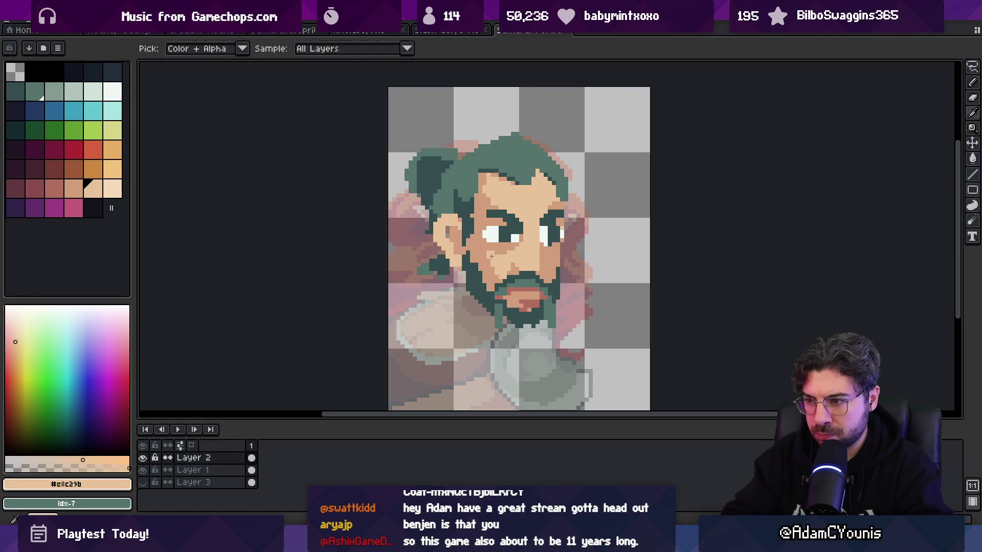
- Sample the darker skin tone from the face and zoom up to the hair
scroll(511, 246, down, 1)
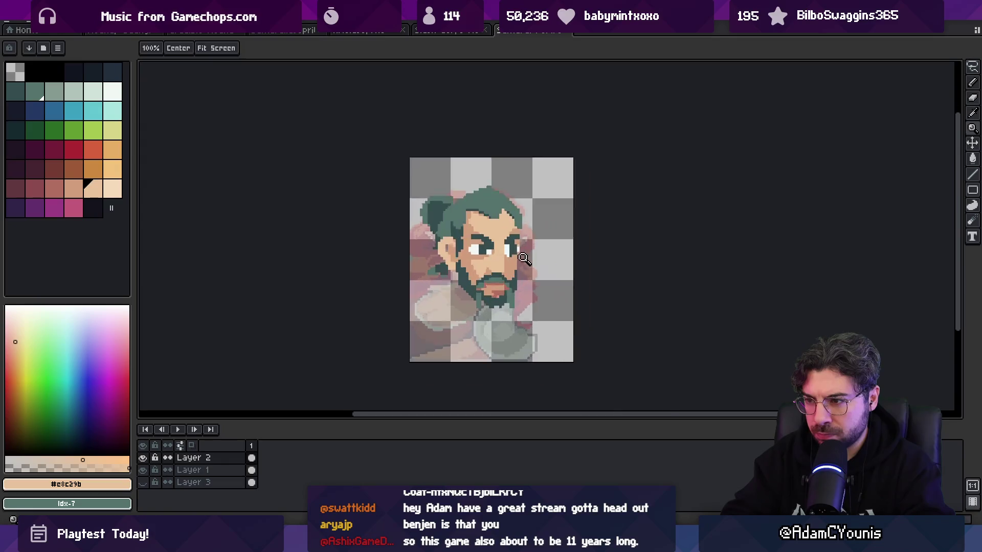
scroll(504, 242, up, 2)
alt+click(501, 242)
scroll(502, 226, down, 5)
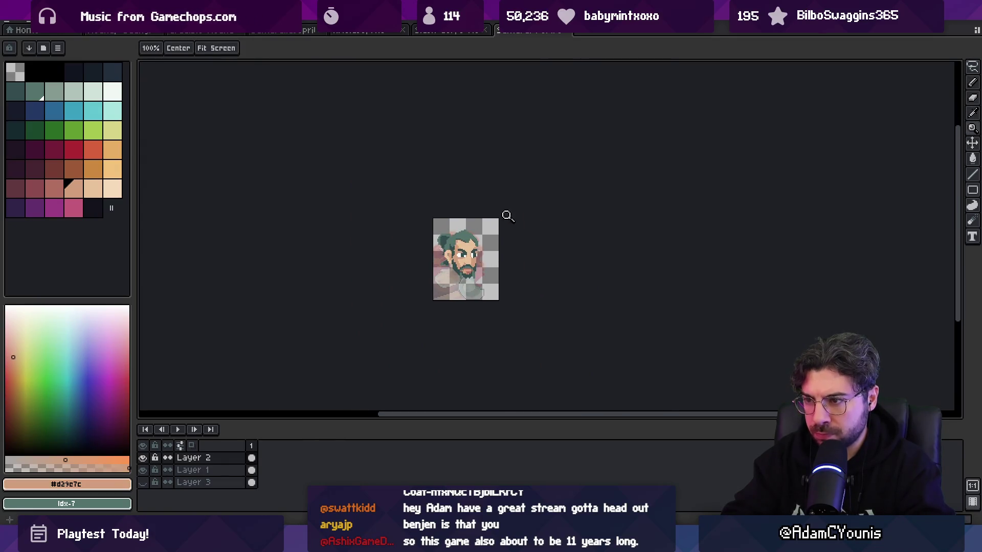
scroll(487, 256, up, 1)
scroll(487, 256, up, 1)
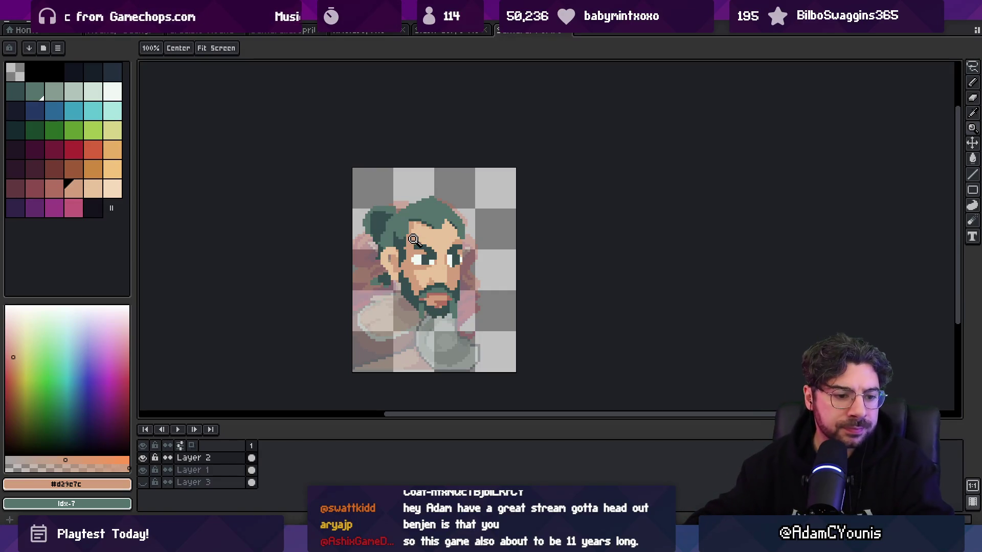
scroll(454, 275, up, 1)
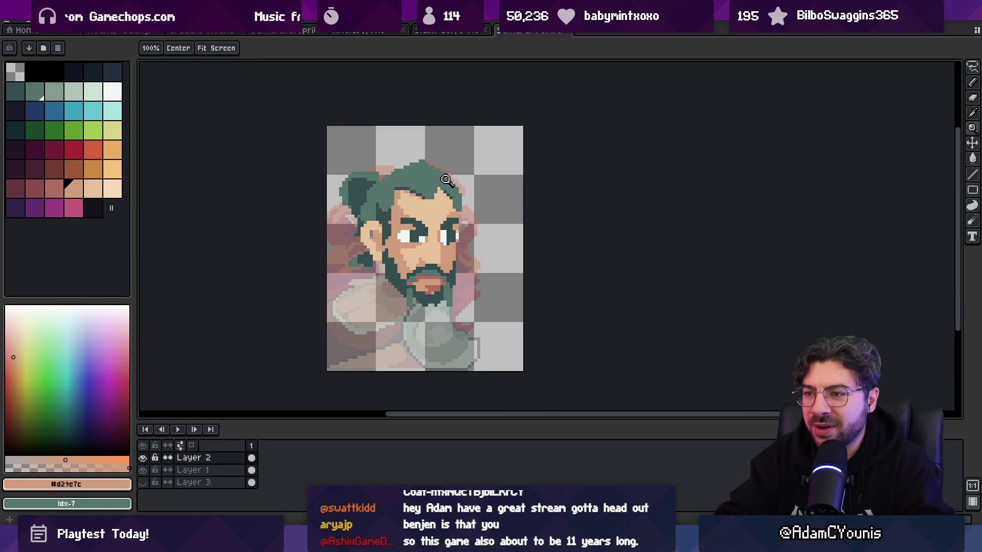
scroll(450, 179, up, 1)
- Pencil hair-green pixels along the top of the hair, undoing the stray strands
alt+click(417, 160)
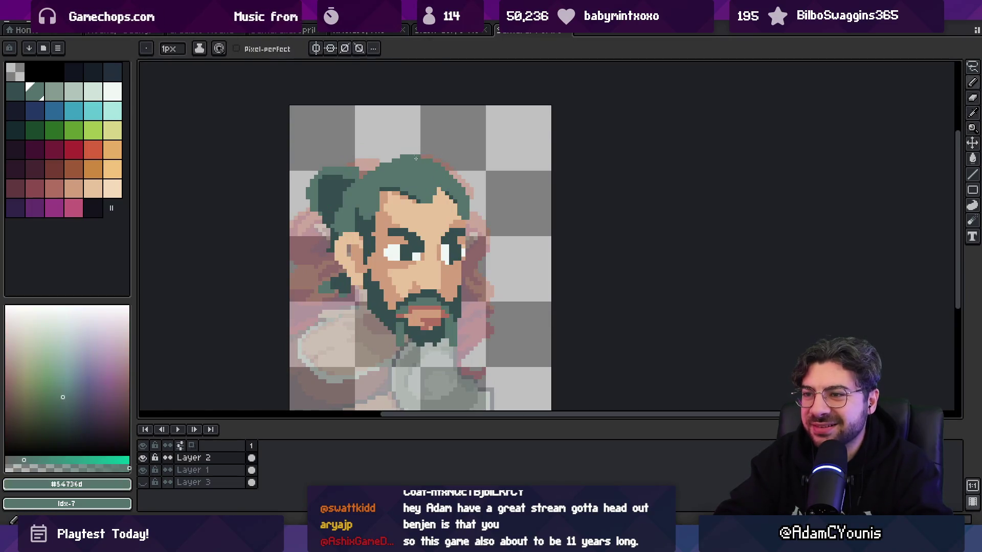
shift+click(388, 157)
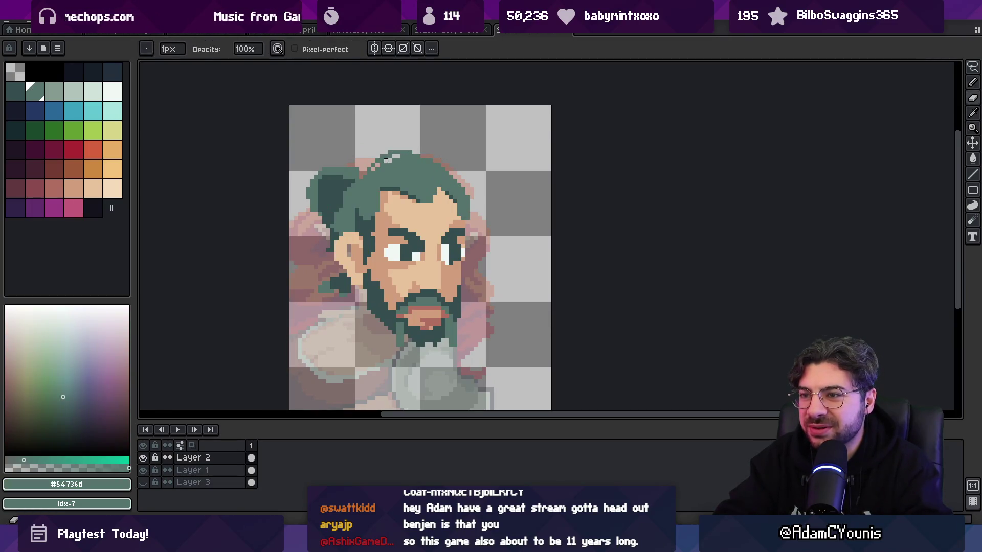
alt+click(381, 160)
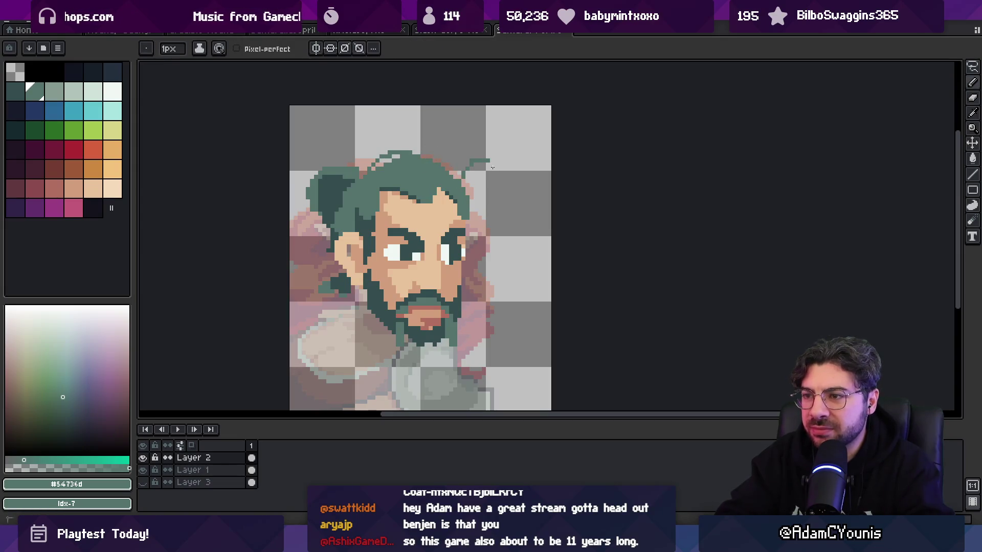
key(ctrl+z)
shift+click(467, 195)
key(ctrl+z)
shift+click(466, 198)
key(ctrl+z)
- Inspect the face up close, then add a new layer above Layer 1
key(shift)
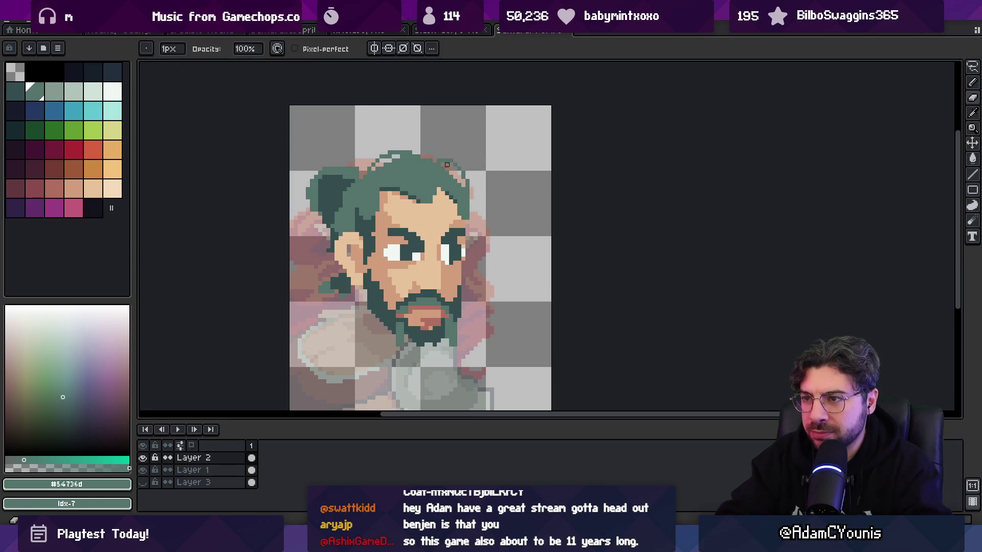
key(z)
scroll(486, 176, up, 3)
scroll(532, 189, down, 6)
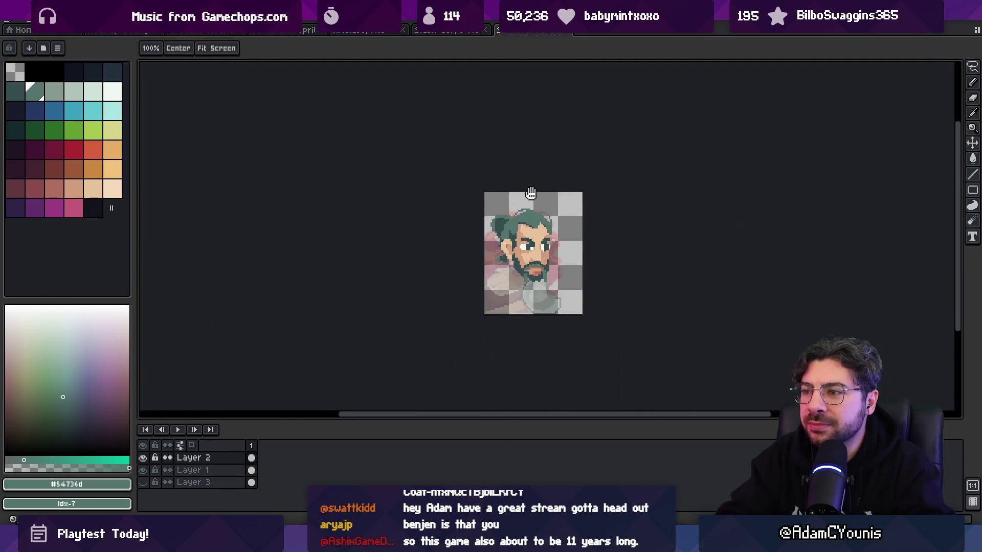
scroll(514, 223, up, 4)
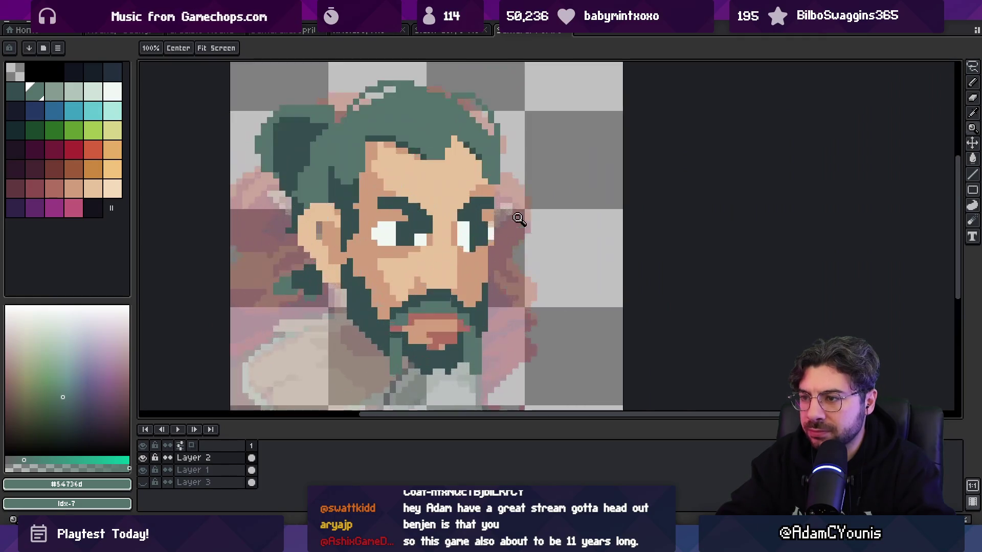
alt+click(482, 217)
key(b)
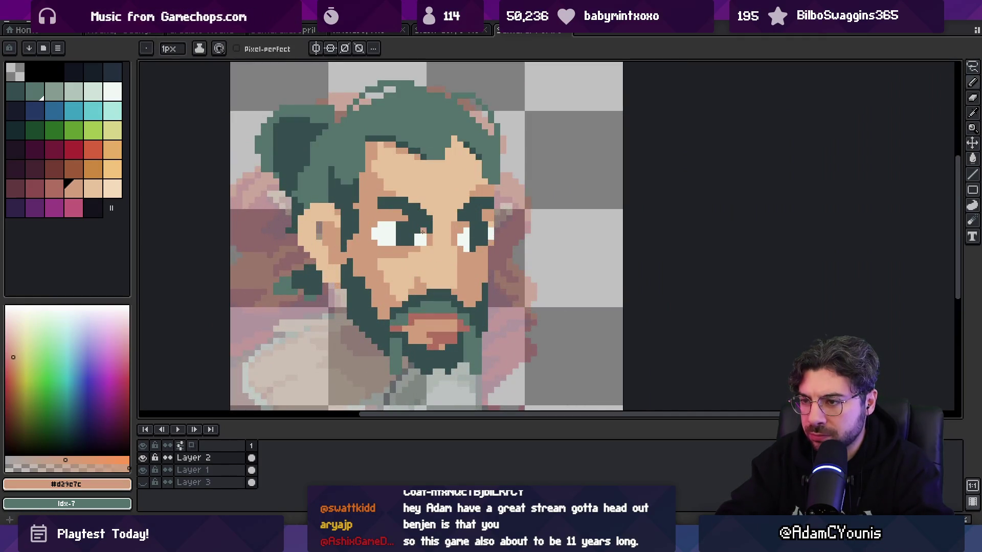
key(z)
scroll(450, 199, down, 5)
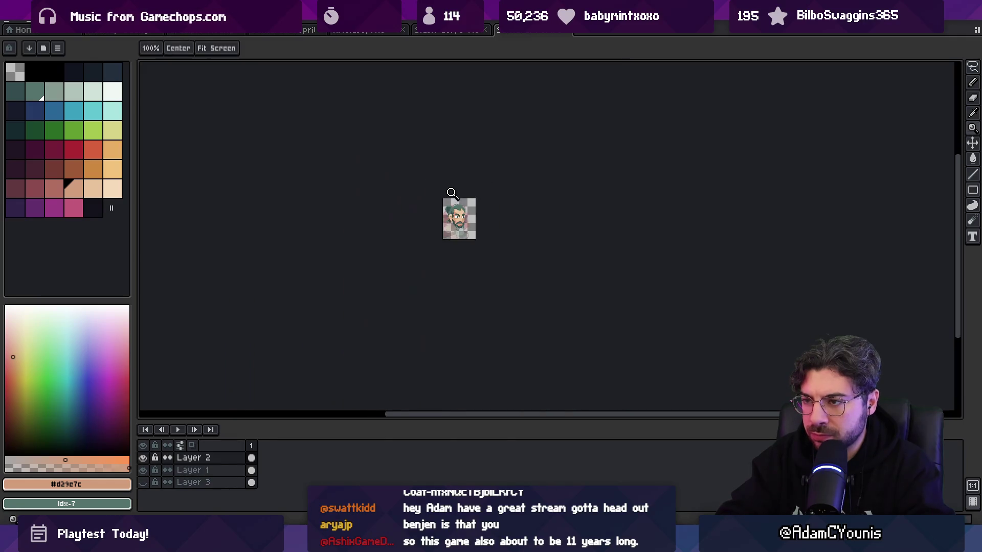
scroll(464, 237, up, 3)
key(v)
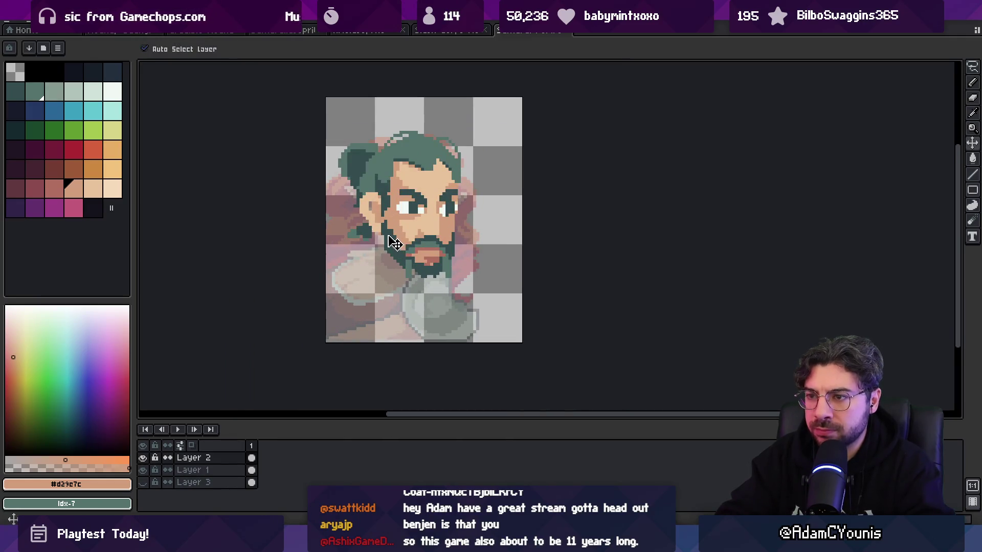
key(shift+n)
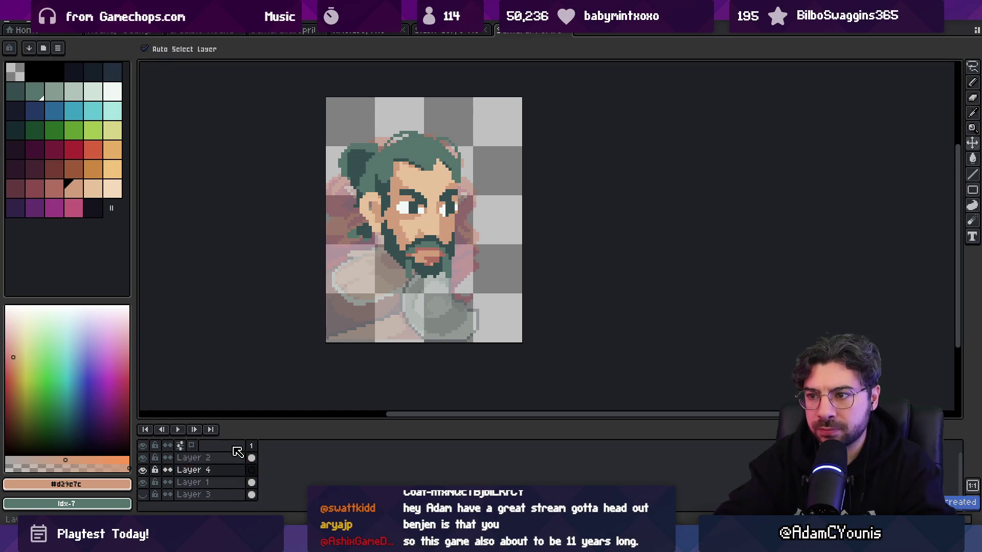
- Paint a 4px skin-tone neck and a 5px light green shirt below the beard
key(b)
key(plus)
key(plus)
key(plus)
mouse_move(394, 255)
mouse_down()
mouse_move(399, 289)
mouse_move(427, 303)
mouse_move(418, 295)
mouse_up()
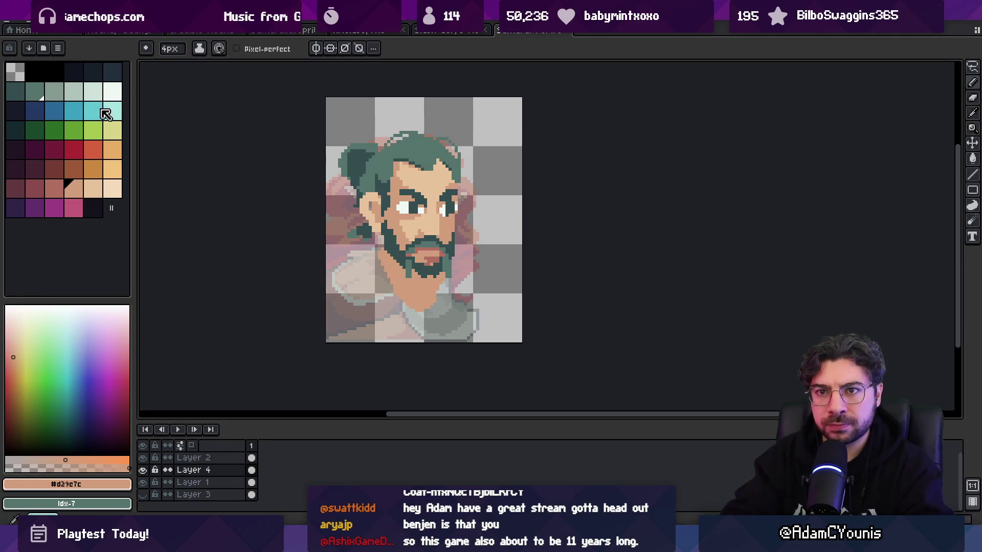
click(74, 93)
key(plus)
mouse_move(380, 261)
mouse_down()
mouse_move(425, 317)
mouse_move(459, 270)
mouse_move(476, 305)
mouse_move(460, 338)
mouse_move(399, 333)
mouse_move(355, 264)
mouse_move(364, 319)
mouse_move(343, 314)
mouse_up()
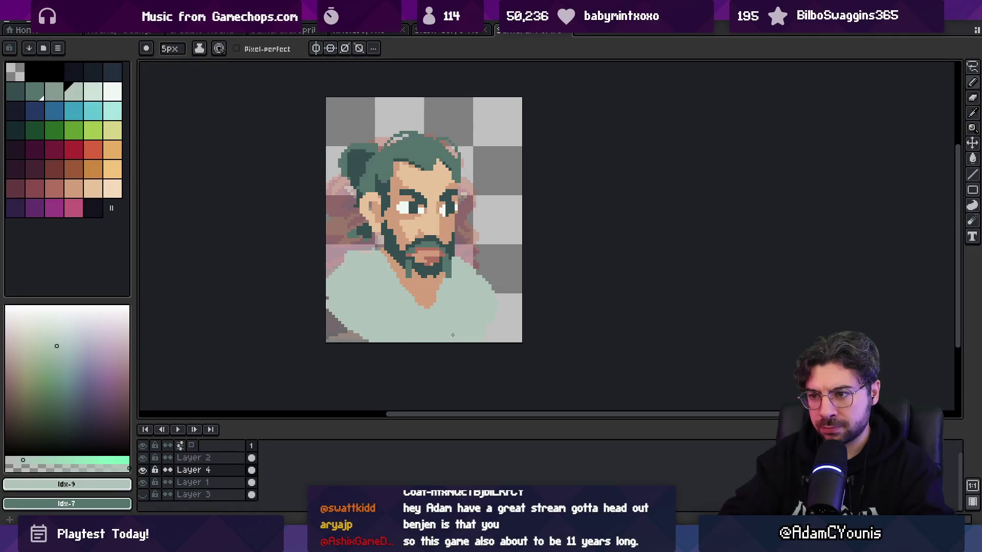
- Shade the neck under the beard in salmon and erase the dark bottom-left corner pixels
key(v)
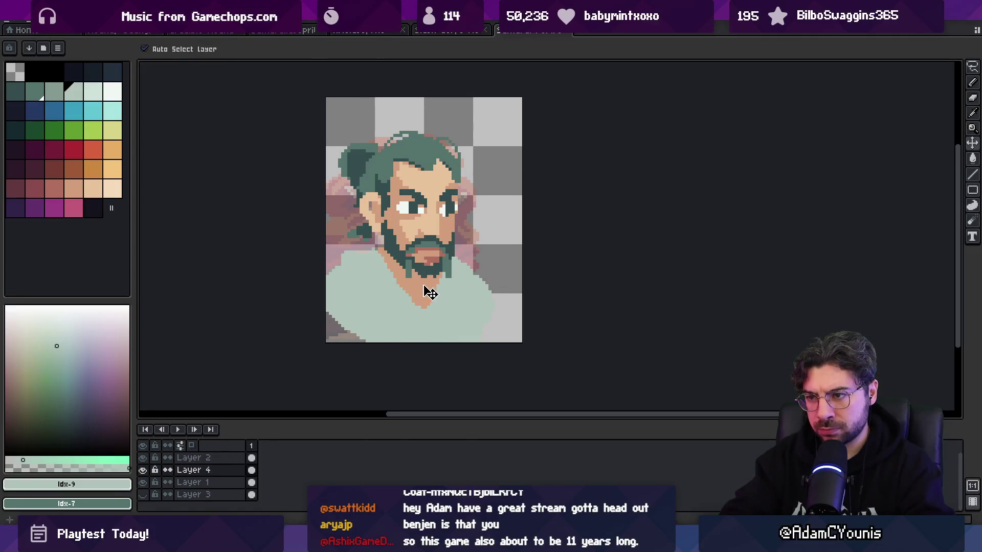
alt+click(423, 291)
key(b)
mouse_move(393, 266)
mouse_down()
mouse_move(384, 253)
mouse_move(415, 283)
mouse_up()
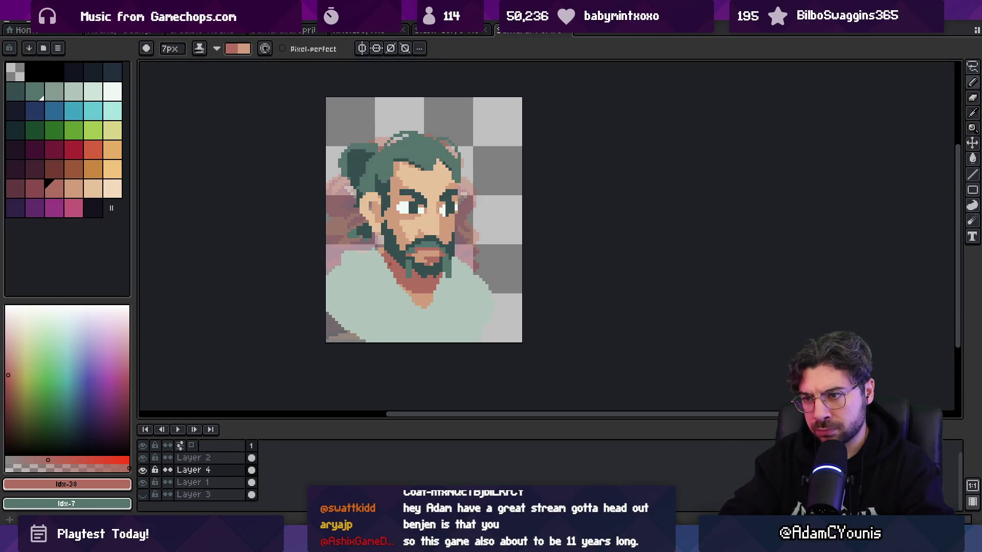
alt+click(374, 259)
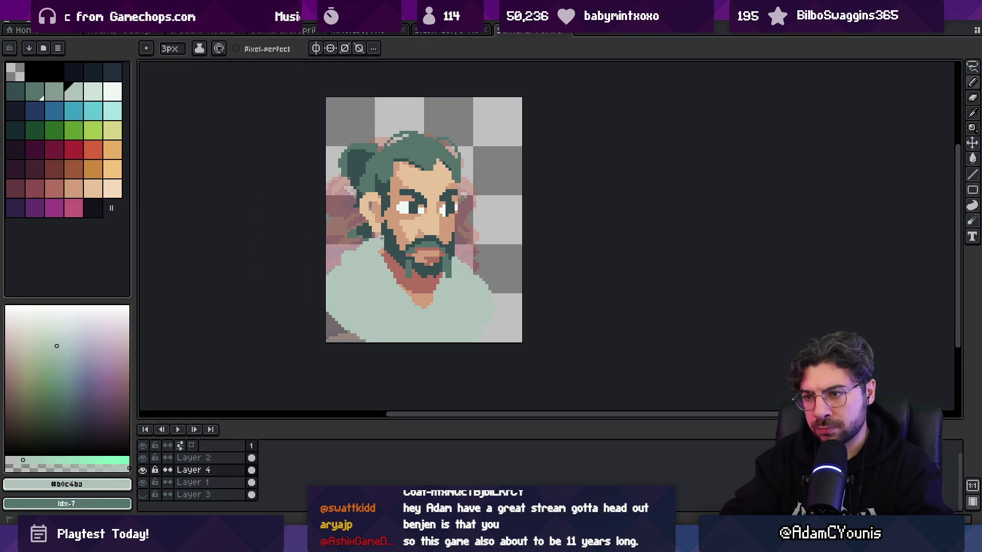
key(b)
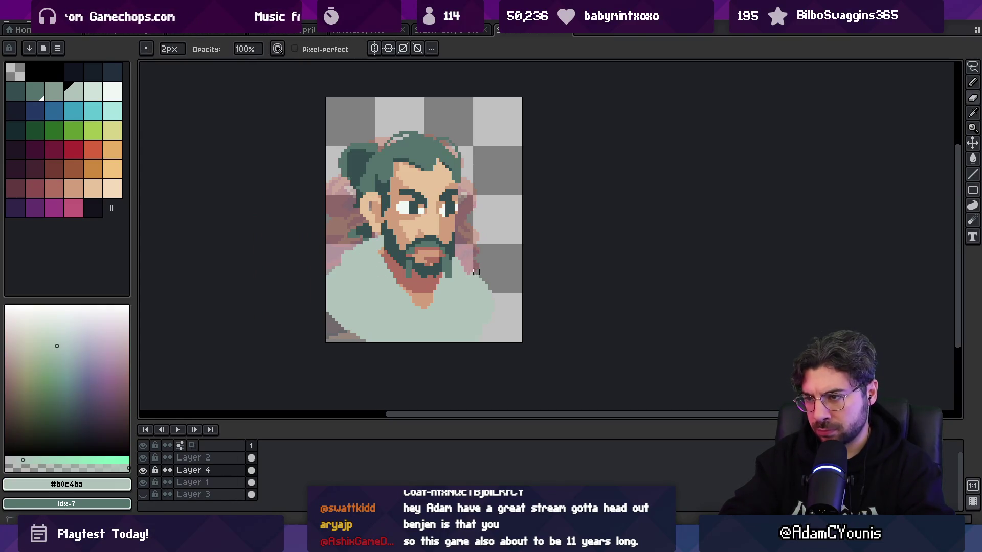
key(e)
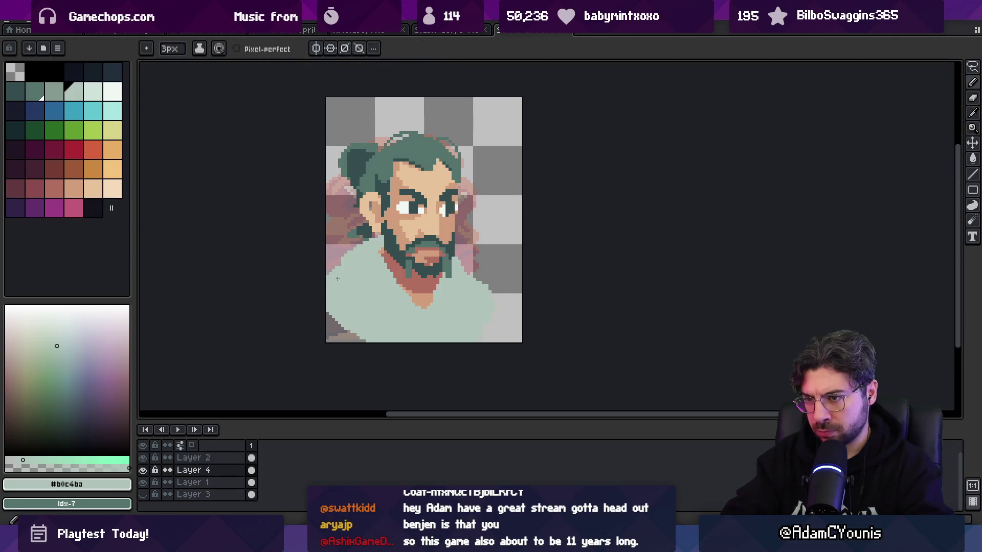
drag(351, 317, 321, 350)
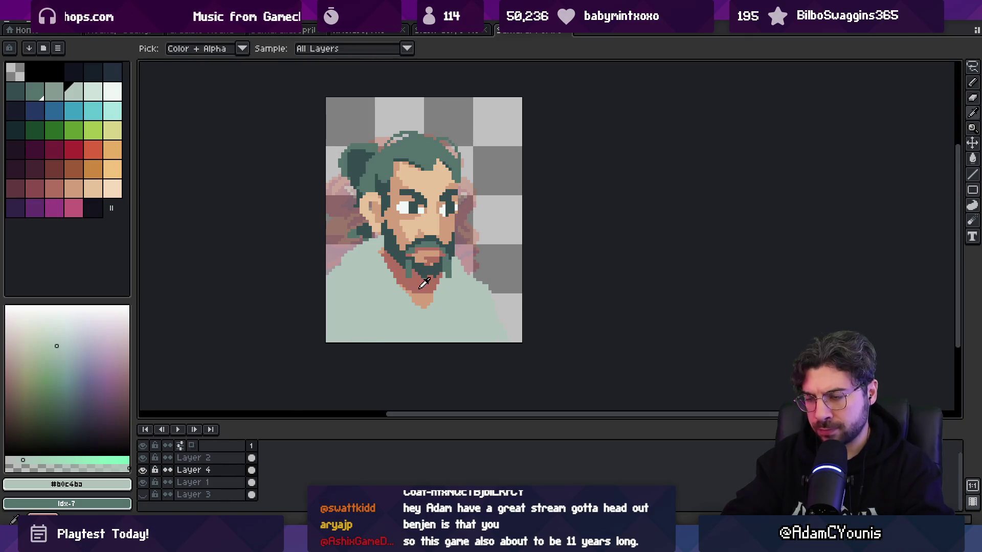
- Shade the neck darker and draw diagonal folds across the shirt with the two shirt shades
key(b)
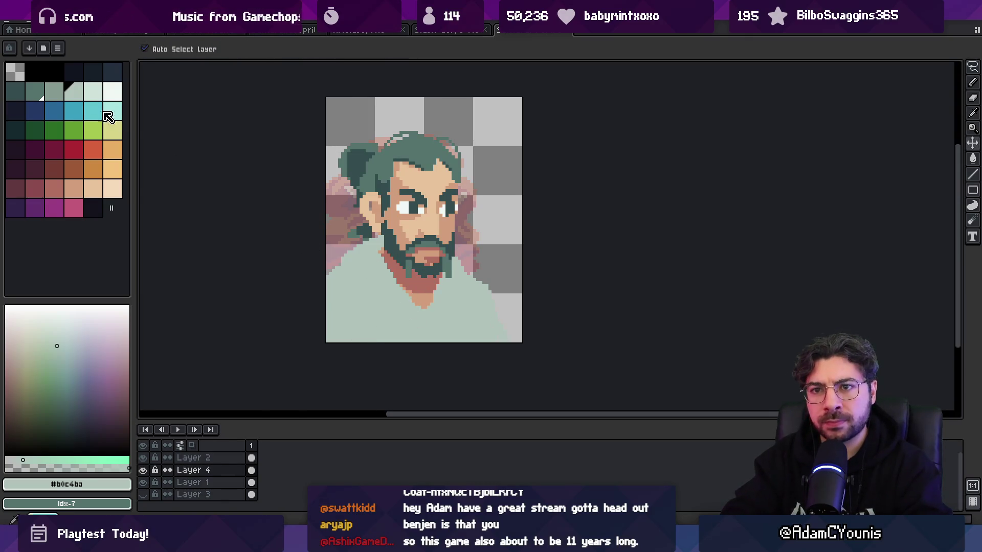
drag(73, 91, 54, 91)
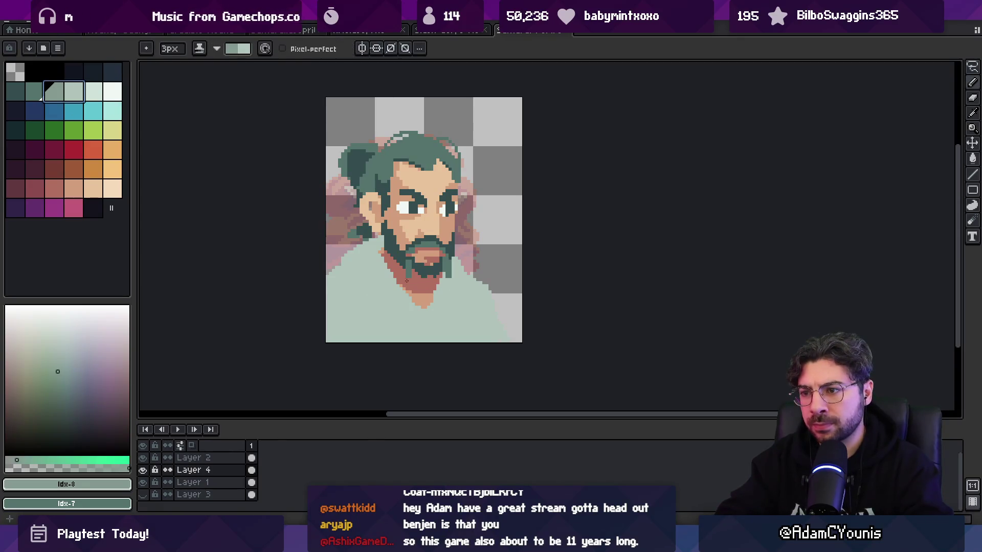
drag(382, 253, 387, 240)
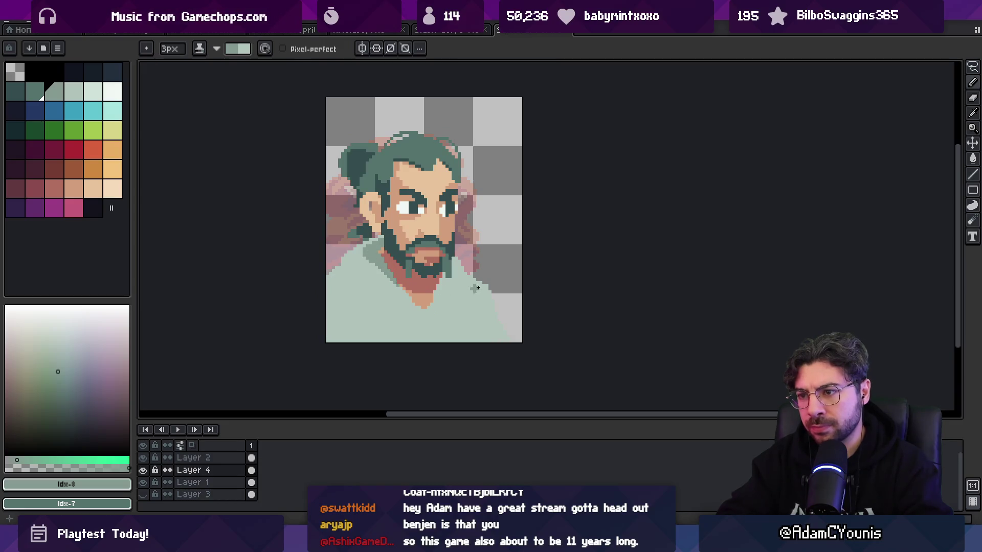
drag(466, 289, 435, 357)
drag(464, 285, 448, 337)
mouse_move(353, 280)
mouse_down()
mouse_move(368, 320)
mouse_move(403, 344)
mouse_move(340, 266)
mouse_up()
drag(429, 313, 439, 319)
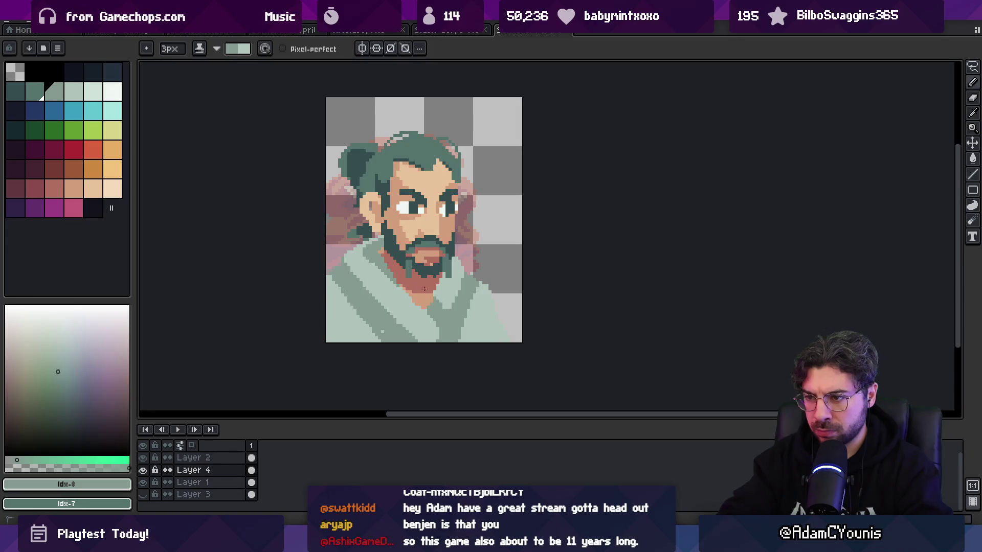
- Cover stray dark pixels on the shirt with the light shirt green
alt+click(428, 329)
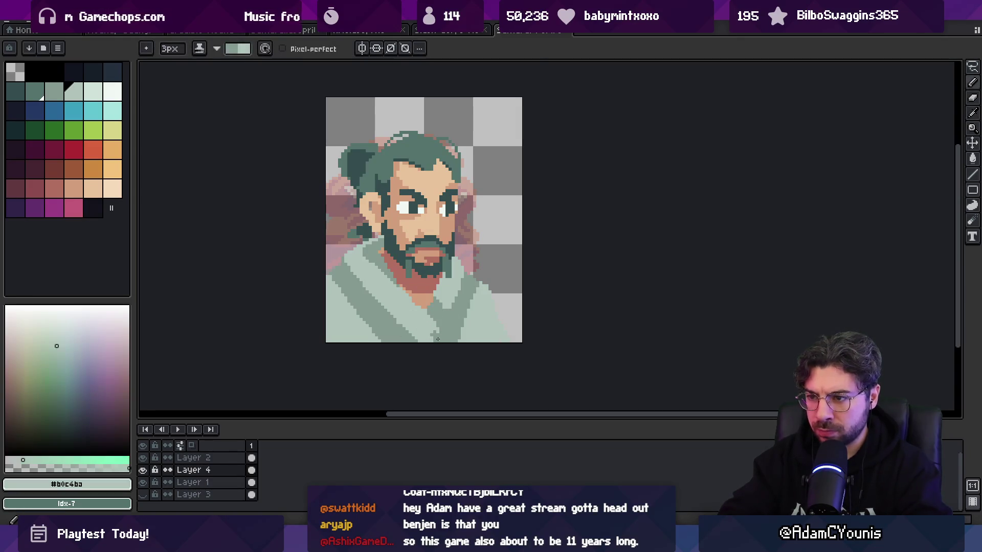
right_click(428, 329)
alt+click(480, 284)
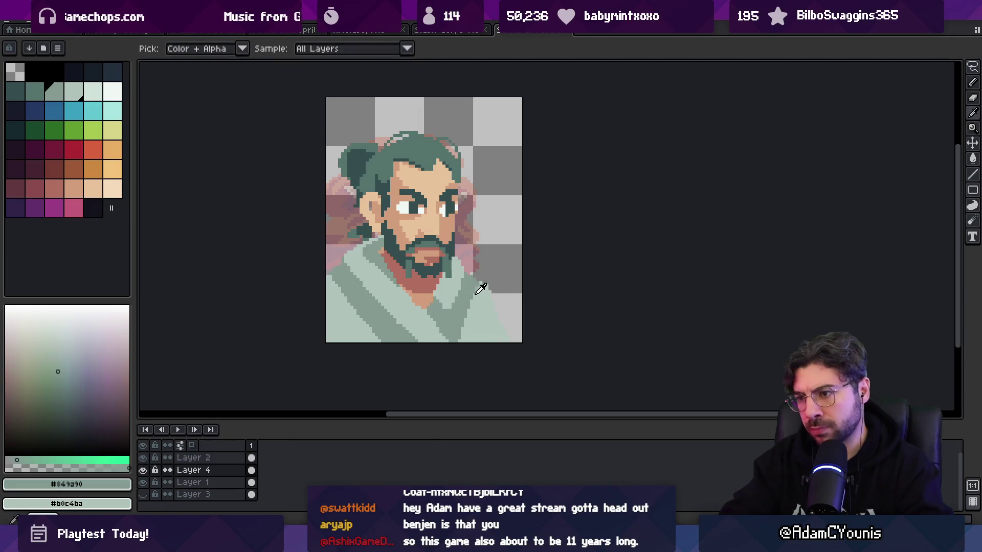
alt+click(477, 301)
drag(474, 290, 463, 321)
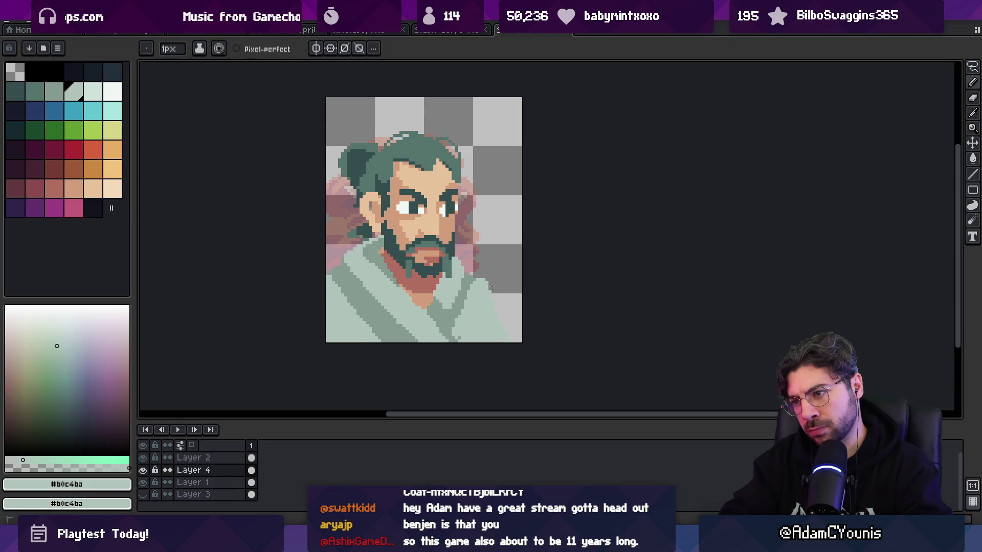
- Draw another long darker fold line across the shirt
alt+click(465, 319)
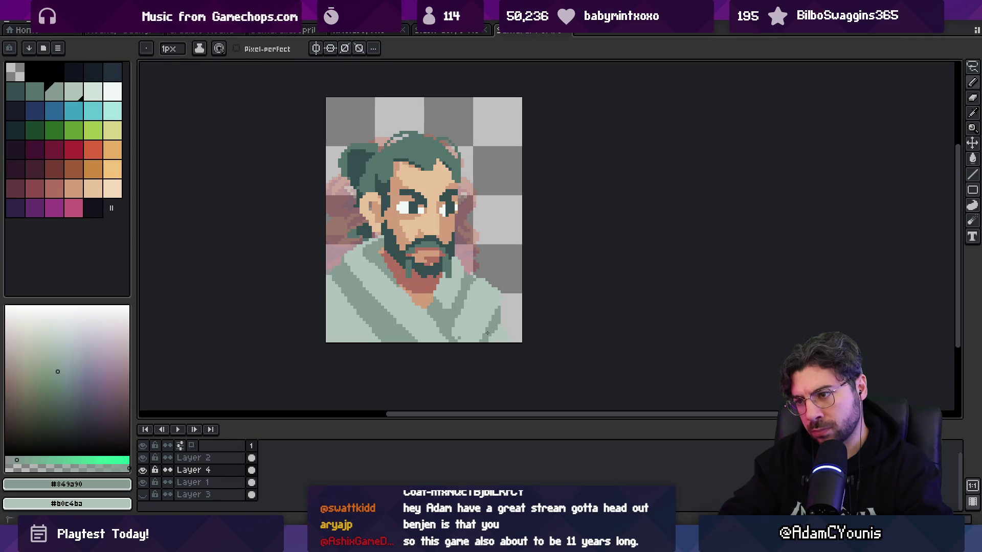
alt+click(508, 328)
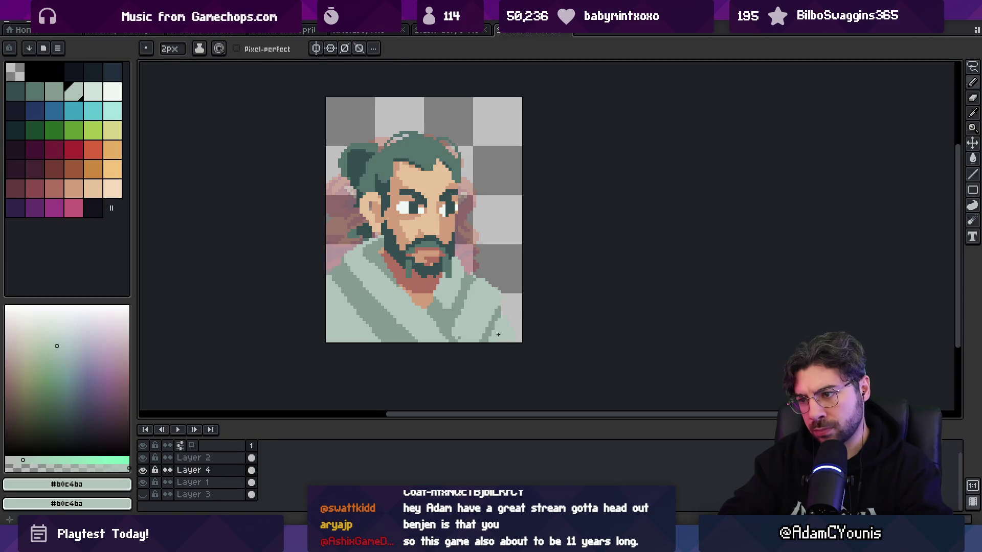
alt+click(392, 320)
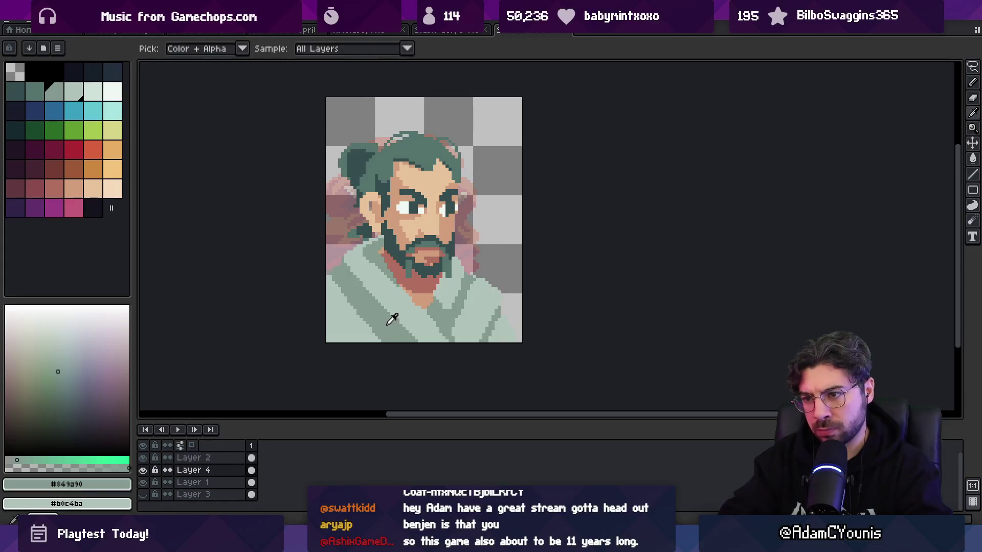
click(41, 92)
mouse_move(348, 267)
mouse_down()
mouse_move(423, 346)
mouse_move(462, 297)
mouse_up()
key(x)
key(x)
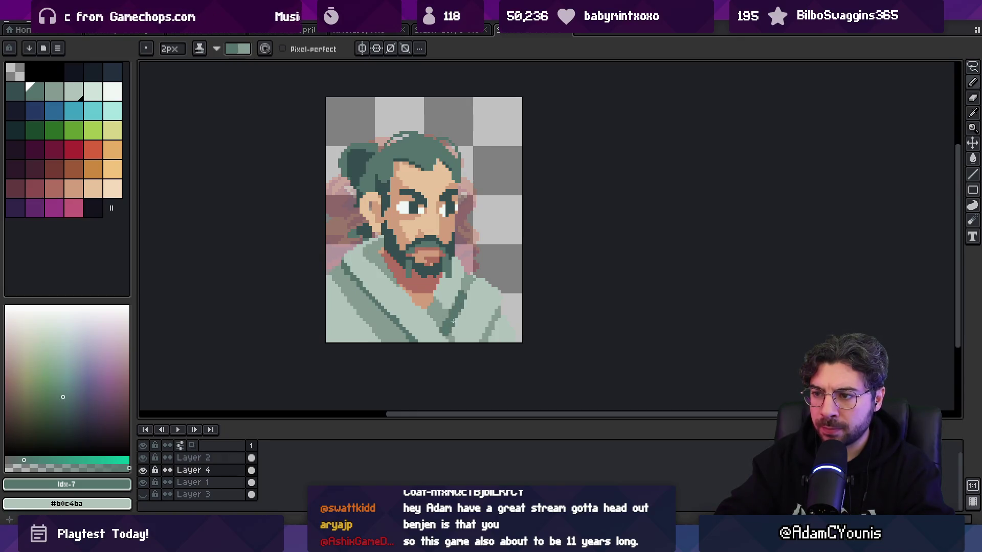
key(x)
key(space)
scroll(467, 224, down, 5)
scroll(476, 263, up, 3)
scroll(476, 264, up, 2)
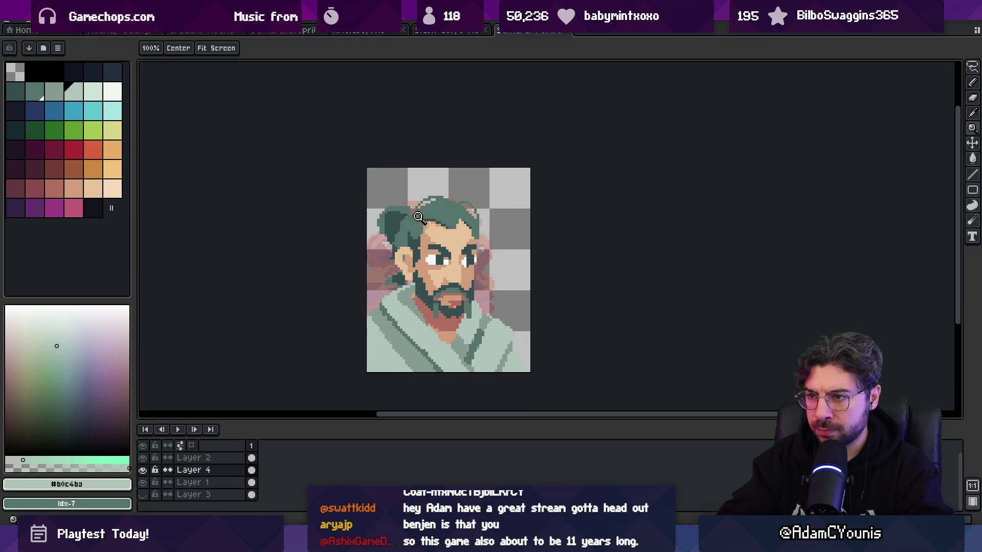
- Switch to Layer 2 and touch up hair pixels with the dark green
click(54, 169)
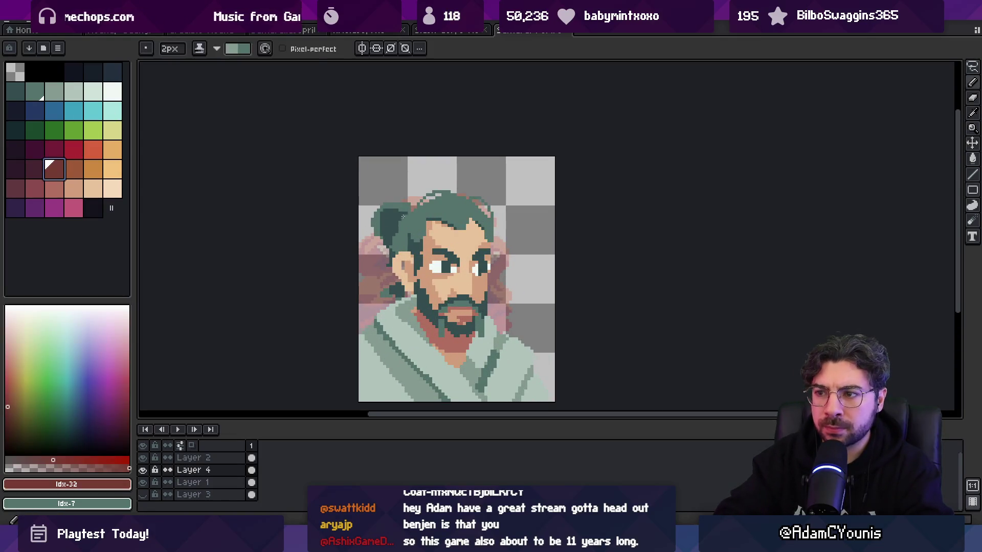
ctrl+click(418, 215)
alt+click(394, 213)
scroll(394, 213, up, 3)
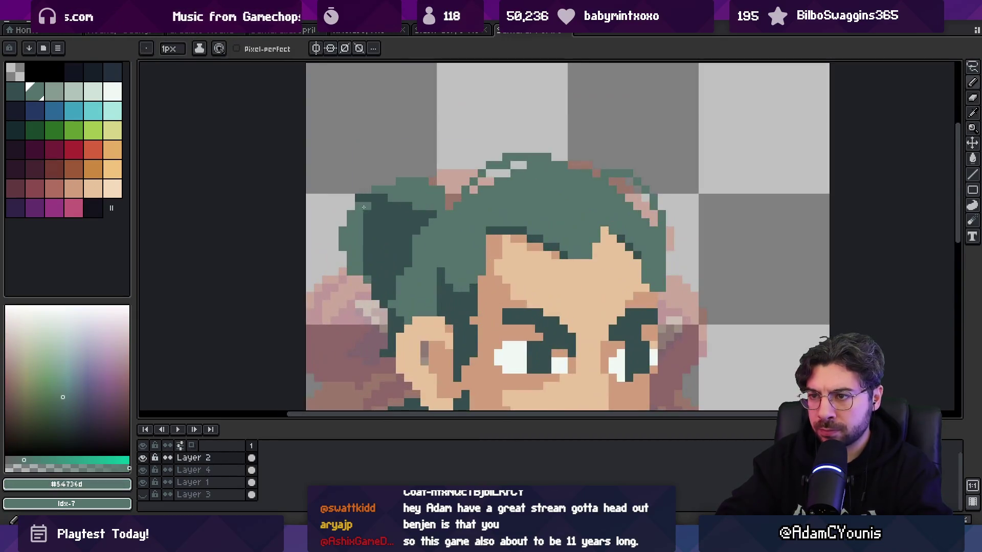
alt+click(418, 208)
click(404, 204)
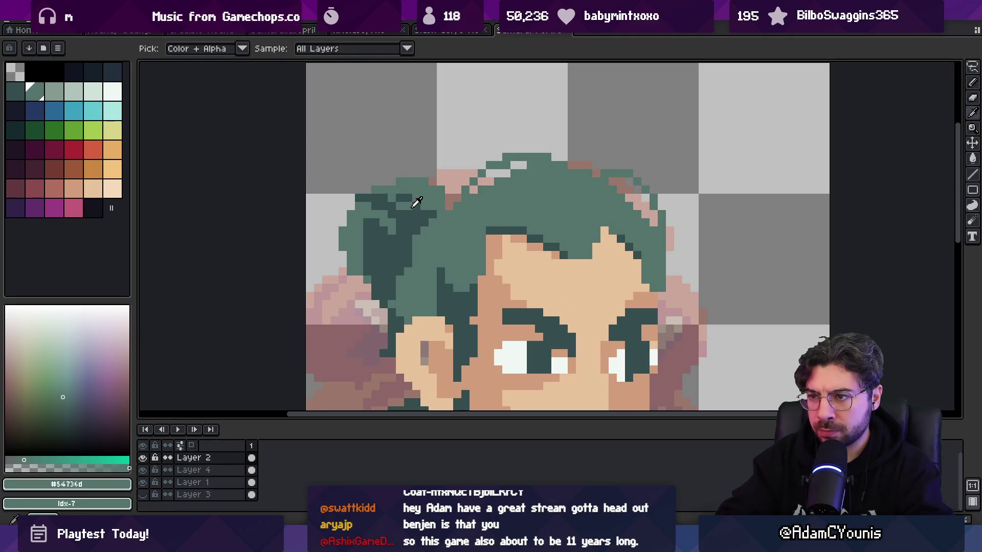
alt+click(417, 214)
click(426, 210)
alt+click(377, 199)
- Sample the dark hair green and zoom out to check the whole portrait
key(z)
scroll(417, 190, down, 3)
scroll(417, 190, up, 3)
alt+click(420, 197)
alt+click(419, 197)
alt+click(411, 209)
key(z)
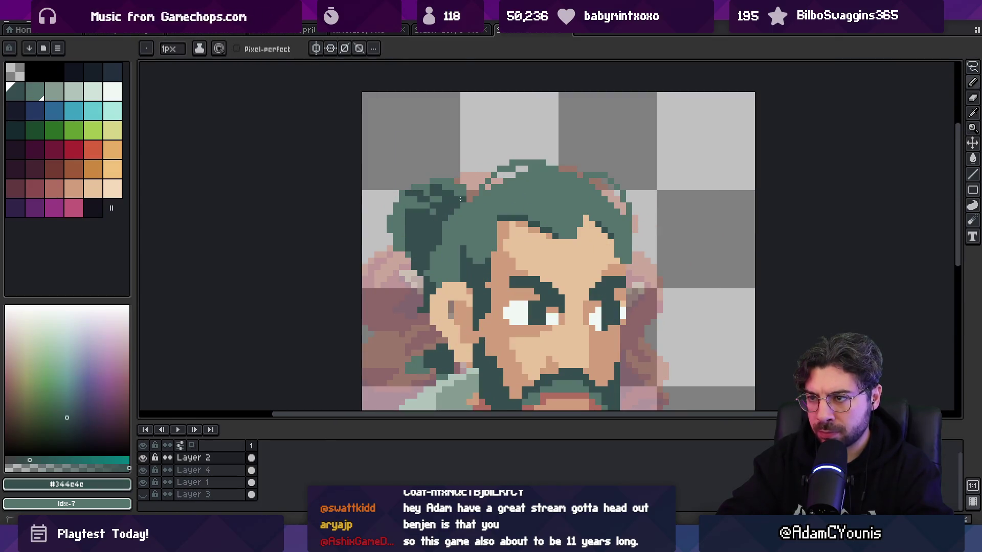
alt+click(451, 205)
scroll(451, 206, down, 3)
scroll(451, 206, up, 3)
- Add dark green strand pixels to the top and right side of the hair
key(b)
alt+click(458, 237)
key(e)
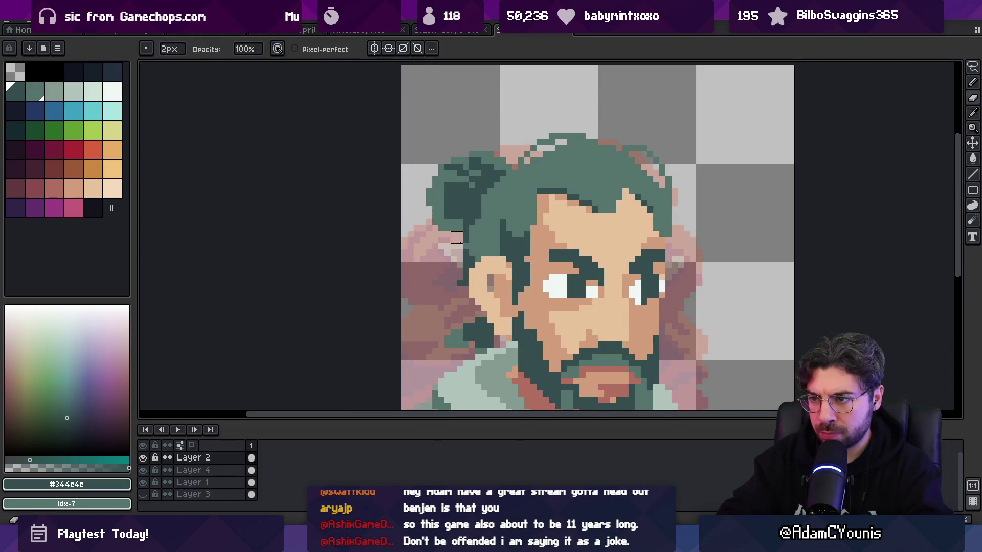
key(z)
scroll(443, 222, down, 5)
scroll(450, 222, up, 8)
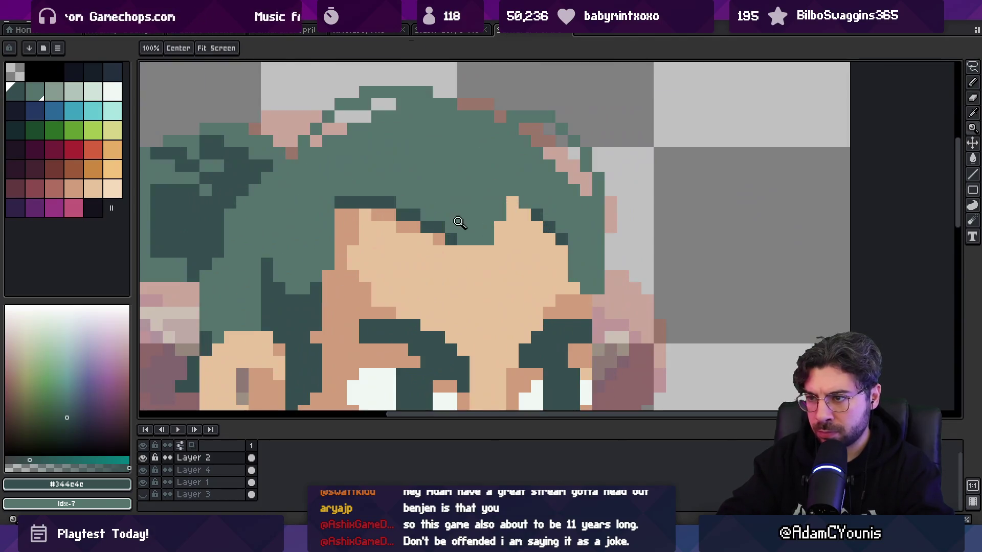
key(b)
drag(426, 177, 441, 193)
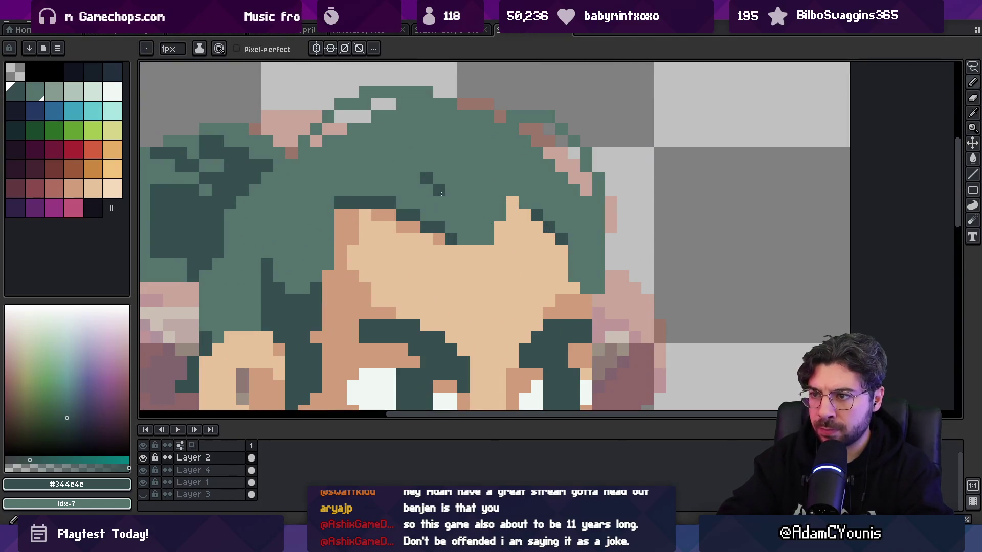
drag(562, 203, 562, 215)
key(v)
key(z)
scroll(578, 223, down, 6)
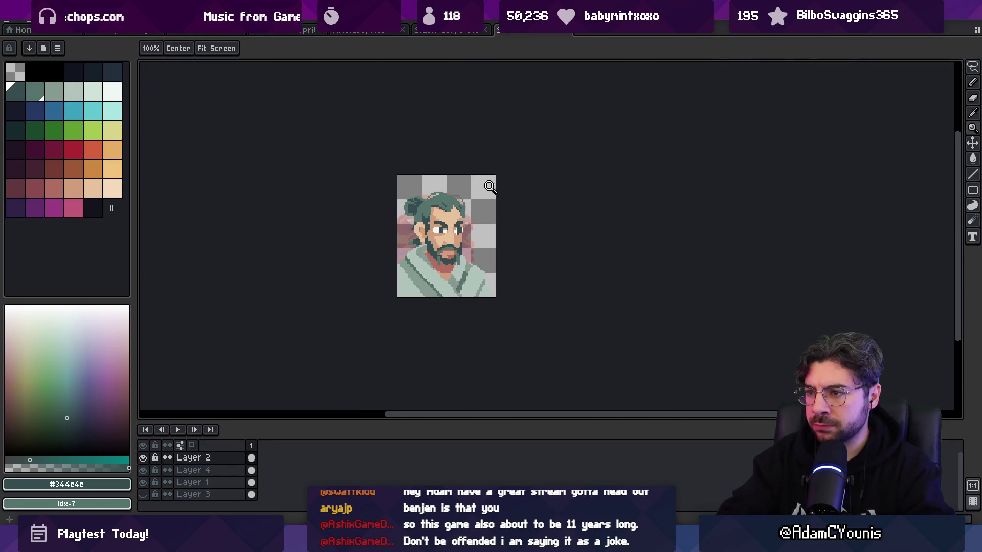
scroll(475, 225, up, 5)
- Sample the skin shade beside the eye and the reddish cheek colour for facial shading
key(i)
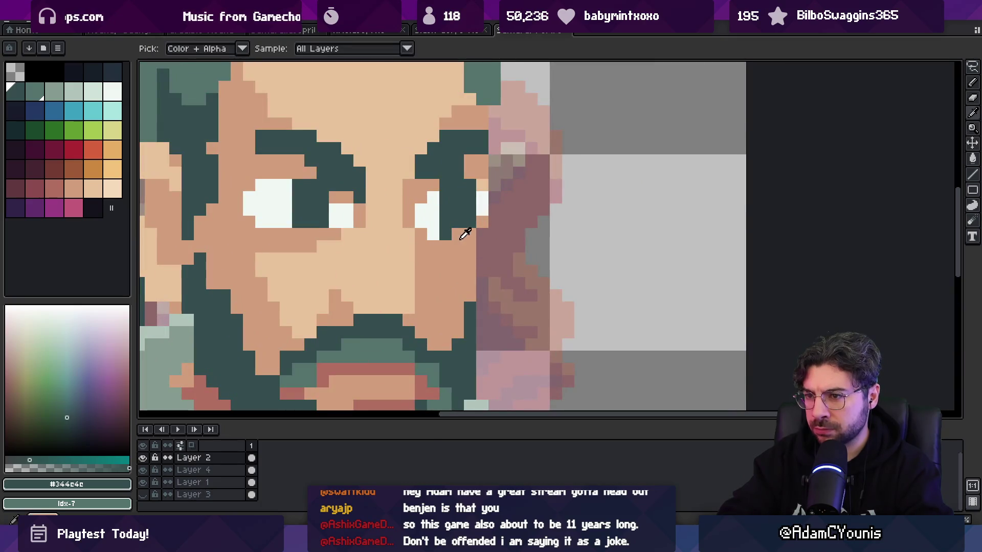
click(464, 234)
key(z)
scroll(461, 207, up, 5)
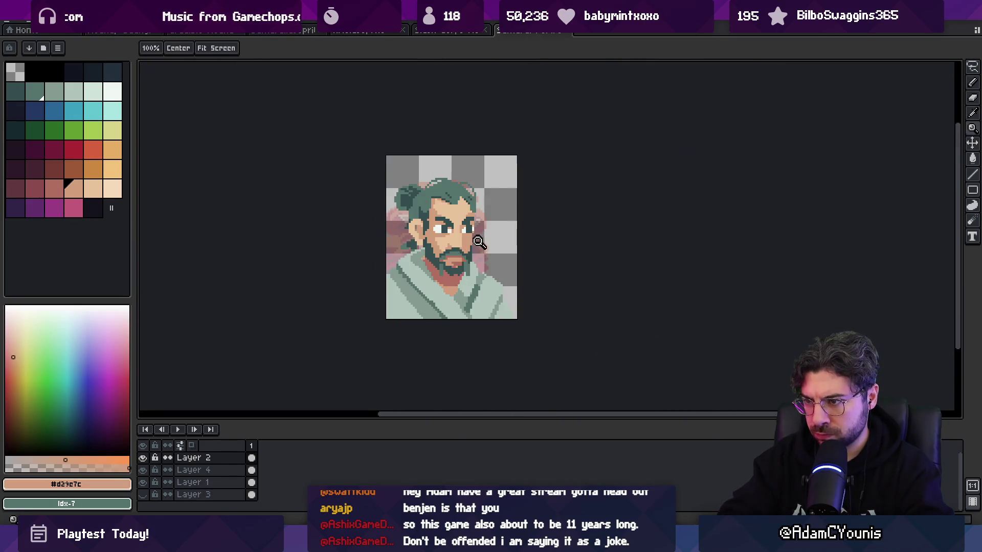
alt+click(483, 210)
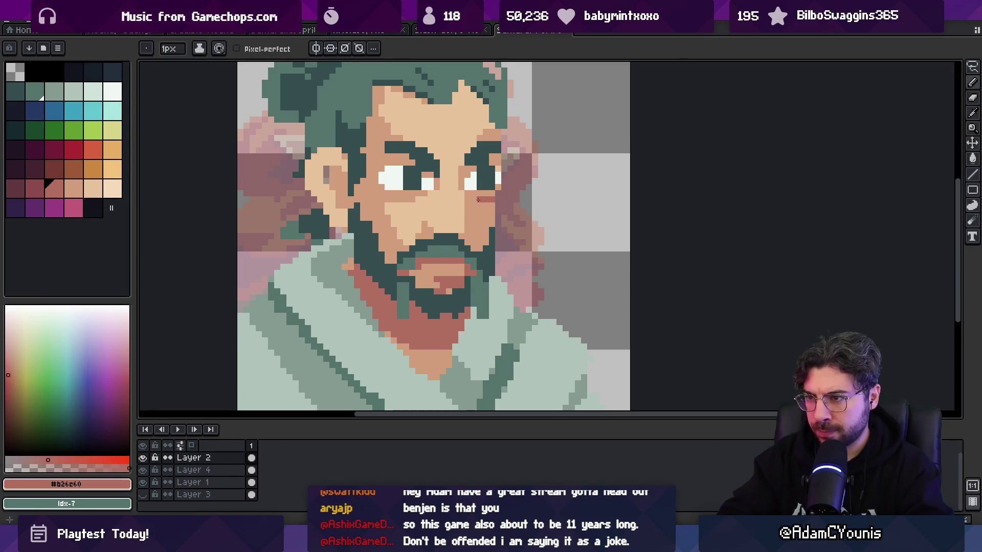
key(z)
scroll(398, 220, down, 5)
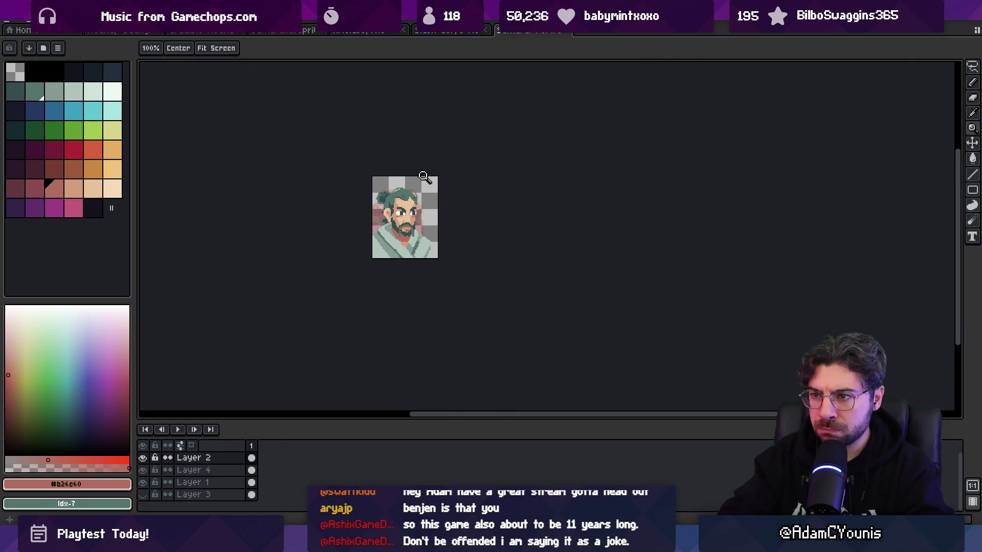
scroll(398, 219, up, 3)
key(b)
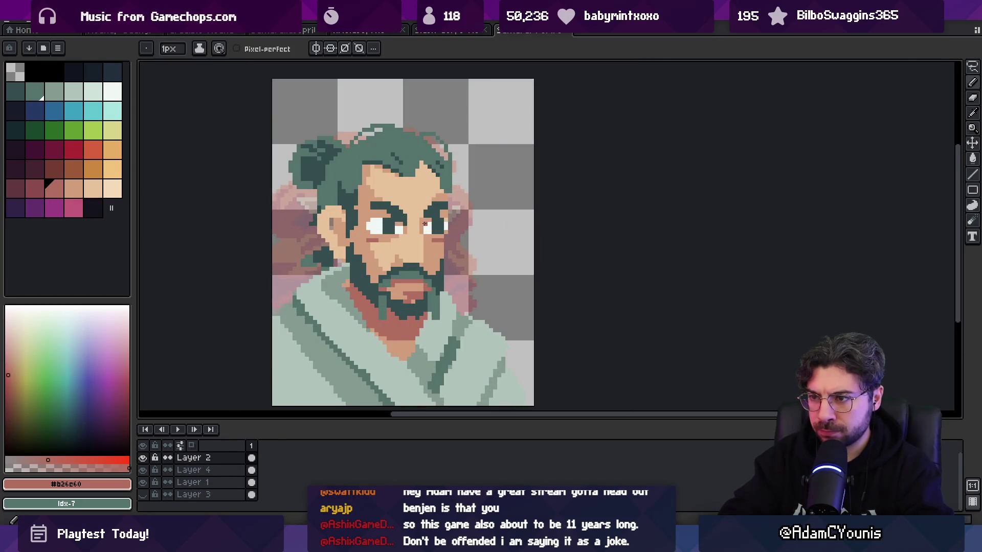
scroll(429, 218, up, 3)
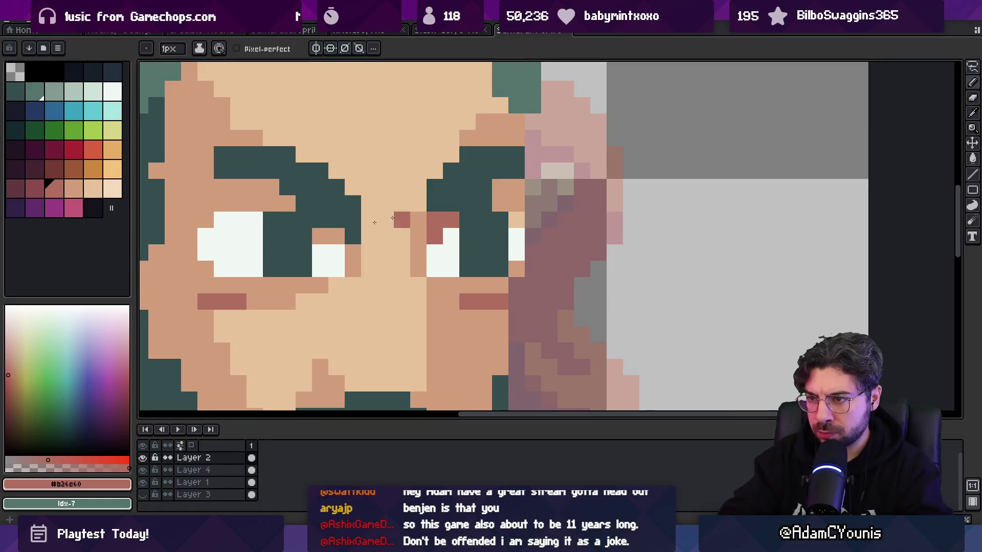
- Paint reddish pixels above the eye and check the whole portrait zoomed out
drag(320, 237, 336, 236)
key(z)
scroll(310, 219, down, 5)
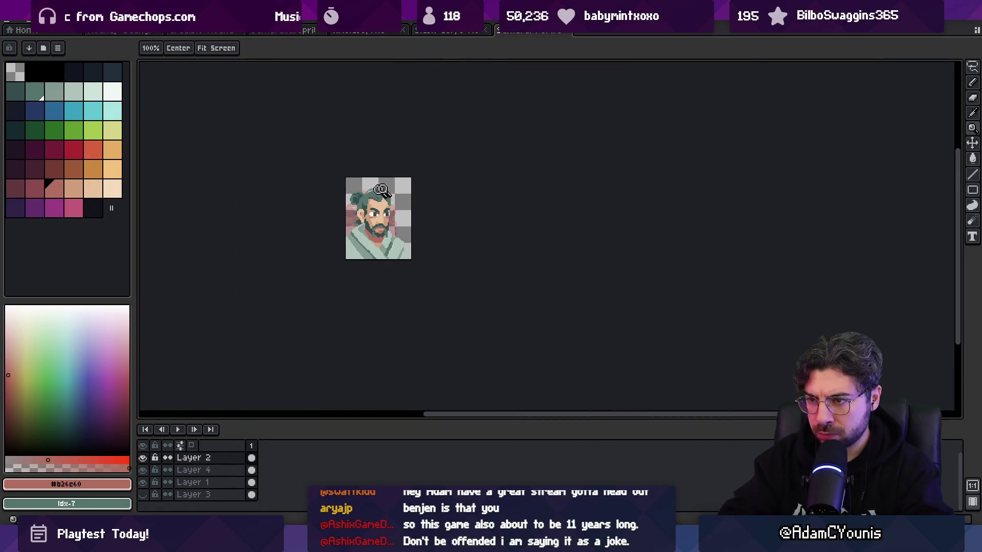
scroll(398, 194, up, 5)
key(b)
alt+click(402, 219)
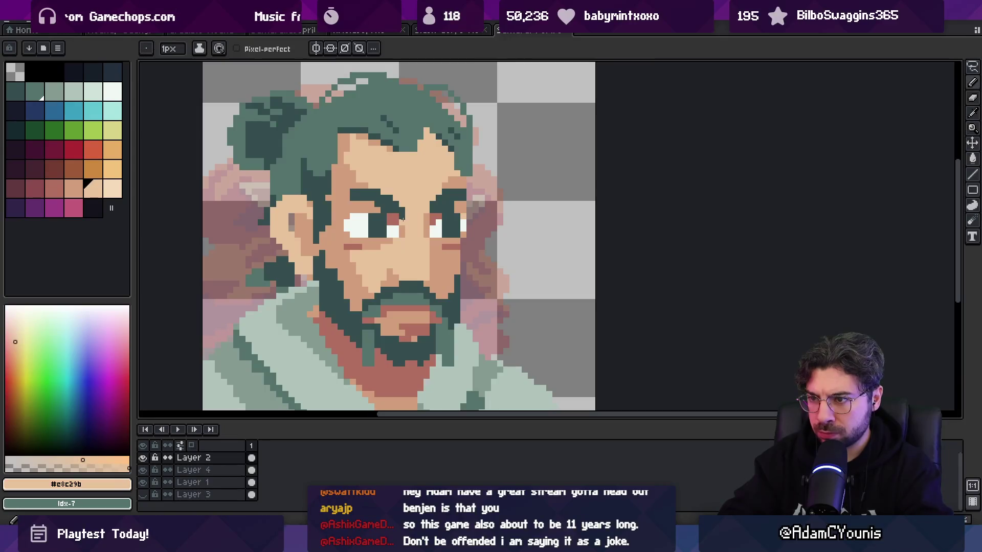
alt+click(400, 210)
key(z)
scroll(421, 183, down, 5)
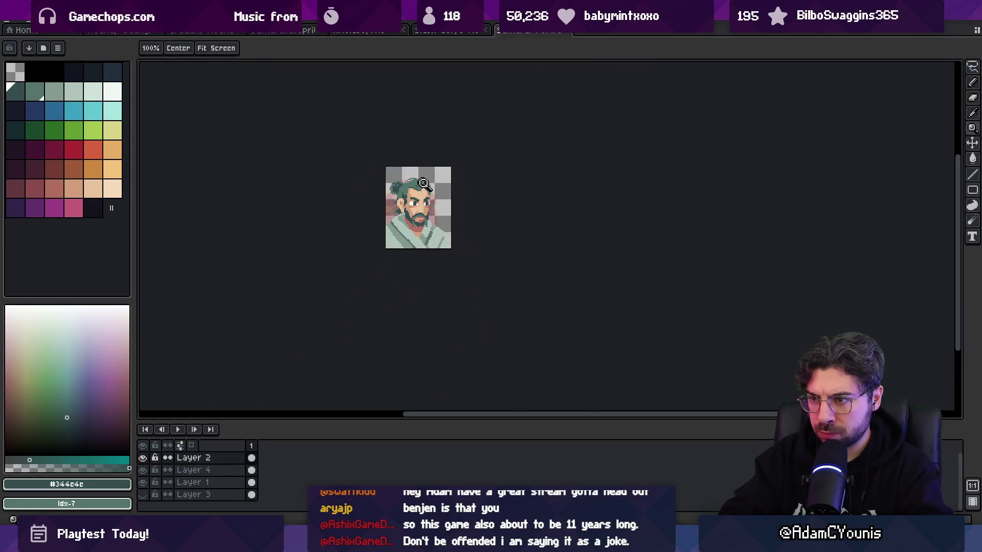
scroll(442, 194, up, 4)
key(b)
- Fix the red cheek line by covering its end with skin and extending it one pixel left
alt+click(427, 210)
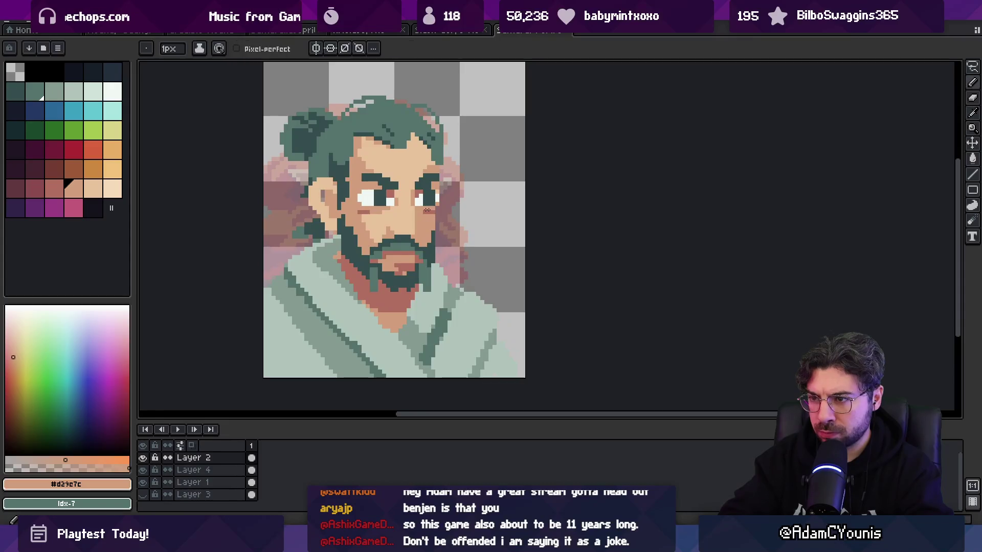
scroll(426, 211, up, 3)
alt+click(497, 215)
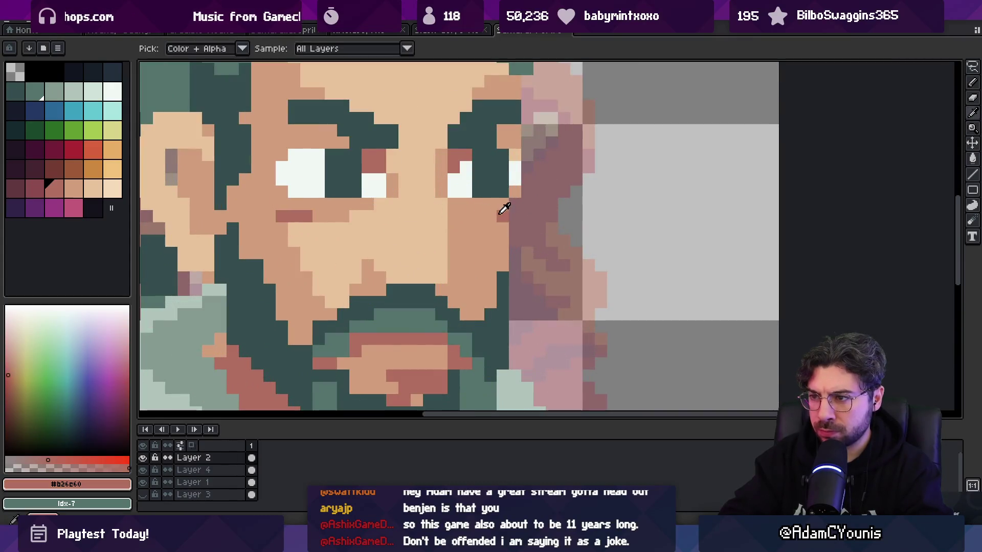
click(307, 191)
key(ctrl+z)
alt+click(317, 216)
click(306, 216)
alt+click(287, 216)
click(271, 215)
- Darken two skin pixels under the eye, then make Layer 1 the active layer
scroll(281, 204, down, 5)
scroll(292, 204, up, 5)
alt+click(374, 201)
click(380, 192)
click(358, 203)
key(z)
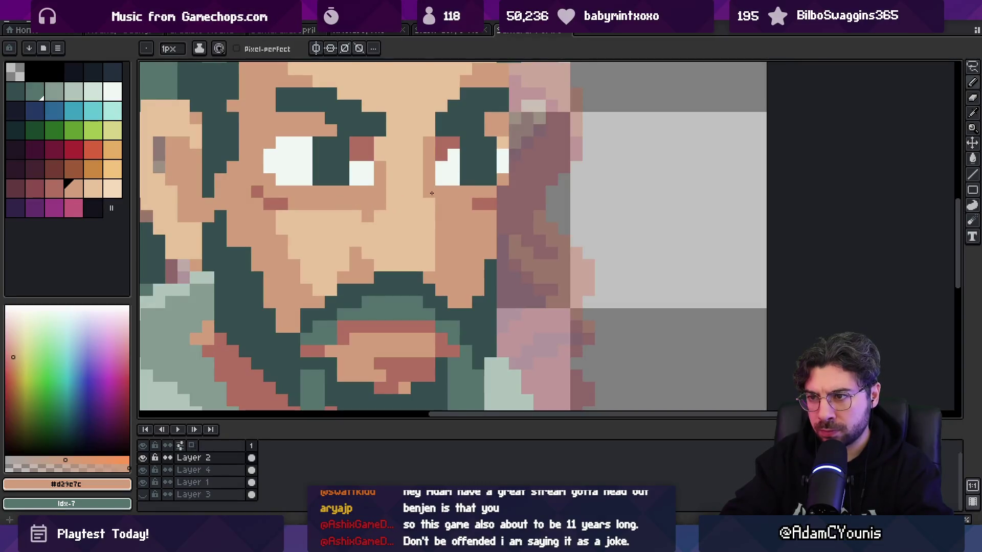
scroll(391, 201, down, 5)
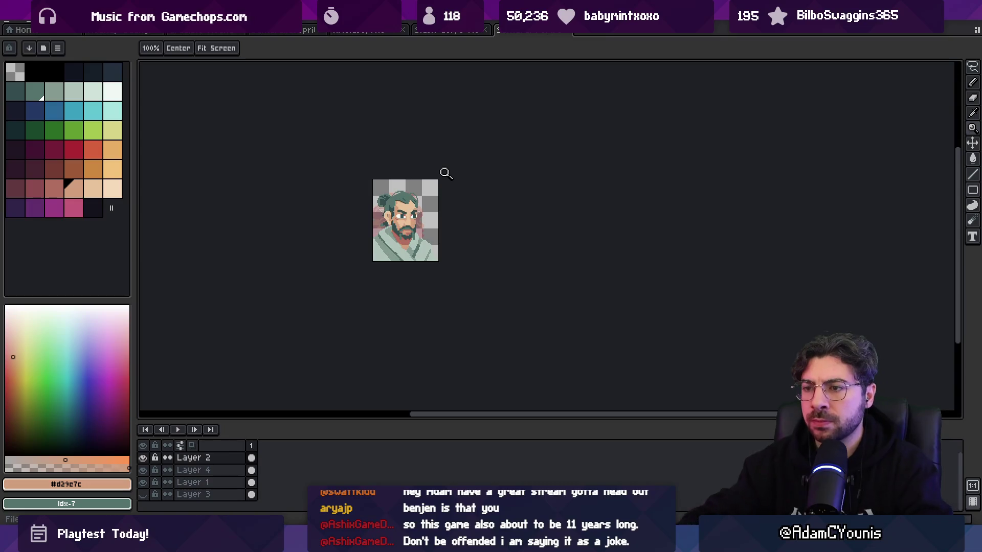
key(v)
click(381, 235)
- Hide Layer 1's pink overlay and save the sprite file
click(143, 482)
key(ctrl+s)
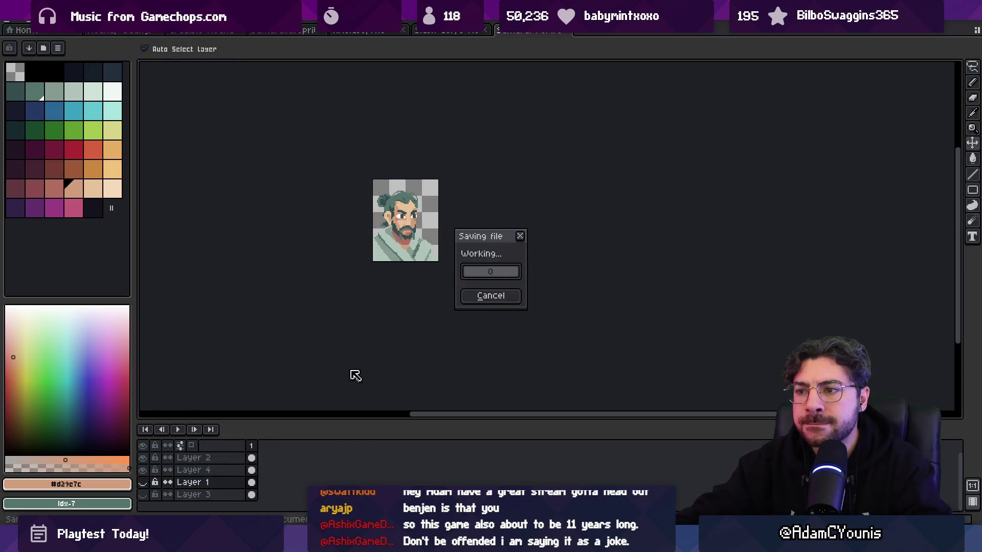
scroll(367, 249, up, 3)
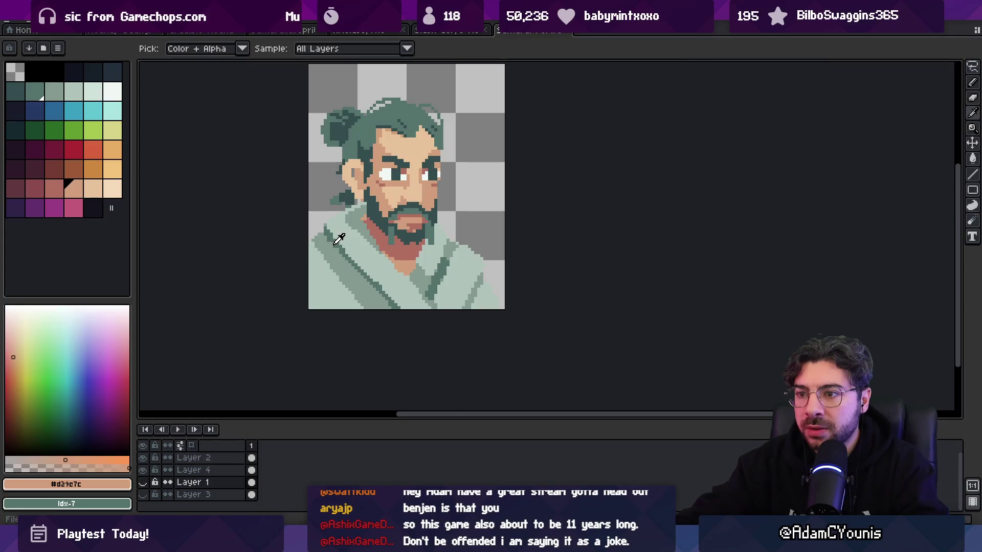
- Sample the dark green colour from the sprite, then go back to the Unity editor
alt+click(339, 230)
key(b)
key(g)
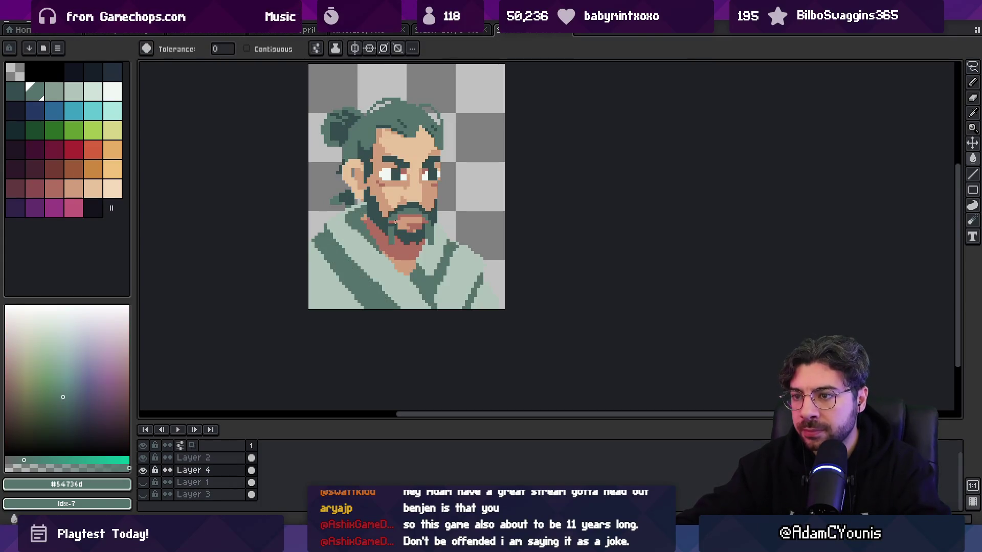
scroll(390, 216, down, 3)
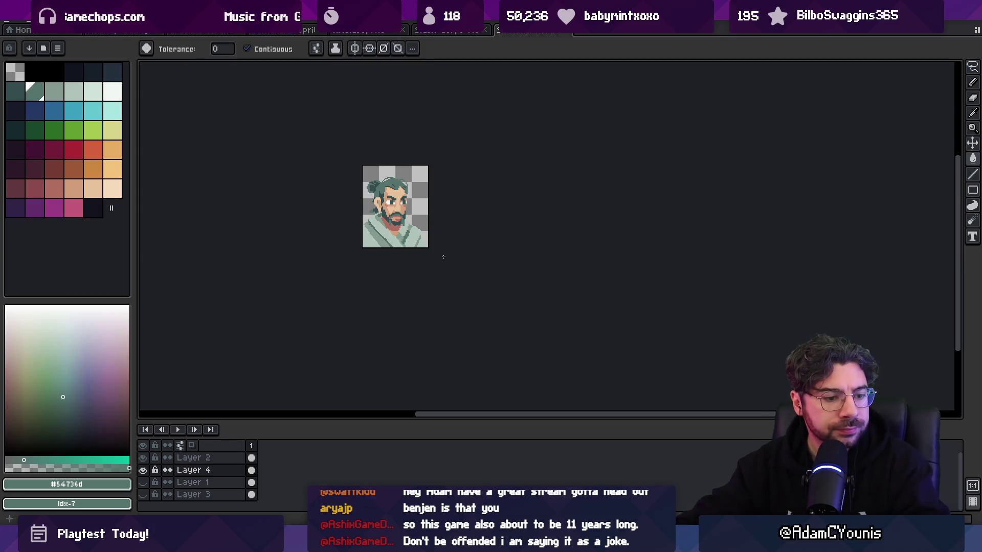
key(alt+Tab)
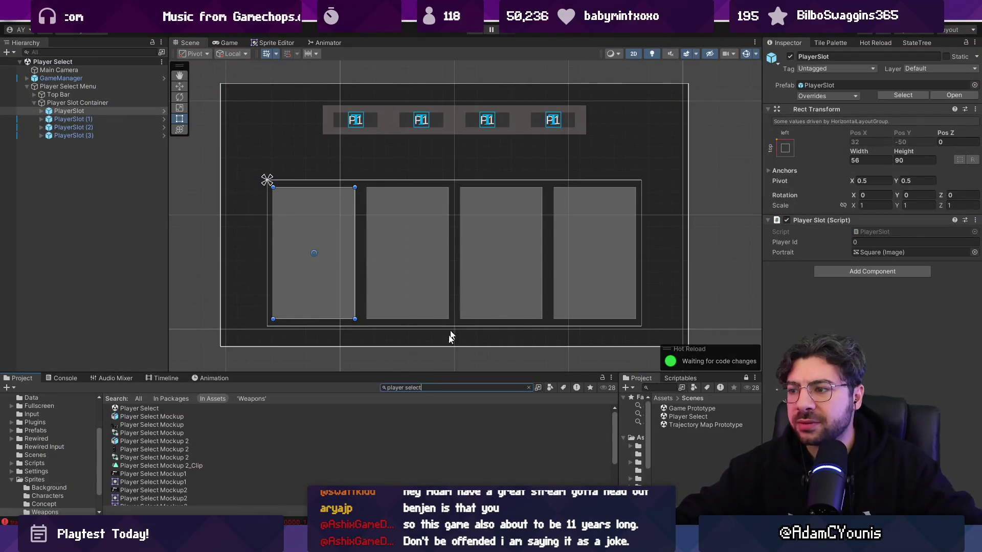
- Search 'samurai' and set the Samurai sprite's pivot alignment to Bottom, keeping the portrait's at Bottom
key(ctrl+a)
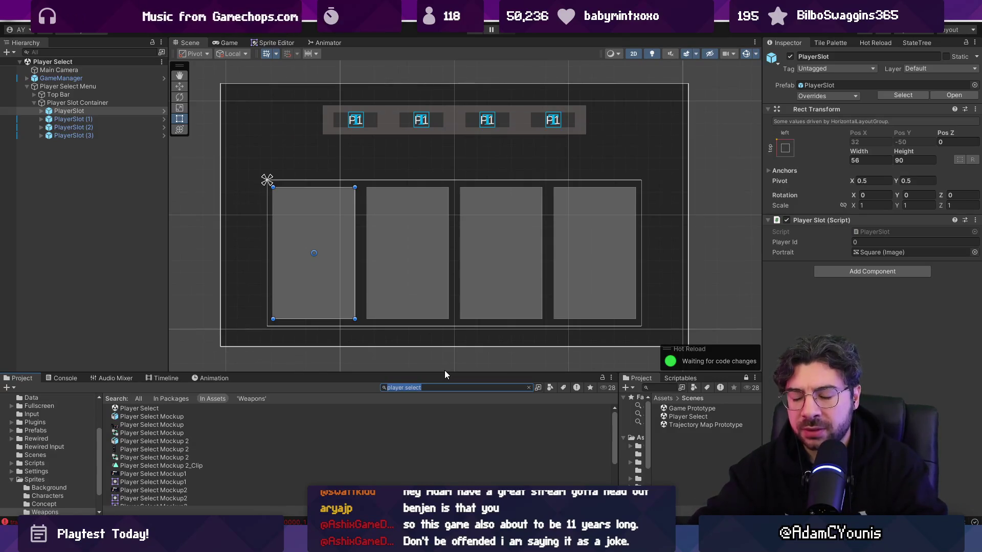
text(samurai)
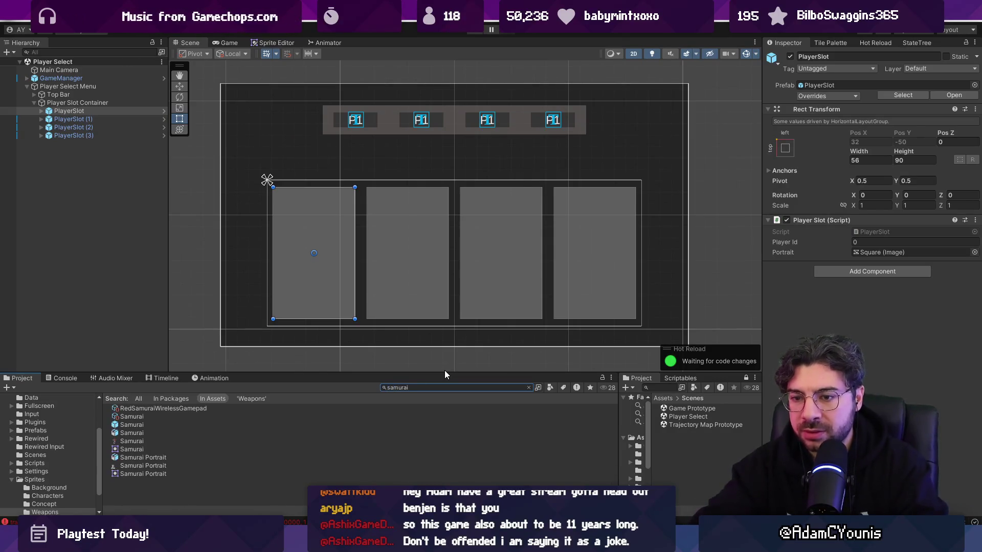
click(131, 433)
click(876, 183)
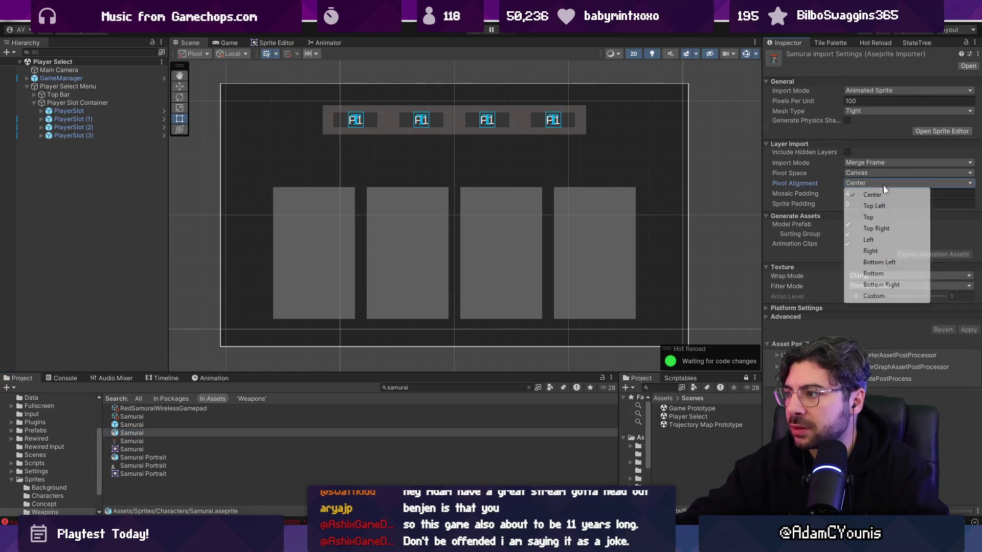
click(888, 272)
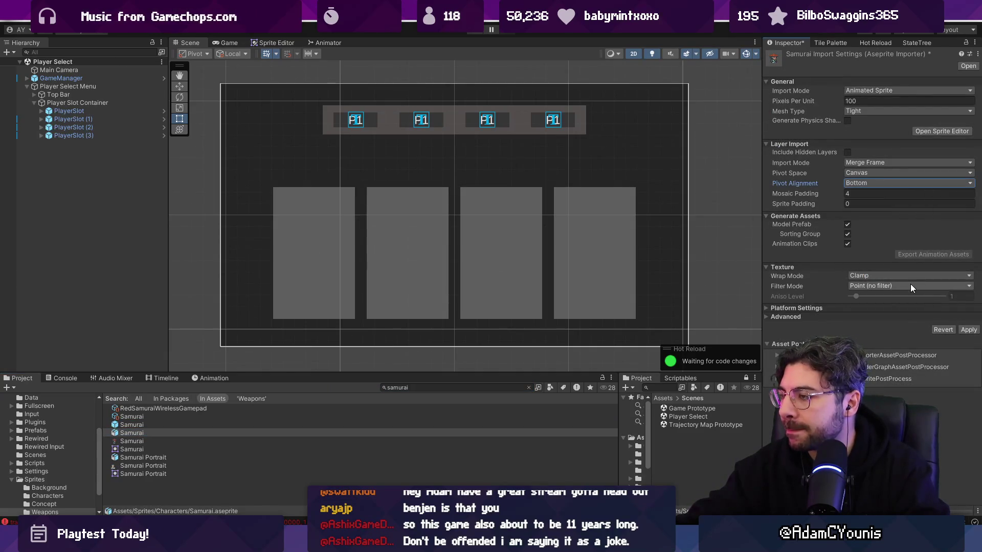
key(ctrl+s)
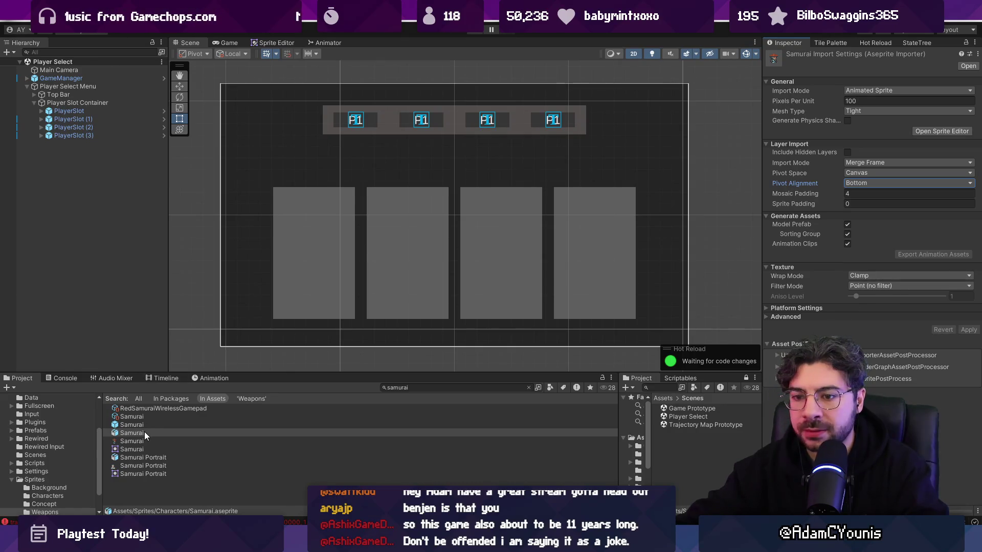
click(147, 458)
click(905, 183)
click(869, 273)
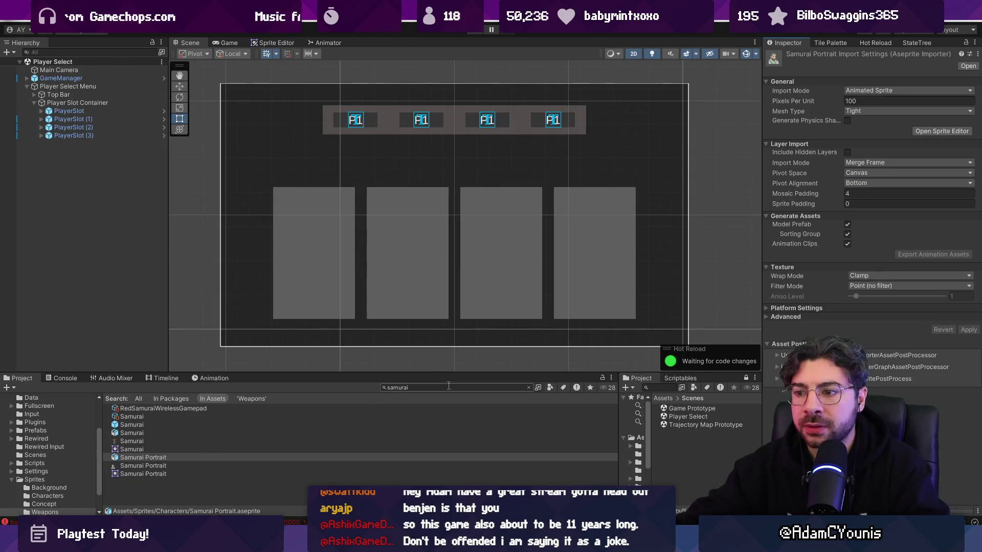
- Assign Samurai Portrait as the Samurai character class's Portrait
key(Up)
key(Up)
key(Up)
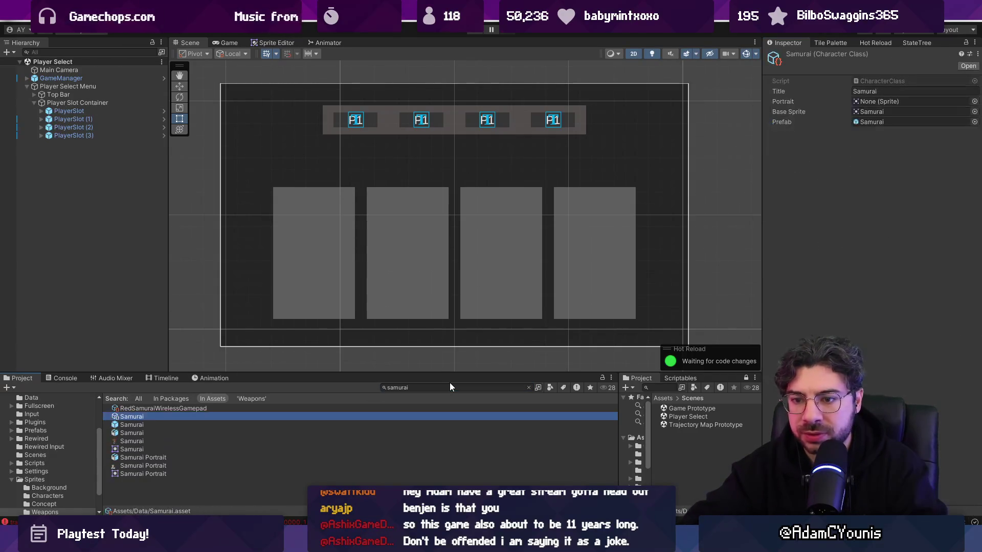
click(975, 102)
text(ai)
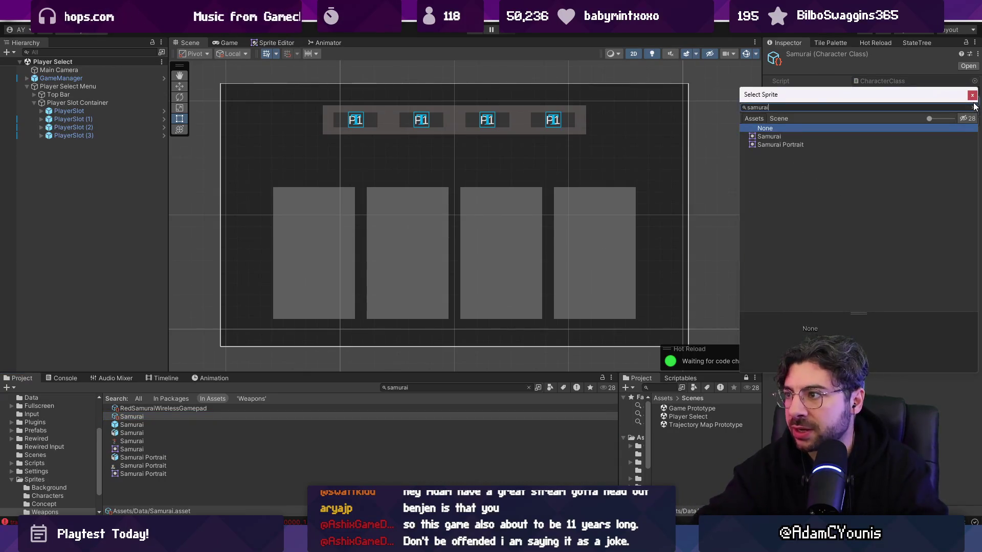
key(Down)
key(Down)
key(Return)
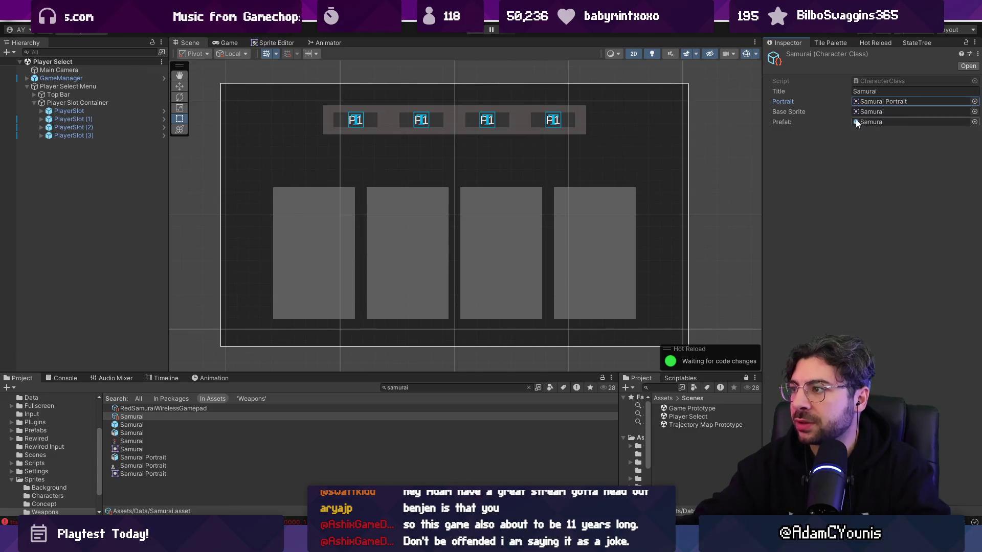
click(317, 234)
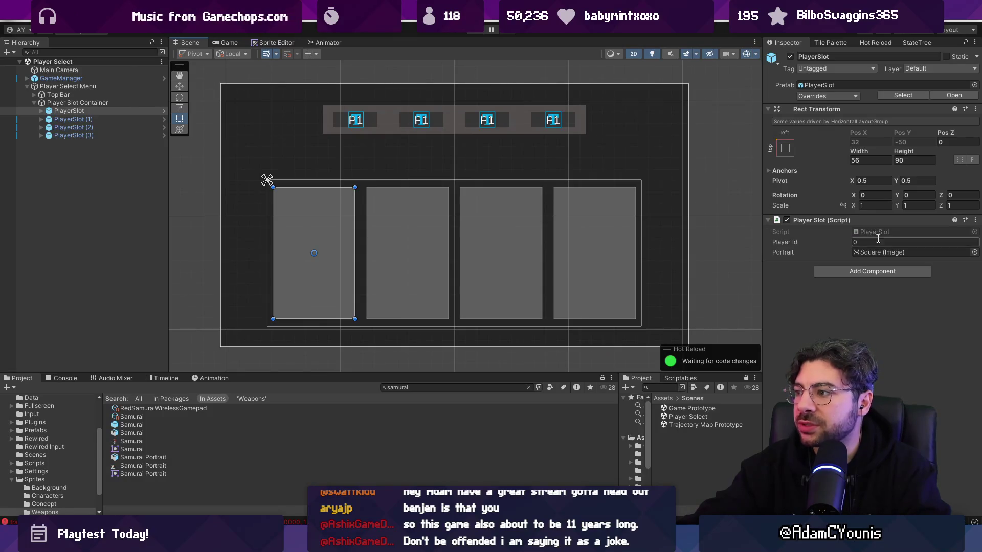
- Set the first slot's Square Source Image to the Barbarian portrait
click(974, 253)
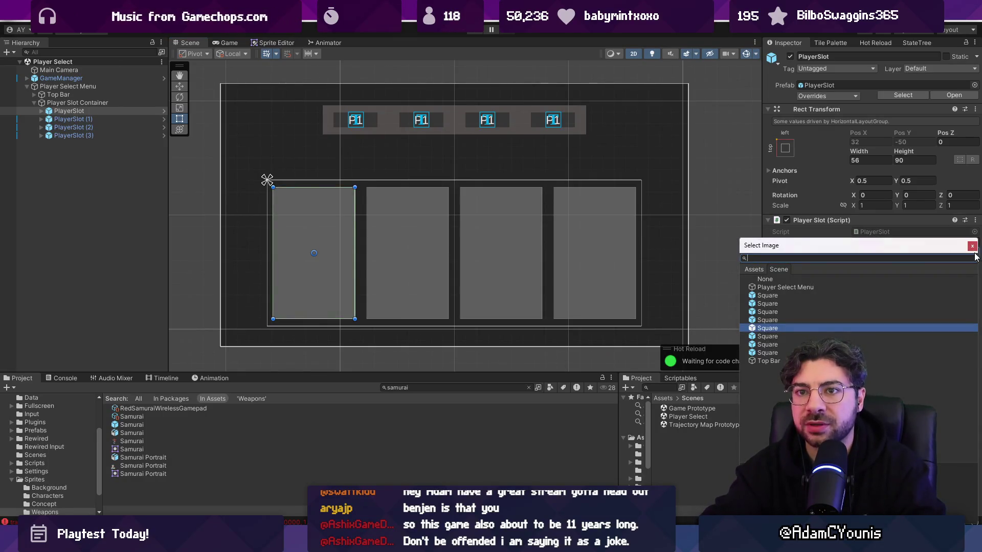
key(Escape)
click(974, 252)
text(barbarian)
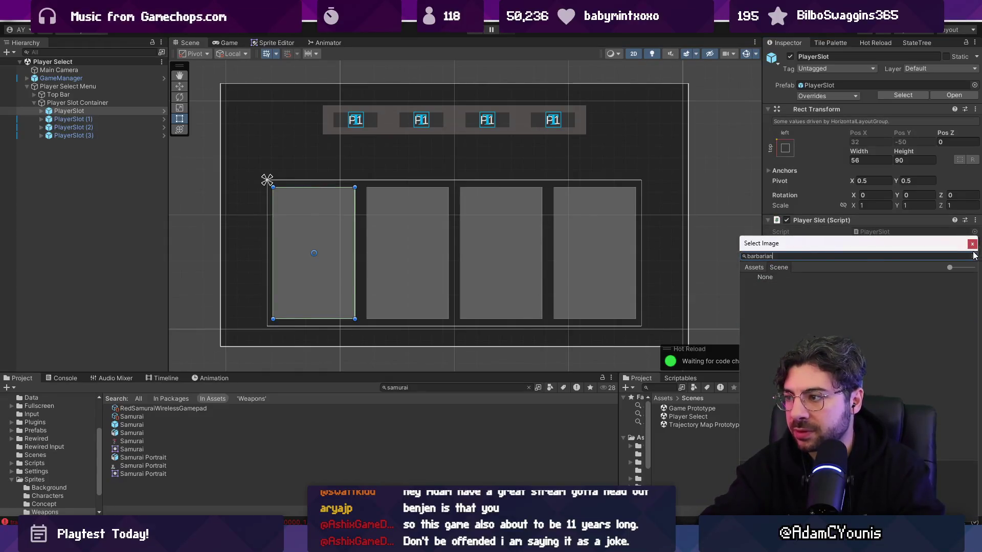
key(Escape)
double_click(967, 252)
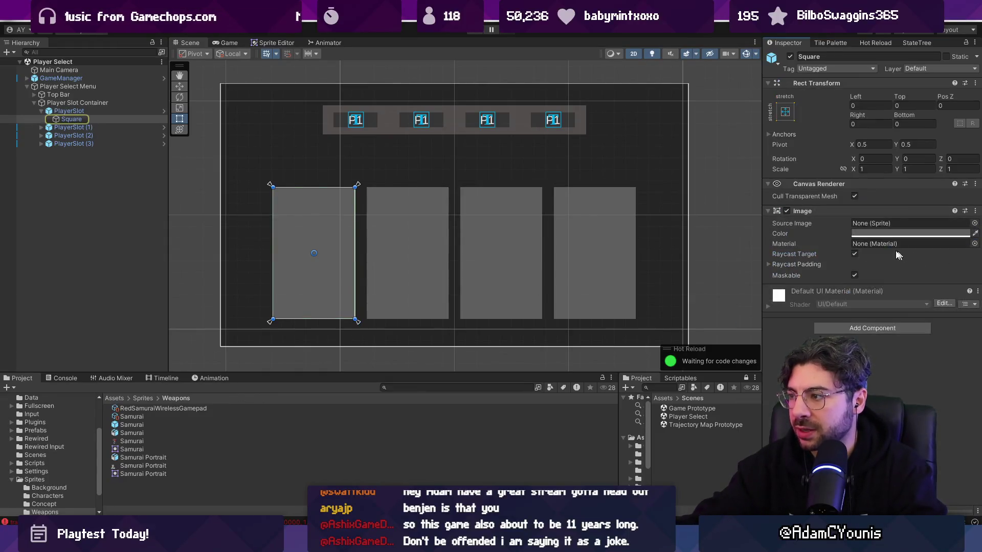
click(974, 223)
text(barbarian)
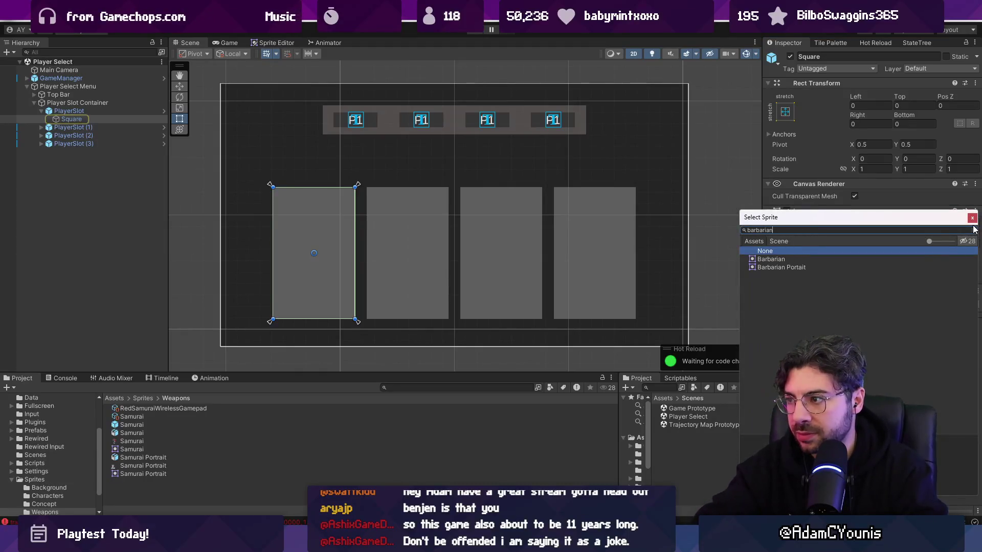
key(Down)
key(Down)
key(Return)
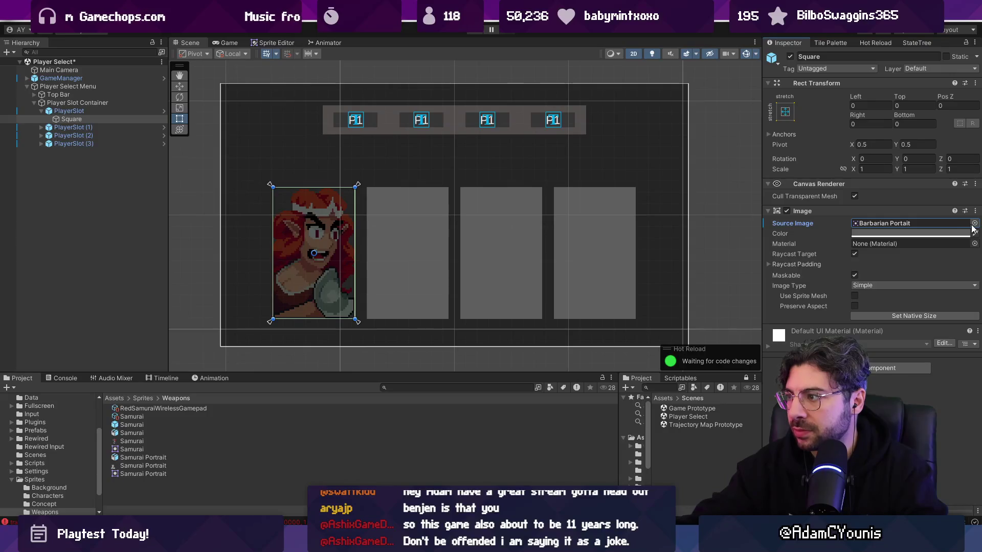
- Set PlayerSlot (1)'s Square Source Image to Samurai Portrait
click(66, 127)
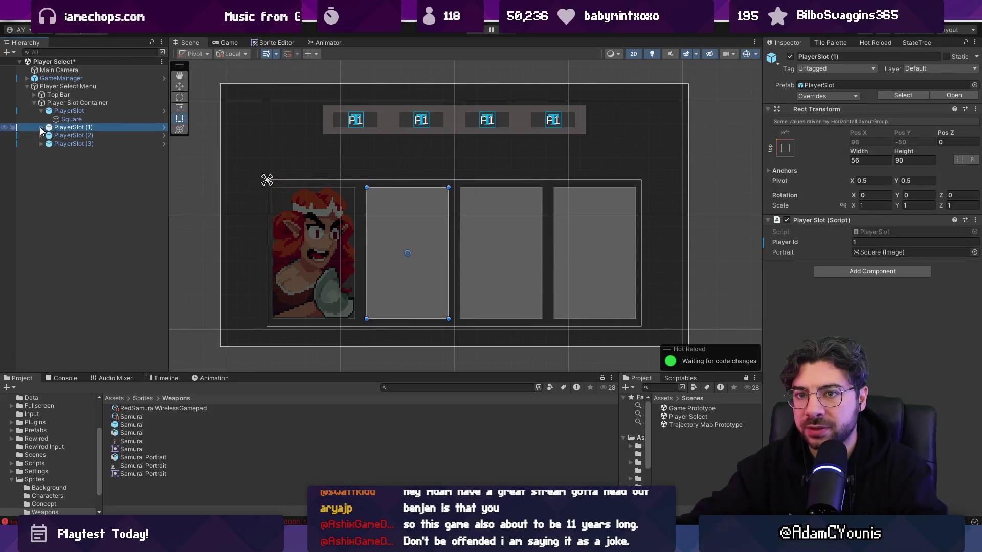
click(40, 127)
click(70, 136)
click(974, 225)
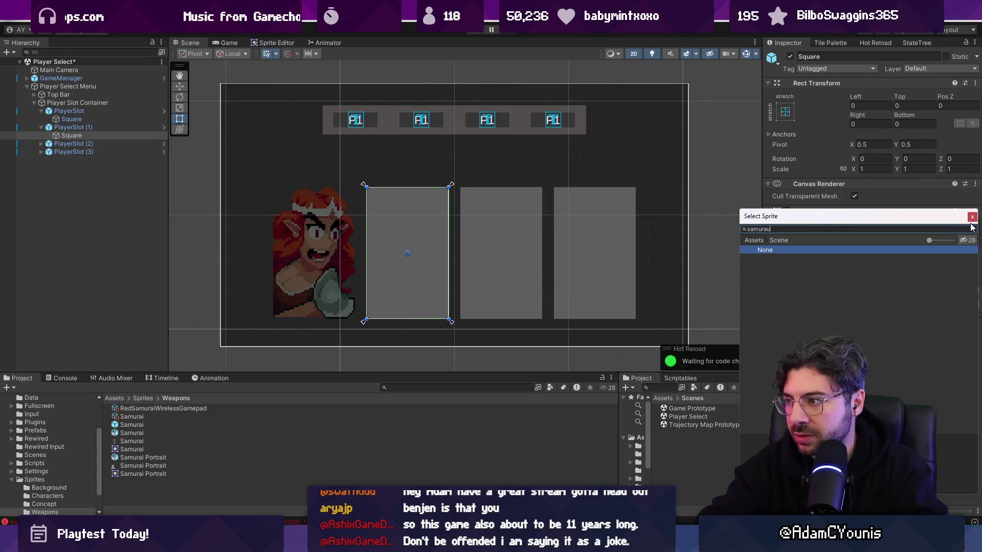
double_click(781, 266)
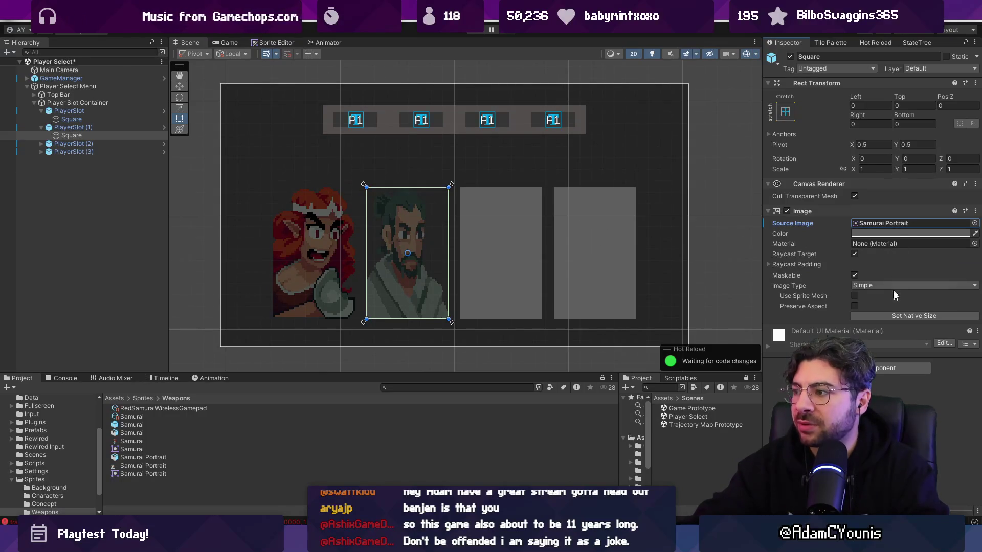
- Try setting the portrait to its native size, then undo it
click(898, 316)
scroll(542, 182, down, 3)
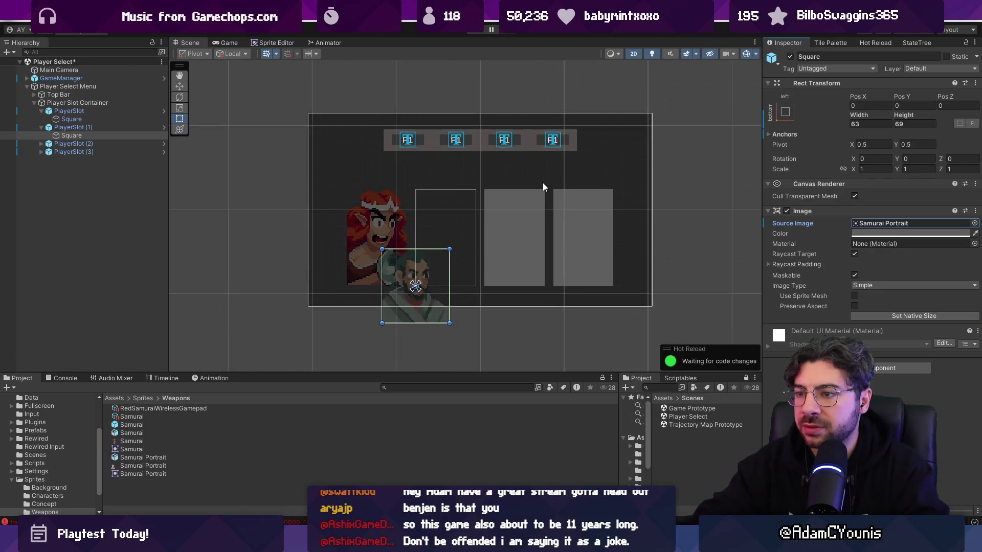
drag(542, 183, 568, 158)
key(ctrl+z)
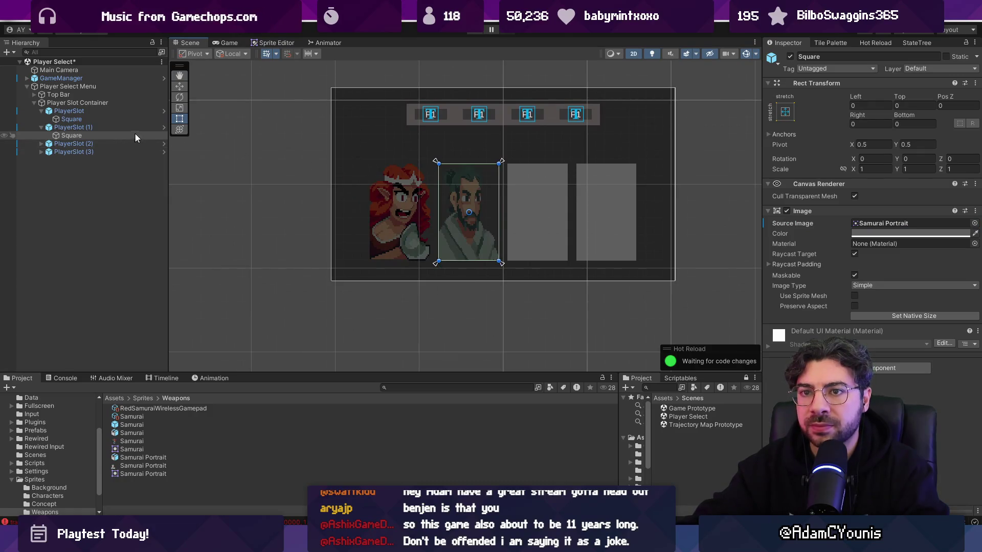
scroll(435, 182, up, 4)
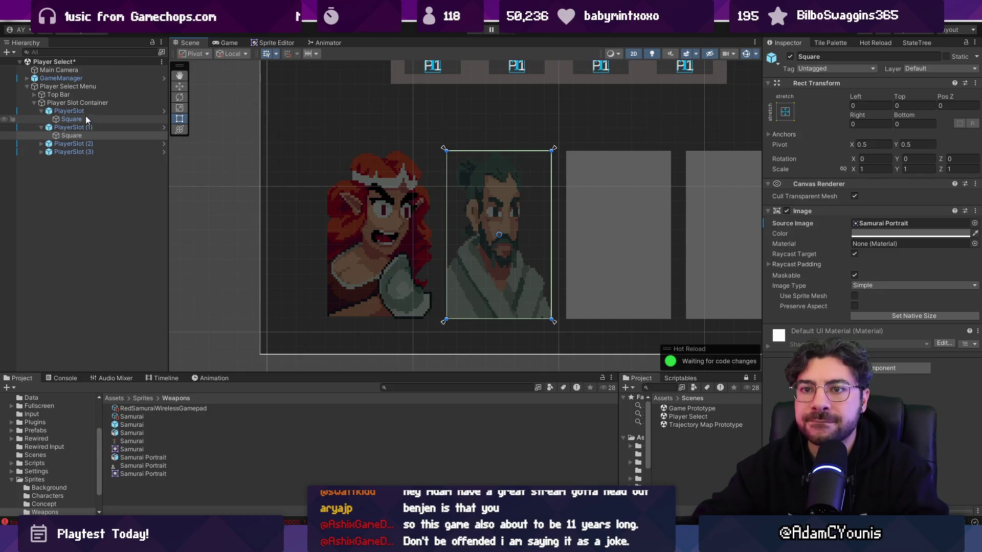
- Raise the bottom edge of both portraits, then undo and redo the change
ctrl+click(153, 119)
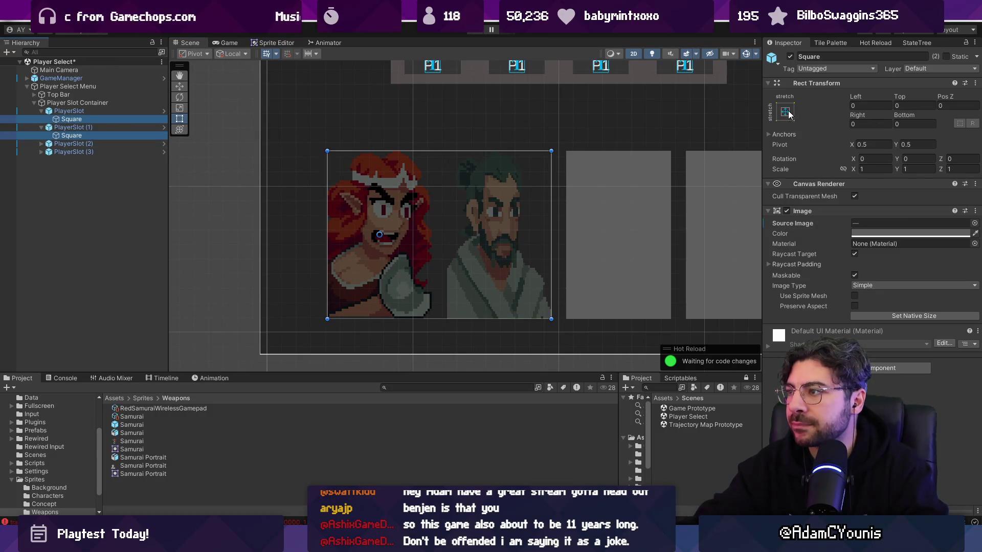
mouse_move(900, 113)
mouse_down()
mouse_move(329, 77)
mouse_move(135, 104)
mouse_move(217, 97)
mouse_up()
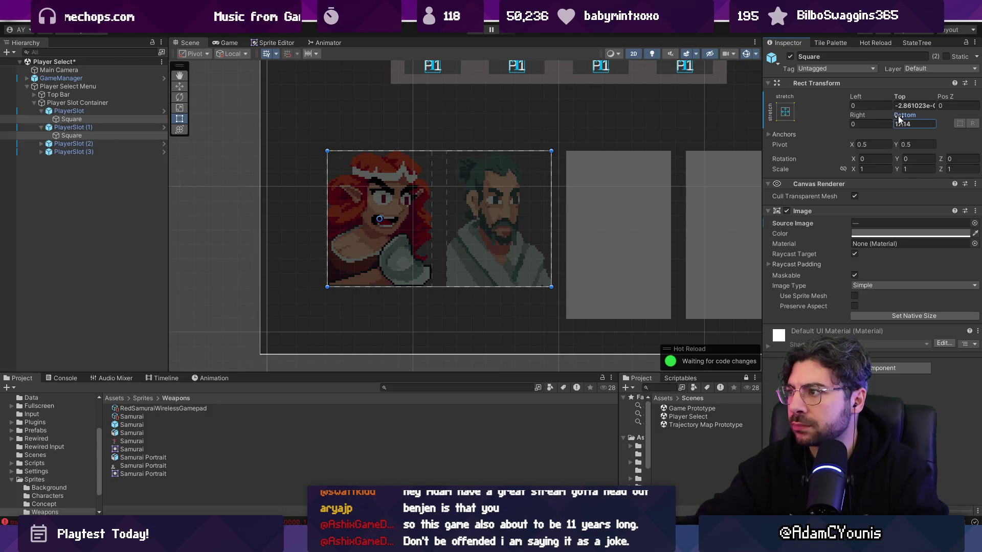
scroll(382, 232, down, 3)
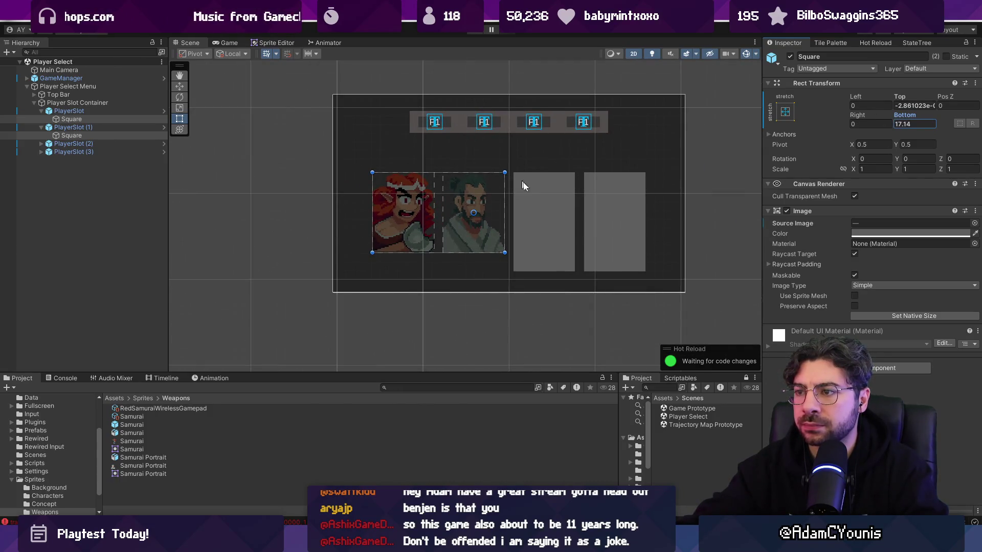
key(ctrl+z)
key(ctrl+z)
key(ctrl+z)
key(ctrl+z)
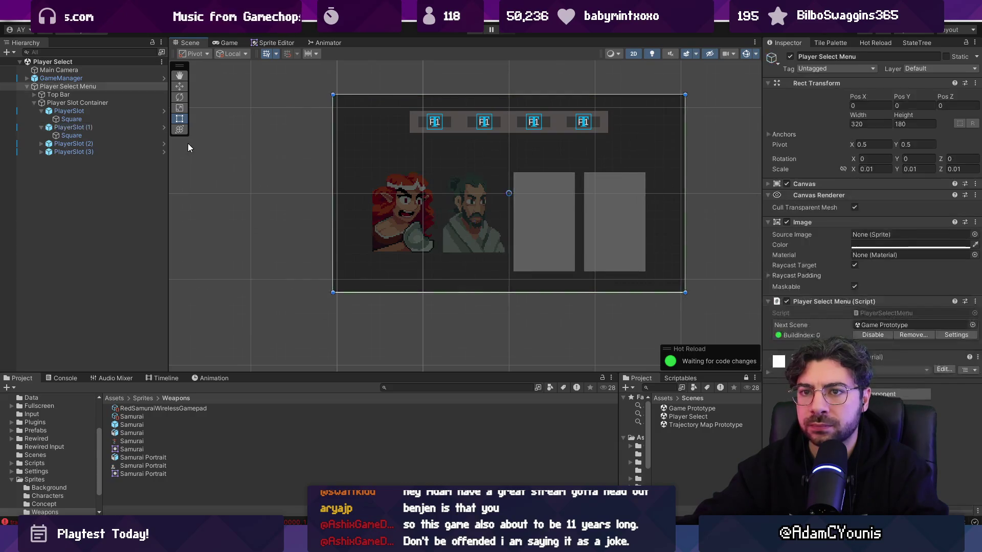
key(ctrl+y)
key(ctrl+y)
key(ctrl+y)
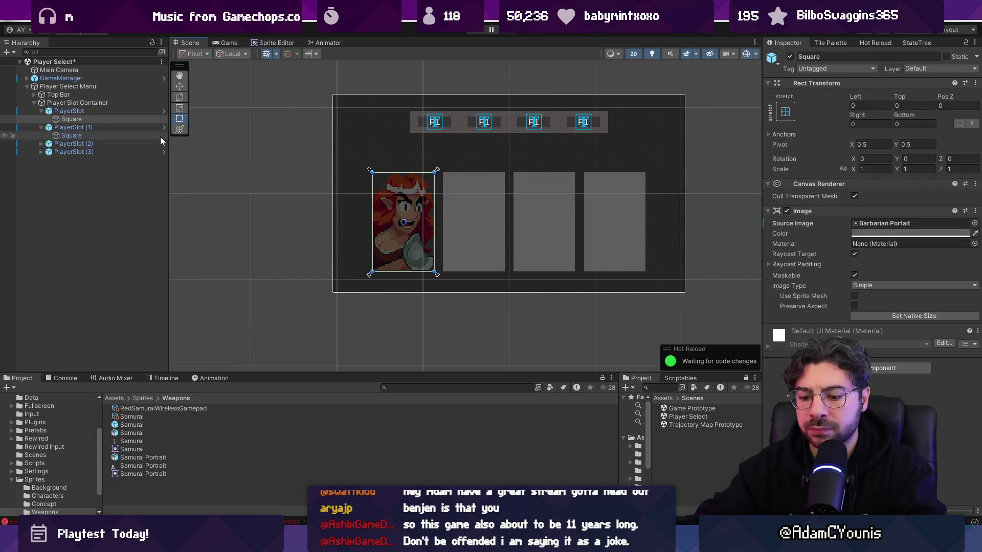
- Select the Square images of all four player slots together
click(101, 119)
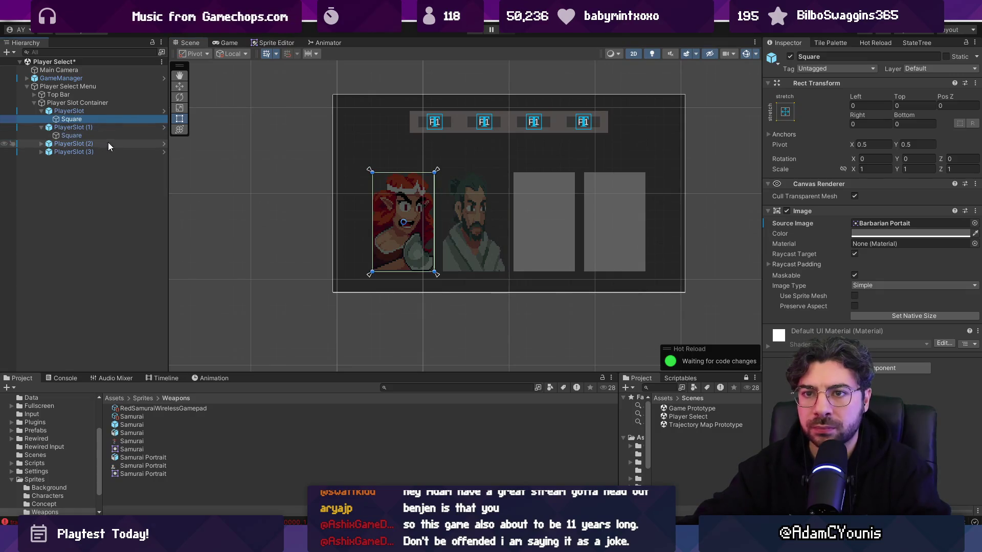
click(41, 144)
click(72, 169)
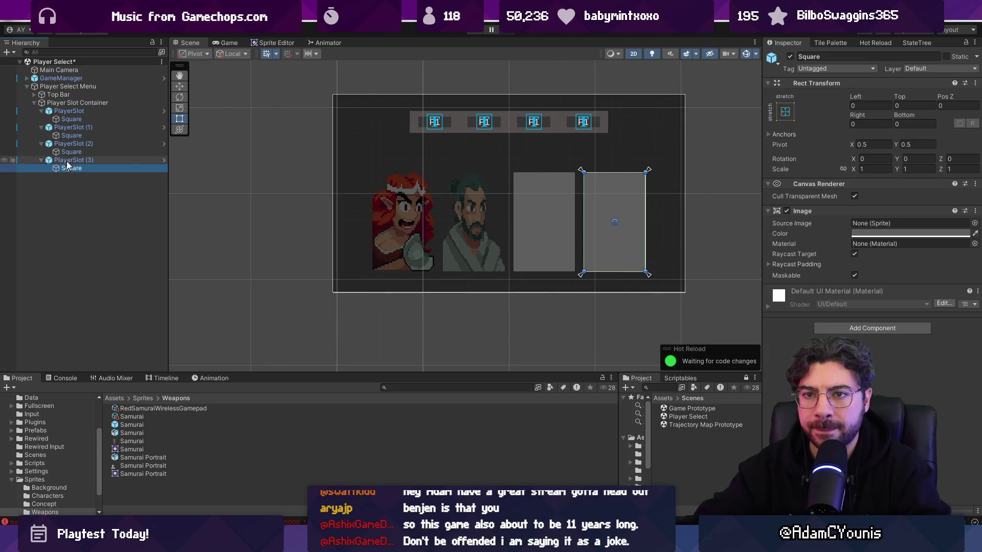
ctrl+click(72, 152)
ctrl+click(71, 136)
ctrl+click(71, 119)
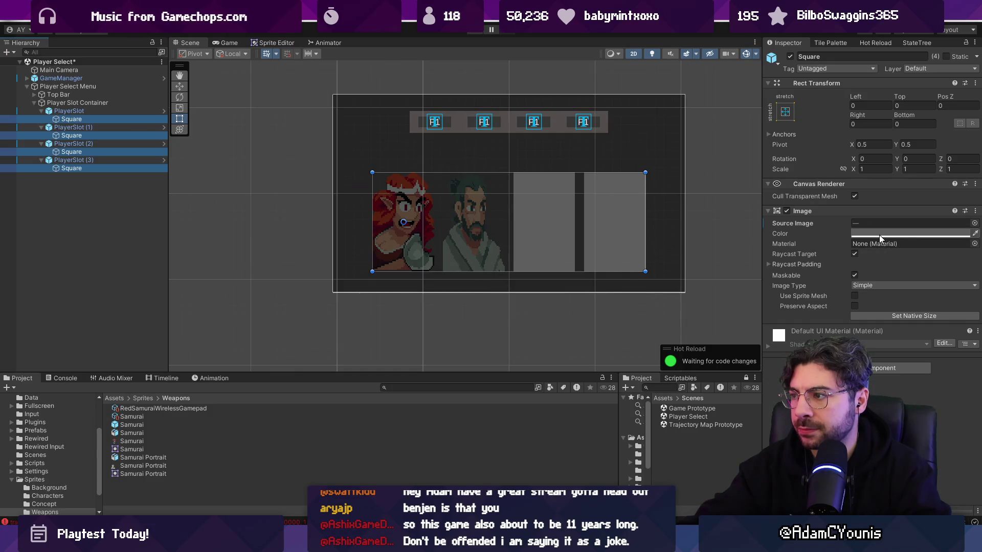
- Set the four Squares' colour to pure white, then undo the change
click(897, 235)
click(904, 299)
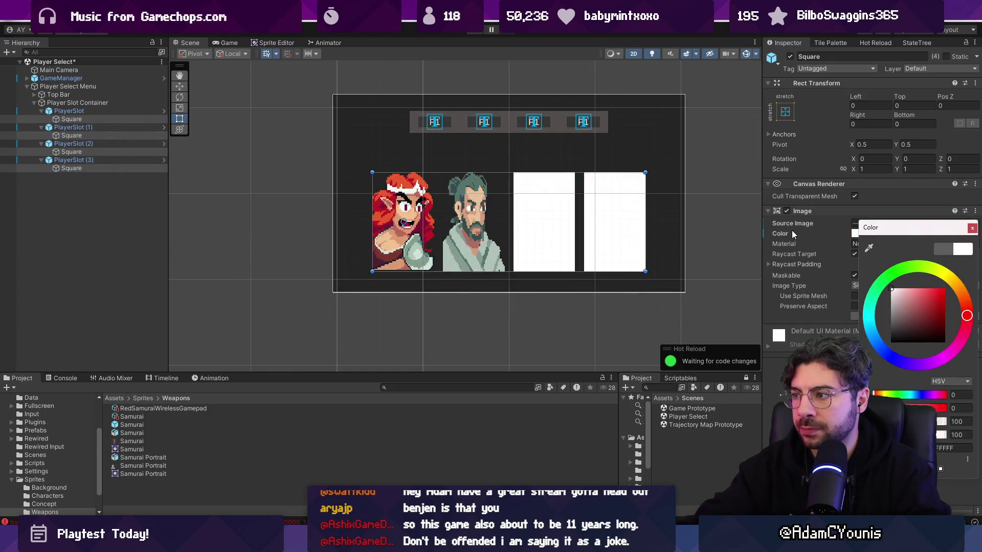
right_click(781, 232)
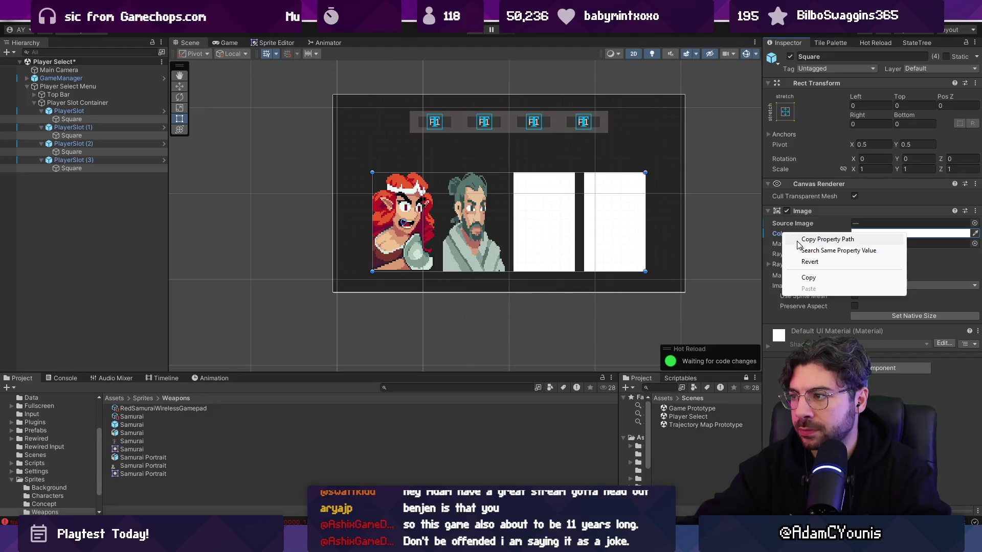
key(Escape)
key(ctrl+z)
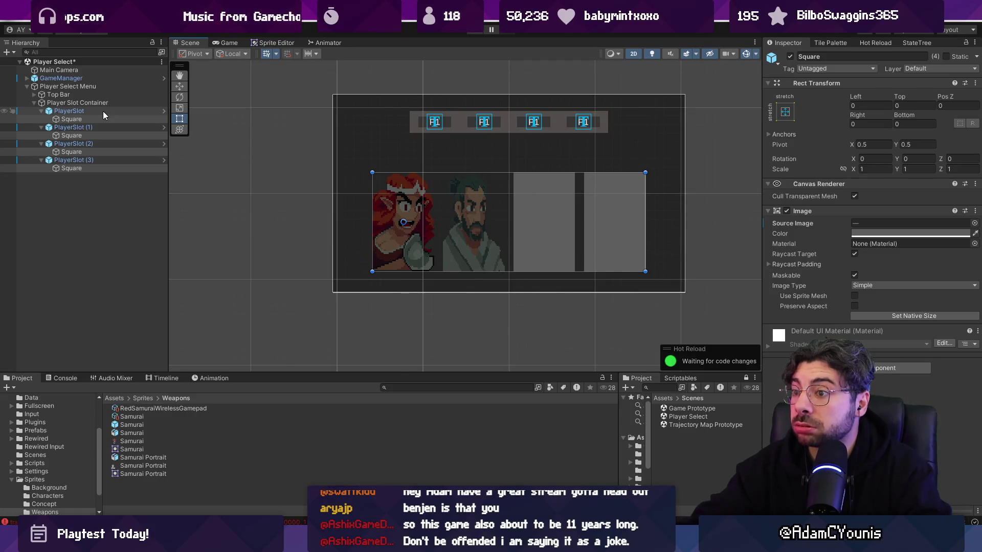
click(105, 111)
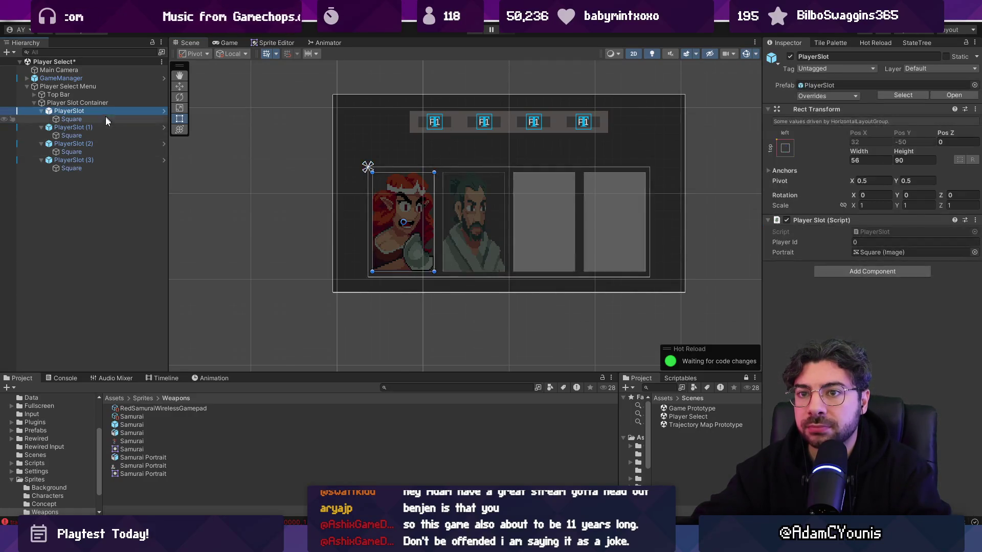
- Set all four player slots' Rect Transform height to 80, then select PlayerSlot (1)'s Samurai Square
ctrl+click(105, 127)
ctrl+click(107, 143)
ctrl+click(112, 161)
mouse_move(903, 154)
mouse_down()
mouse_move(501, 115)
mouse_move(618, 114)
mouse_move(600, 121)
mouse_up()
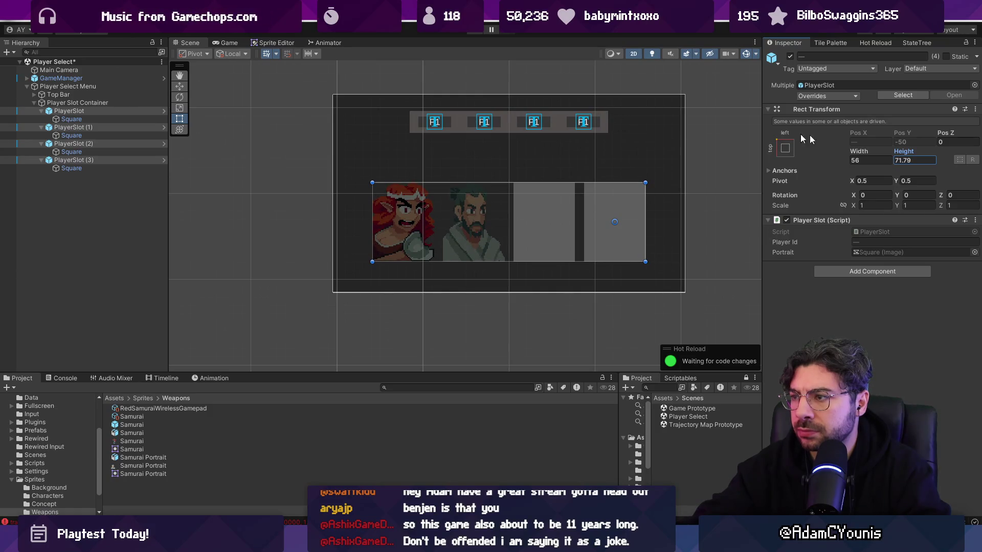
key(alt+Tab)
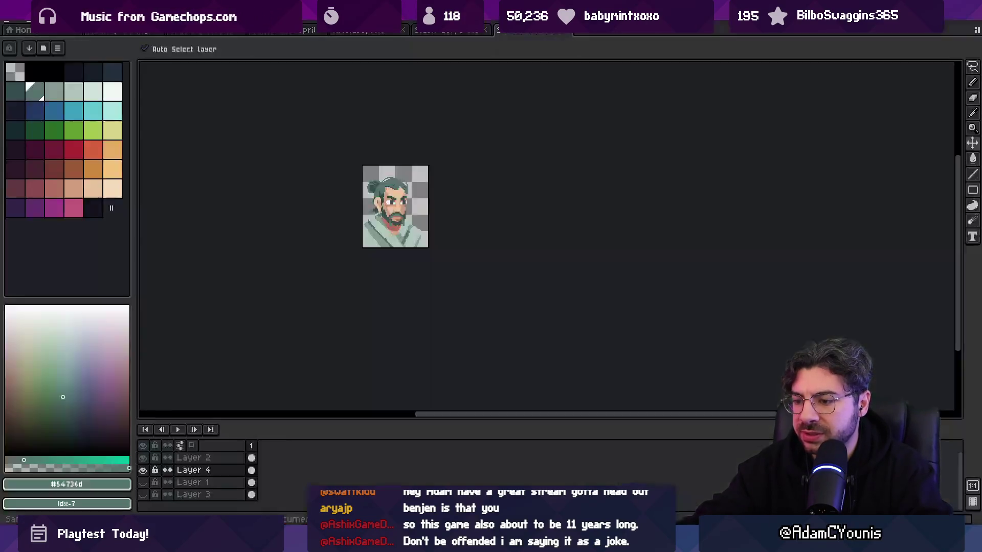
key(alt+Tab)
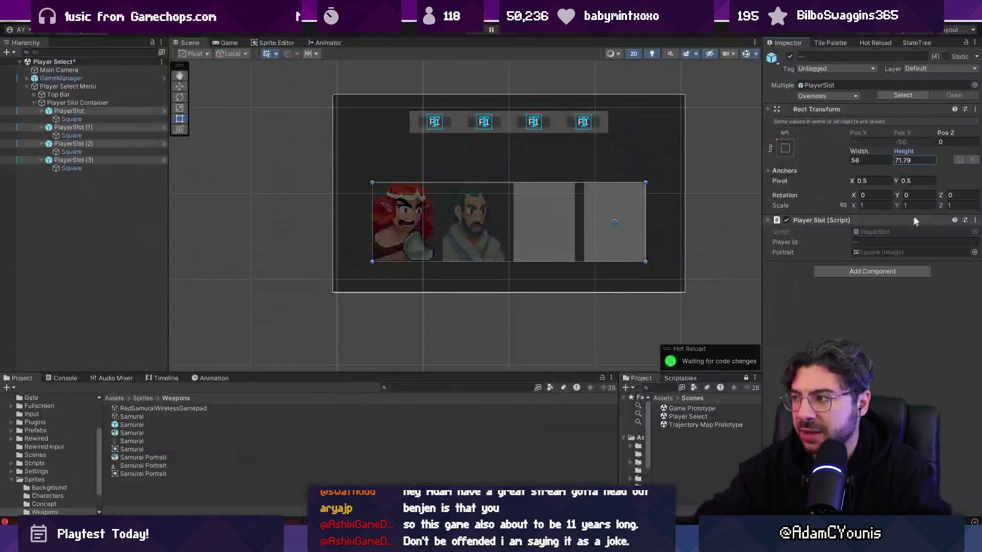
text(80)
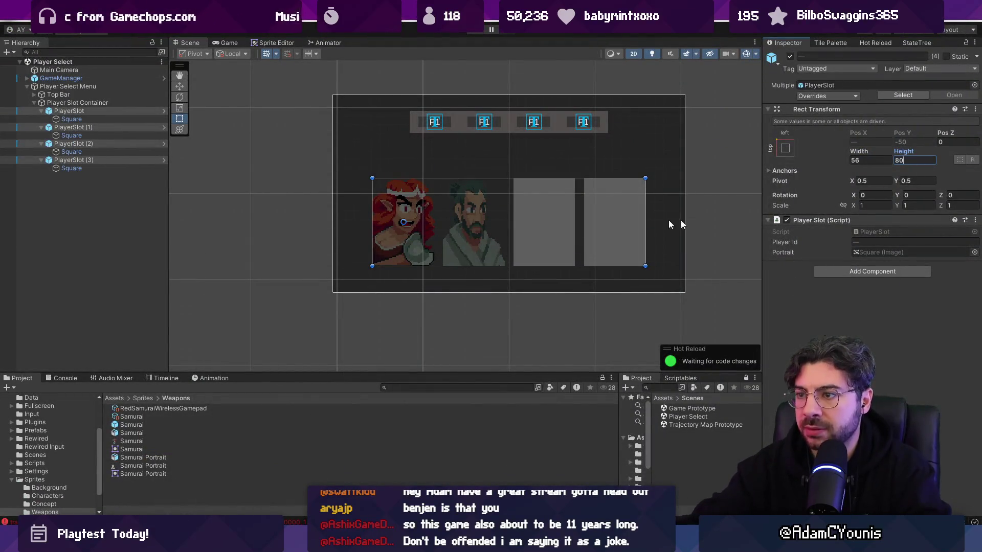
scroll(484, 211, up, 2)
scroll(484, 211, up, 3)
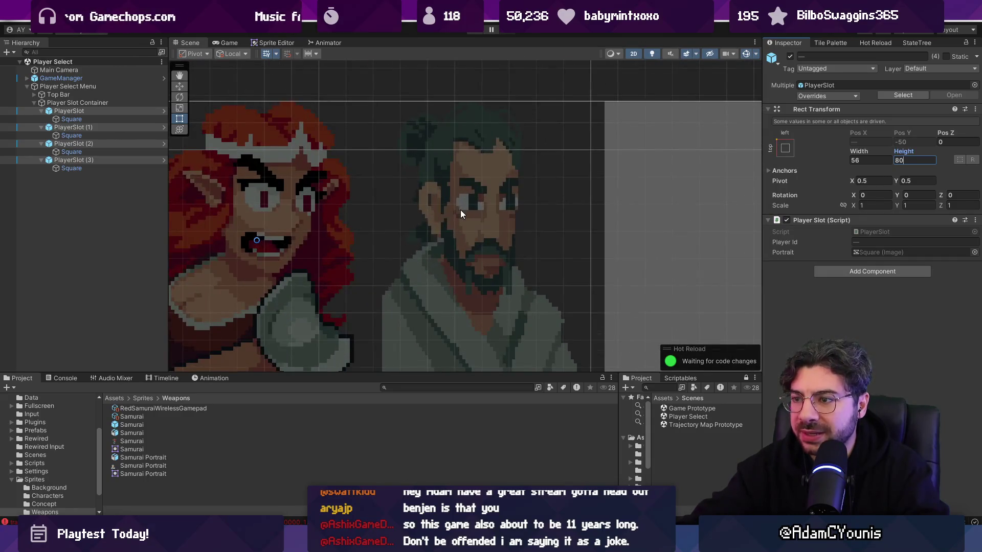
scroll(461, 210, down, 2)
click(462, 209)
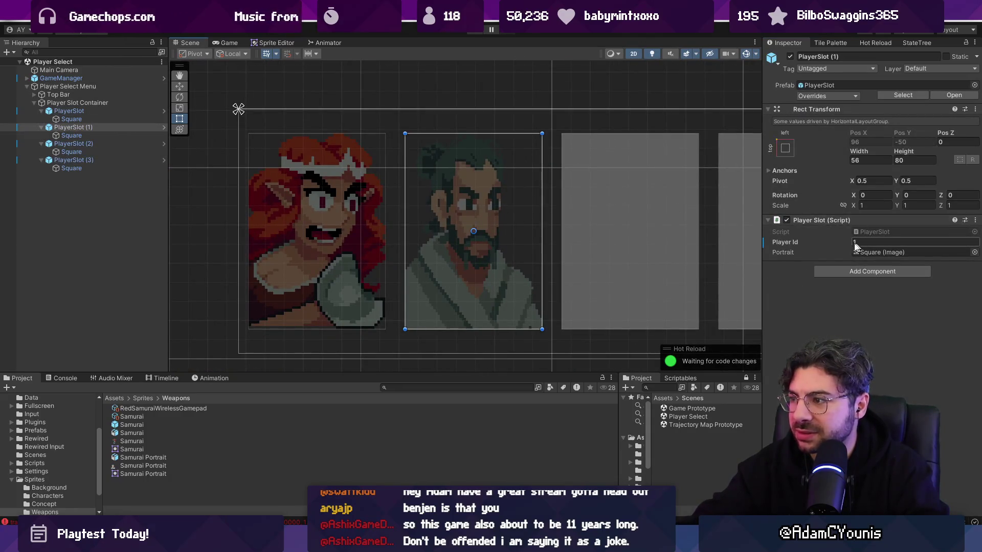
double_click(870, 252)
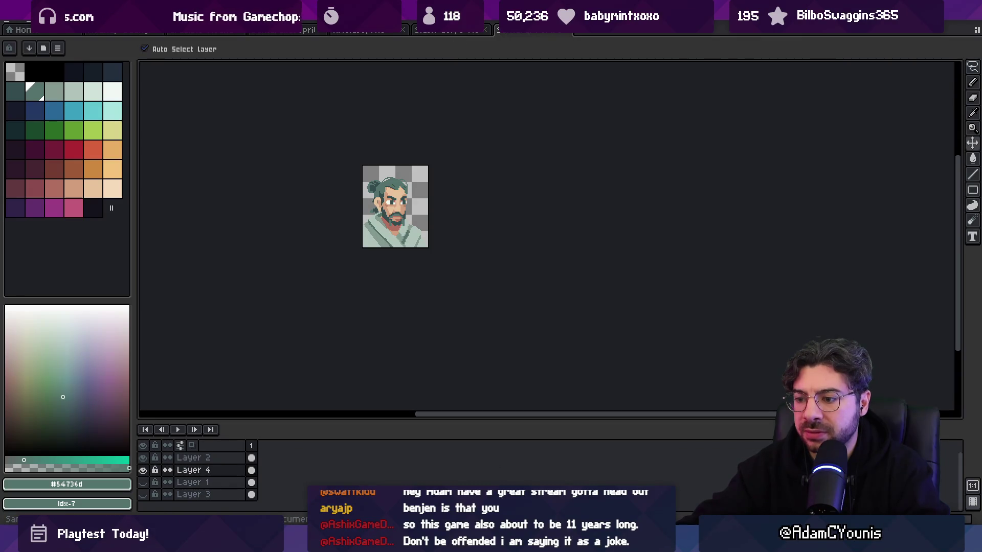
key(alt+Tab)
scroll(456, 208, up, 3)
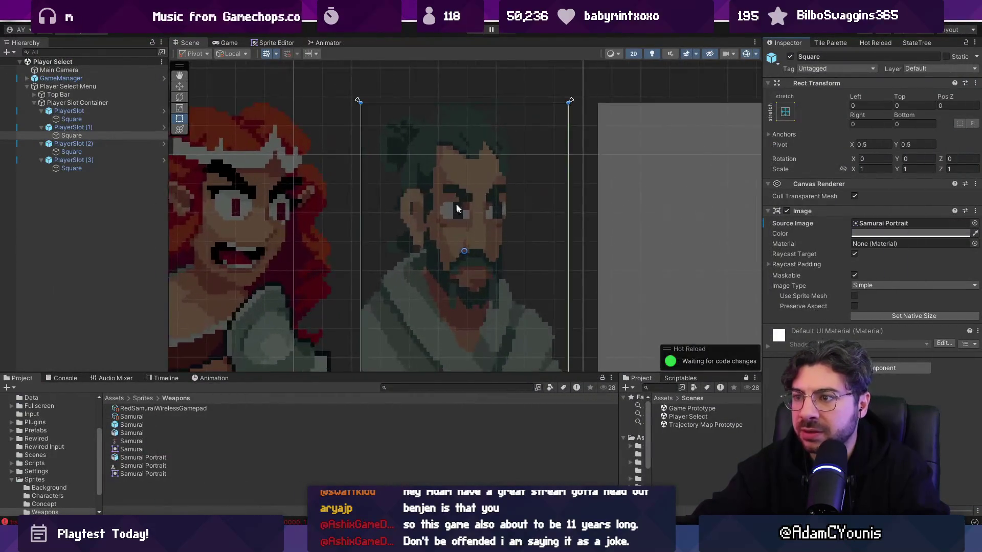
scroll(456, 208, up, 5)
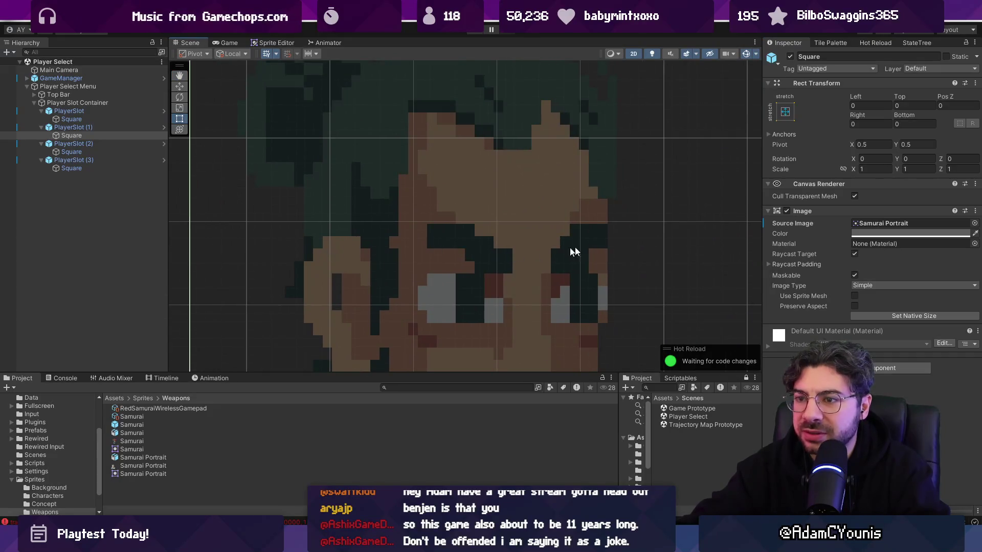
click(892, 316)
scroll(441, 151, down, 5)
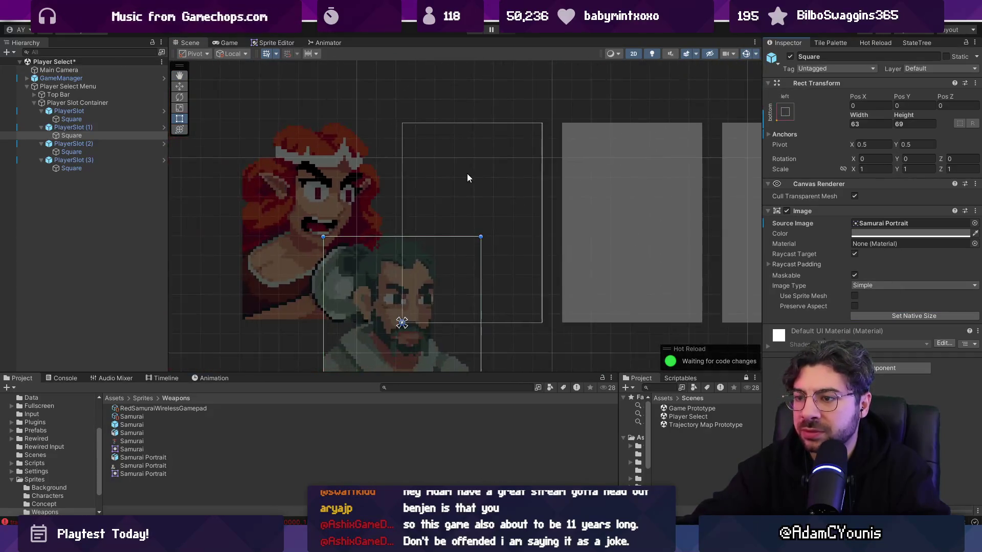
drag(431, 224, 491, 163)
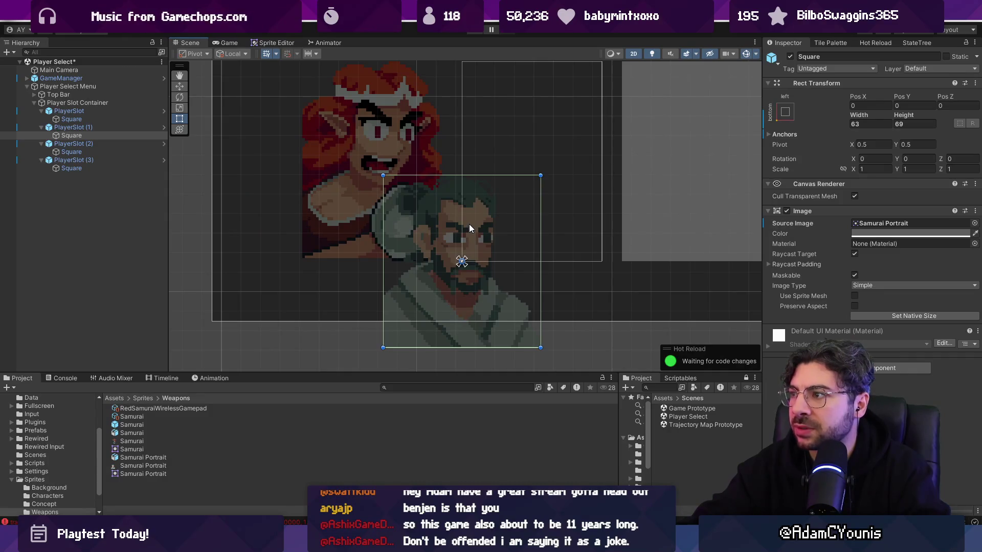
key(ctrl+z)
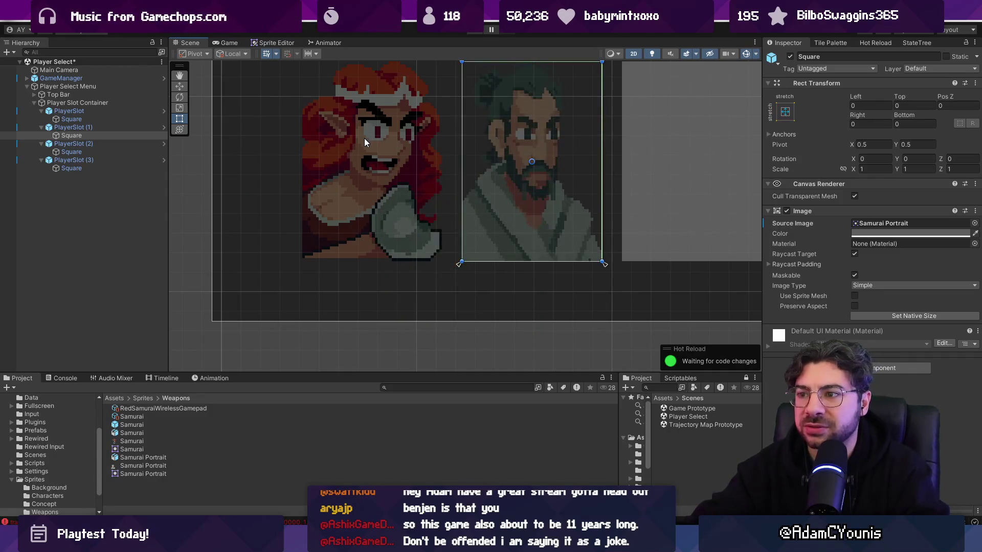
key(alt+Tab)
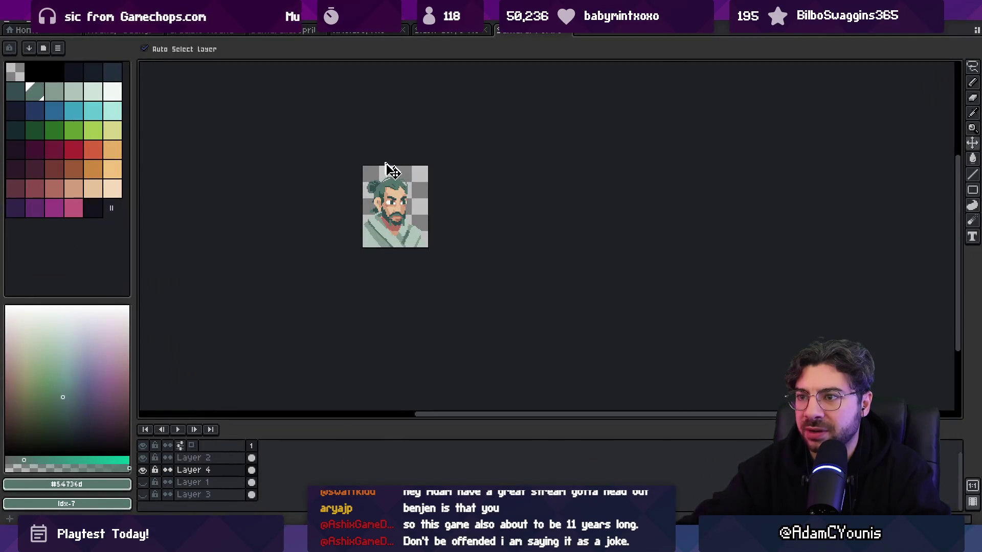
scroll(388, 200, up, 1)
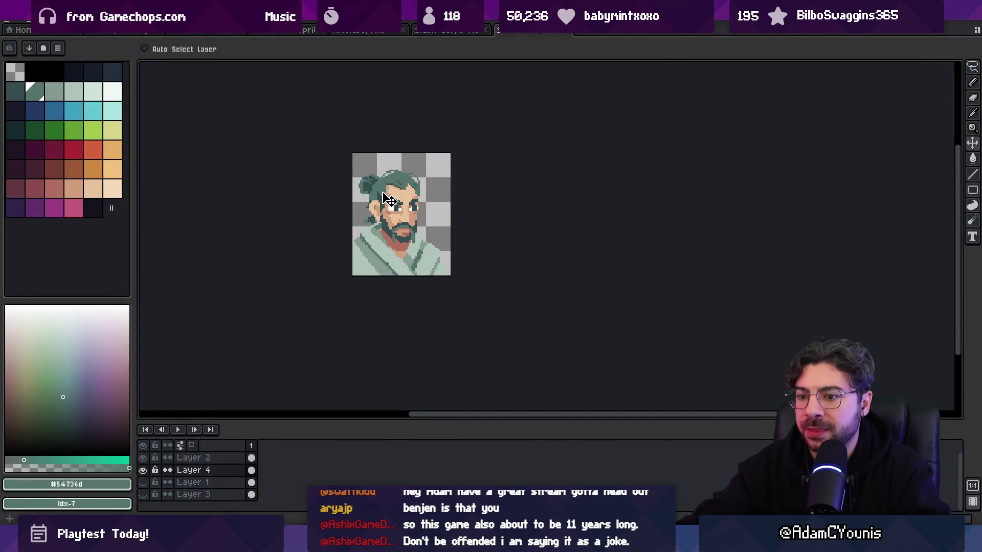
key(alt+Tab)
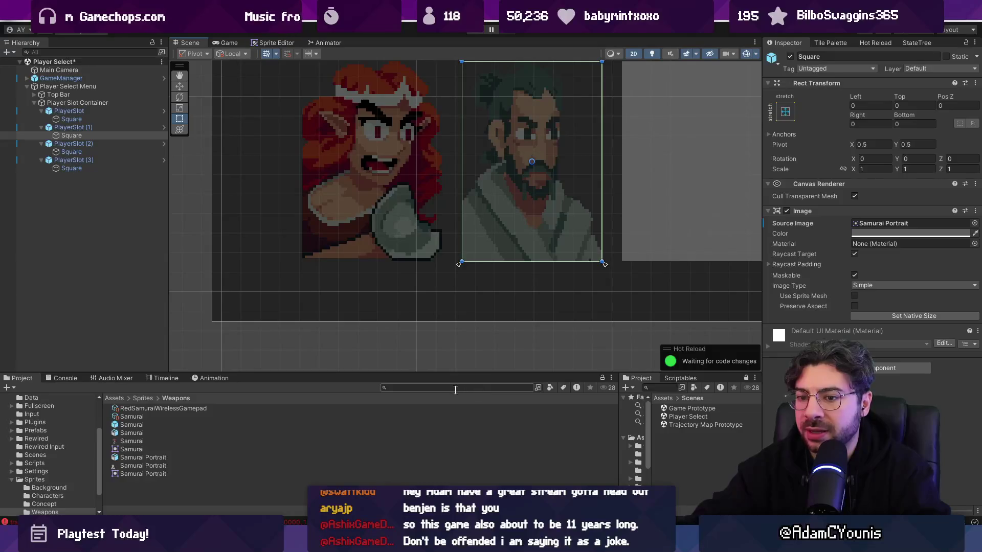
- Switch the Samurai Portrait mesh type to Full Rect and apply, keeping Clamp wrap mode
click(205, 457)
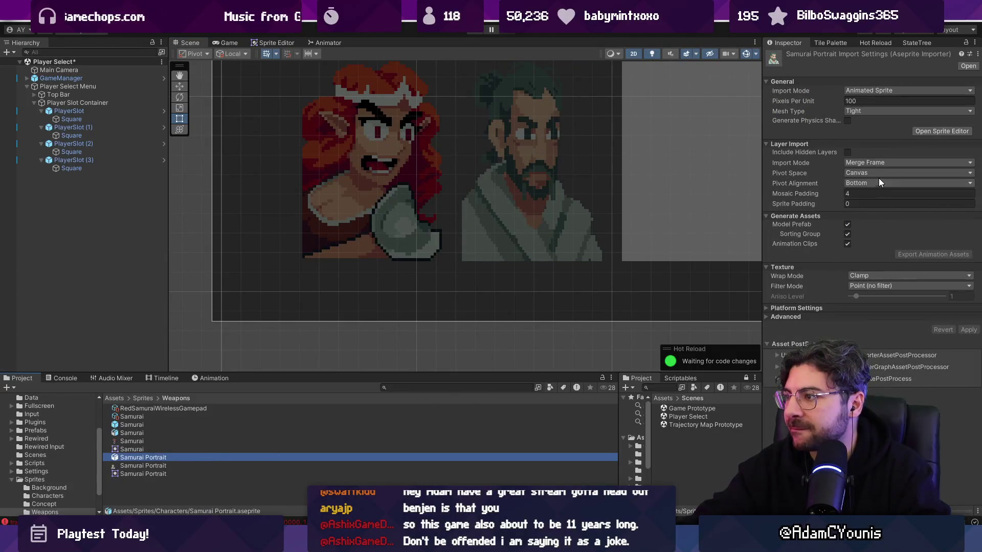
click(864, 109)
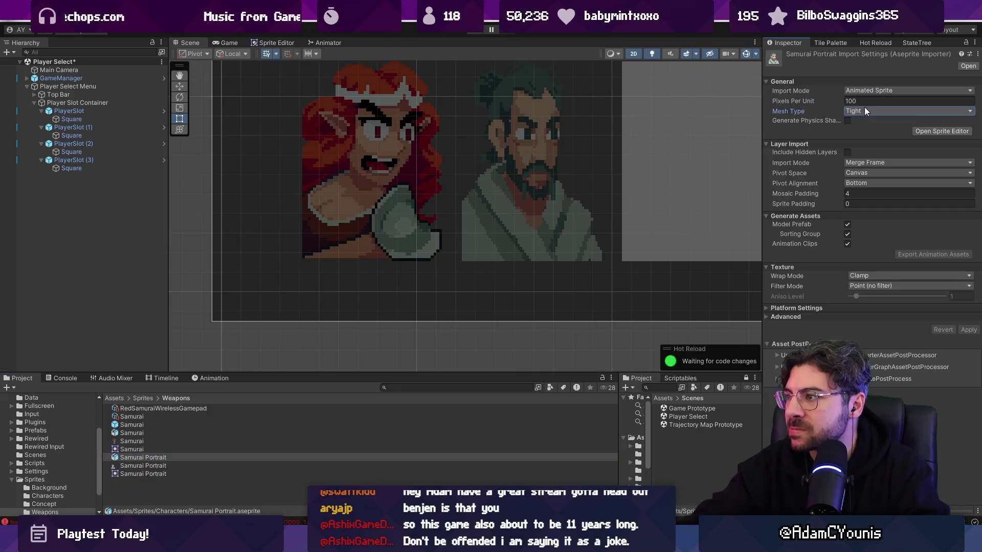
click(872, 123)
click(967, 330)
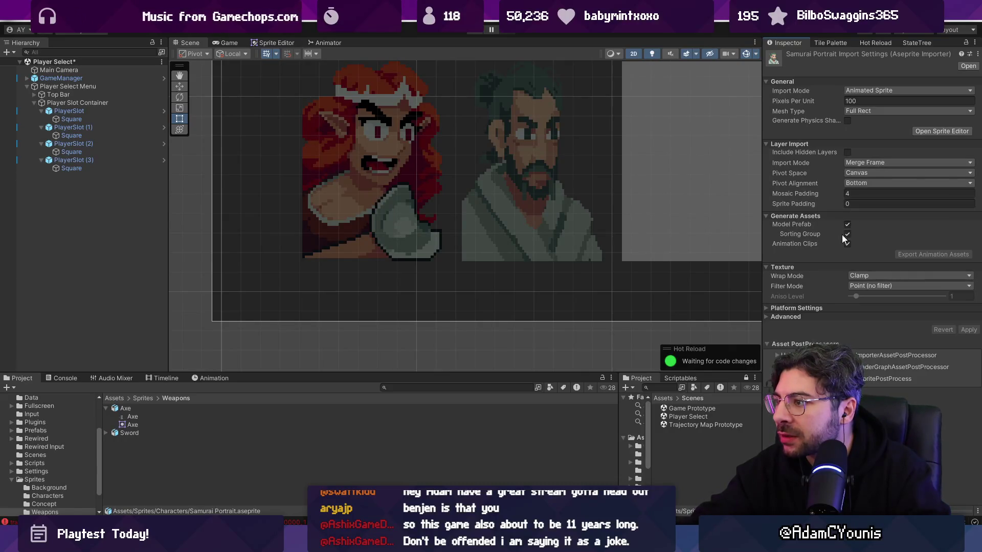
click(861, 275)
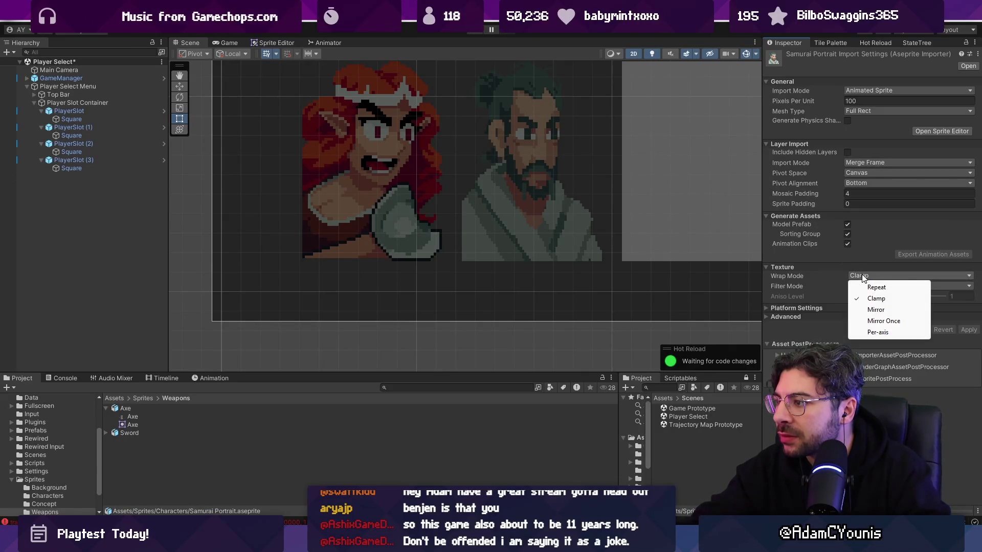
click(861, 274)
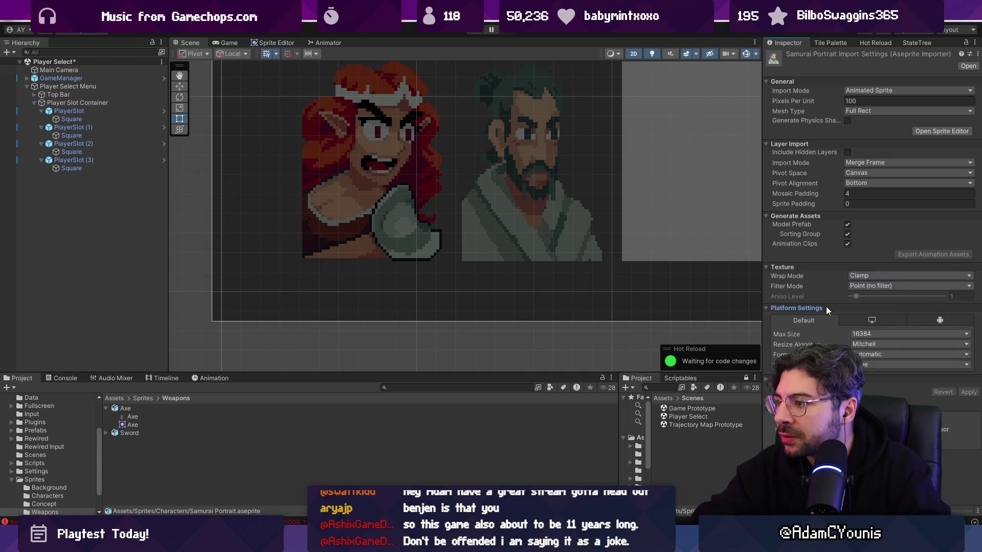
click(821, 317)
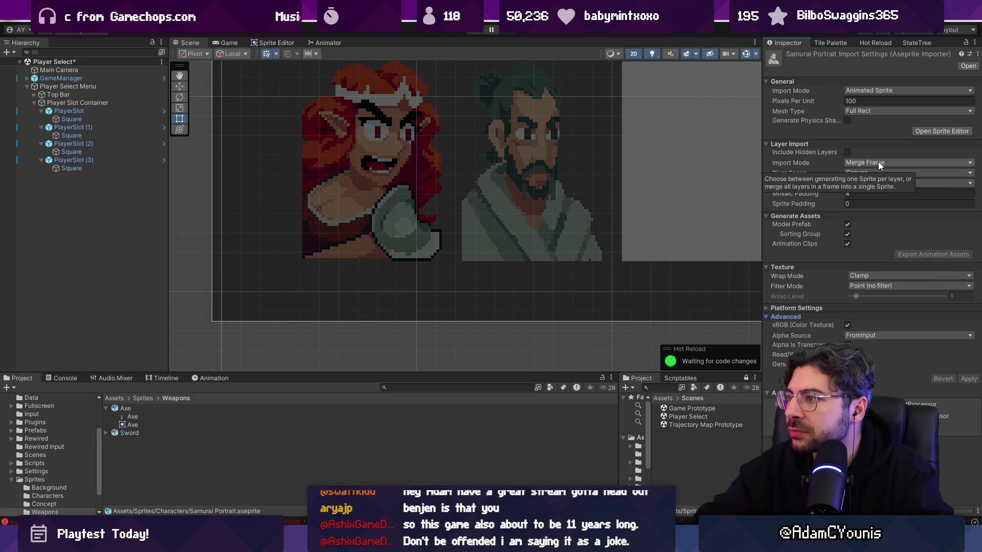
- Set the Samurai Portrait import mode to Sprite Sheet and apply
click(929, 131)
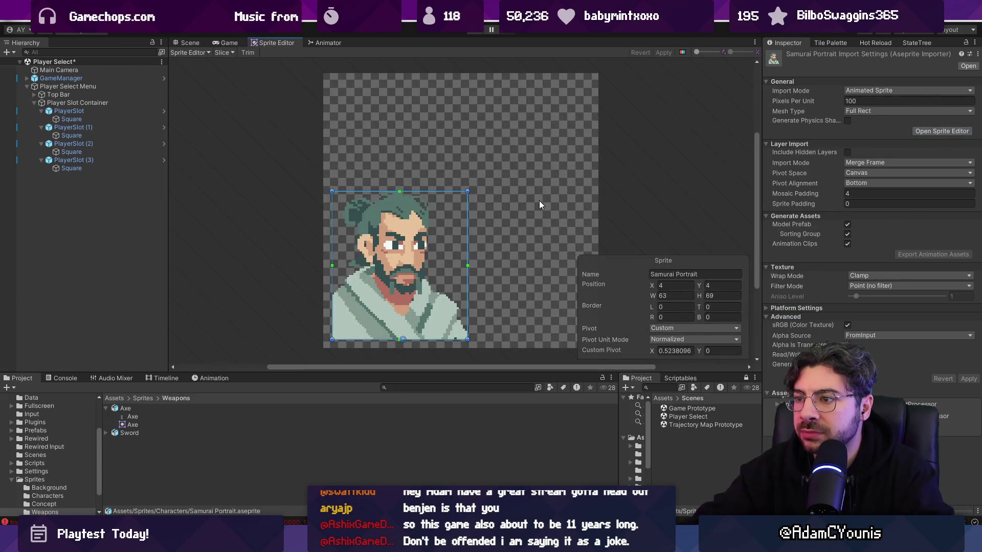
click(445, 473)
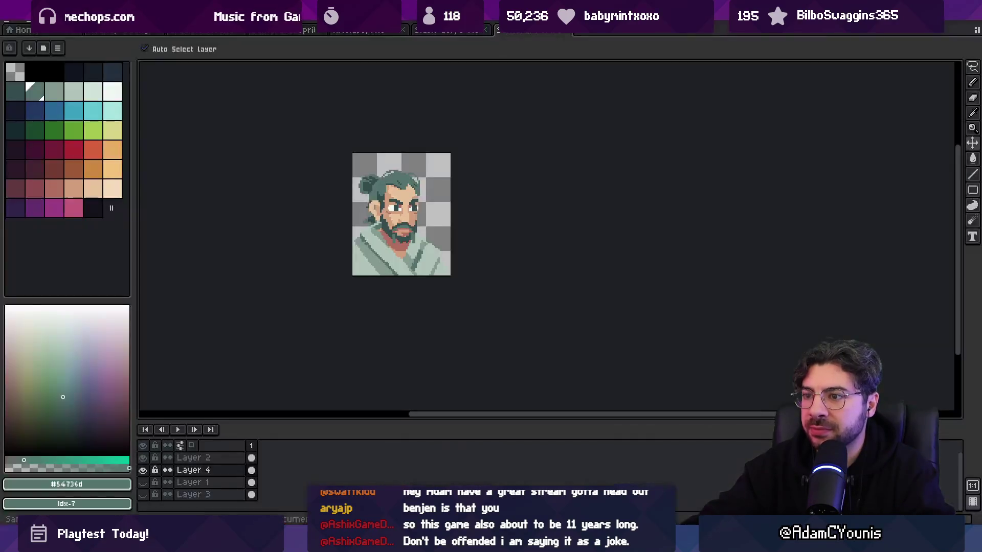
key(alt+Tab)
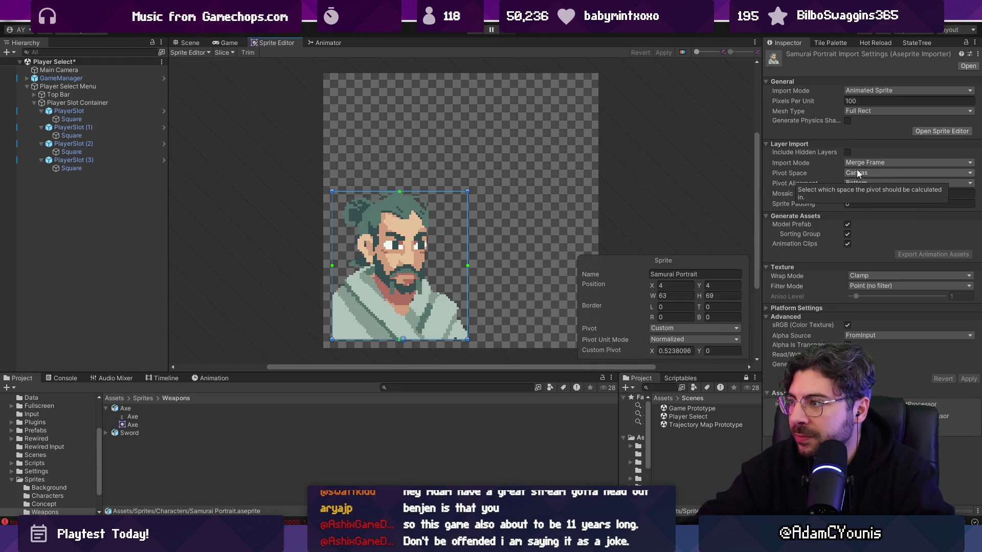
click(910, 91)
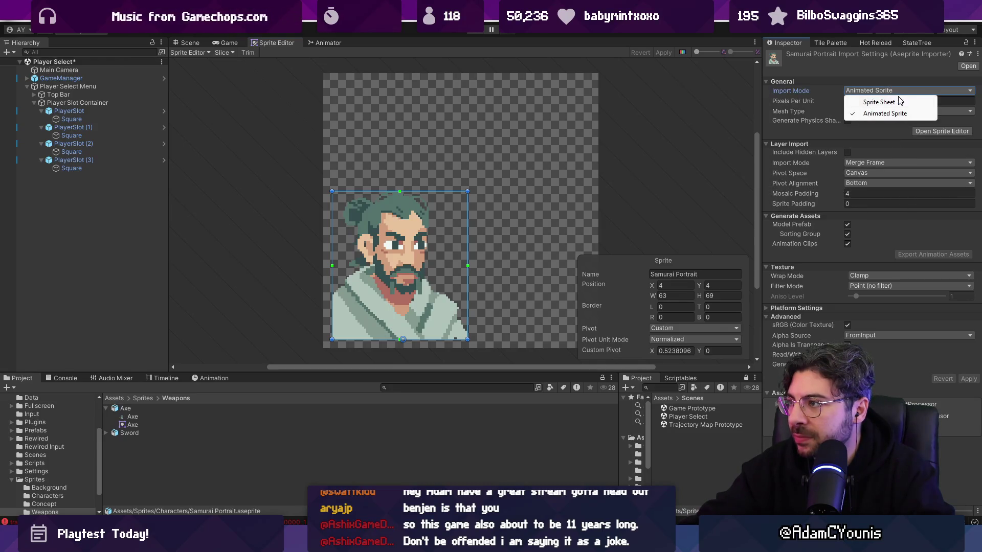
click(879, 102)
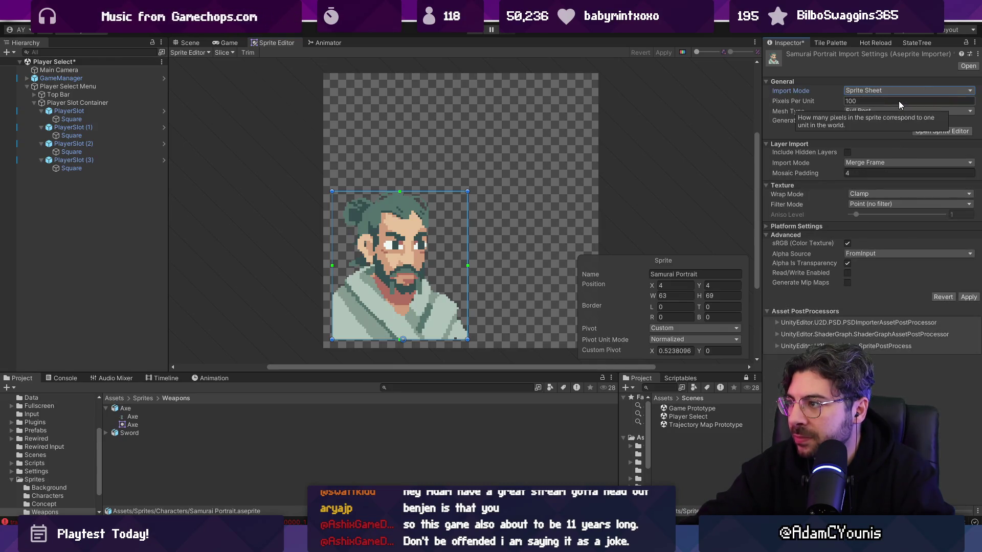
click(968, 298)
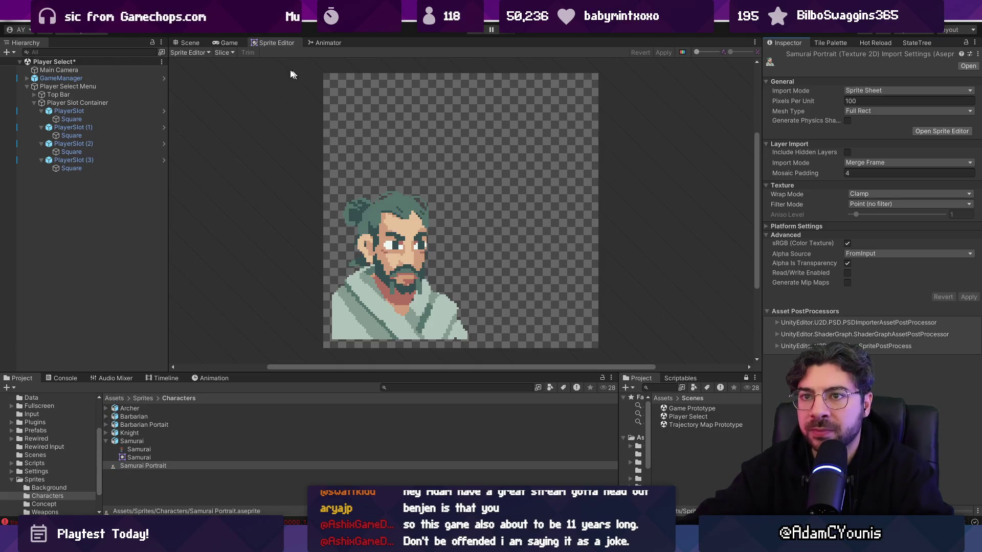
- In the Scene view, apply the settings again so the samurai shows in its slot
click(189, 42)
scroll(434, 231, down, 5)
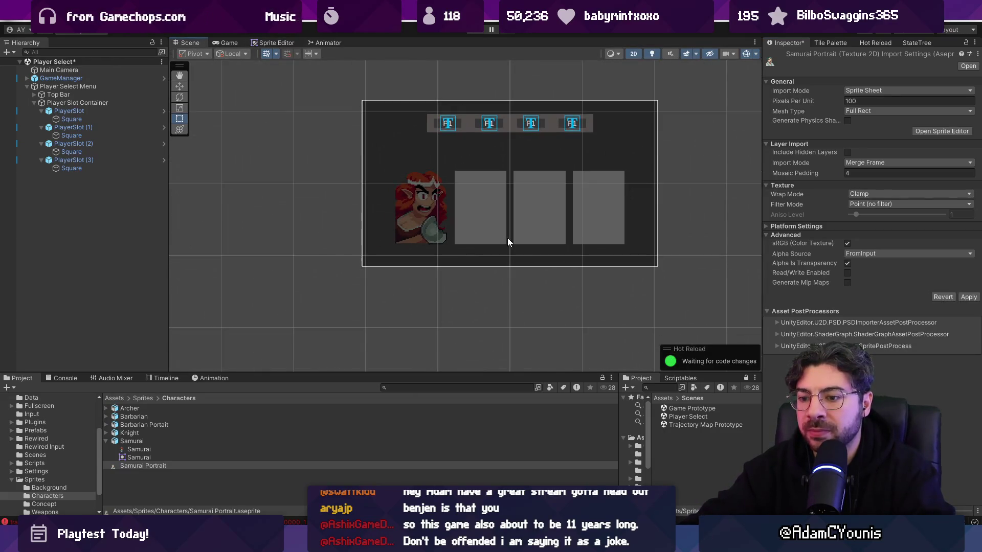
key(ctrl+z)
click(969, 379)
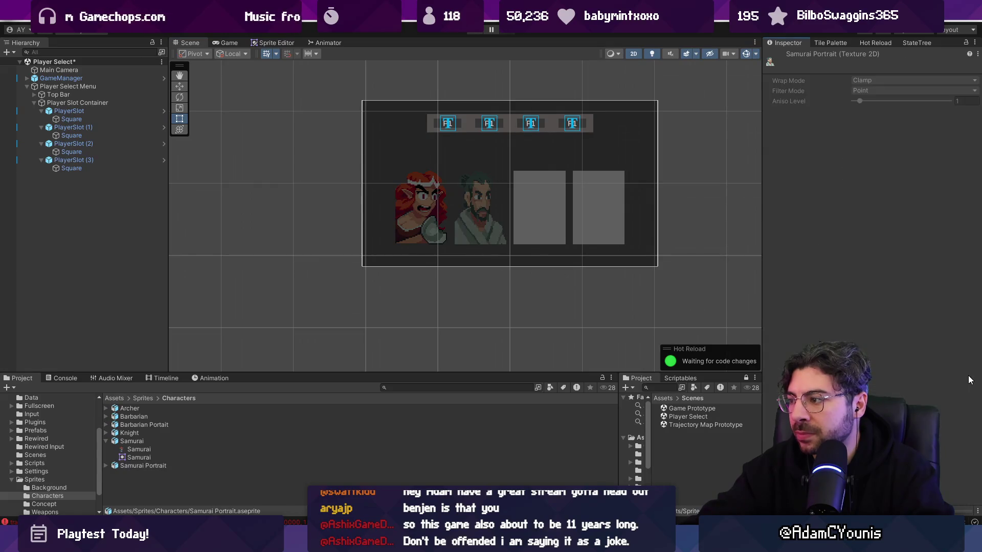
scroll(499, 214, up, 3)
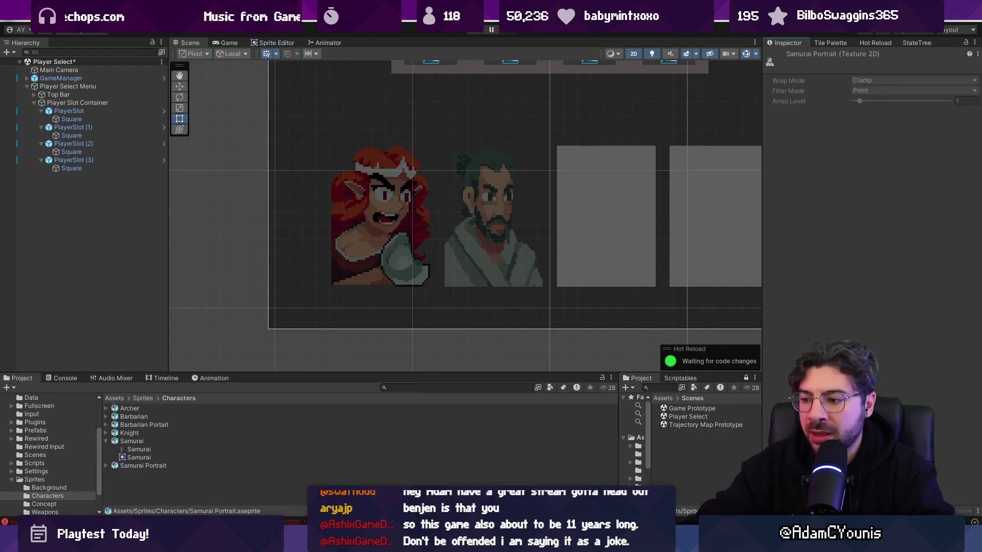
- Show the samurai's dark background layer and open Barbarian Portait.aseprite via Everything search
key(alt+Tab)
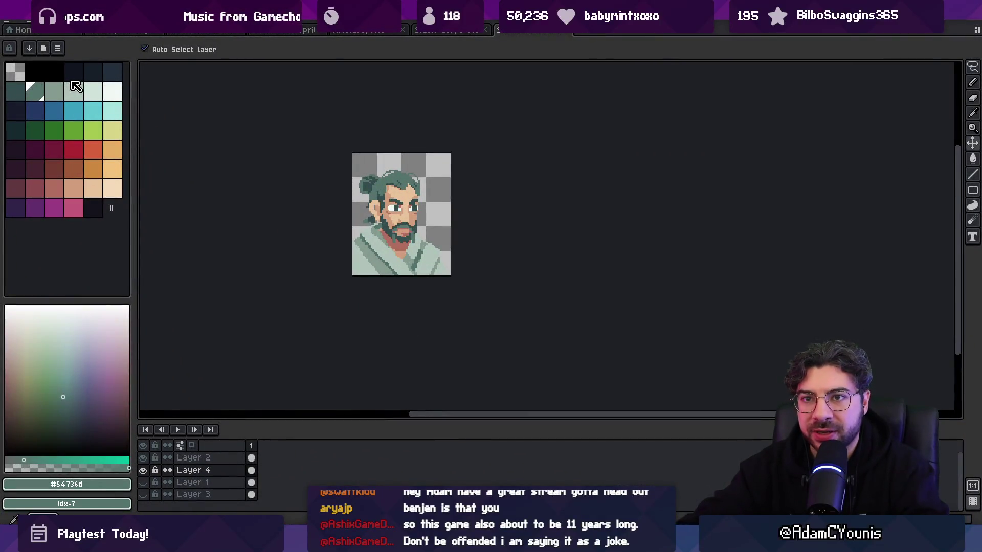
click(74, 71)
click(144, 494)
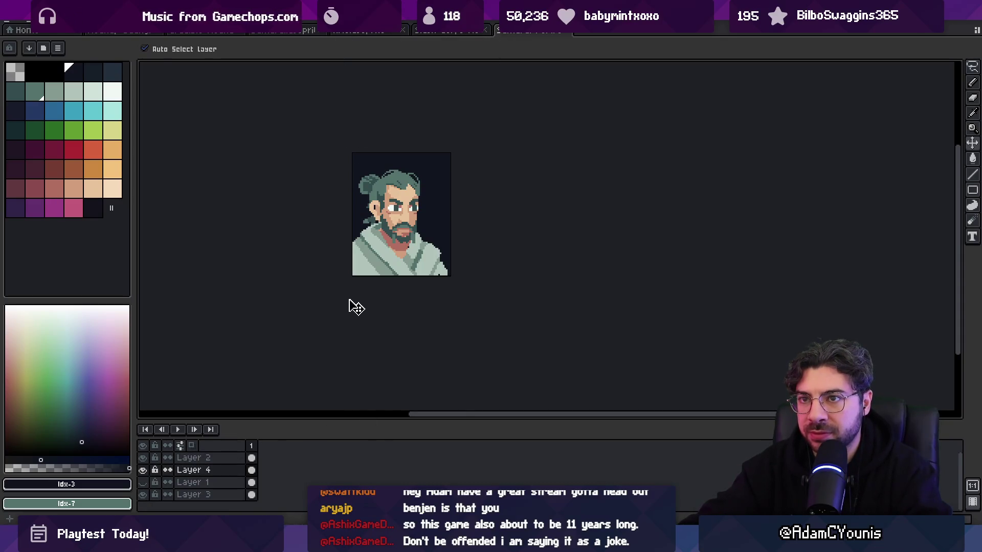
key(alt+Tab)
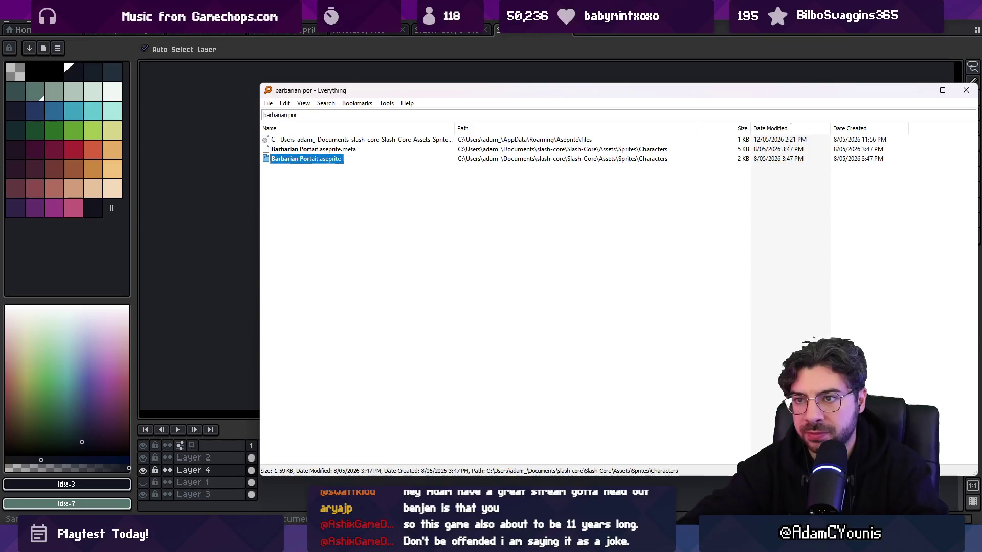
key(Return)
scroll(555, 256, up, 5)
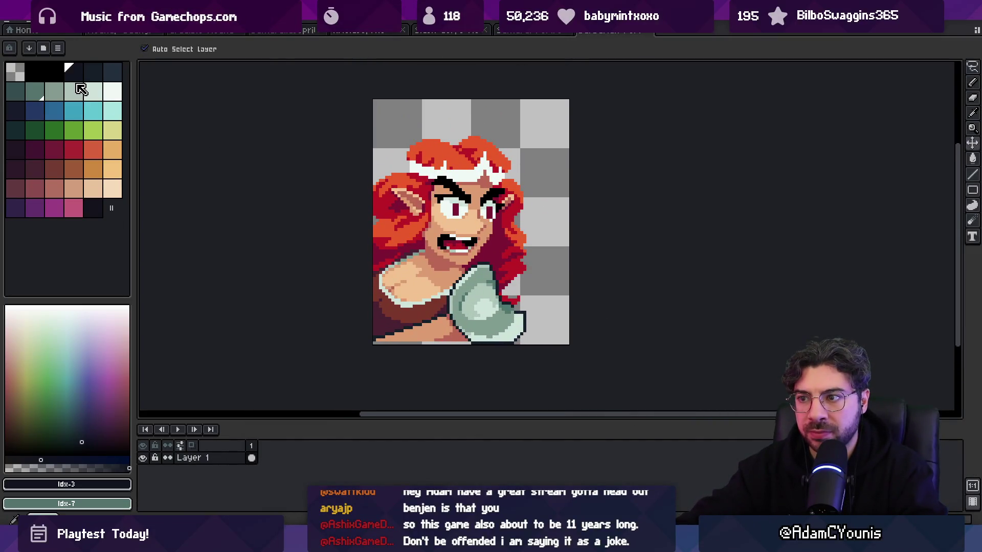
- After comparing in Unity, hide the Samurai Portrait's dark background layer again
key(alt+Tab)
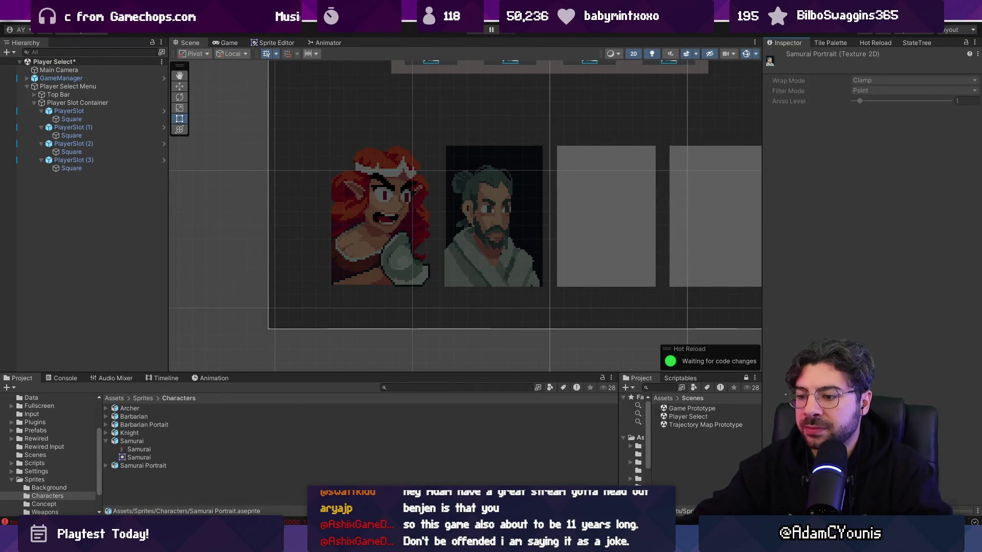
key(alt+Tab)
click(495, 32)
key(alt+Up)
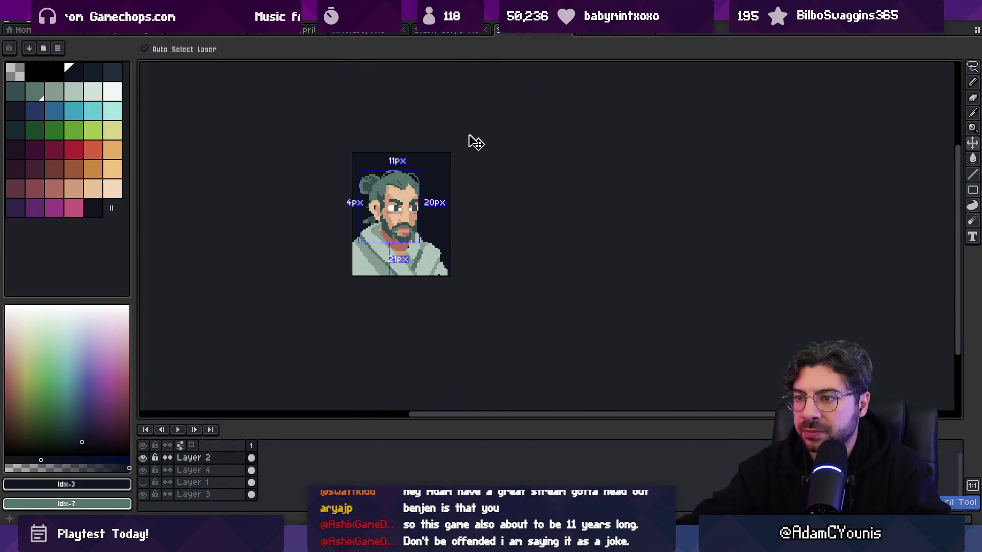
key(alt+Down)
key(alt+Down)
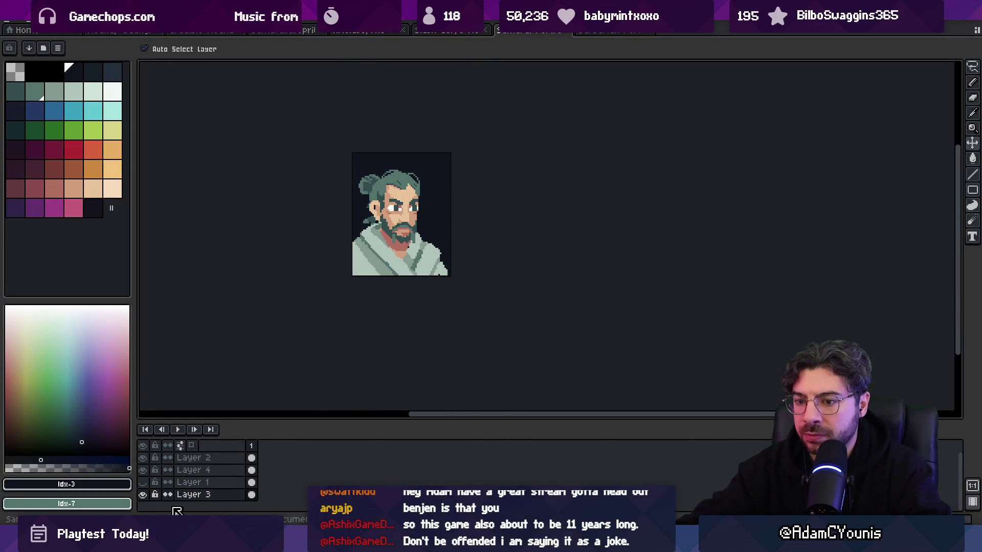
click(143, 495)
key(alt+Tab)
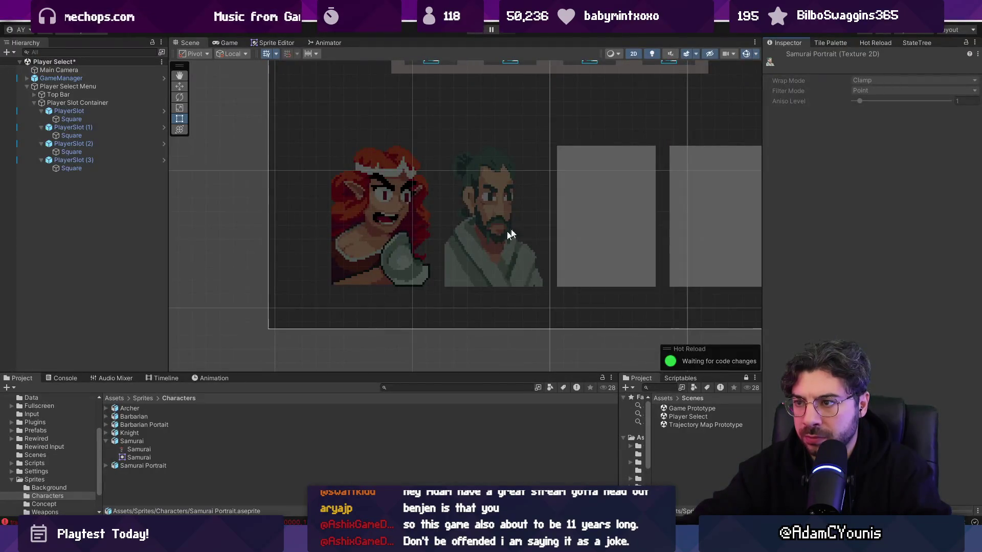
- Pan the scene and select the Square in PlayerSlot (3)
drag(509, 234, 417, 273)
click(417, 273)
click(97, 167)
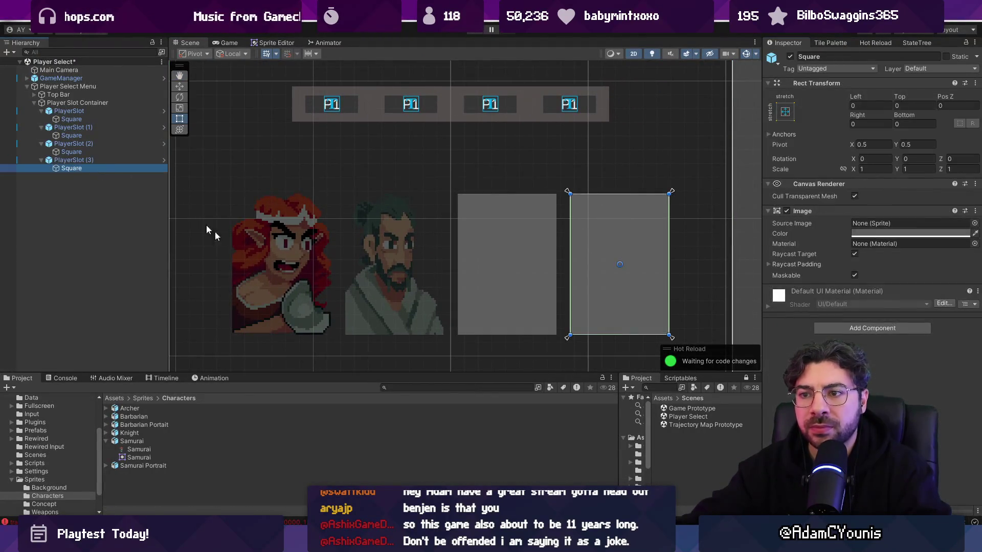
- Check the Samurai Portrait texture's wrap mode and leave it at Clamp
click(200, 449)
click(175, 466)
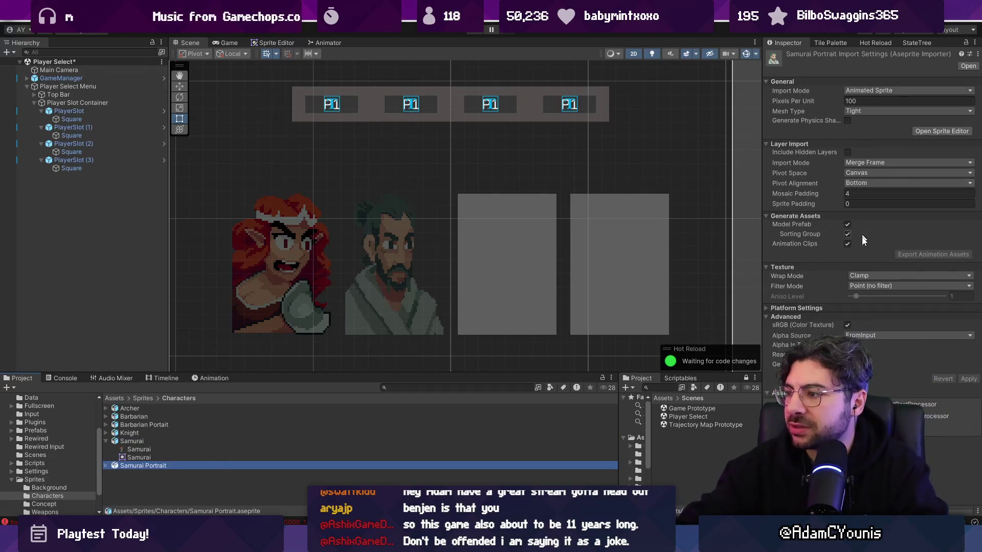
click(855, 277)
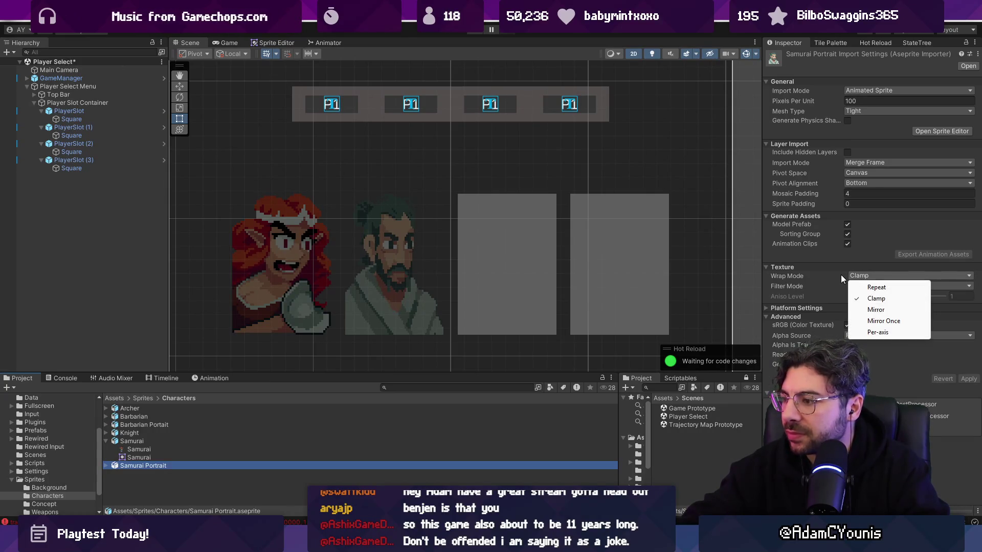
click(841, 275)
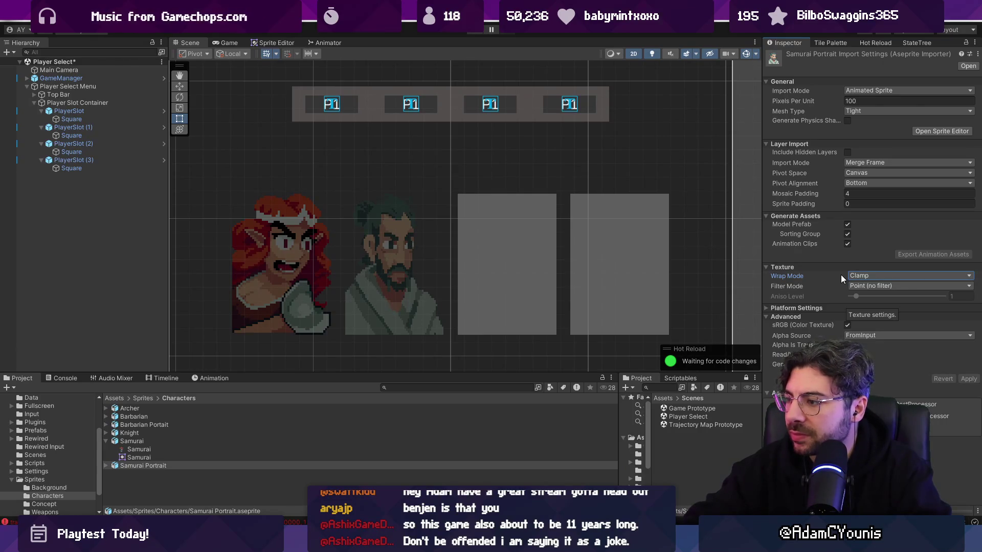
- Export the Samurai and Barbarian portraits from Aseprite as images and inspect the new Samurai Portrait sprite in Unity
key(alt+Tab)
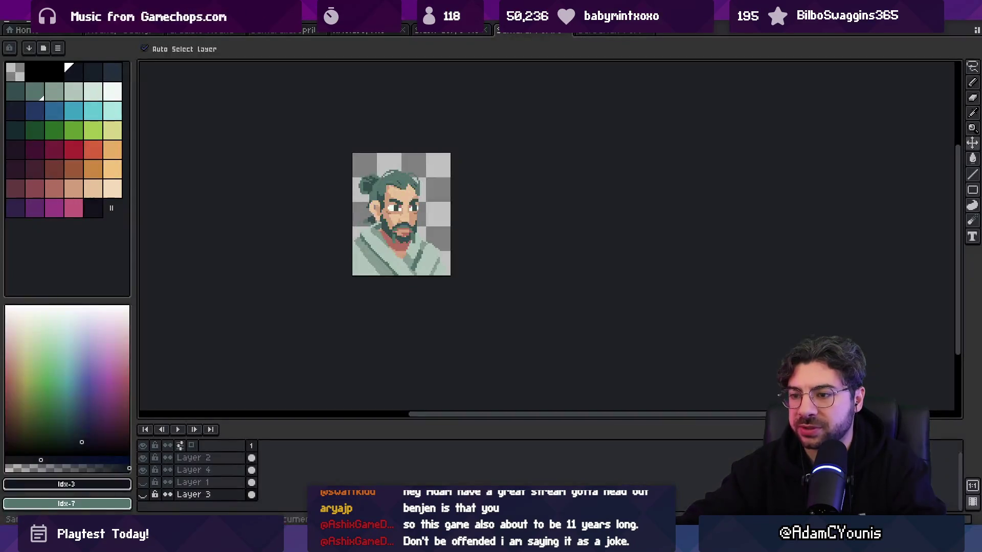
key(ctrl+alt+shift+s)
click(574, 266)
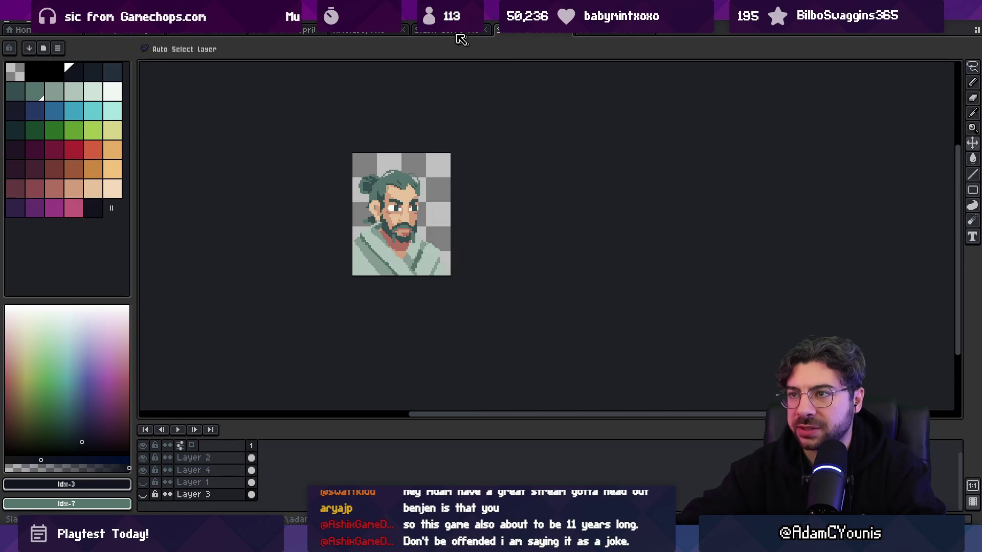
click(603, 34)
key(ctrl+alt+shift+s)
click(571, 267)
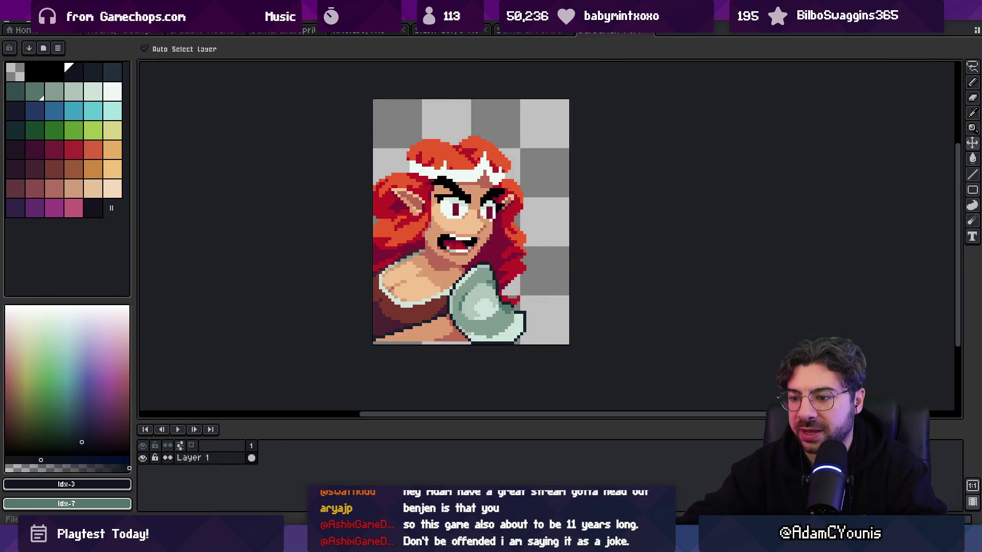
key(alt+Tab)
click(140, 480)
click(107, 482)
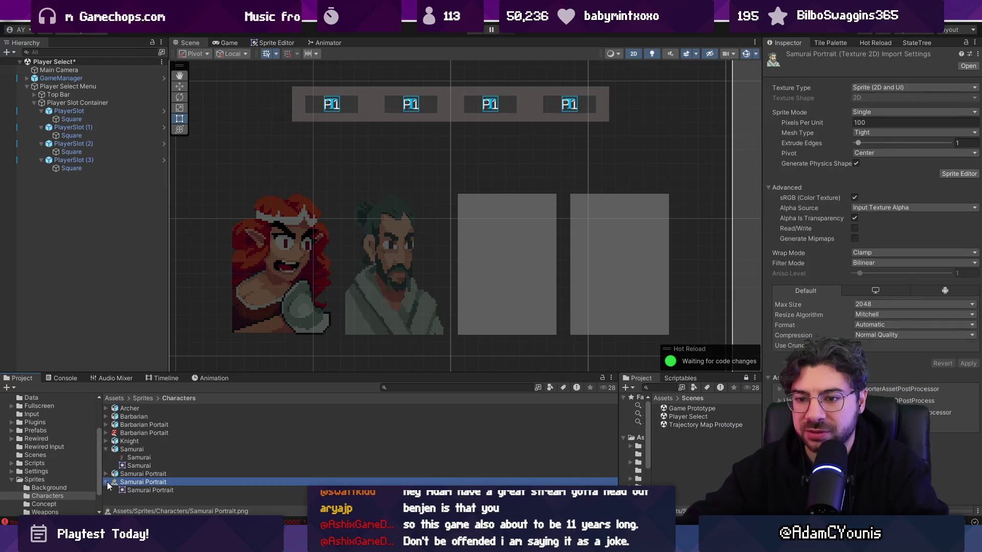
- Multi-select the exported Barbarian Portait and Samurai Portrait textures
click(125, 433)
click(146, 490)
ctrl+click(152, 432)
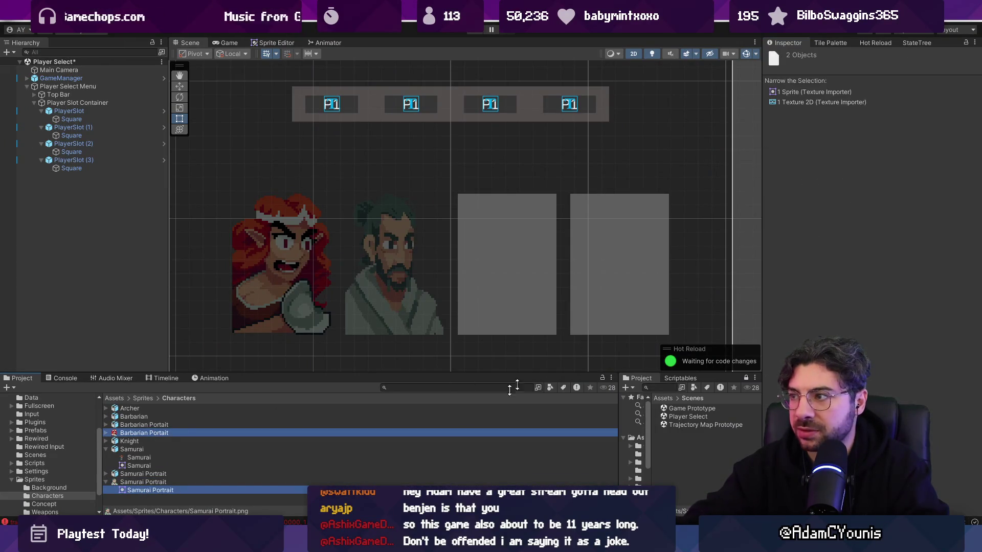
click(170, 482)
ctrl+click(171, 426)
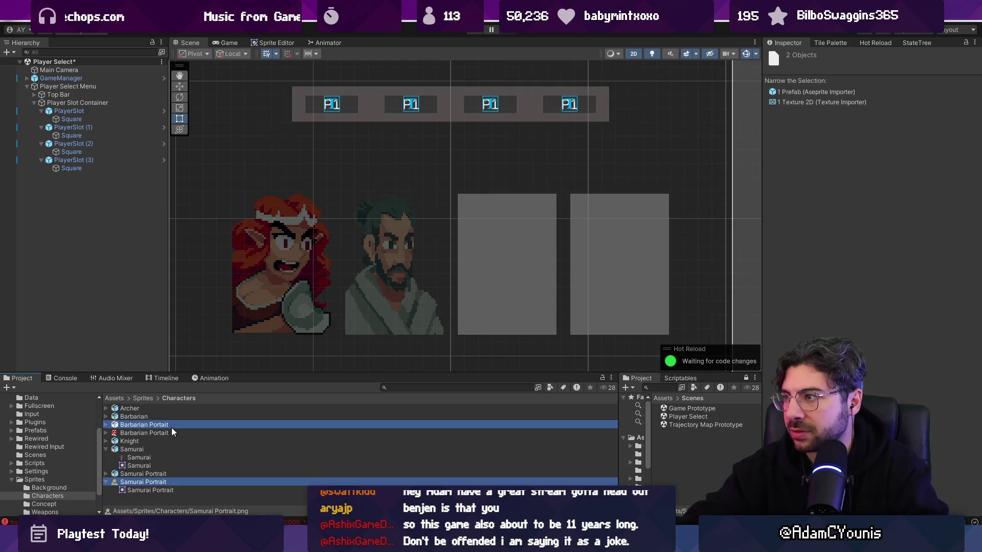
click(171, 432)
ctrl+click(170, 481)
- Give both textures Point (no filter) filtering and no compression, apply, and save the scene
click(870, 263)
click(890, 275)
click(901, 335)
click(881, 347)
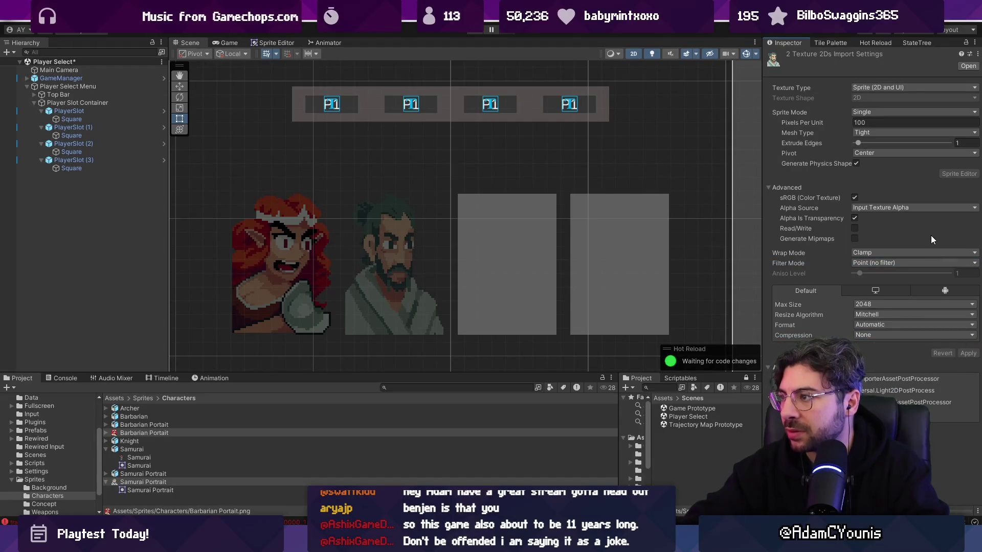
click(967, 354)
key(ctrl+s)
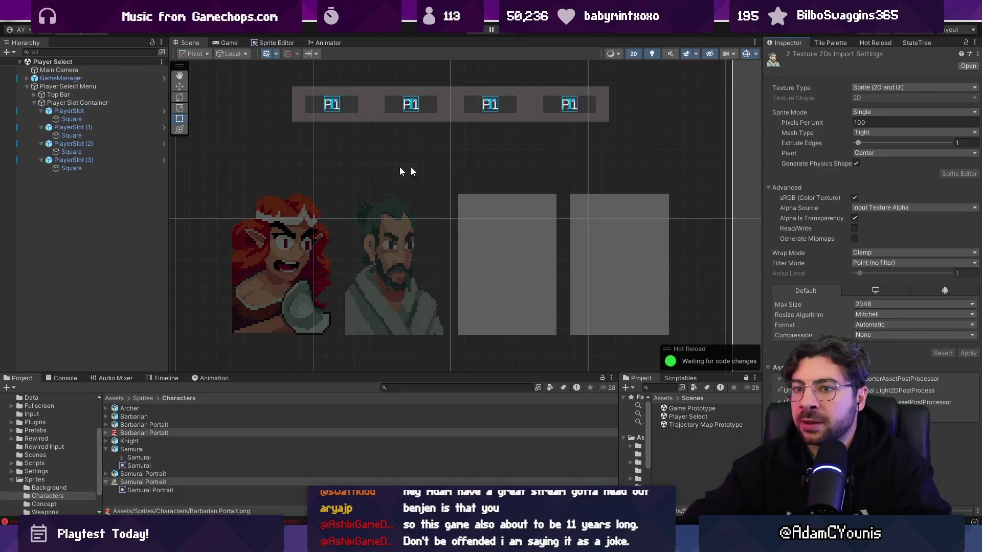
- Select the Square in the first PlayerSlot to change its source image sprite
click(446, 388)
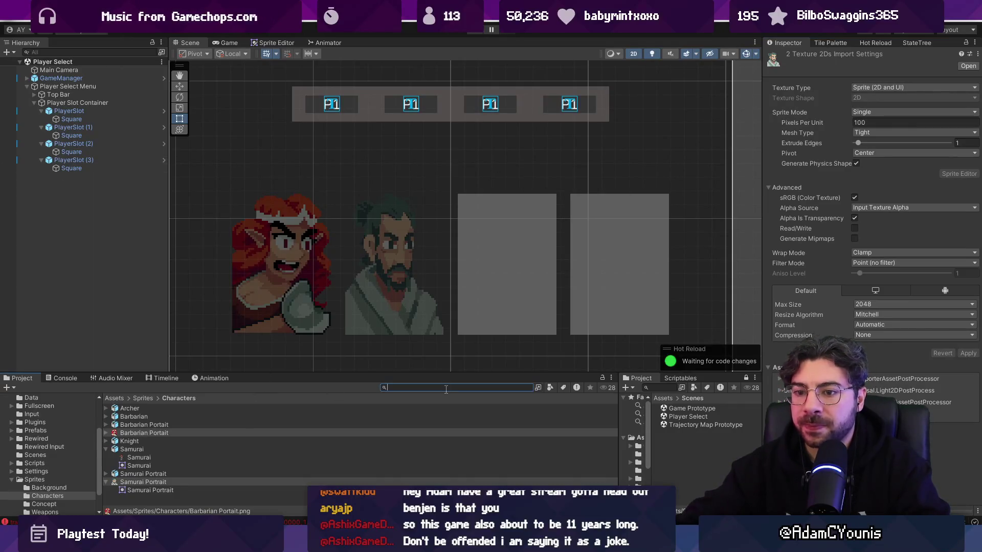
click(104, 152)
click(107, 121)
click(105, 134)
click(105, 119)
click(974, 224)
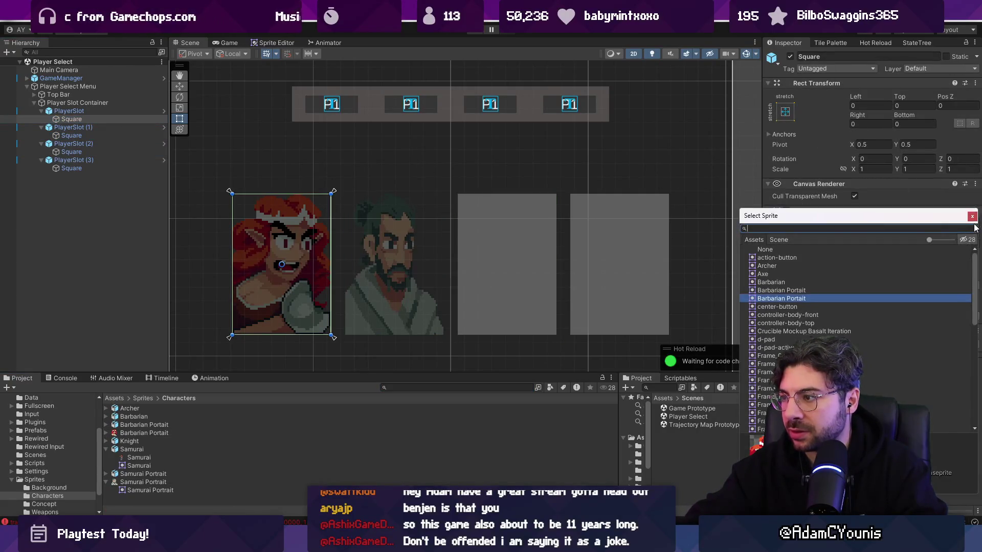
- Give the first player slot's Square the Barbarian Portait sprite and the second slot's the Samurai Portrait sprite
click(797, 294)
click(976, 228)
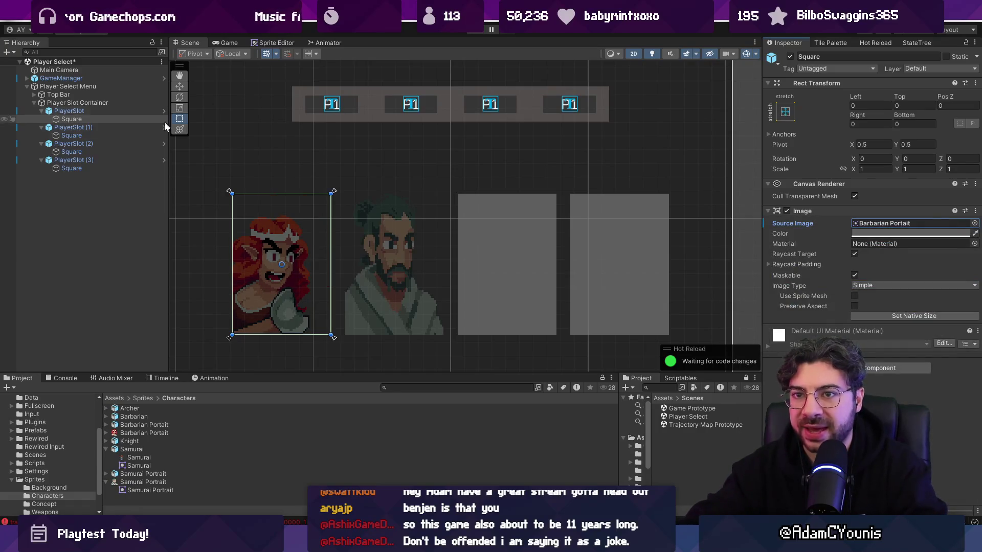
click(72, 136)
click(974, 223)
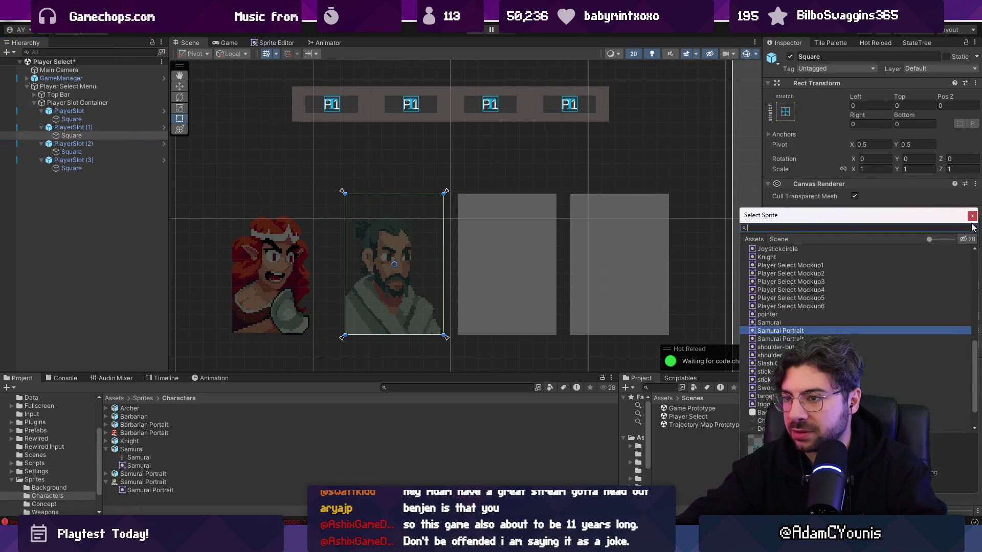
click(972, 227)
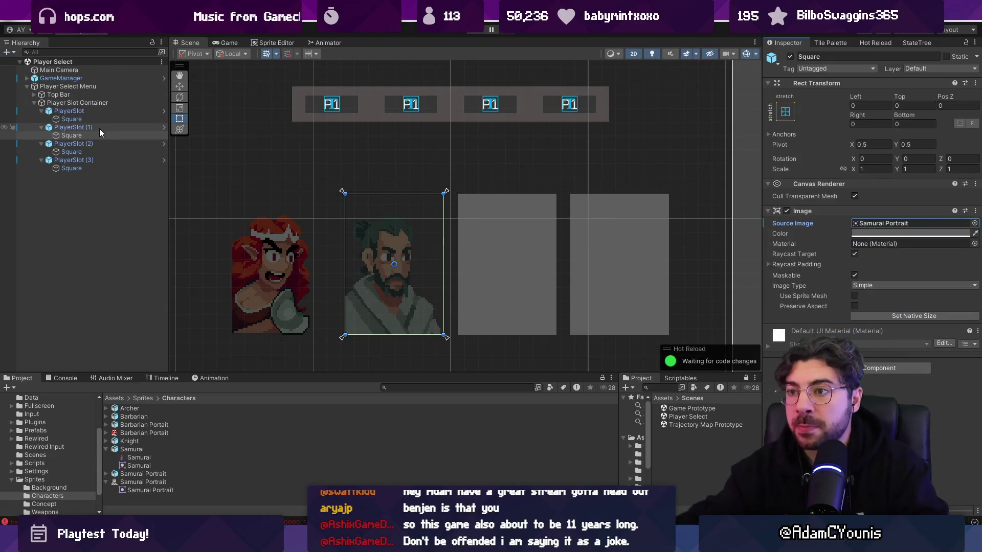
click(411, 387)
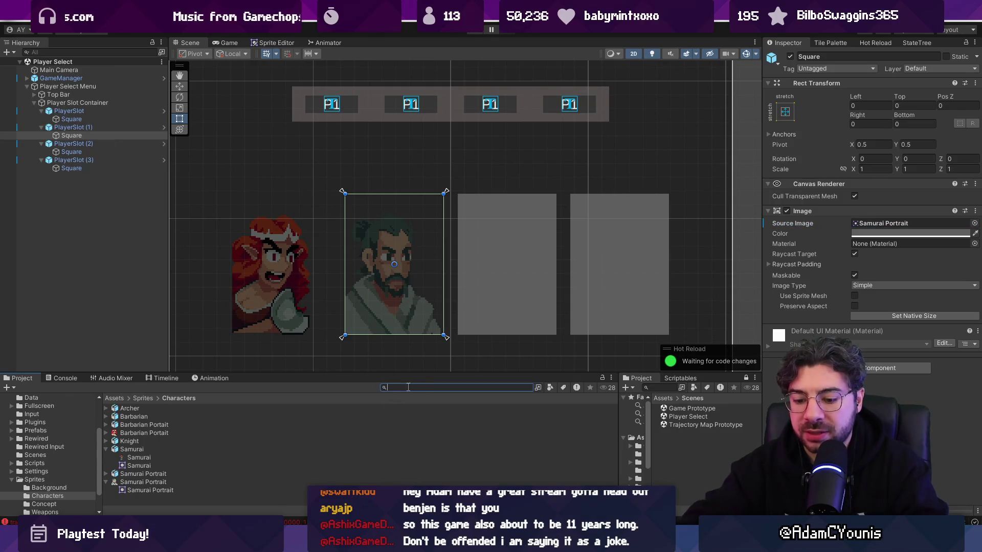
text(t:characterckas)
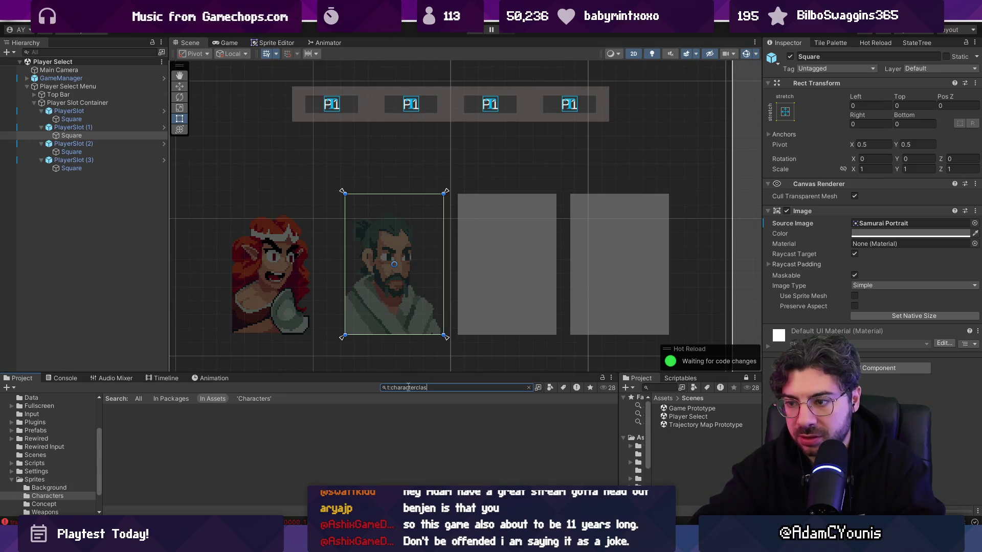
- Review the Barbarian character class asset, then bring up the Barbarian portrait in Aseprite
click(179, 416)
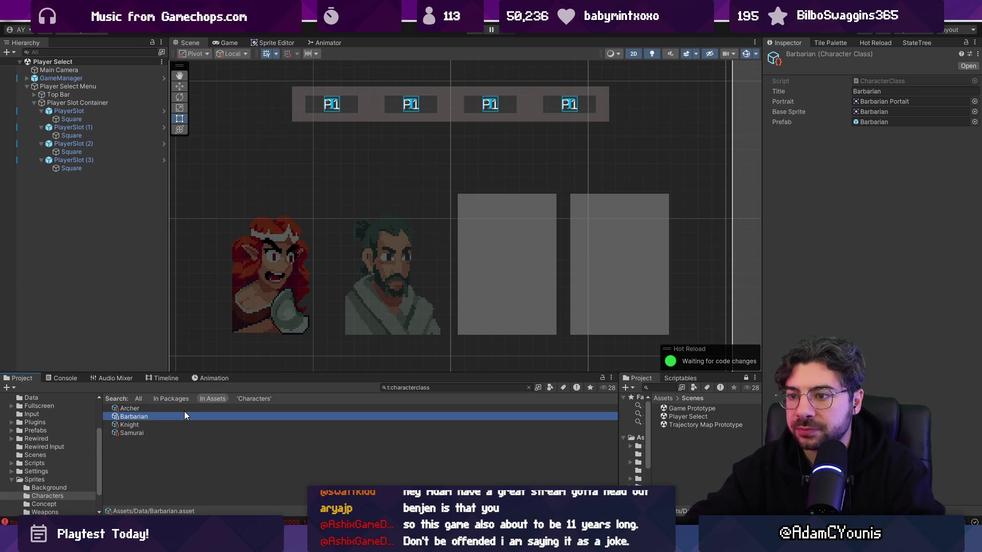
key(alt+Tab)
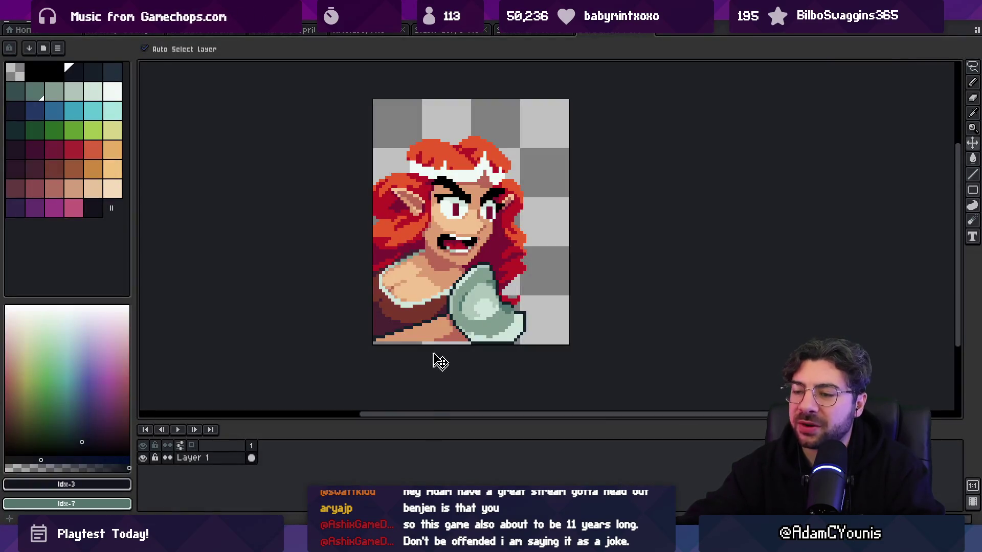
- Look over the Barbarian portrait's frame options in Aseprite's timeline, then return to Unity
right_click(257, 444)
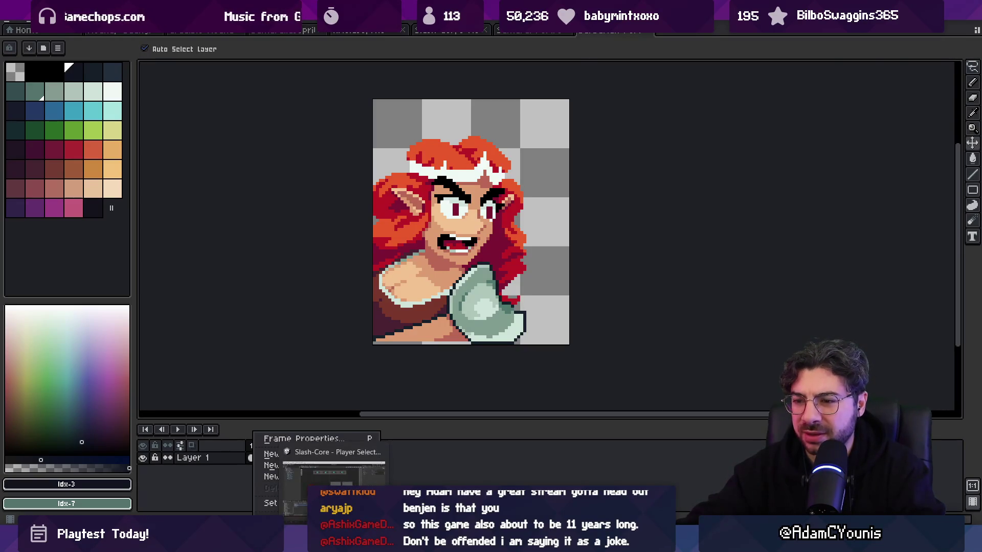
key(alt+Tab)
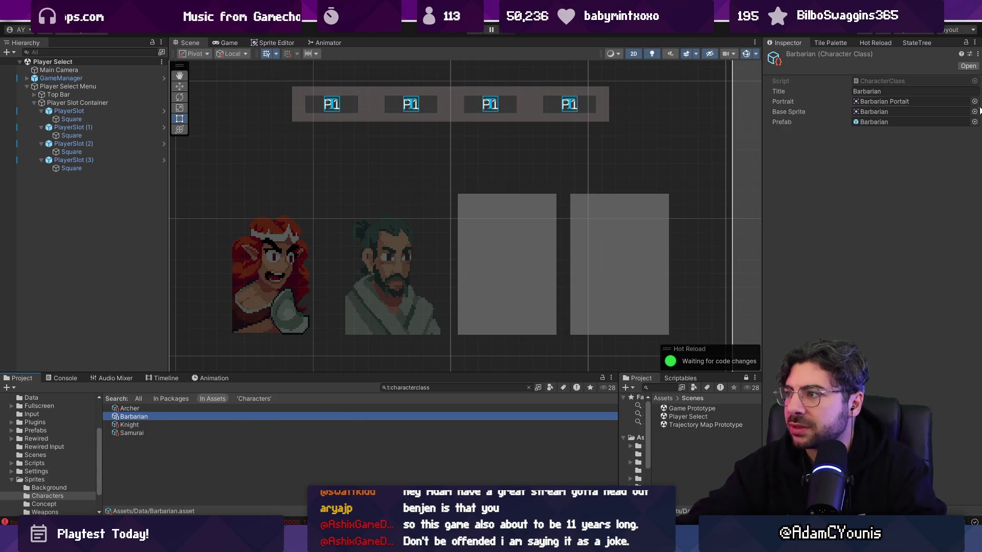
- Point the Barbarian and Samurai class Portrait fields at their other same-named sprites and play the scene
click(975, 103)
key(Up)
key(Return)
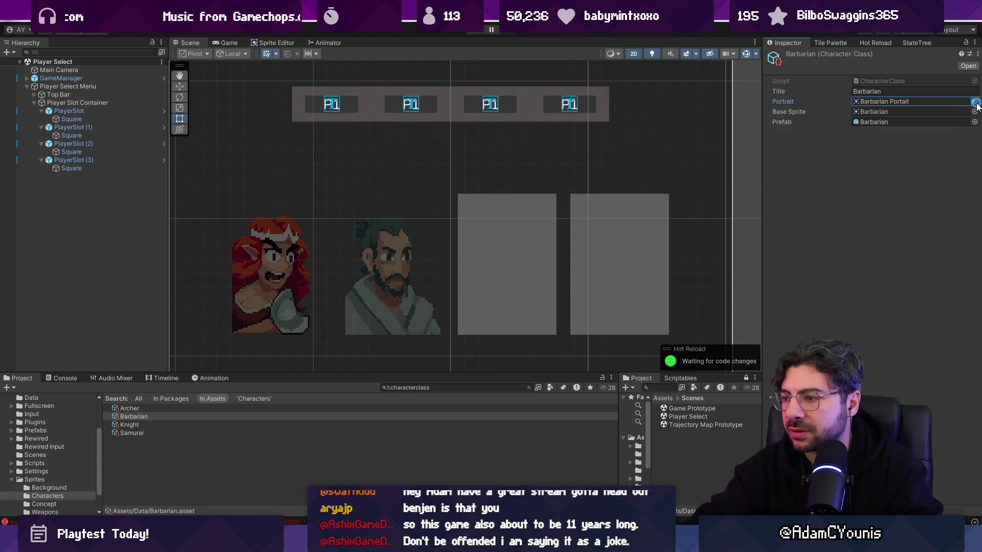
click(134, 432)
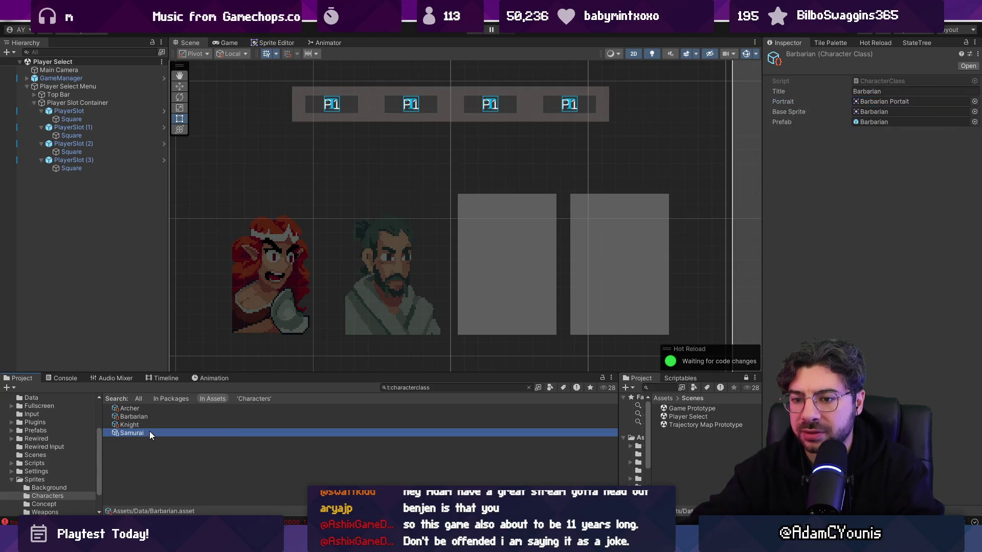
click(975, 102)
key(Up)
key(Return)
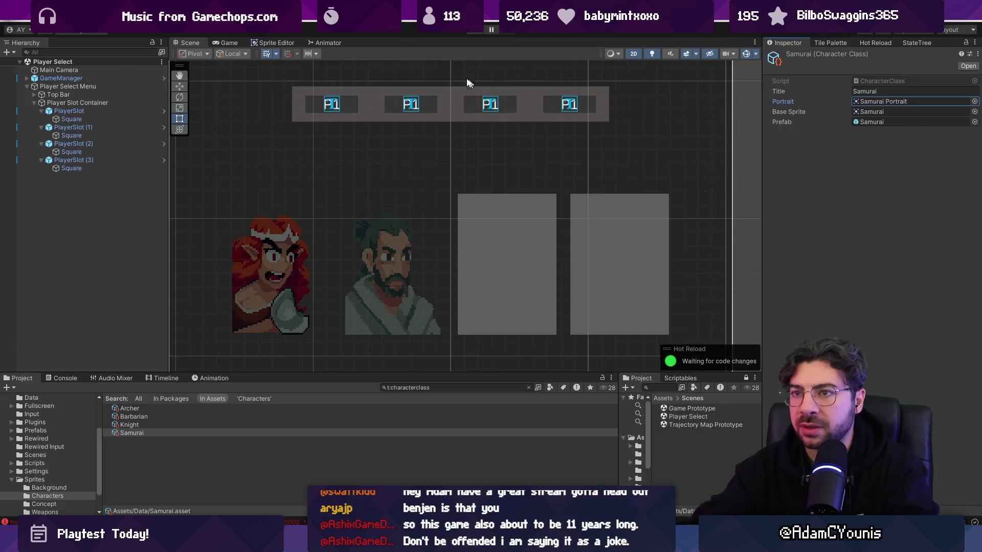
click(472, 32)
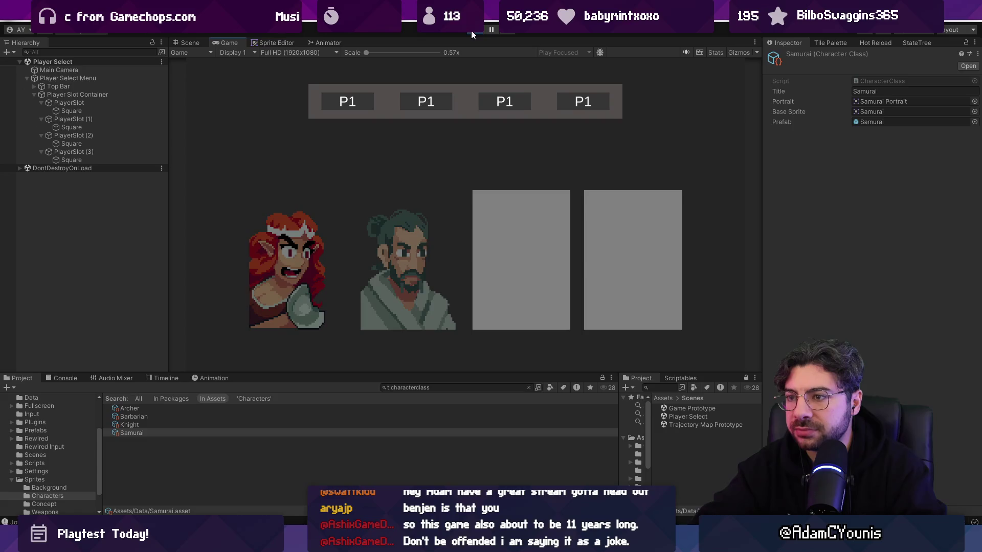
- Restart the playtest, play through to the Game Prototype arena, then stop and clear the project search
click(472, 33)
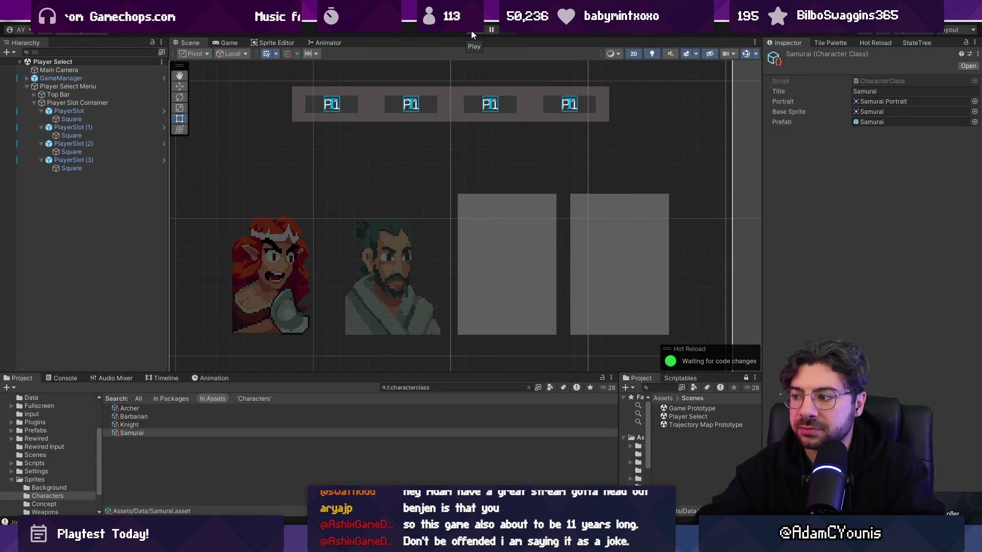
click(471, 31)
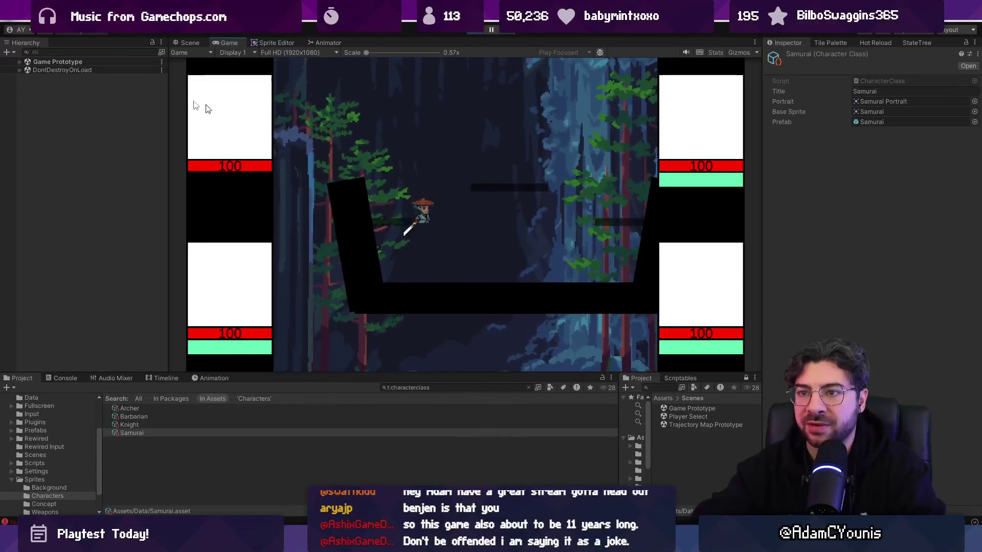
key(ctrl+p)
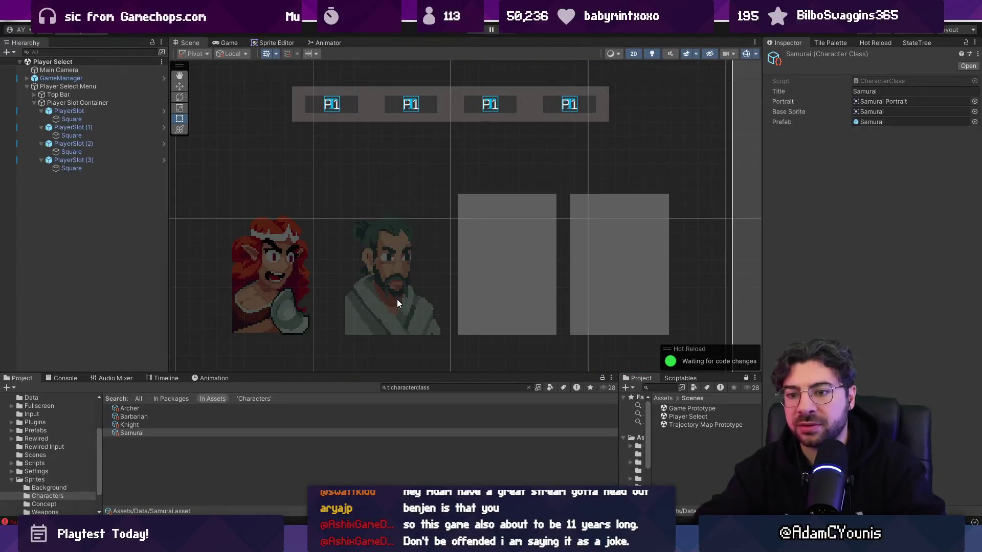
click(528, 388)
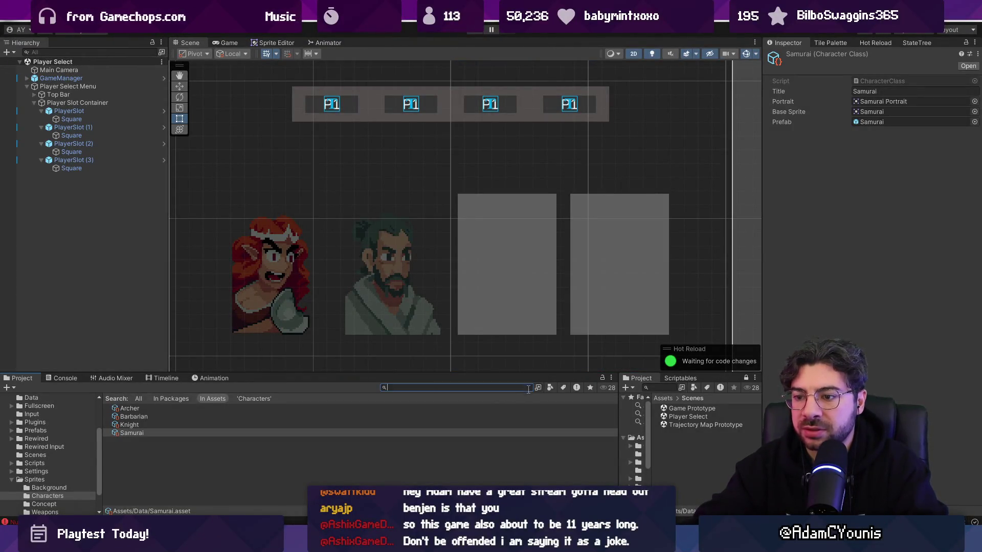
- Open BattleManager.cs in VS Code with the quick file finder to check it
key(alt+Tab)
key(ctrl+p)
text(battle)
key(Return)
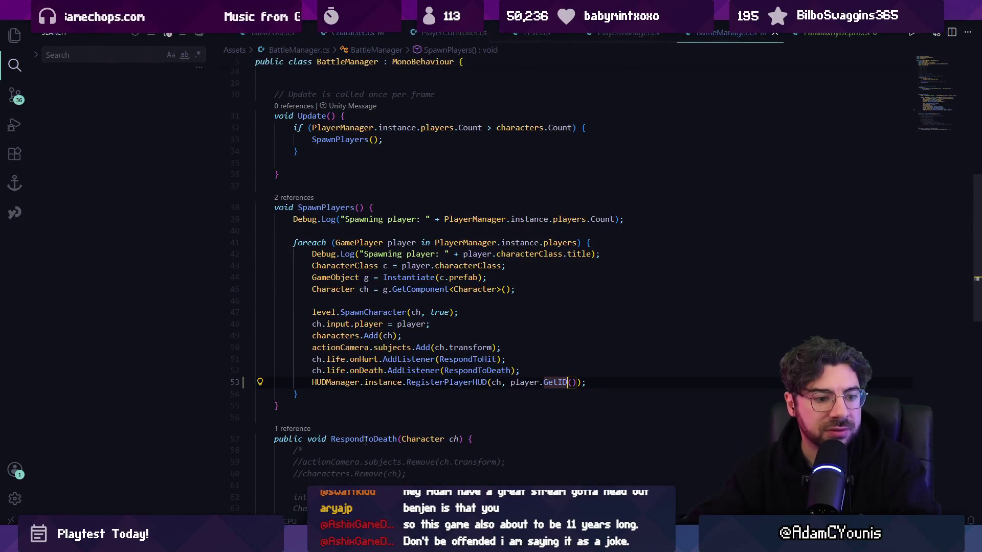
mouse_move(348, 348)
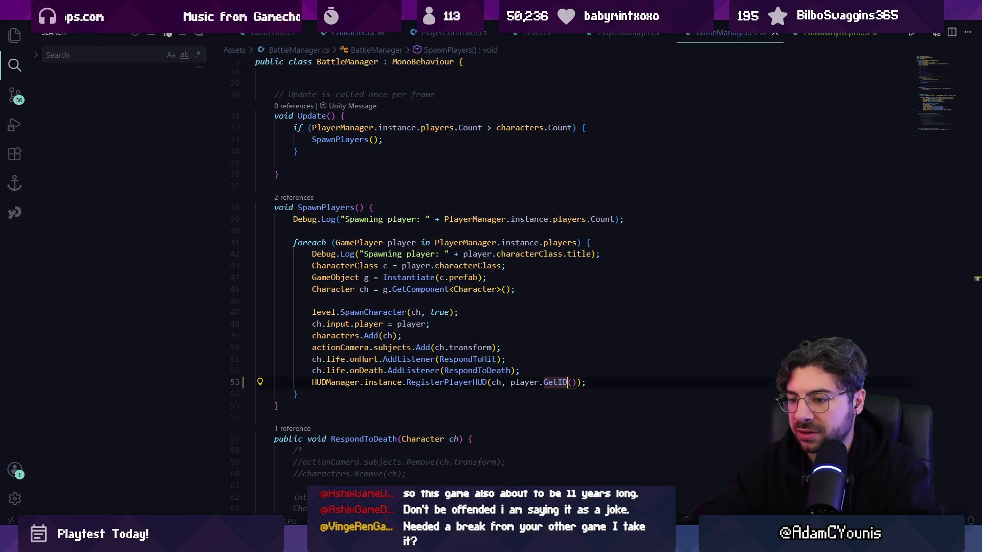
- Stage all pending changes in Fork and commit them with the subject 'Adds HUD Template'
key(alt+Tab)
scroll(339, 211, down, 5)
scroll(339, 211, up, 5)
key(ctrl+shift+a)
text(Adds HUD)
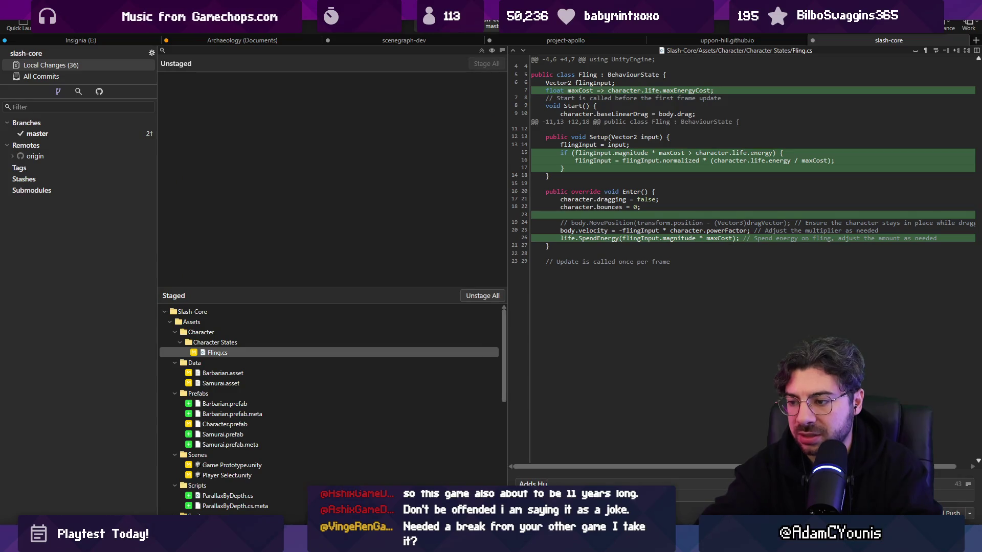
text( Template)
key(ctrl+Return)
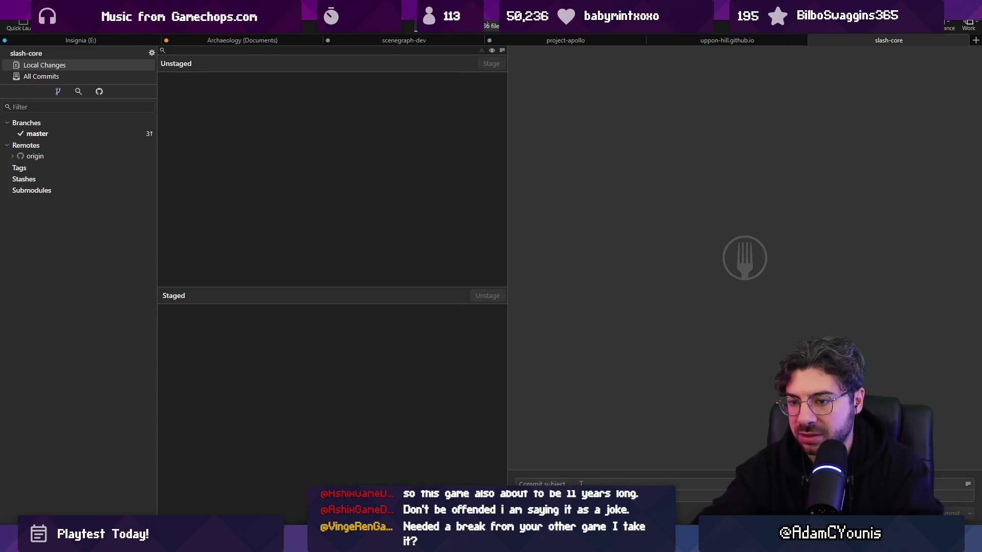
key(alt+Tab)
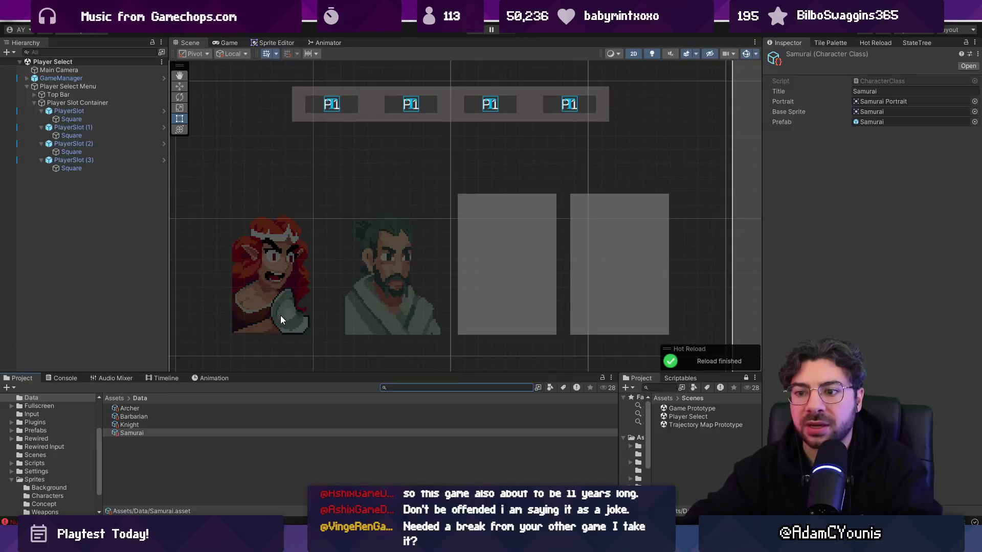
key(alt+Tab)
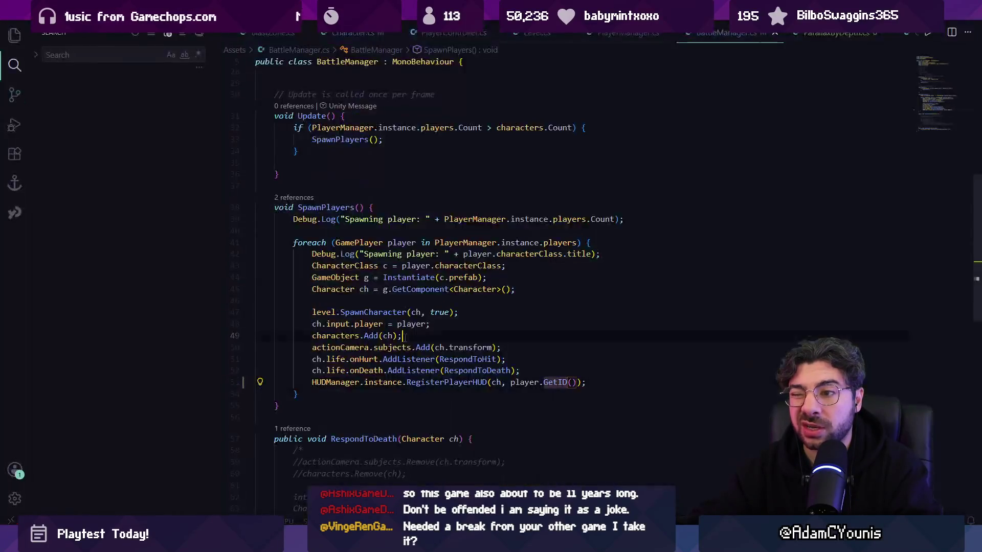
key(ctrl+f)
text(spawn)
key(Return)
text(()
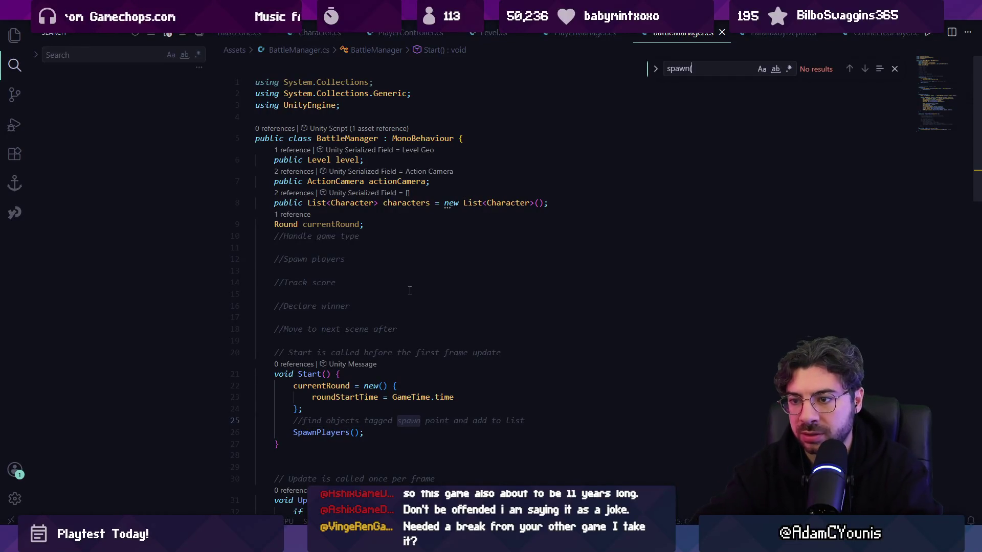
key(BackSpace)
text(character()
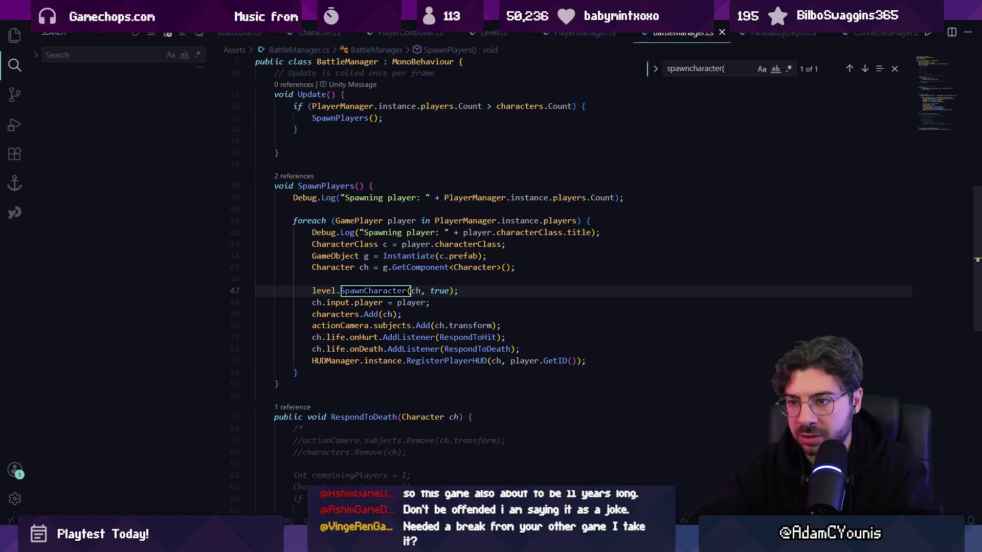
key(Escape)
click(427, 255)
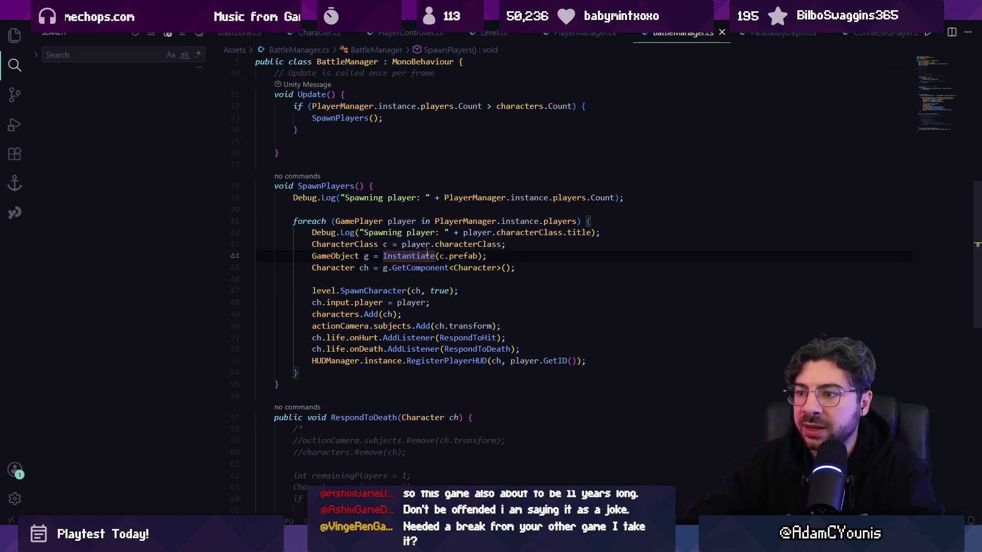
click(452, 255)
click(450, 244)
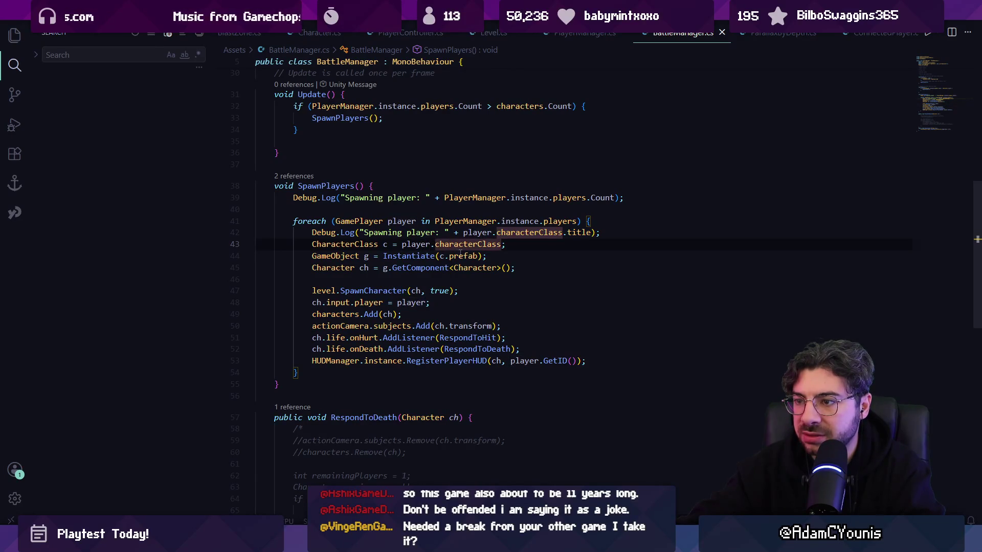
key(alt+Tab)
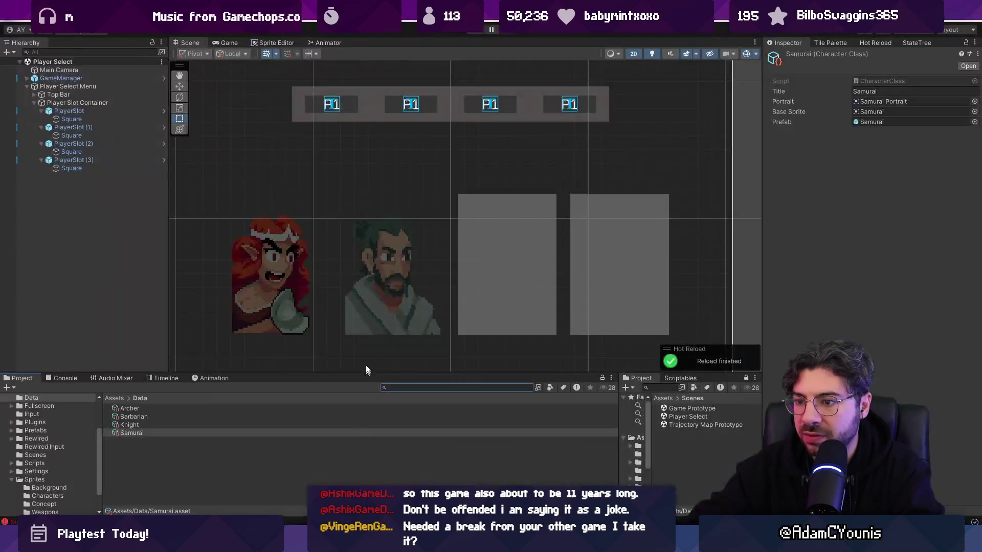
- Inspect the Barbarian class data, its prefab, and the first PlayerSlot in Unity
click(265, 416)
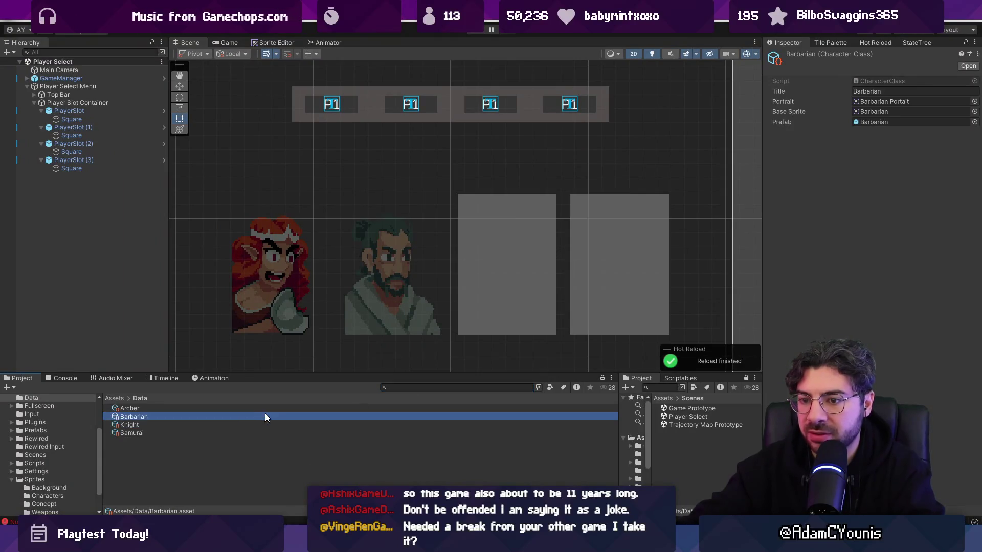
double_click(955, 121)
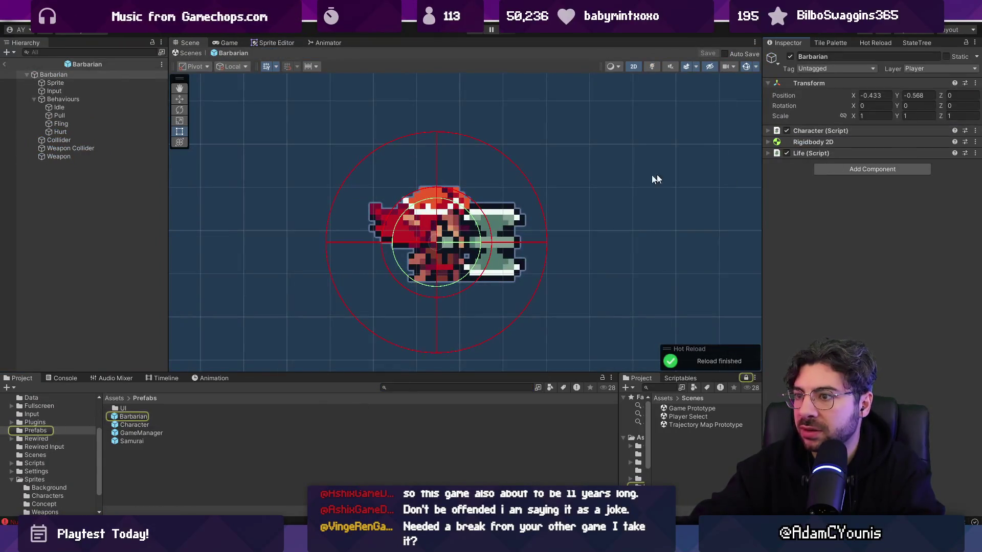
click(197, 55)
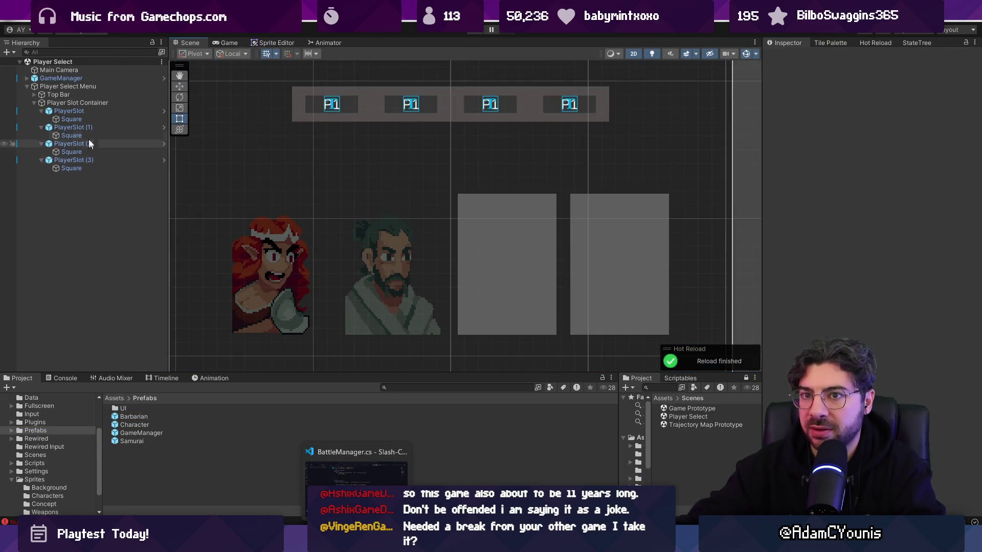
click(79, 113)
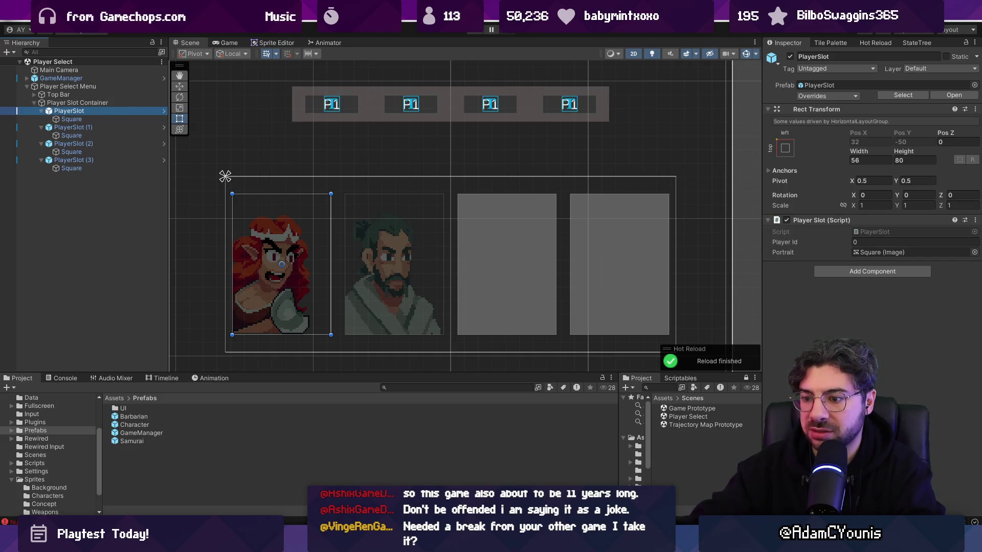
- Back in VS Code, start a file search for 'PlayerSel' and cancel it, staying on BattleManager.cs
key(alt+Tab)
key(ctrl+p)
text(PlayerSel)
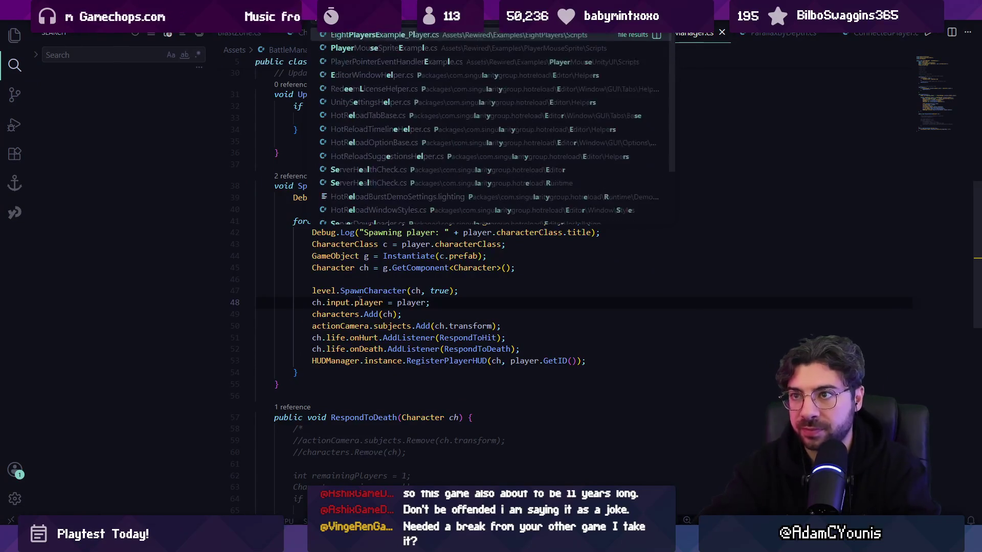
key(BackSpace)
key(BackSpace)
key(BackSpace)
key(Escape)
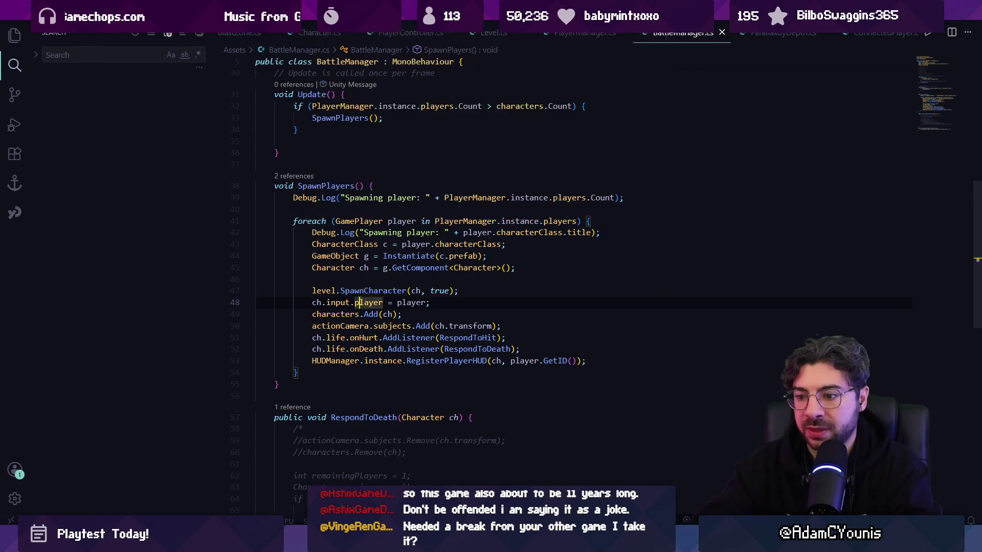
- Inspect GameManager and the Player Select Menu object, and open the PlayerSelectMenu script
key(alt+Tab)
click(97, 78)
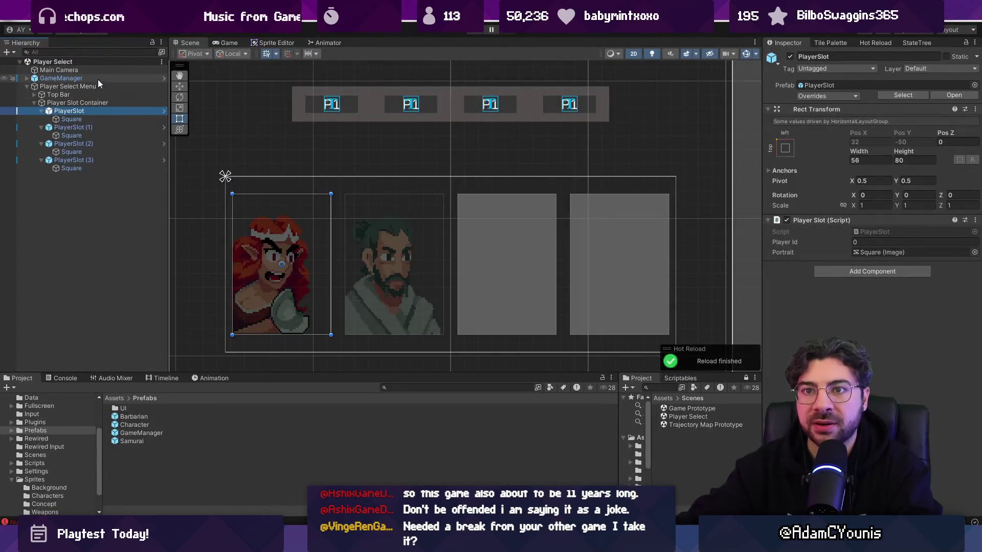
click(100, 85)
click(878, 313)
double_click(876, 309)
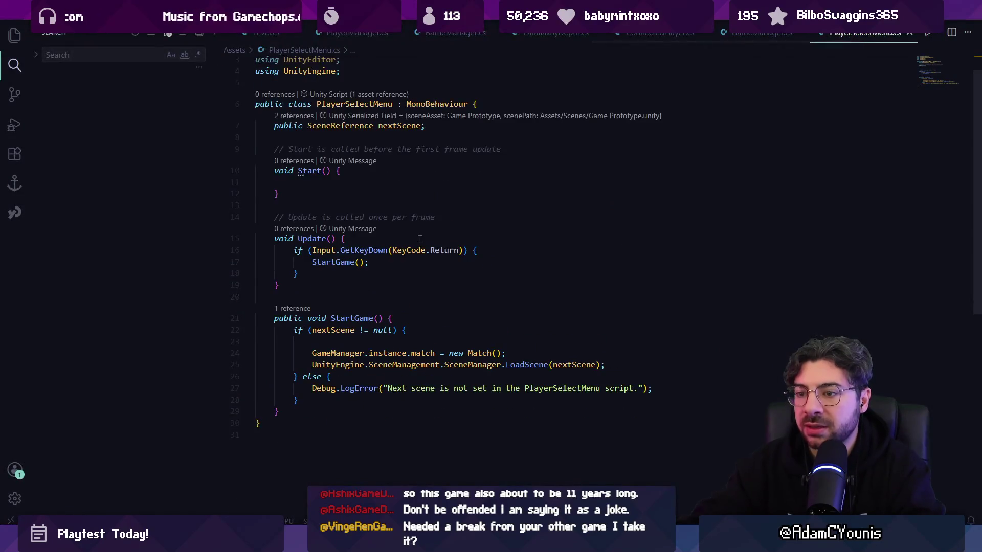
- Open PlayerManager.cs and read through its joystick assignment code
key(ctrl+p)
text(playerman)
key(Return)
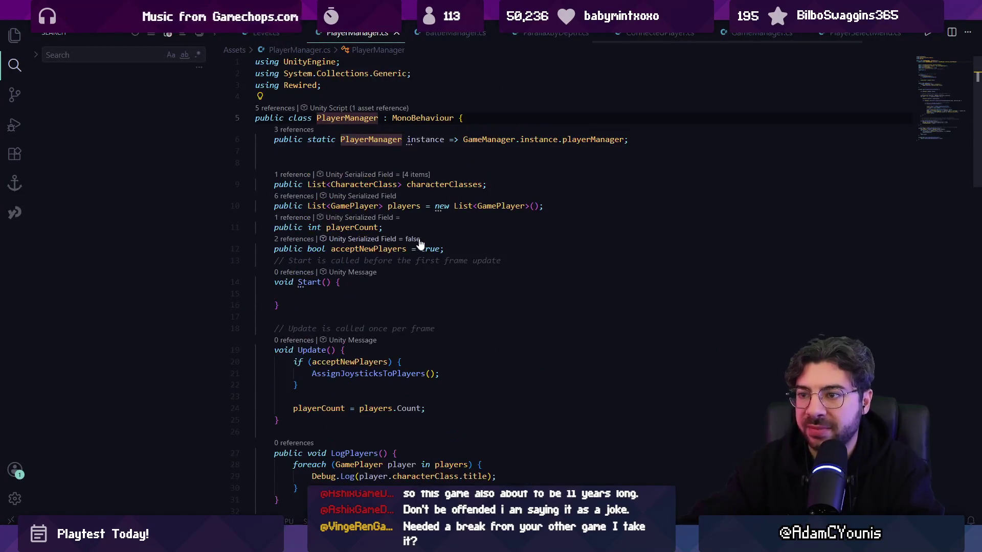
scroll(416, 226, down, 5)
scroll(416, 226, down, 7)
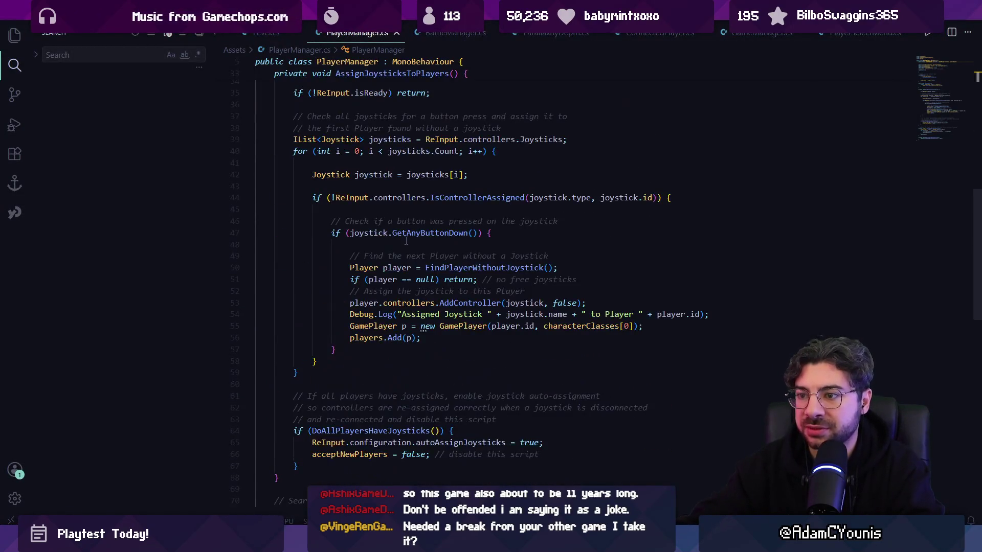
click(577, 281)
scroll(602, 297, down, 2)
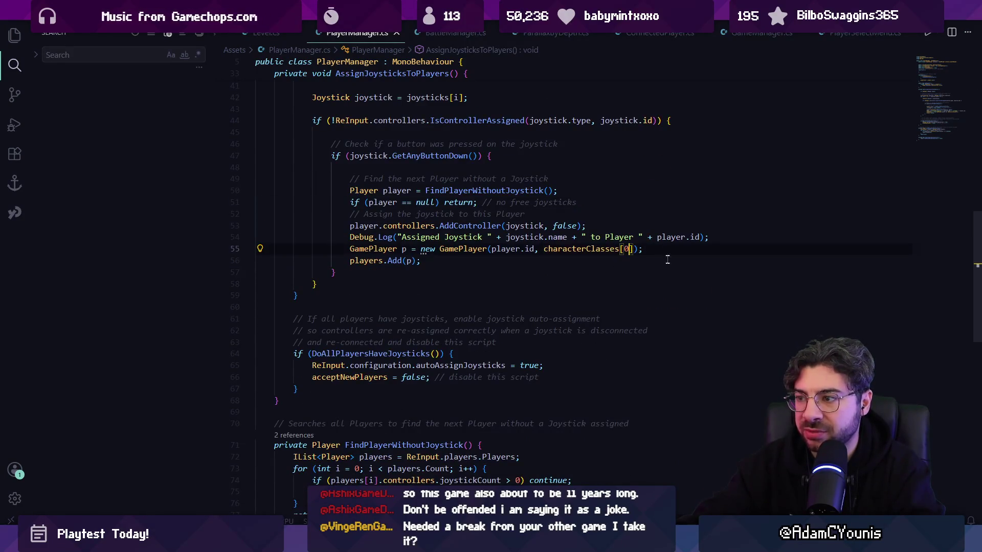
scroll(653, 393, up, 4)
- Jump to the characterClasses list declaration and highlight its uses, then expand GameManager in Unity
key(alt+Tab)
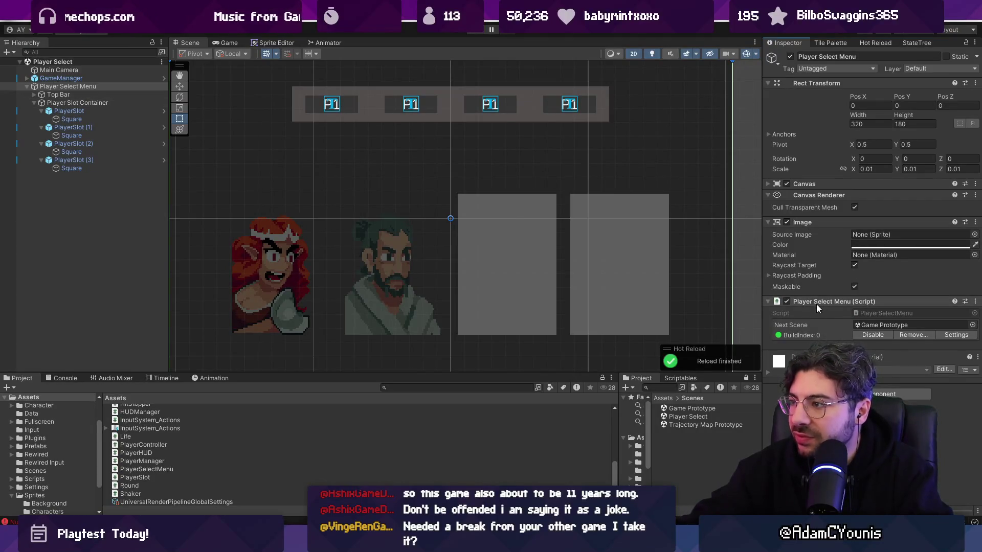
key(alt+Tab)
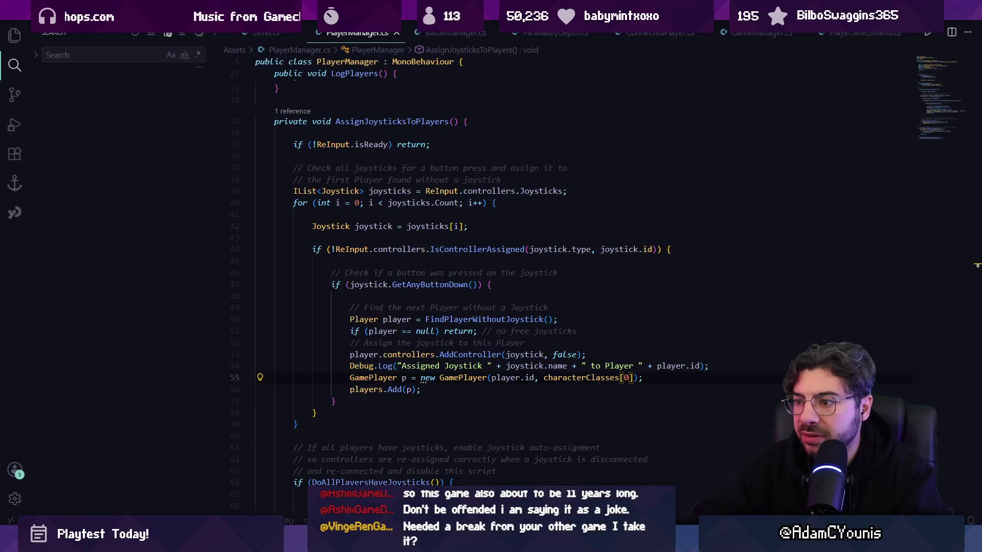
ctrl+click(580, 377)
click(466, 185)
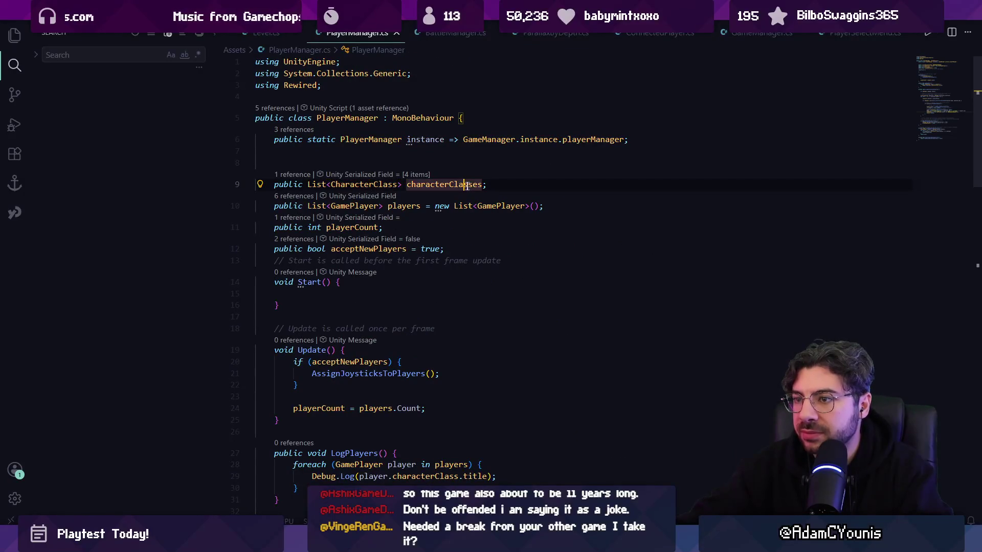
key(alt+Tab)
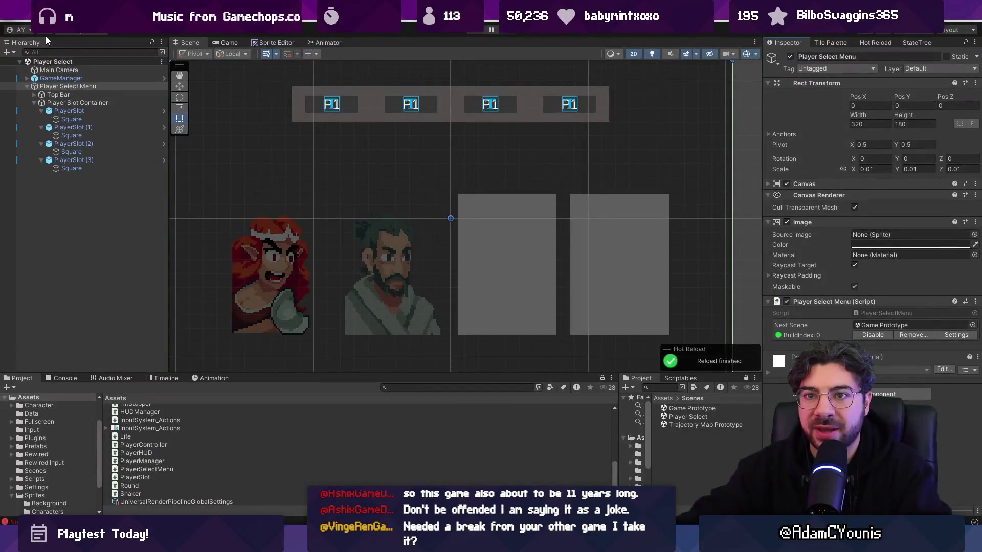
click(26, 78)
- Put Barbarian first and Archer second in Players' Character Classes, apply to prefab, and start the game
click(59, 94)
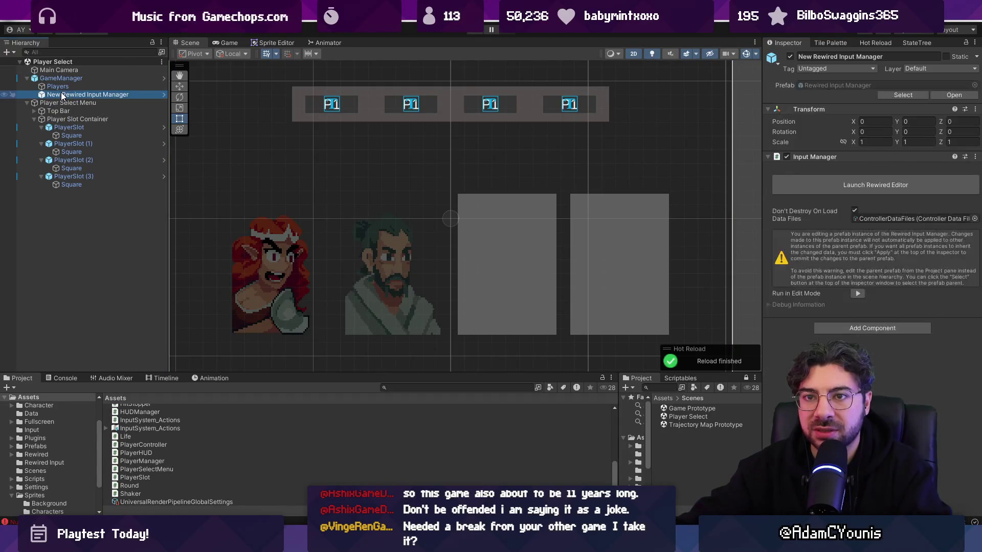
click(57, 86)
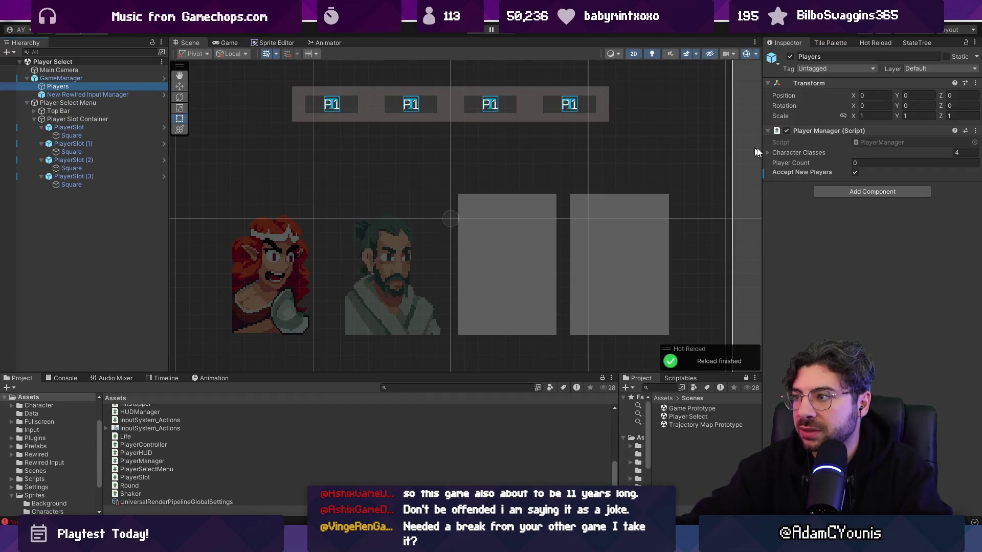
click(774, 151)
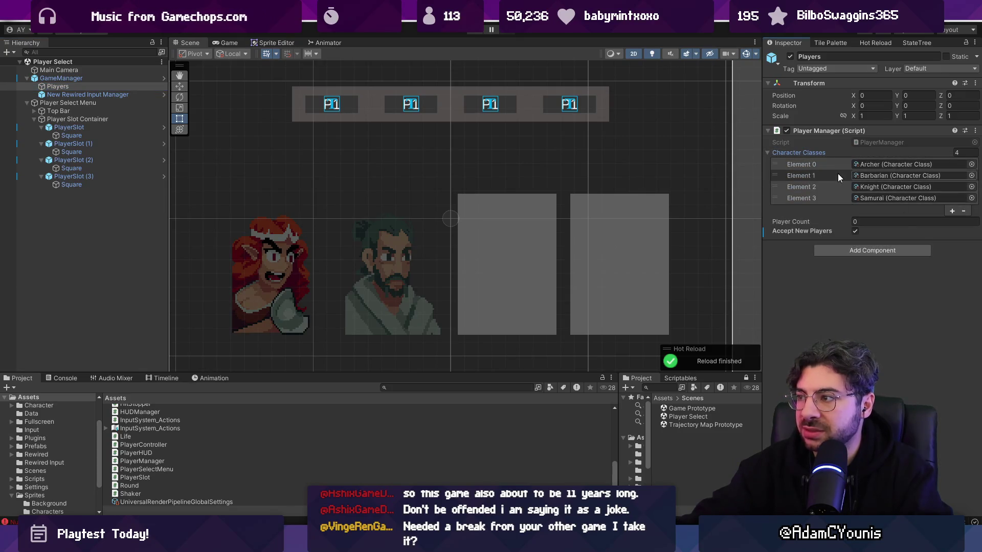
drag(780, 176, 775, 164)
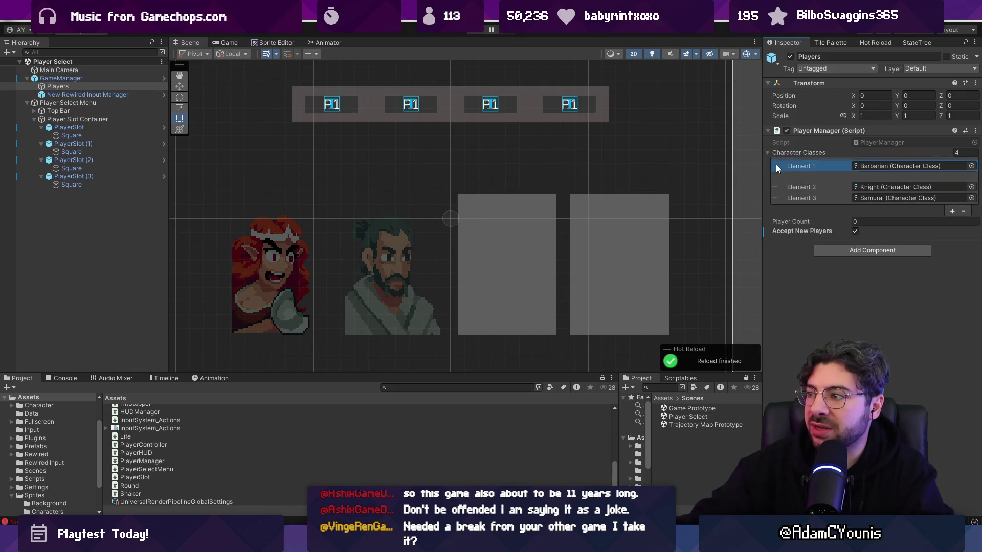
right_click(800, 153)
click(834, 171)
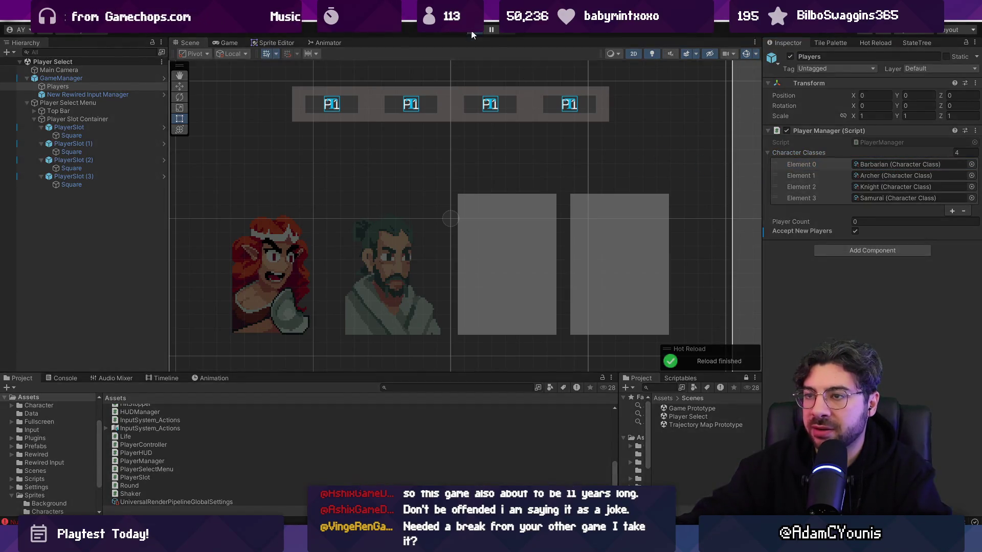
click(472, 34)
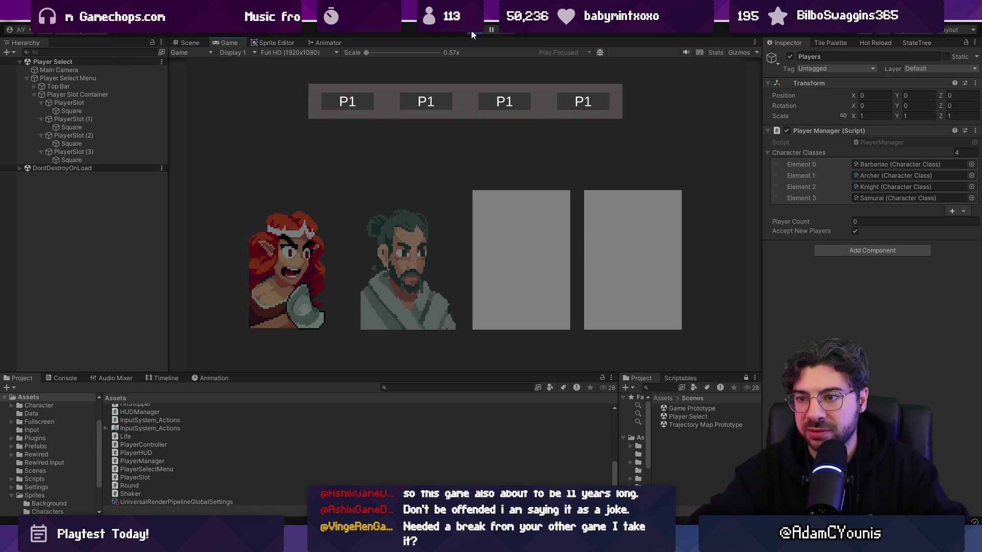
key(space)
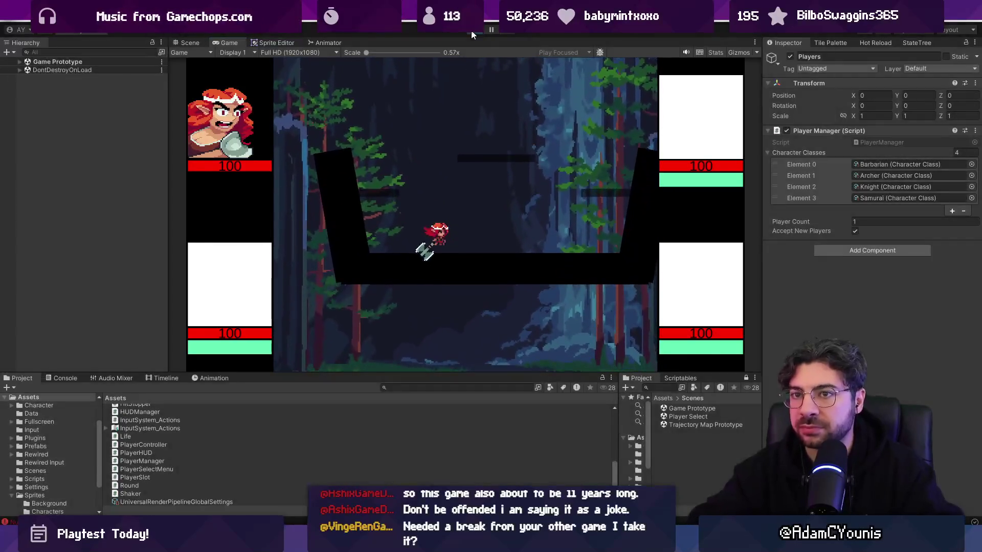
- Stop the test run once the joined player reaches the Game Prototype level
click(472, 31)
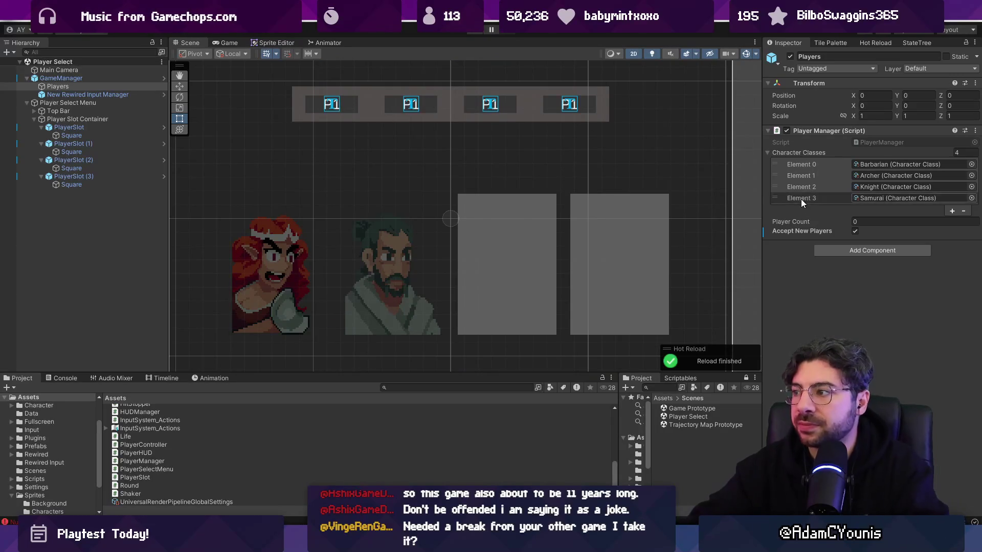
- Change characterClasses[0] to characterClasses[player.id] in AssignJoysticksToPlayers, then rerun the game in Unity
key(alt+Tab)
scroll(629, 393, down, 10)
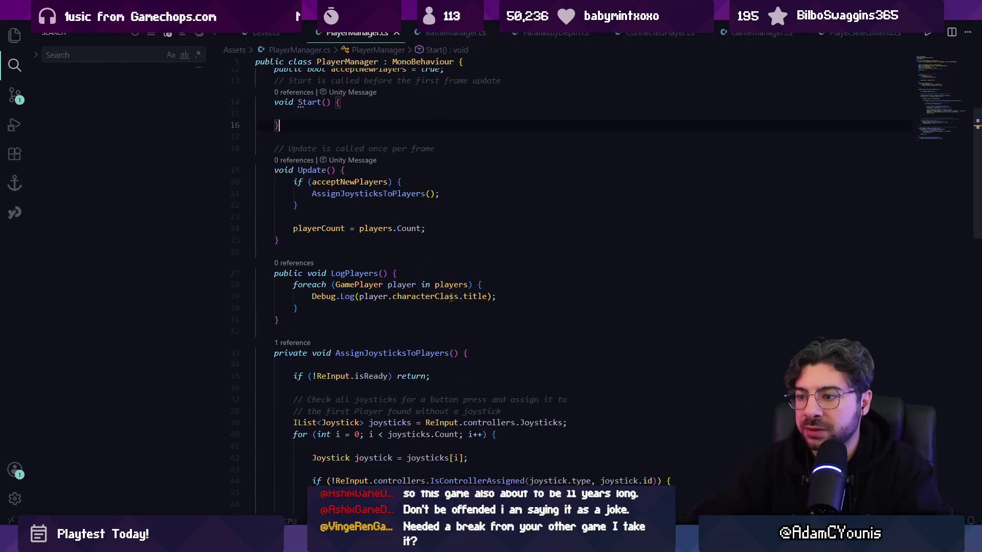
key(BackSpace)
text(player.id)
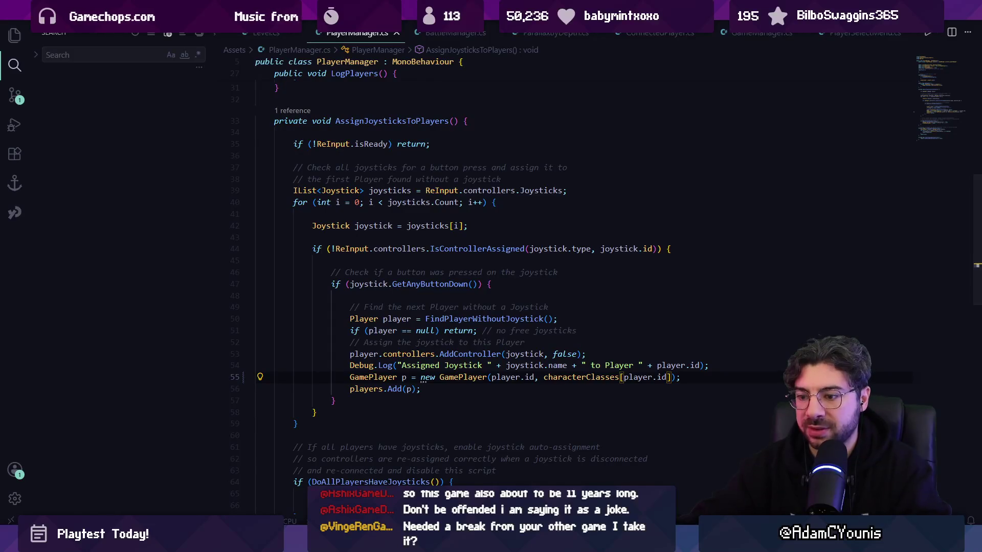
key(alt+Tab)
click(471, 32)
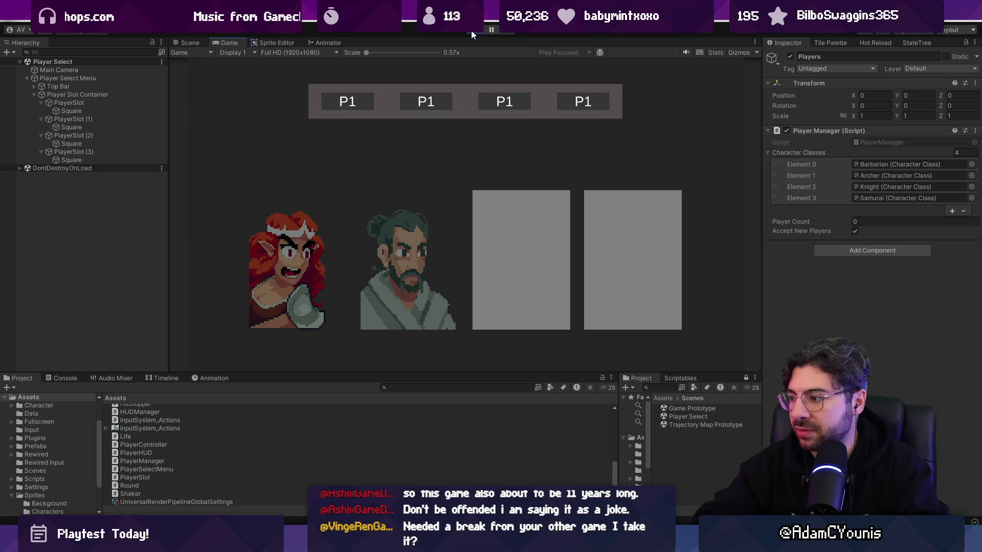
- Join as the Barbarian, load the level, check the Console errors, and stop Play mode
key(space)
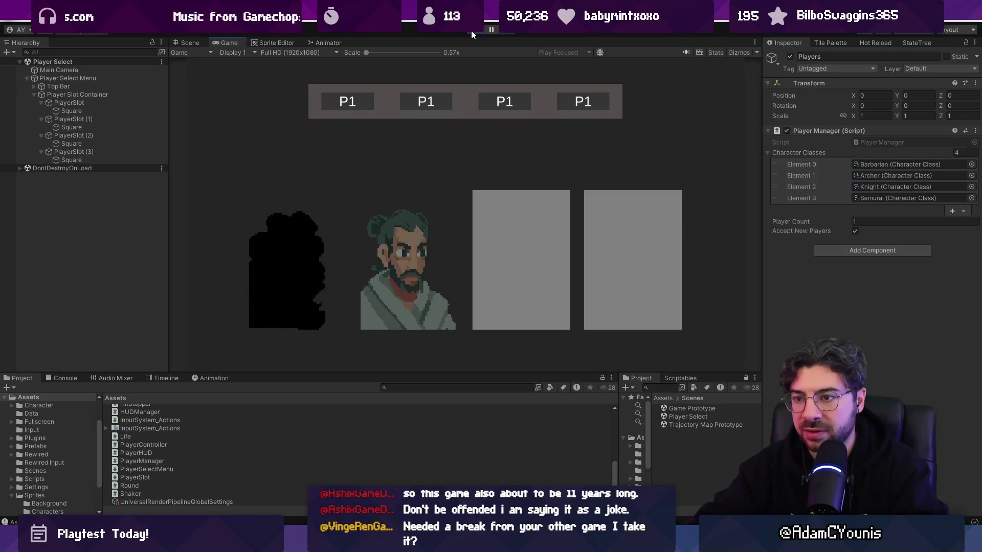
key(space)
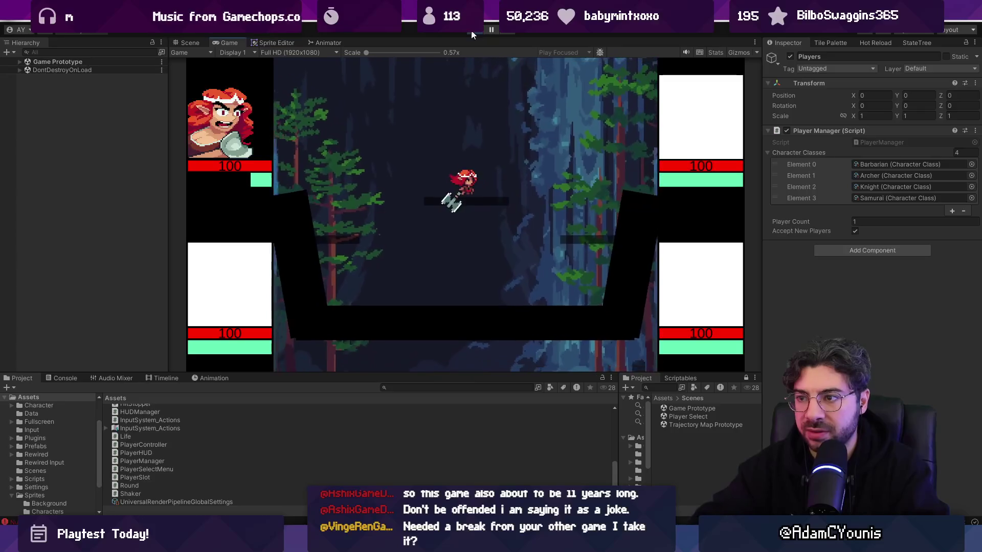
click(66, 379)
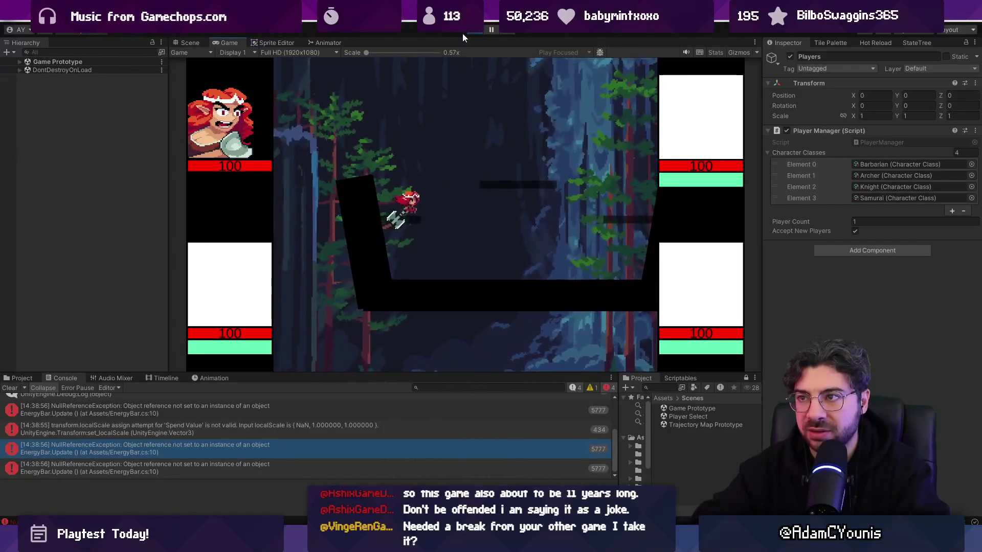
click(462, 33)
click(172, 450)
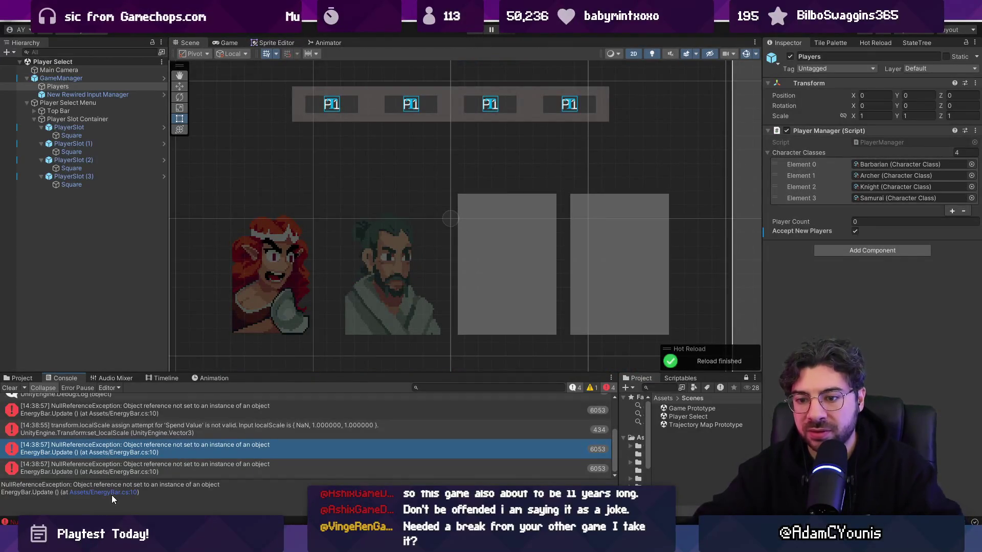
- Follow the EnergyBar.cs:10 error link to inspect the maxEnergy usage in Visual Studio Code
scroll(156, 423, up, 5)
scroll(156, 422, down, 3)
scroll(156, 424, up, 3)
scroll(154, 435, down, 2)
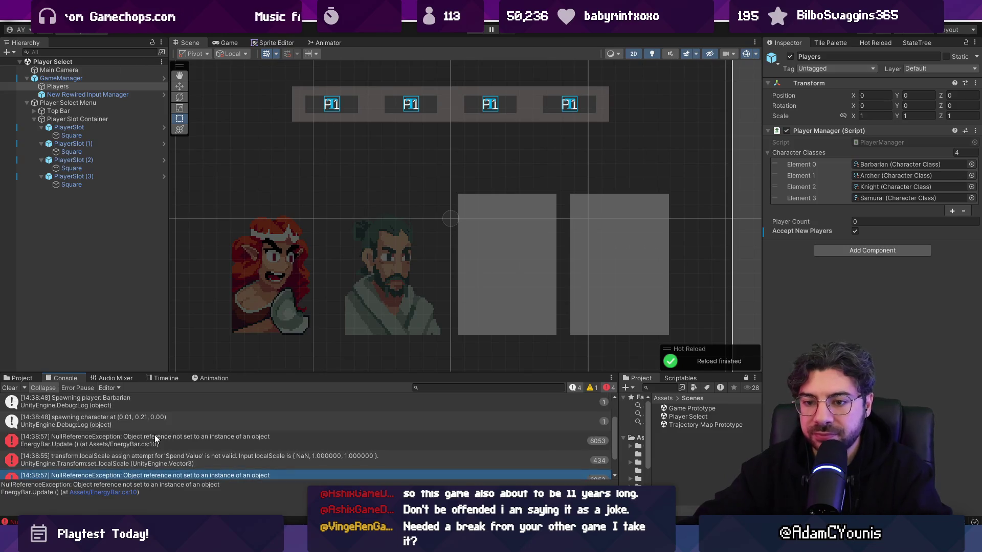
click(130, 497)
click(328, 216)
click(450, 216)
key(Left)
key(Left)
key(Left)
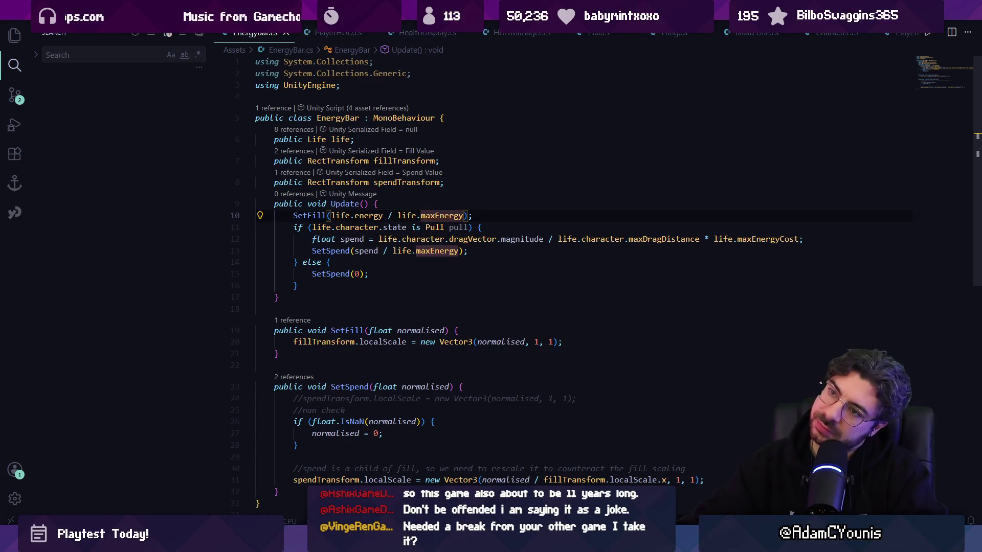
- Return to Unity and open the Game Prototype scene
key(alt+Tab)
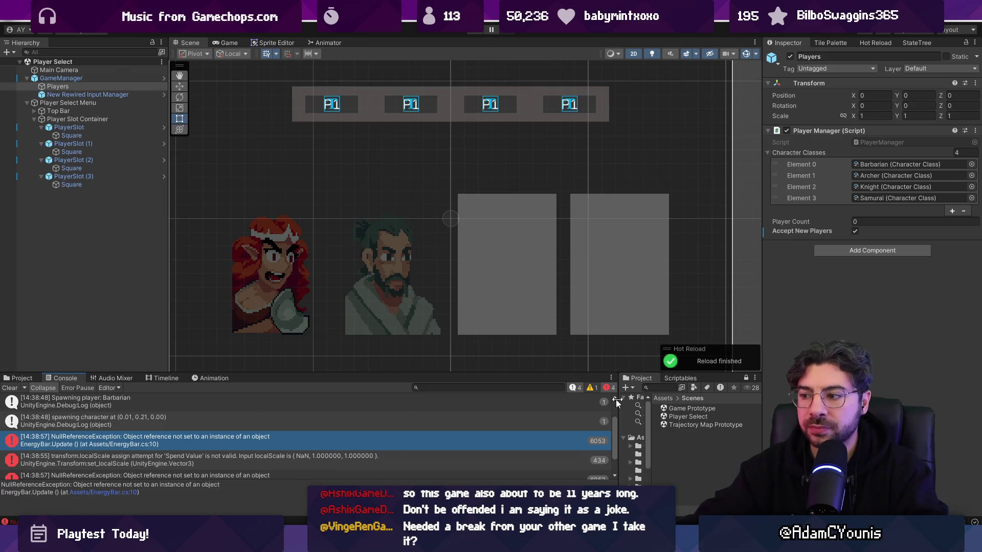
double_click(692, 409)
- Select Energy Bar under UI > Black Bar Left > Player HUD 1, then play the Game Prototype scene
click(50, 86)
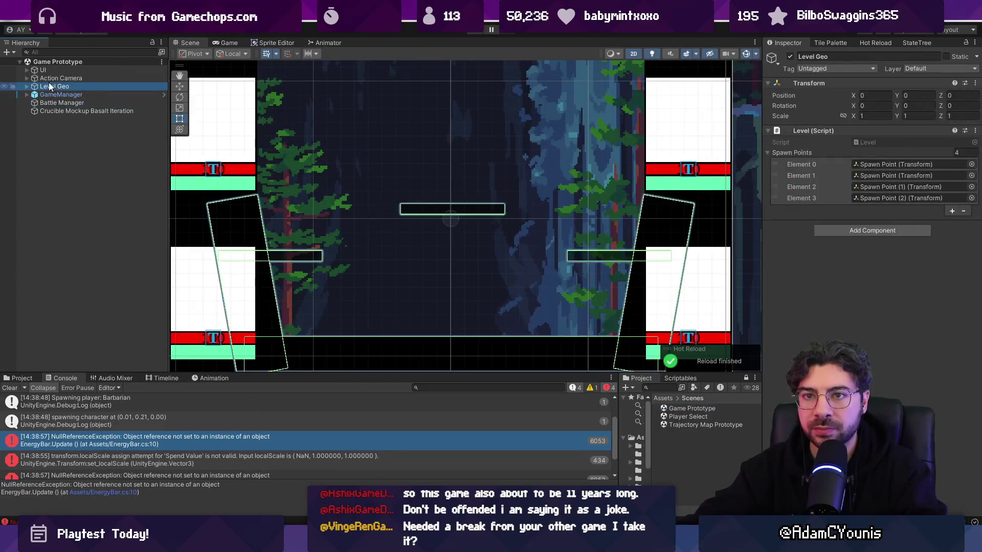
click(43, 71)
click(27, 70)
click(36, 80)
click(34, 78)
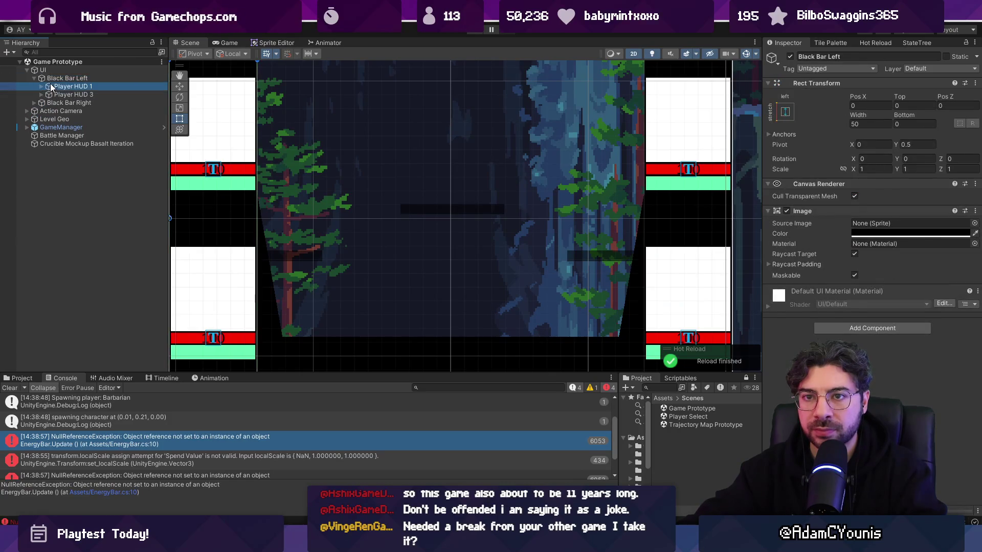
click(51, 87)
click(41, 86)
click(69, 103)
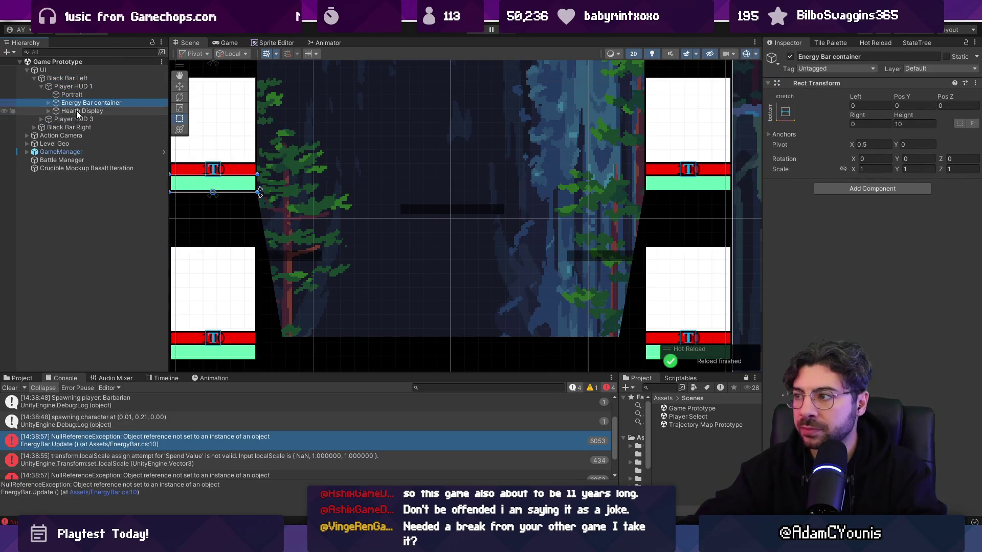
click(48, 103)
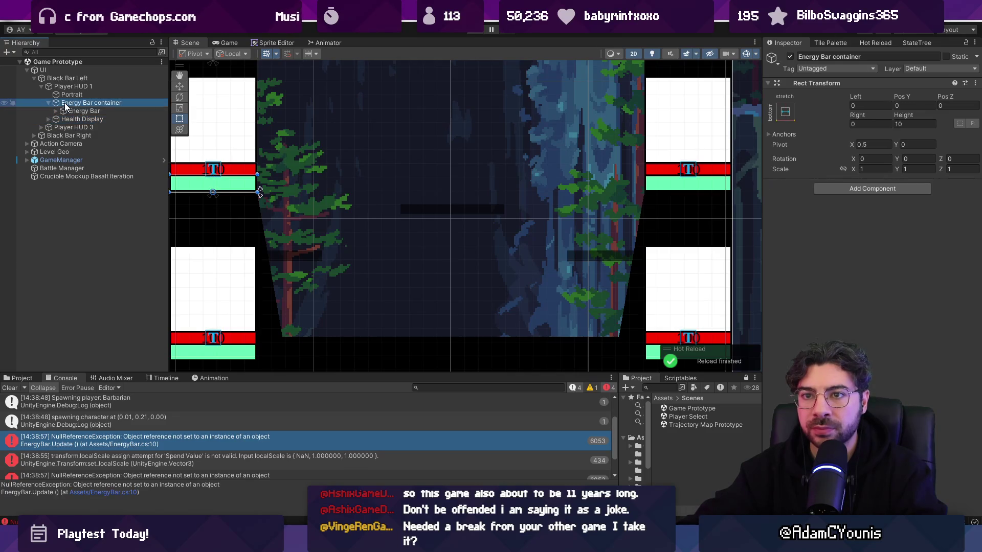
click(68, 113)
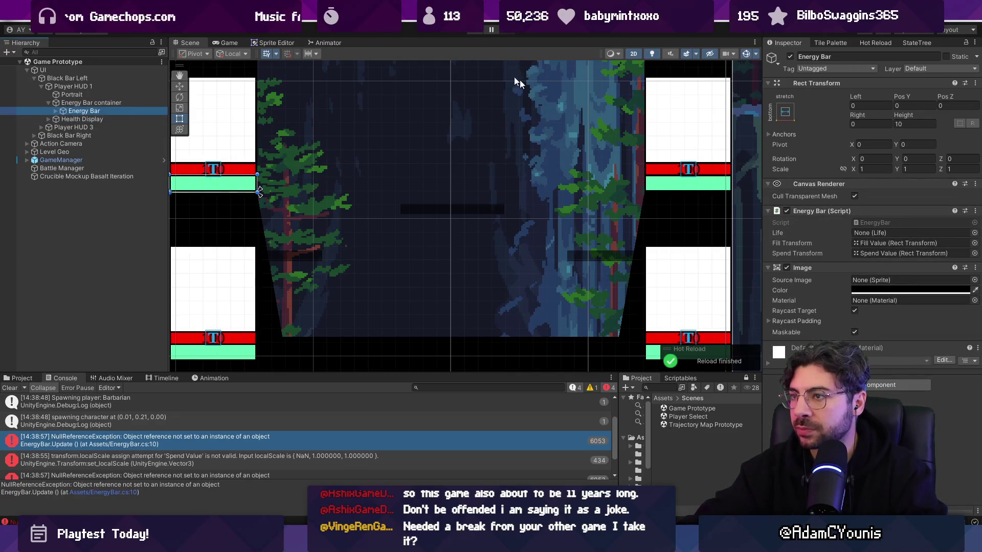
click(474, 33)
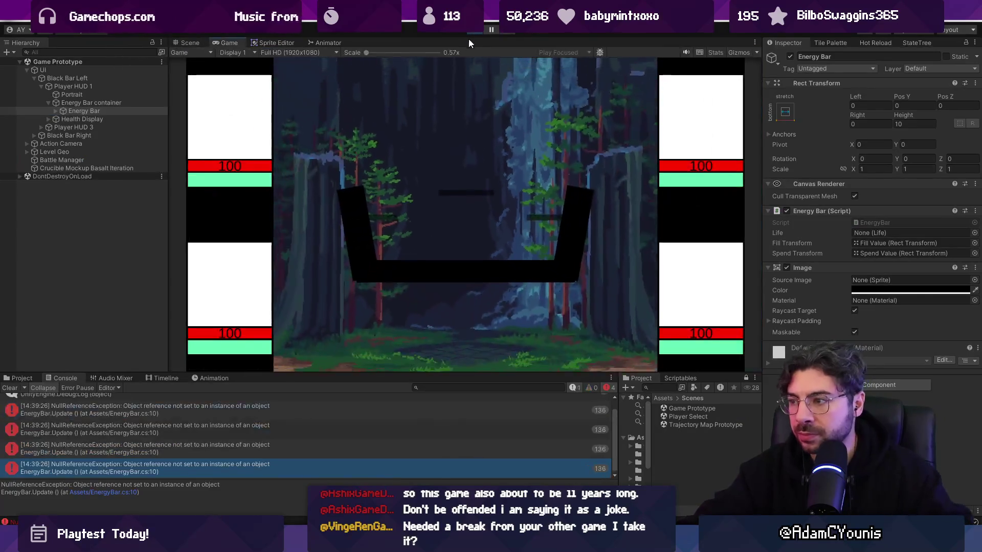
- Clear the console and make the Barbarian jump right and left in the running game
click(9, 388)
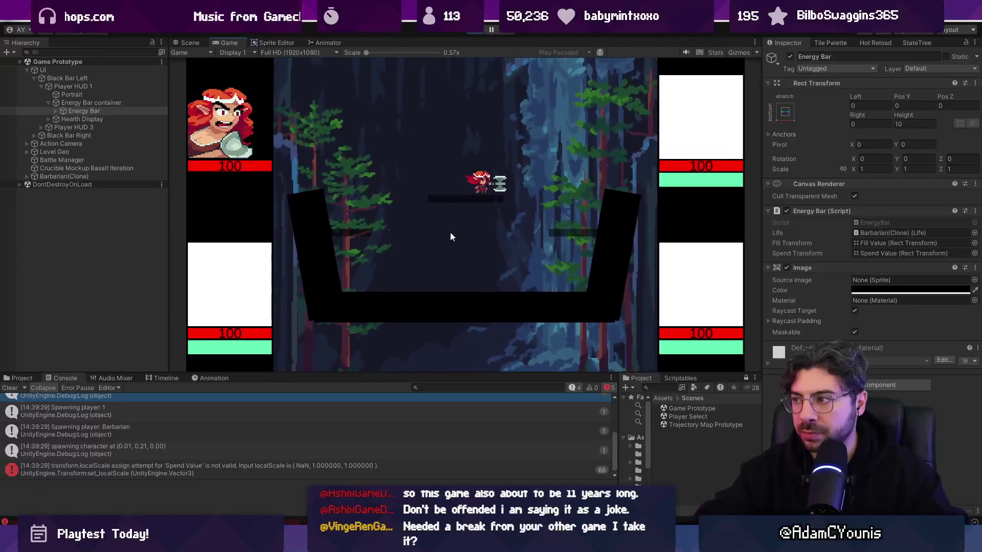
key(space)
key(Right)
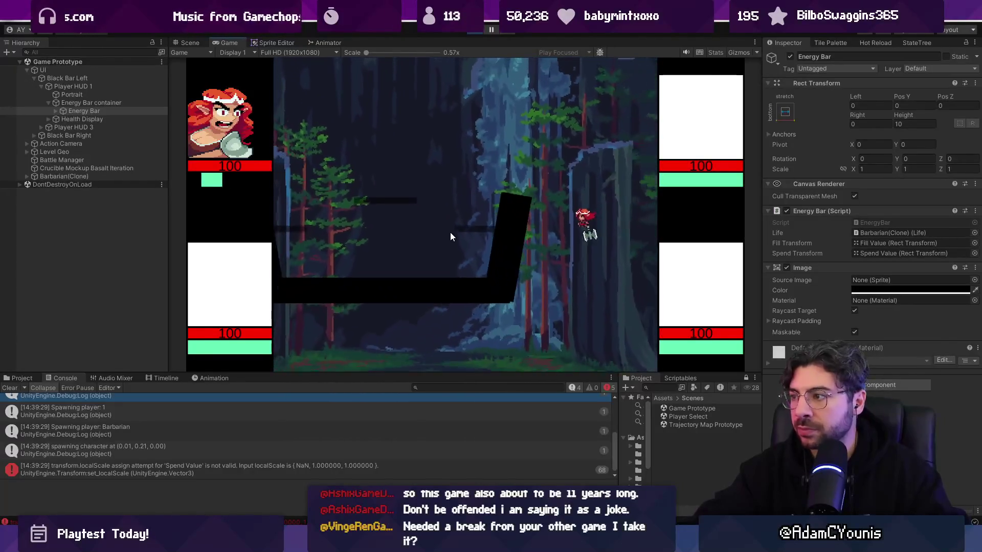
key(space)
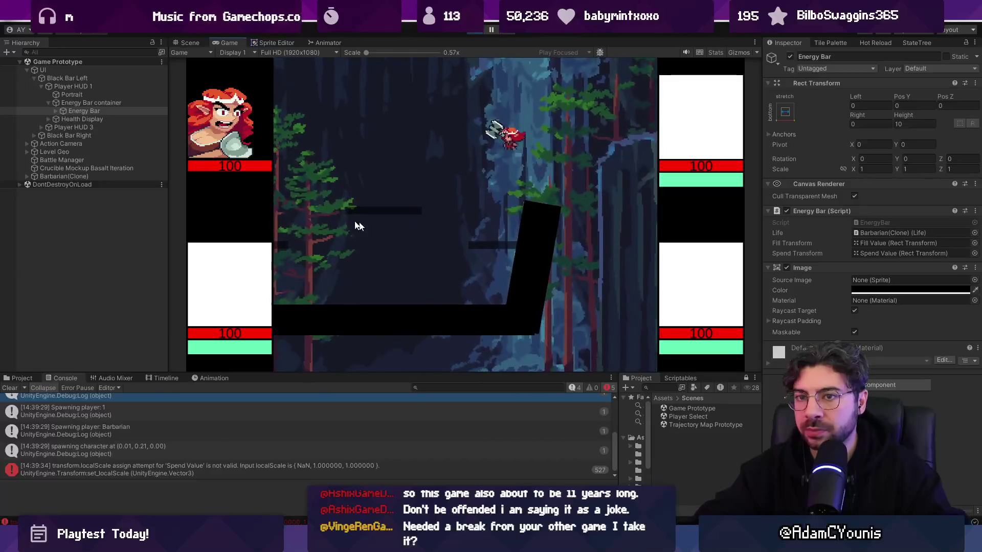
- Expand Energy Bar to reveal Fill Value and Spend Value, ping its Fill Transform, and view the Scene
click(55, 110)
click(72, 119)
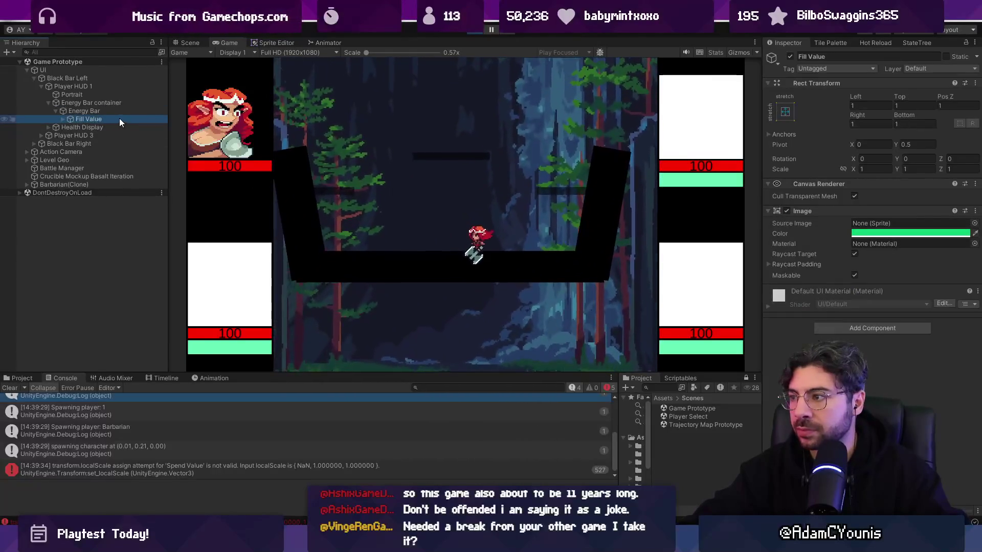
click(62, 118)
click(94, 105)
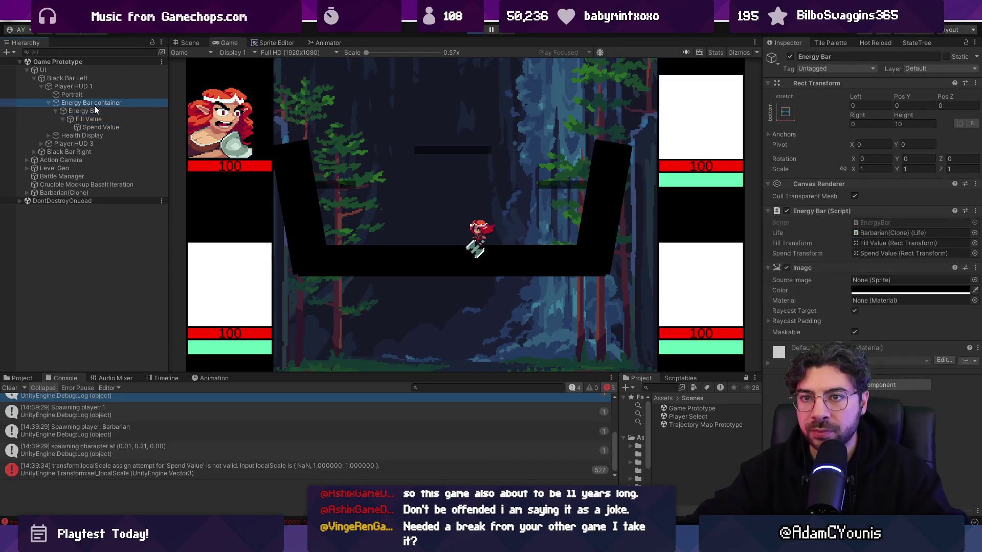
click(104, 111)
click(525, 196)
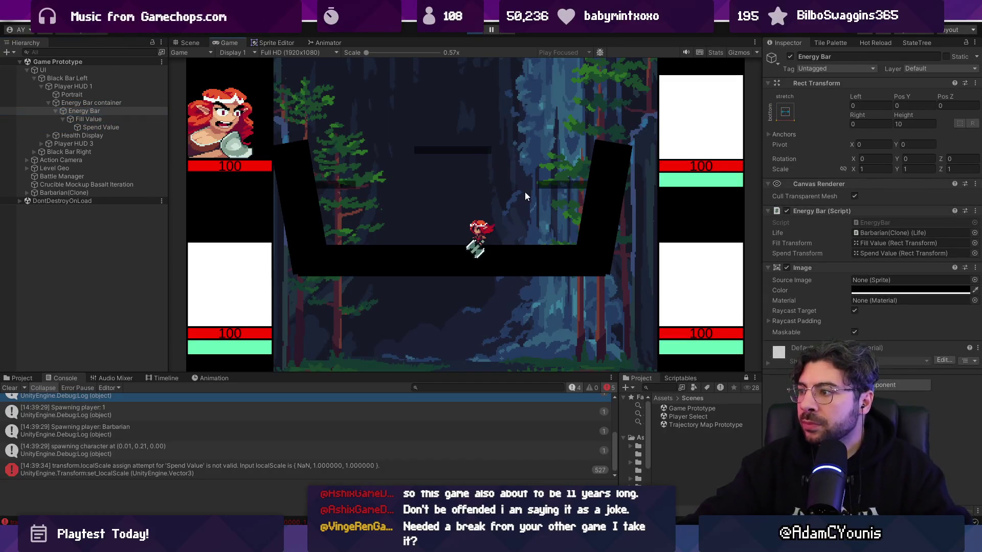
click(881, 244)
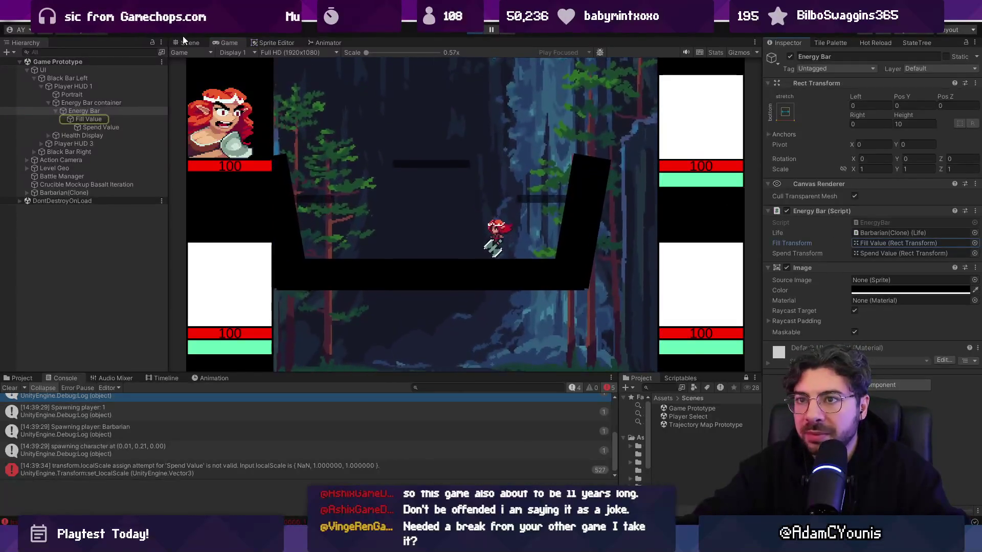
click(185, 41)
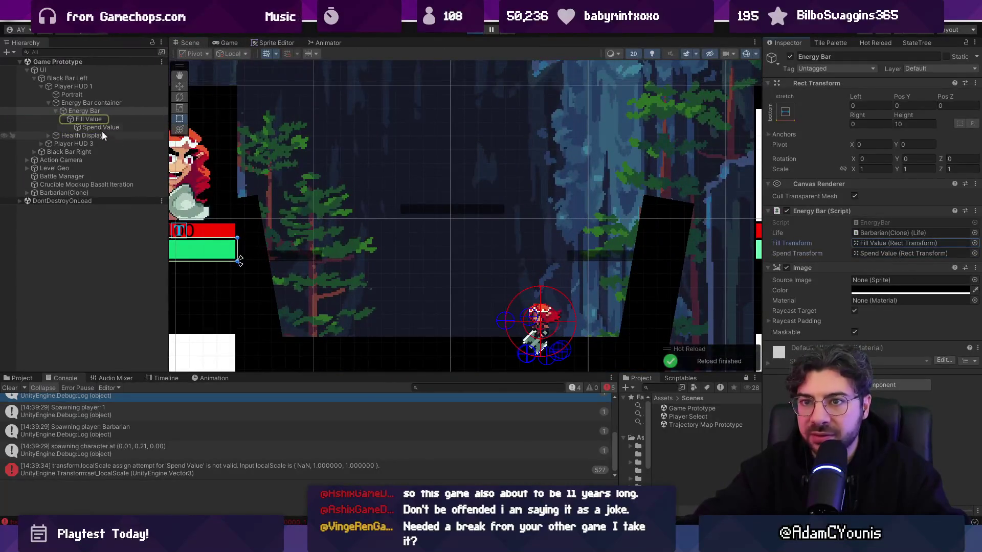
- Frame Spend Value in the Scene view, briefly docking the Game view beside it and back
double_click(93, 121)
double_click(101, 128)
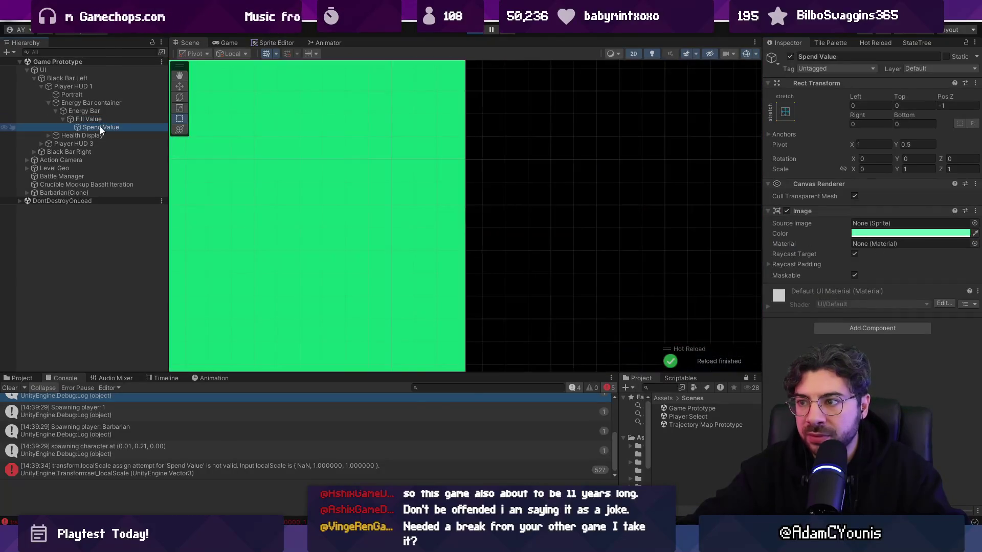
mouse_move(229, 42)
mouse_down()
mouse_move(642, 88)
mouse_move(747, 127)
mouse_up()
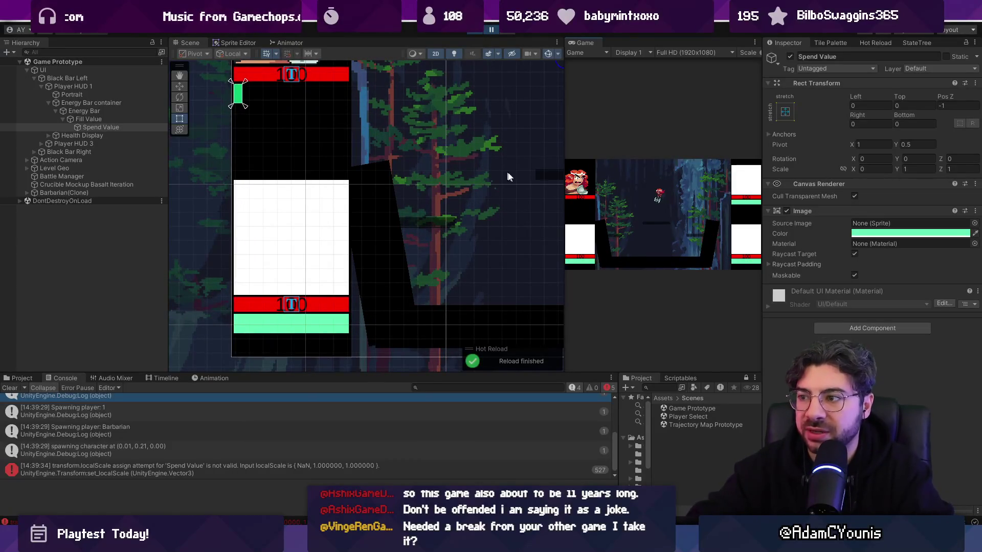
scroll(589, 202, up, 2)
drag(582, 41, 229, 46)
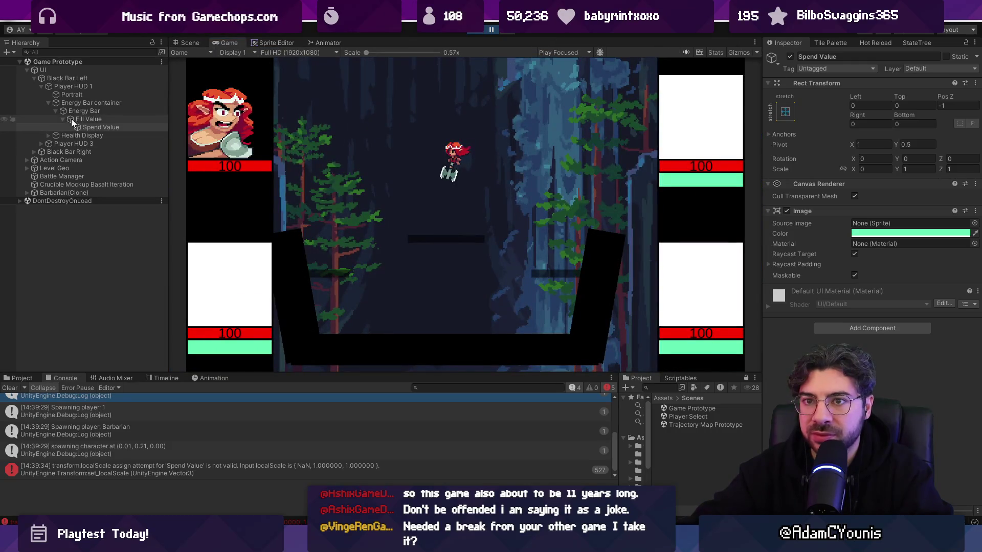
- Compare the Fill Value and Spend Value objects between the Scene and Game views
click(91, 118)
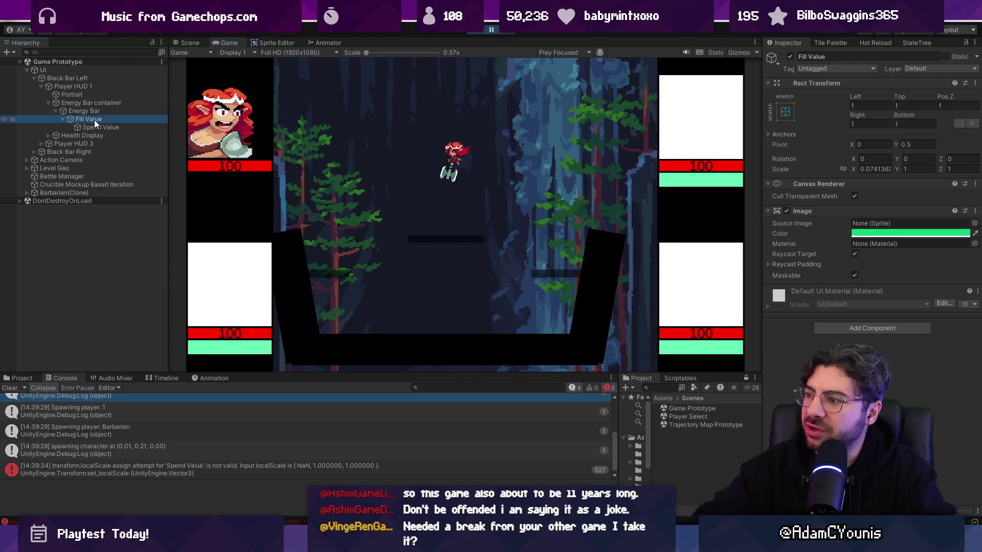
click(342, 233)
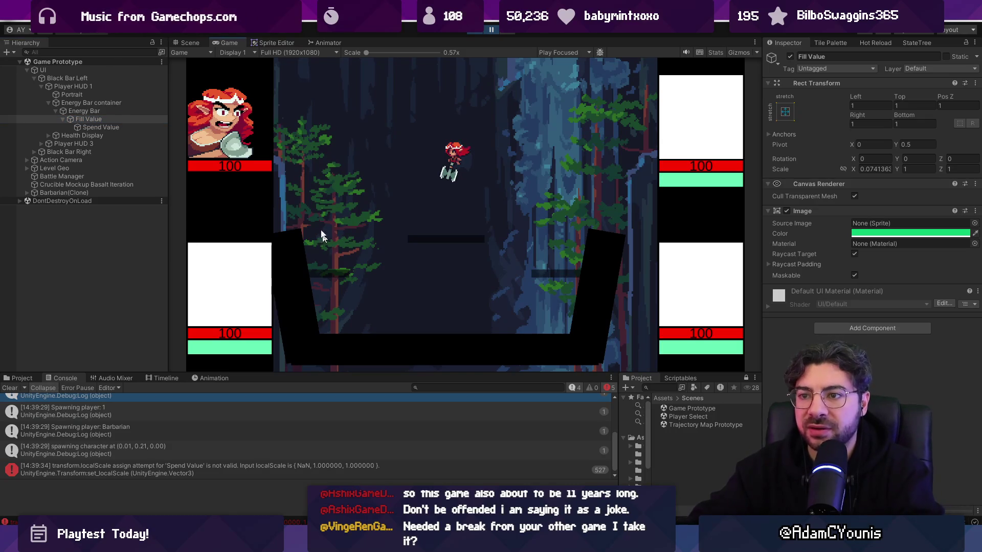
click(190, 43)
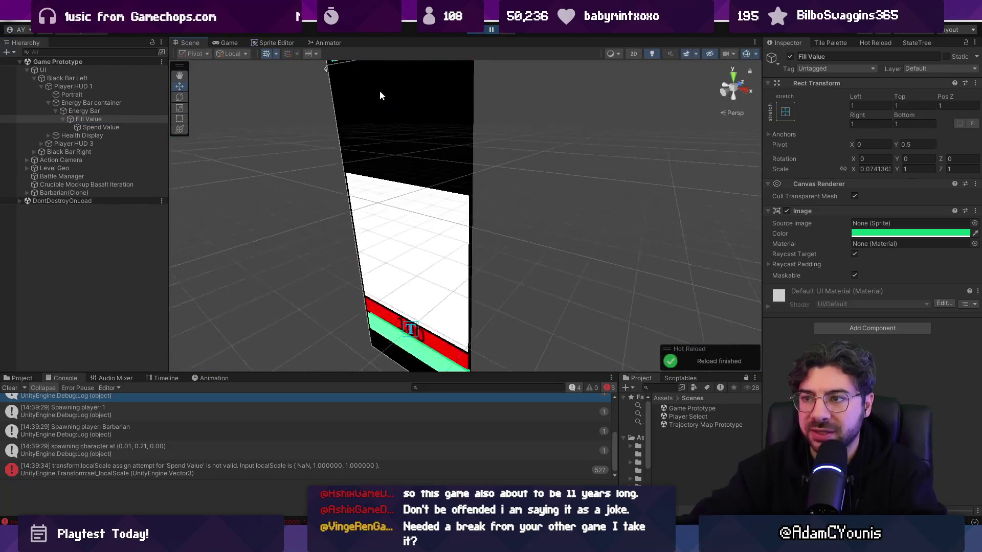
click(96, 126)
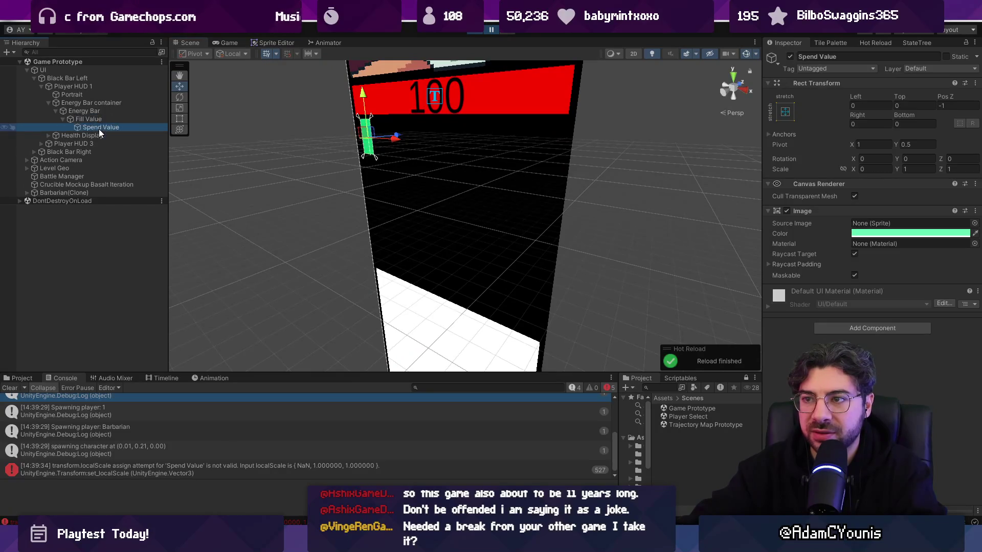
click(229, 43)
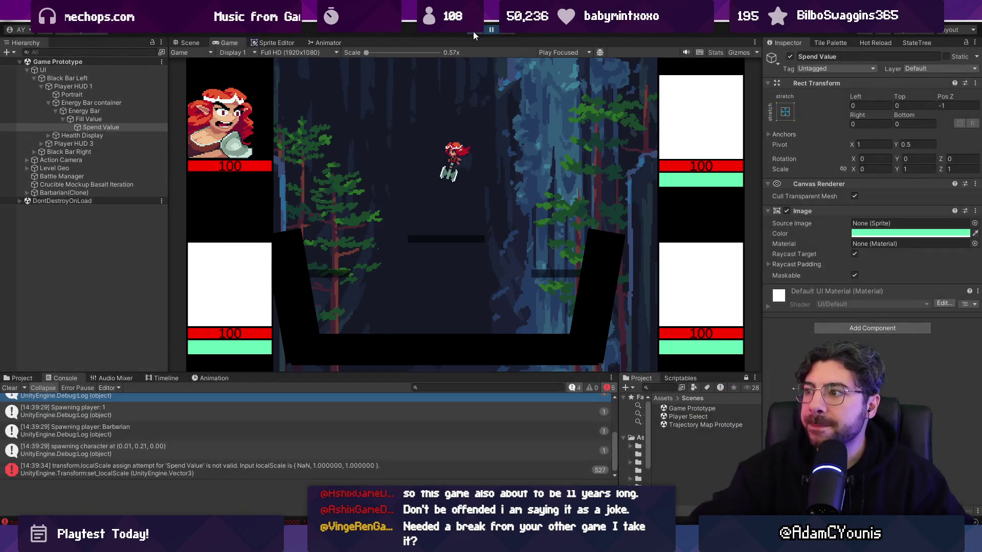
- Restart Play mode and switch the Scene view to 2D
click(474, 31)
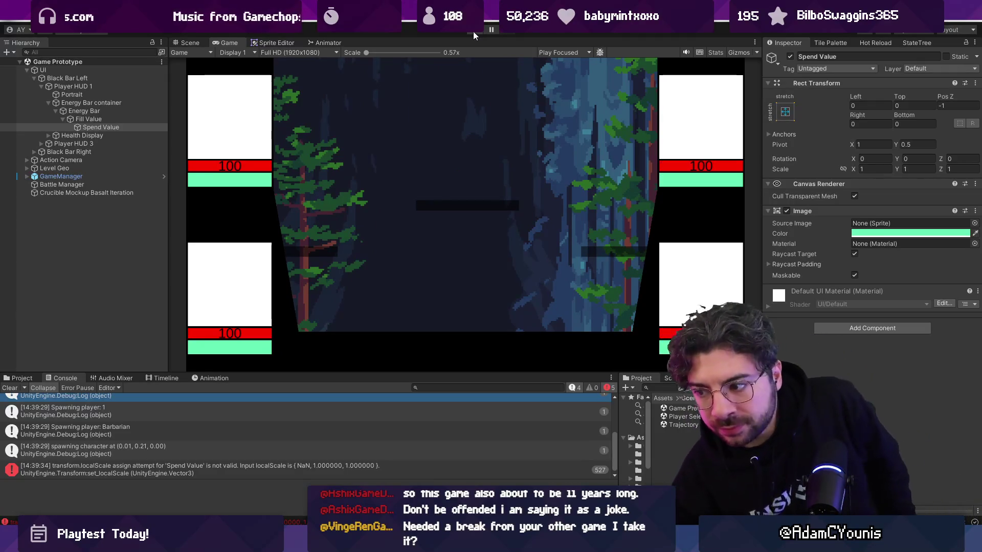
click(474, 31)
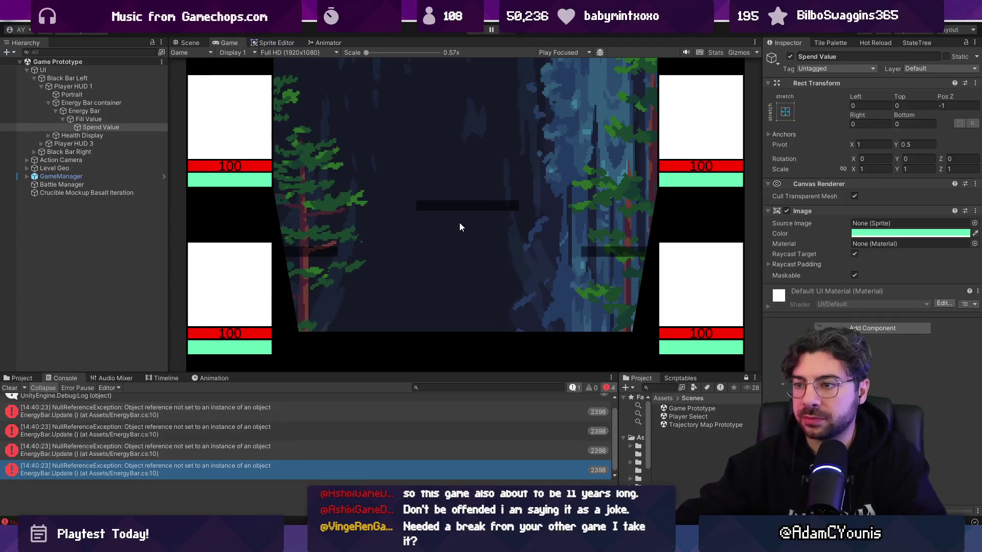
click(190, 42)
key(2)
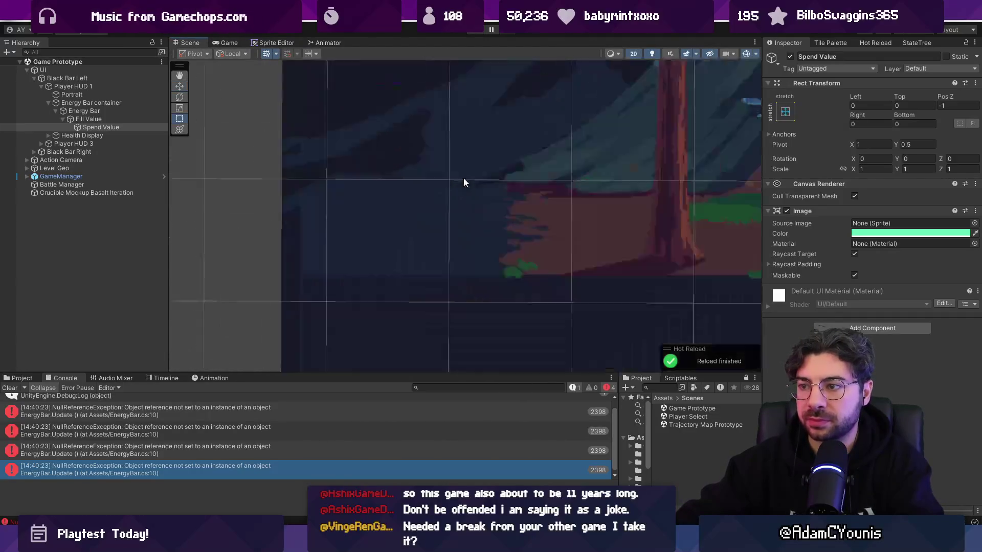
scroll(474, 206, down, 5)
- Raise the Crucible Mockup Basalt Iteration background with the Move tool and replay the game
click(419, 161)
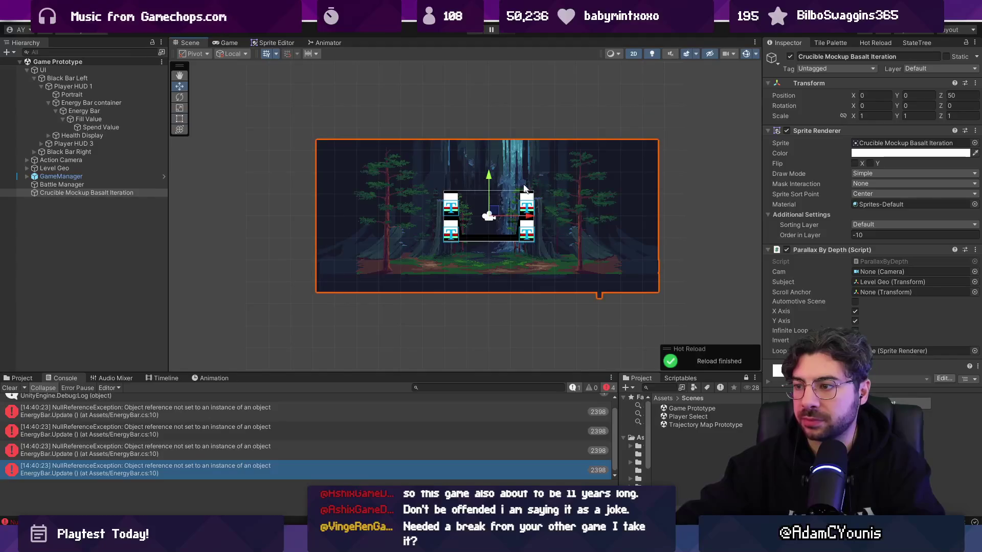
key(w)
drag(492, 142, 493, 131)
key(ctrl+p)
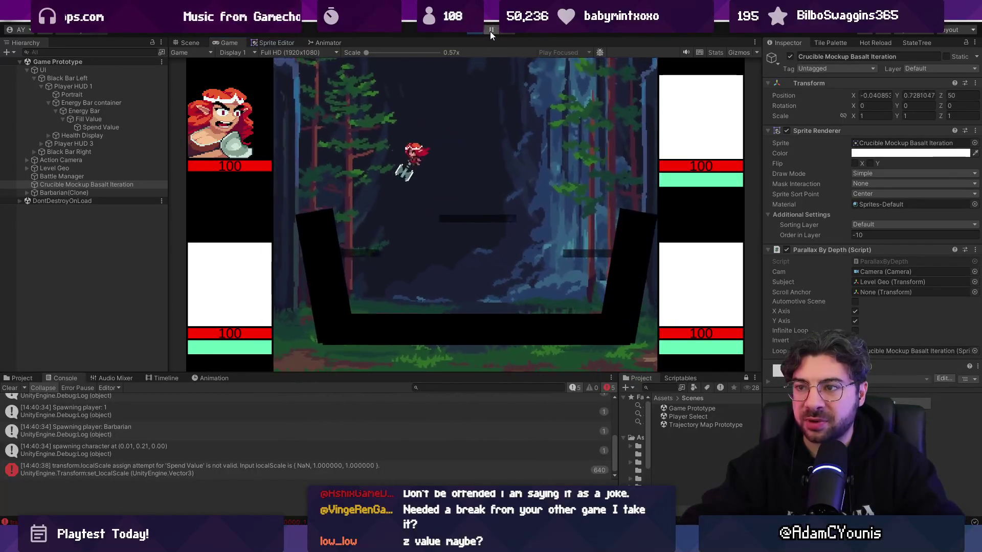
- Pause, frame the Fill Value bar, and orbit the Scene view in 3D to check its depth
click(490, 31)
double_click(139, 118)
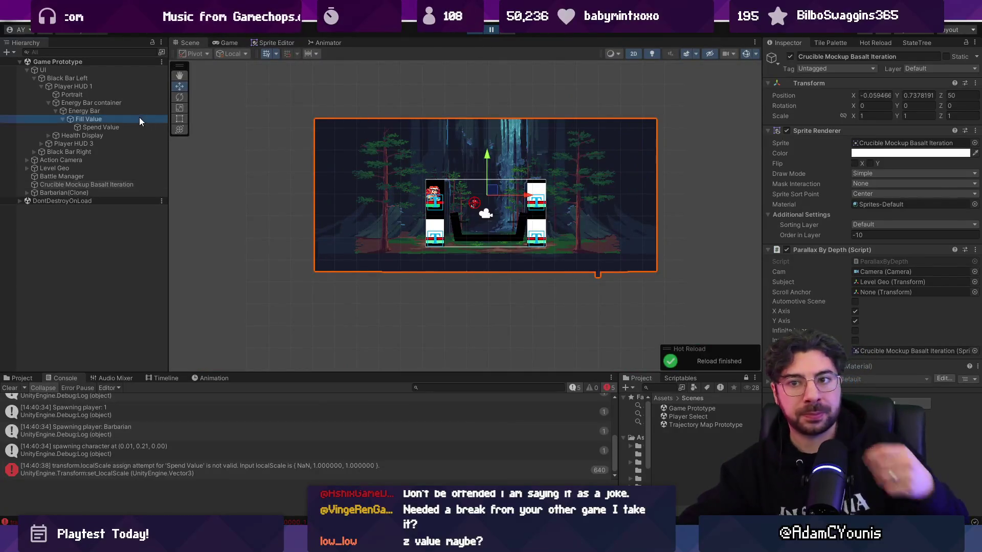
key(2)
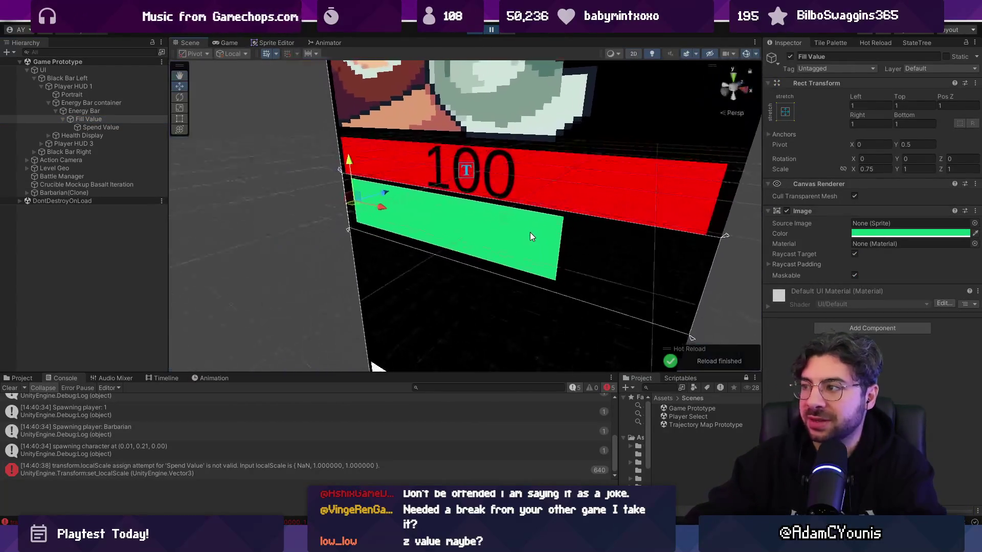
drag(530, 232, 503, 241)
mouse_move(477, 248)
mouse_down()
mouse_move(314, 202)
mouse_move(468, 195)
mouse_up()
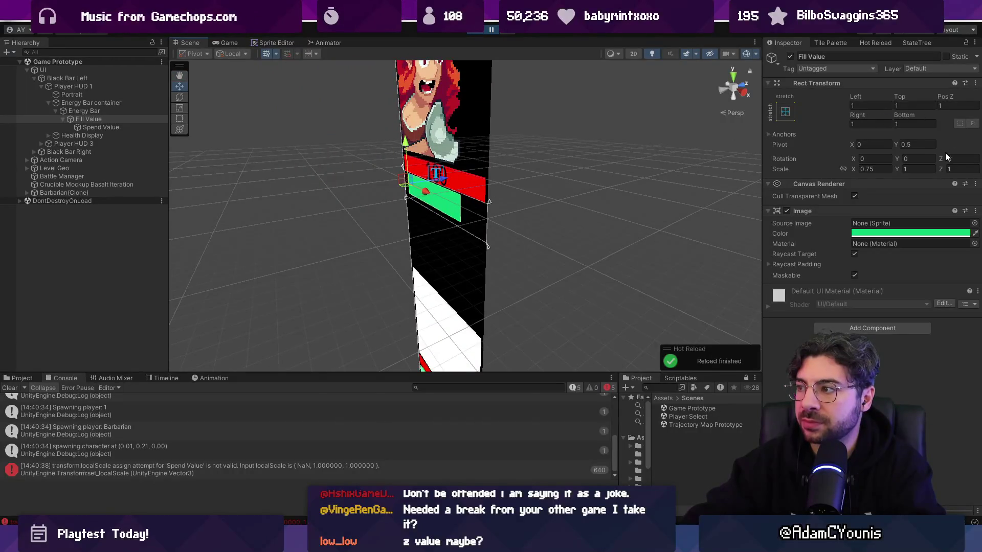
key(2)
key(t)
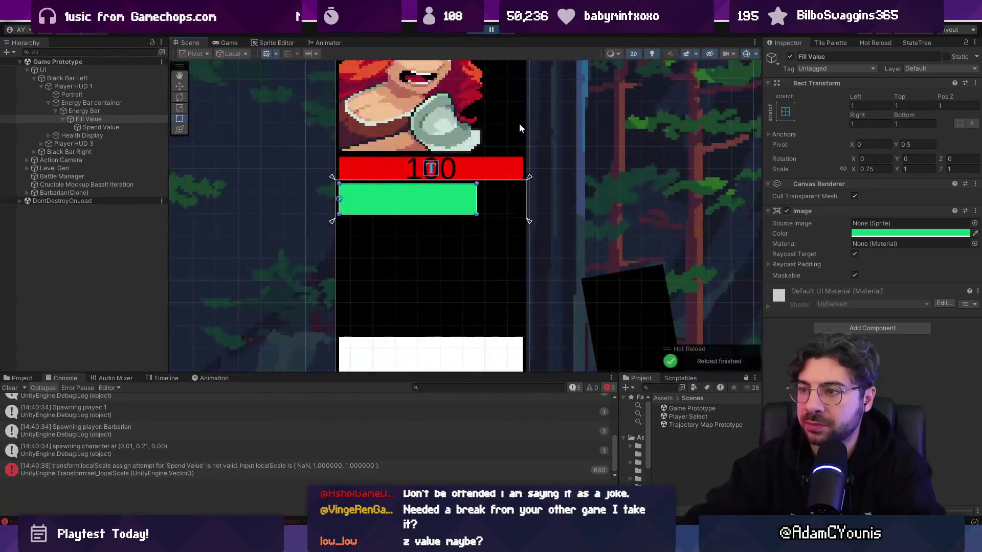
- Frame the Spend Value bar in the Scene view, then return to the running Game view
click(233, 41)
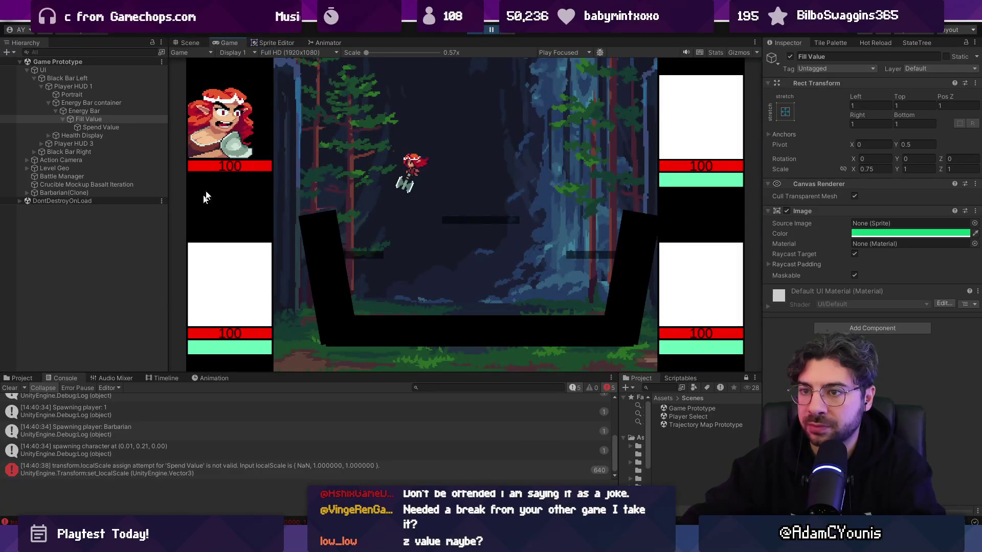
click(195, 44)
double_click(103, 128)
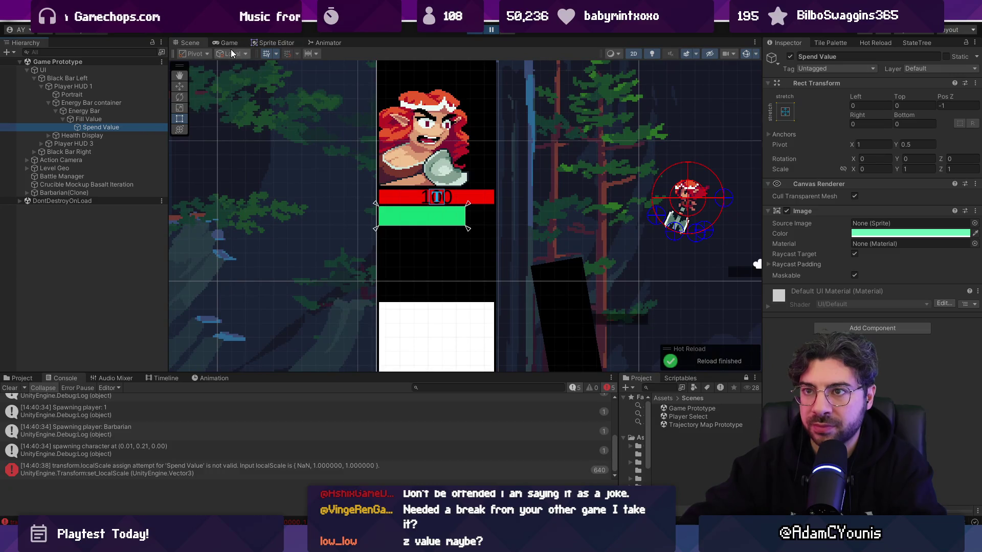
click(230, 44)
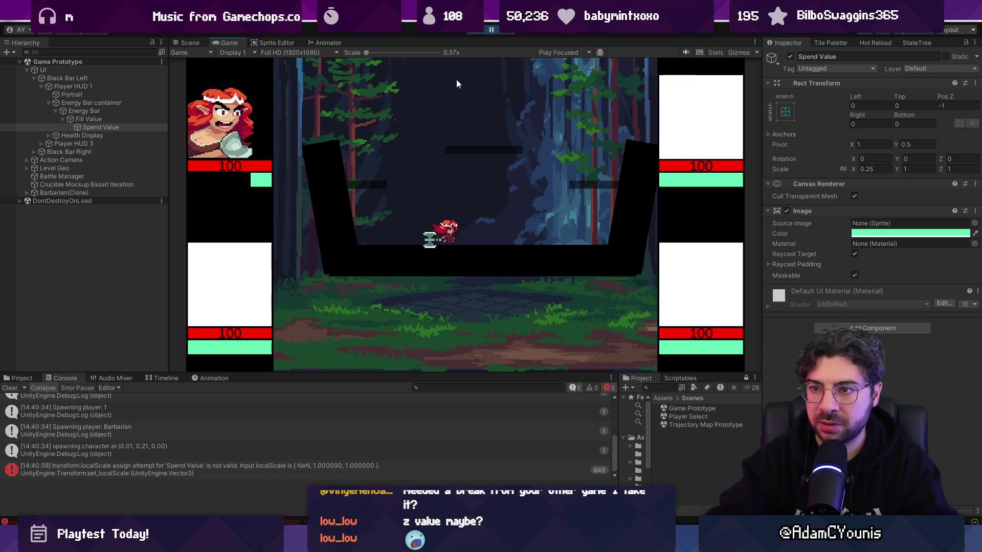
- Compare the Scene and Game views, then select the Fill Value and Spend Value bars
click(188, 42)
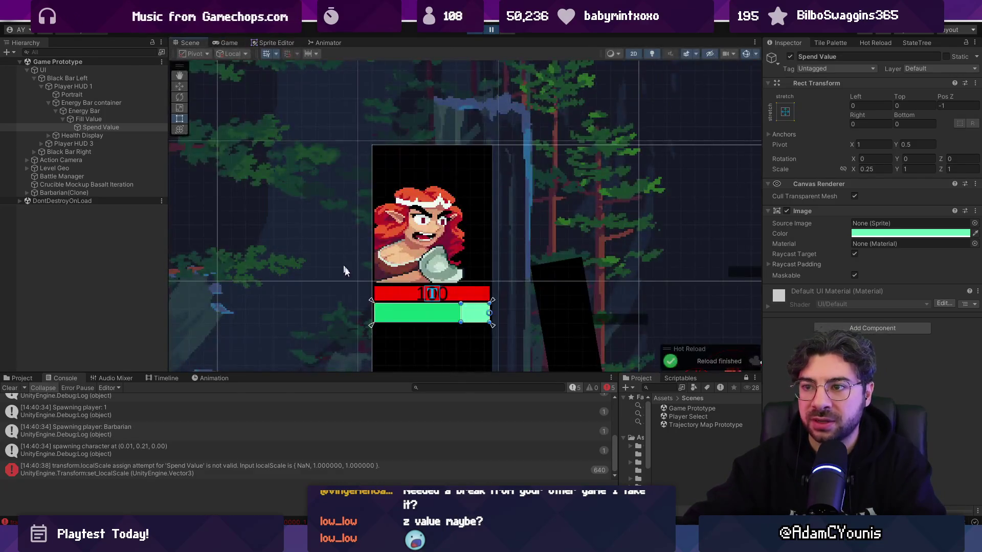
scroll(459, 304, up, 5)
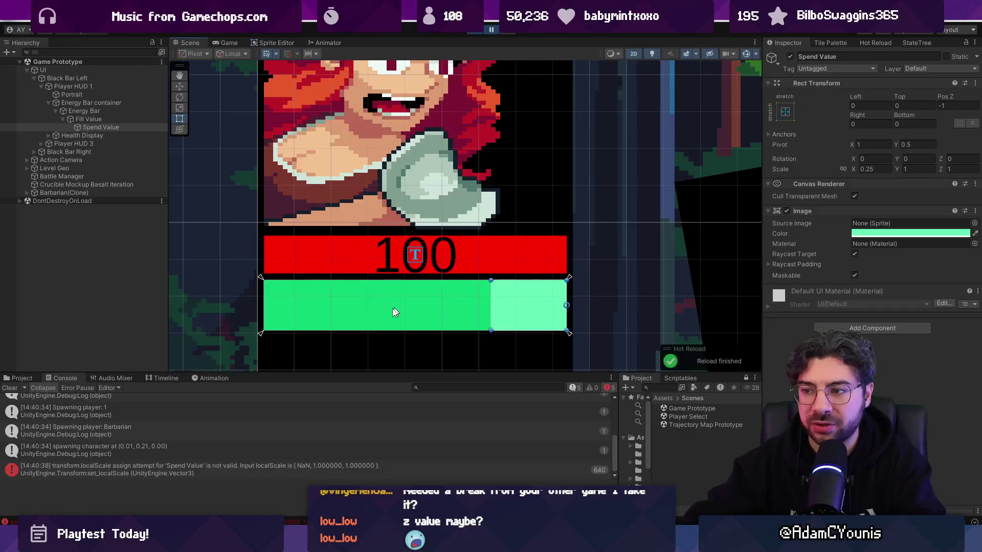
click(236, 42)
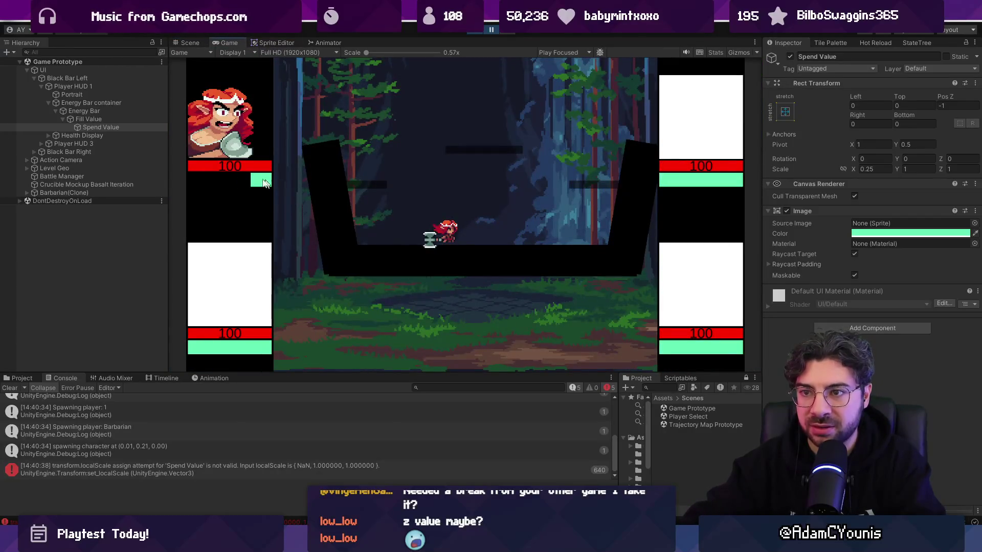
click(185, 43)
click(127, 120)
click(124, 126)
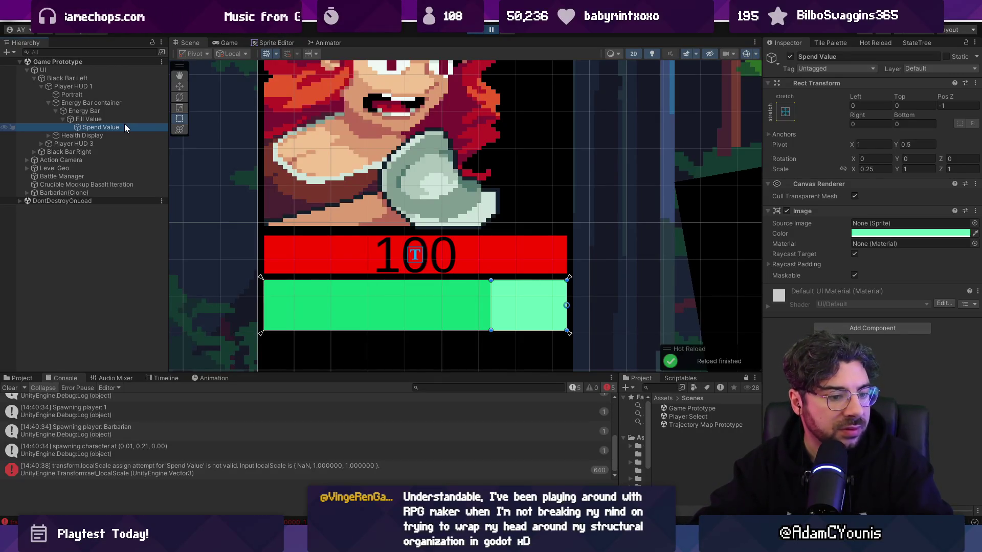
- Frame Spend Value in 3D perspective and orbit to compare the bars' depth
click(189, 43)
key(2)
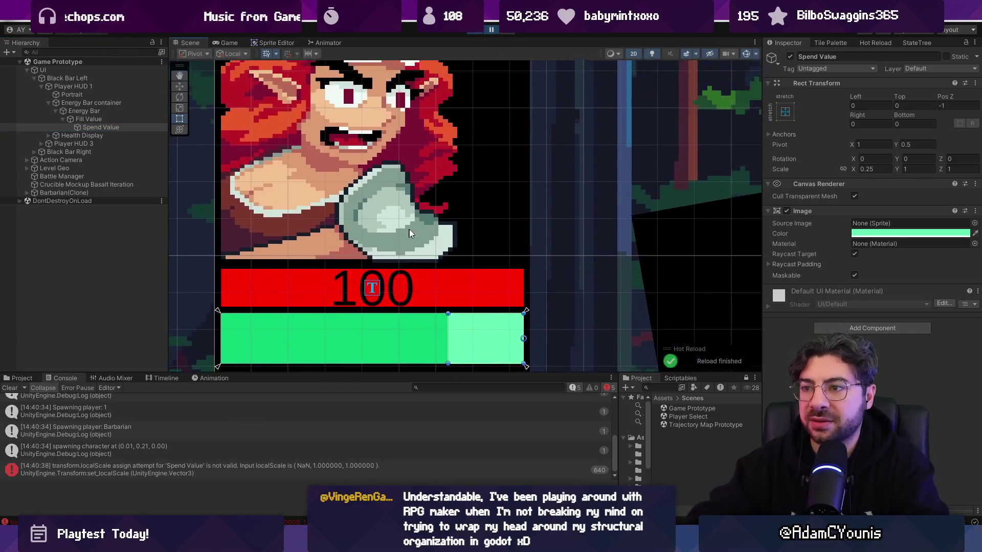
key(w)
key(f)
mouse_move(450, 223)
mouse_down()
mouse_move(467, 219)
mouse_move(347, 230)
mouse_move(283, 217)
mouse_move(339, 202)
mouse_move(285, 219)
mouse_move(247, 153)
mouse_move(302, 148)
mouse_up()
click(302, 146)
- Move Fill Value to Pos Z -2.6 and resume the game to check the green fill
click(300, 147)
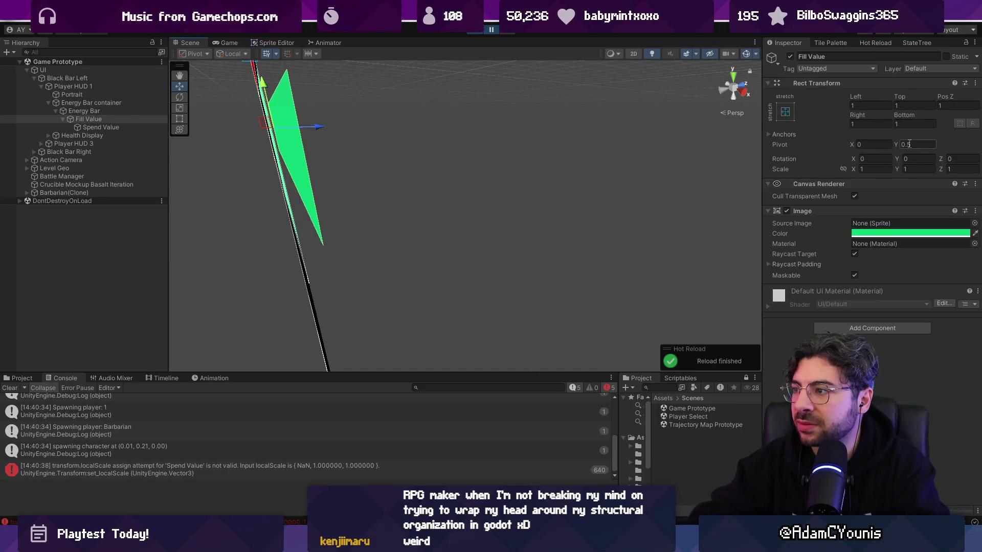
key(f)
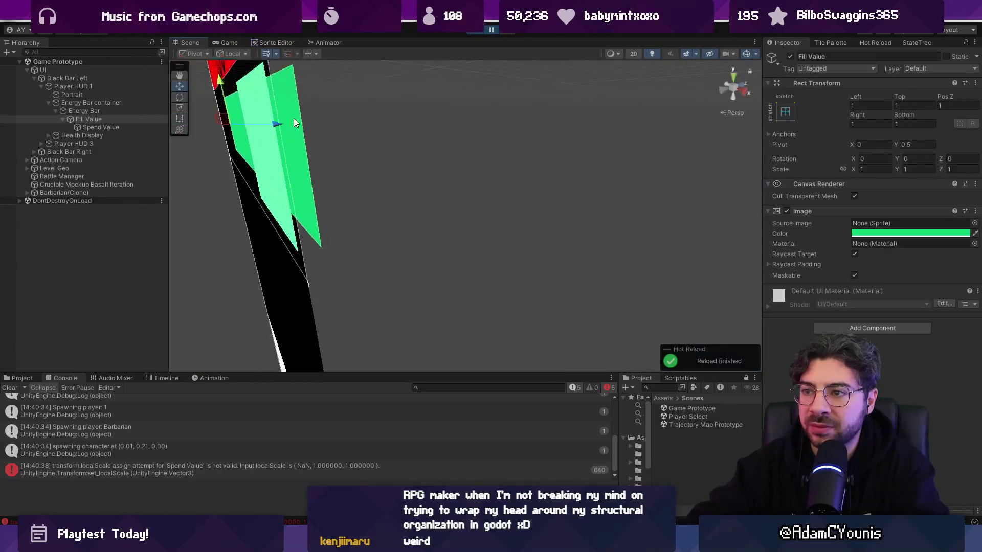
drag(424, 184, 491, 195)
click(493, 29)
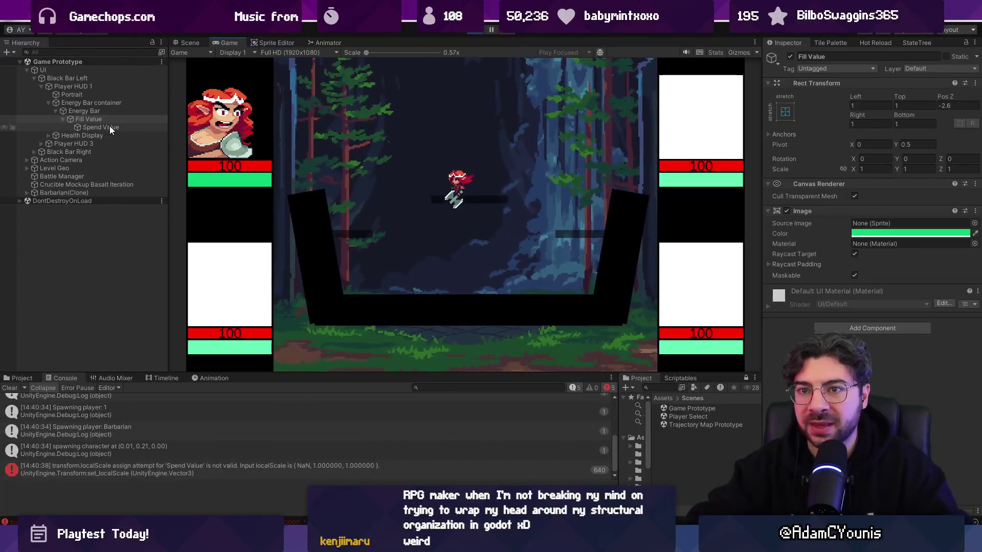
- Orbit to see the HUD bars edge-on and set Fill Value's Pos Z to 1
key(f)
scroll(432, 203, down, 5)
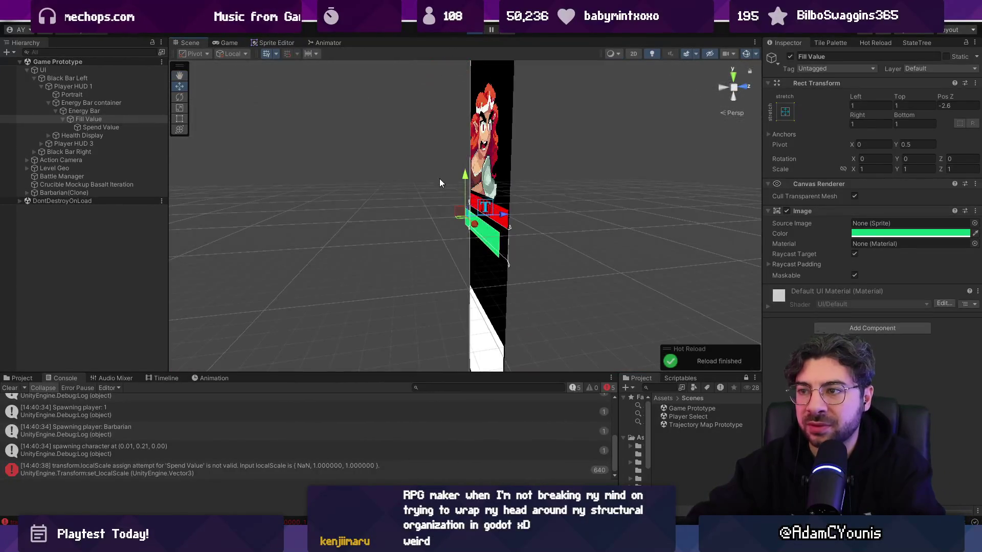
scroll(512, 238, up, 2)
mouse_move(553, 260)
mouse_down()
mouse_move(428, 201)
mouse_move(438, 209)
mouse_move(348, 213)
mouse_move(373, 230)
mouse_move(287, 205)
mouse_up()
click(62, 105)
key(ctrl+z)
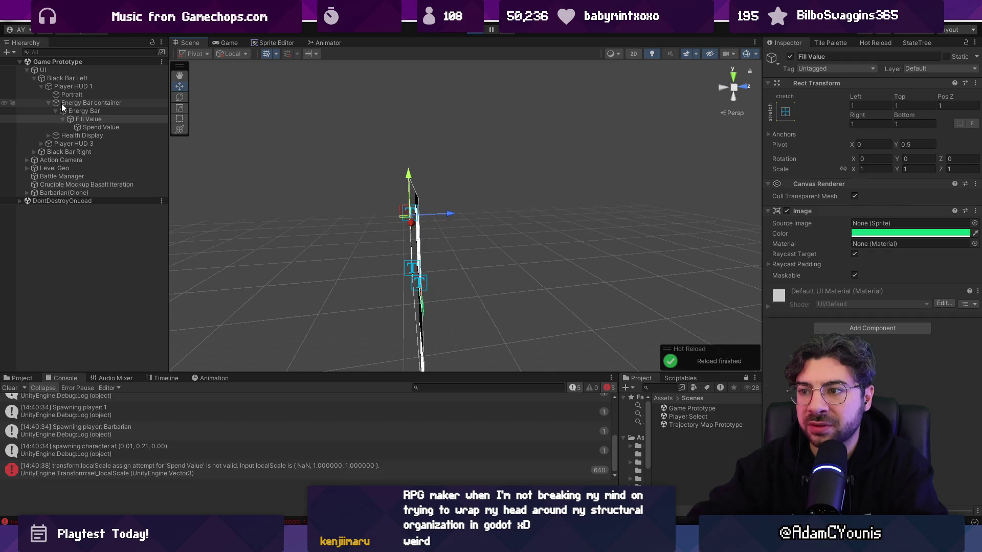
- Reframe the green Fill Value bar in 2D and 3D, then set its Pos Z to 0
double_click(87, 185)
key(2)
key(t)
double_click(85, 119)
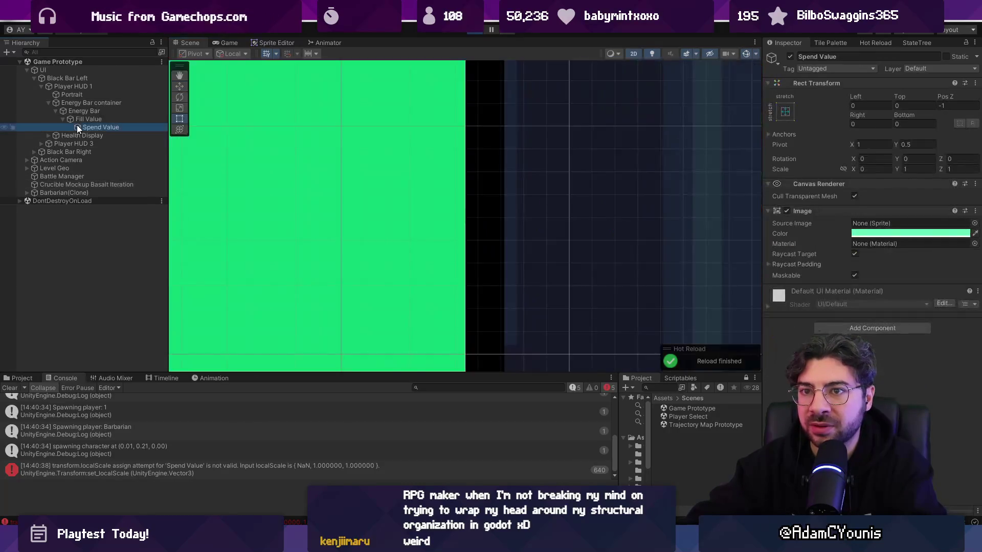
key(2)
mouse_move(430, 230)
mouse_down()
mouse_move(453, 233)
mouse_move(445, 217)
mouse_move(386, 189)
mouse_move(408, 215)
mouse_up()
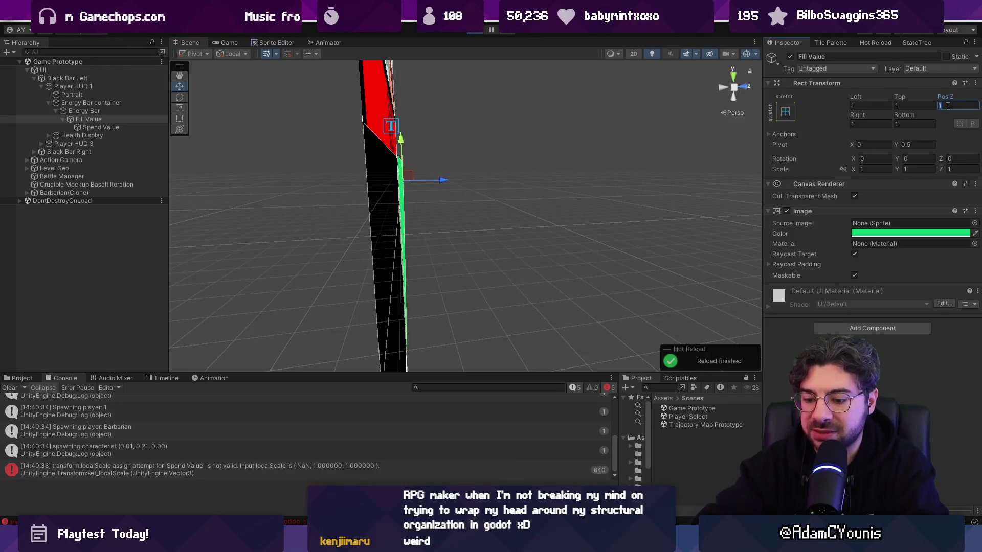
text(0)
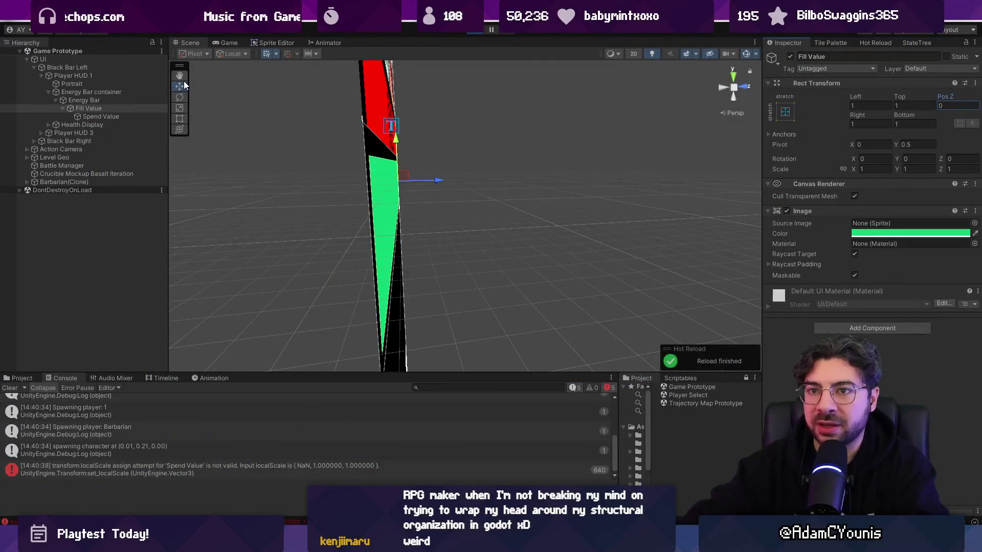
- Expand Action Camera and Shaker, and frame the Camera object in the scene
click(27, 160)
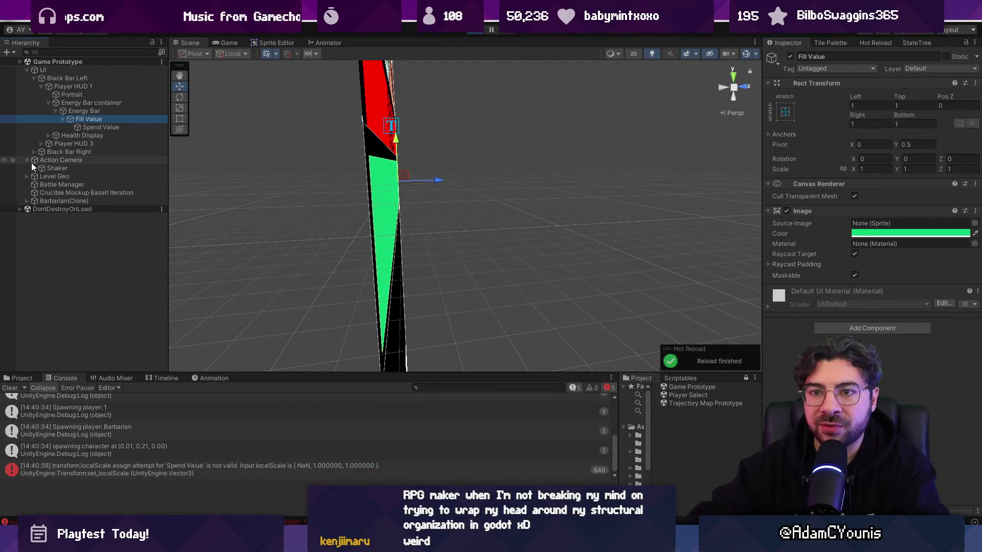
click(33, 167)
click(53, 176)
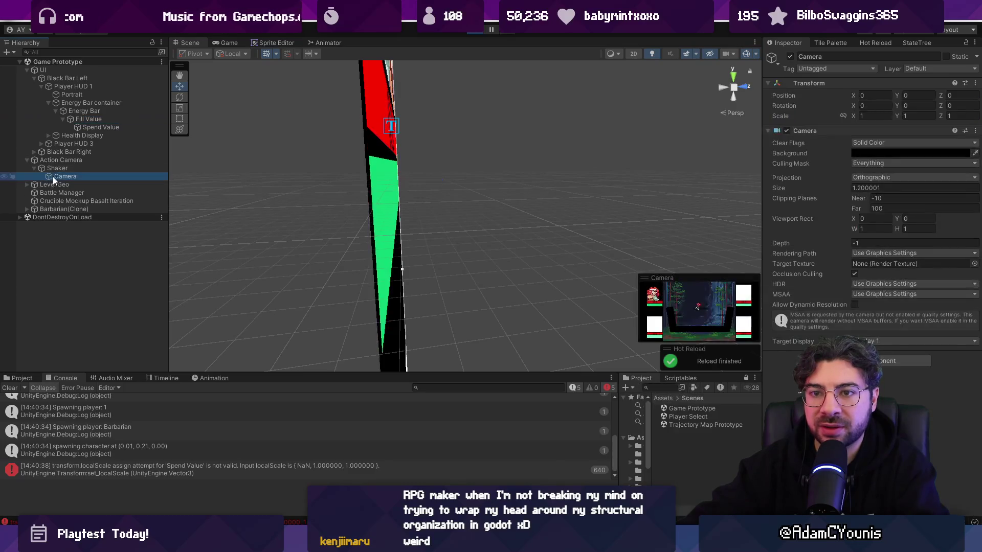
key(f)
mouse_move(465, 214)
mouse_down()
mouse_move(610, 217)
mouse_move(598, 216)
mouse_up()
key(f)
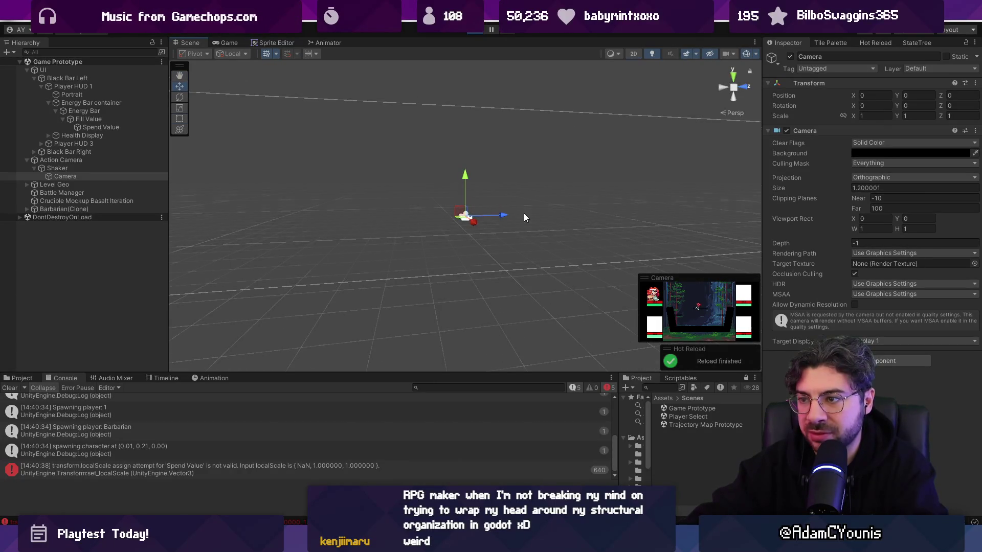
- Inspect the camera's position in 2D and 3D, then select the UI canvas
key(2)
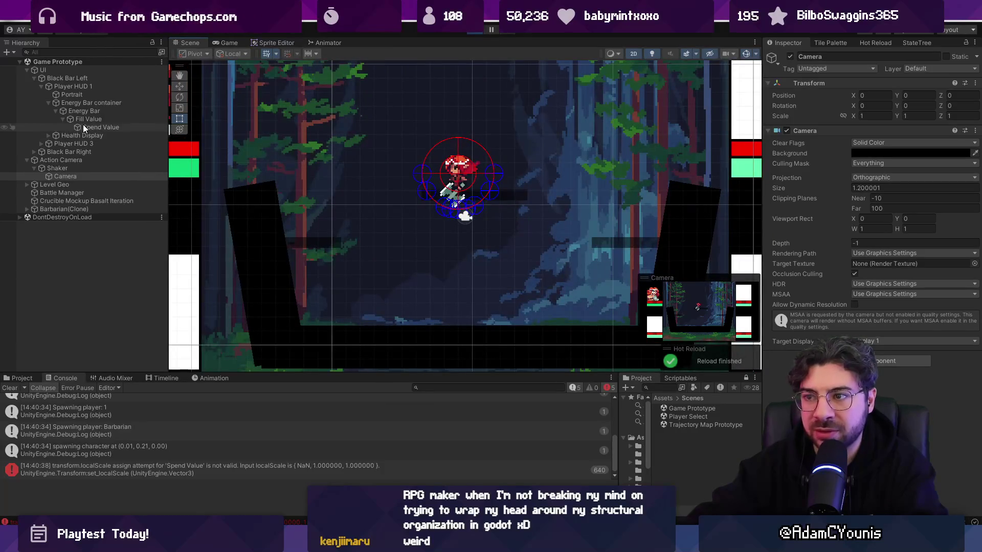
key(2)
mouse_move(555, 188)
mouse_down()
mouse_move(427, 198)
mouse_move(459, 203)
mouse_up()
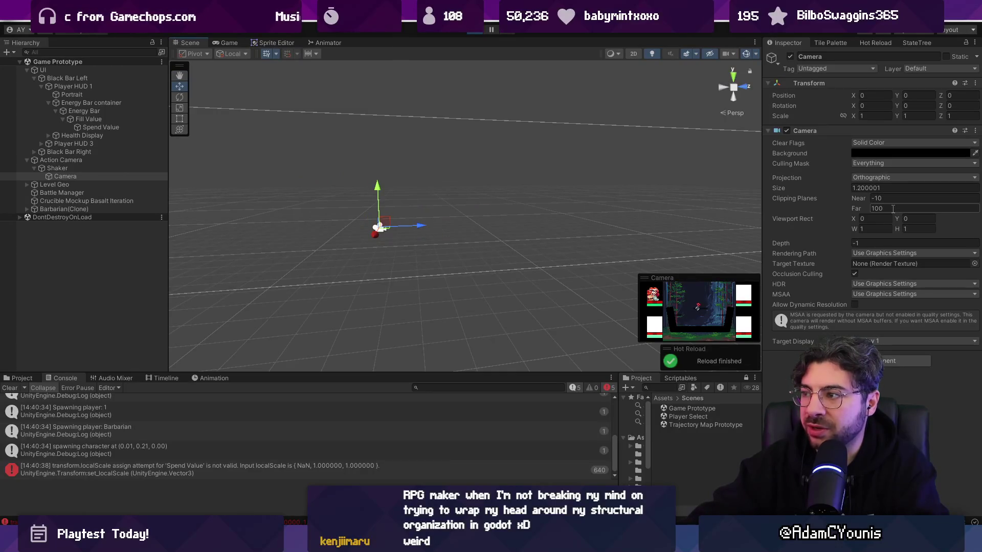
click(66, 70)
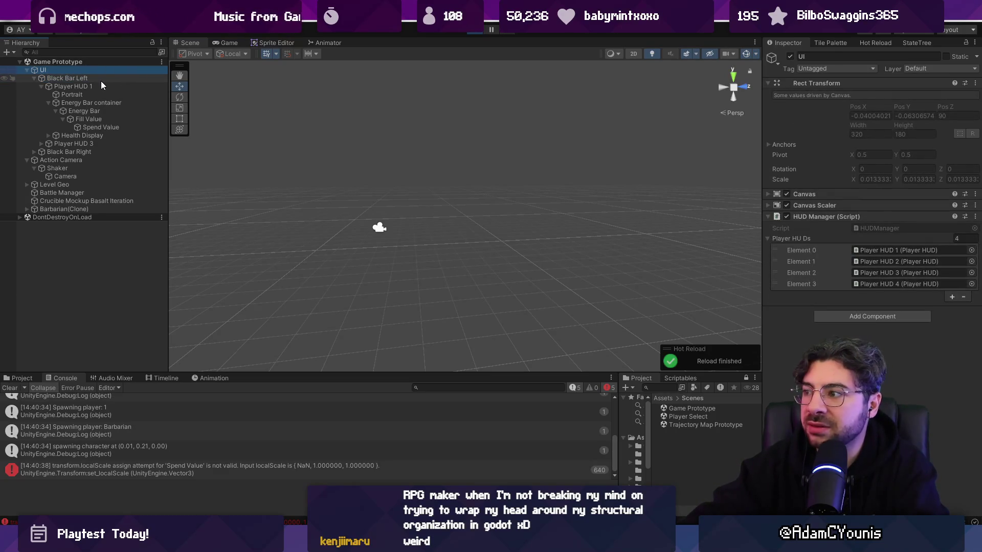
- Set the UI Canvas Plane Distance to 0 and stop the running game
click(833, 196)
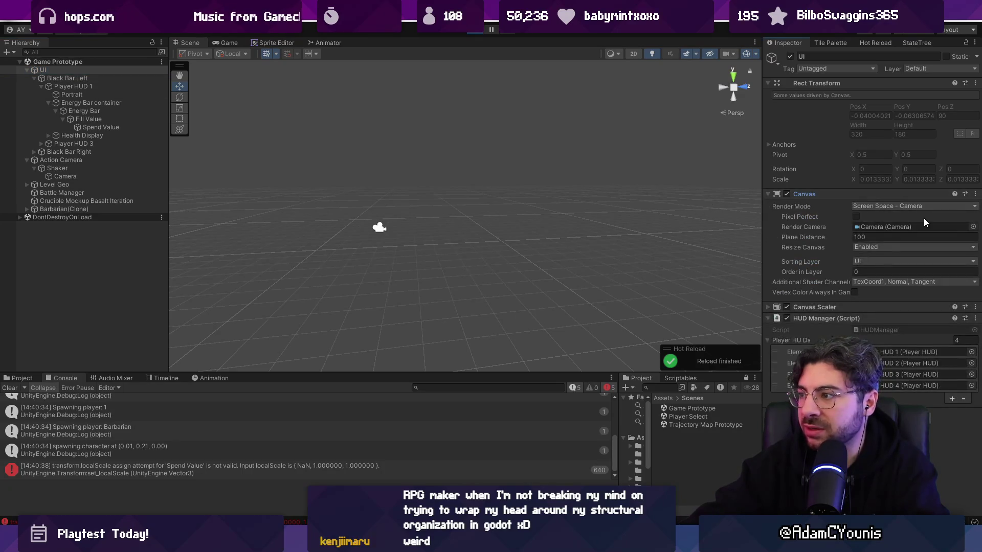
click(880, 239)
text(0)
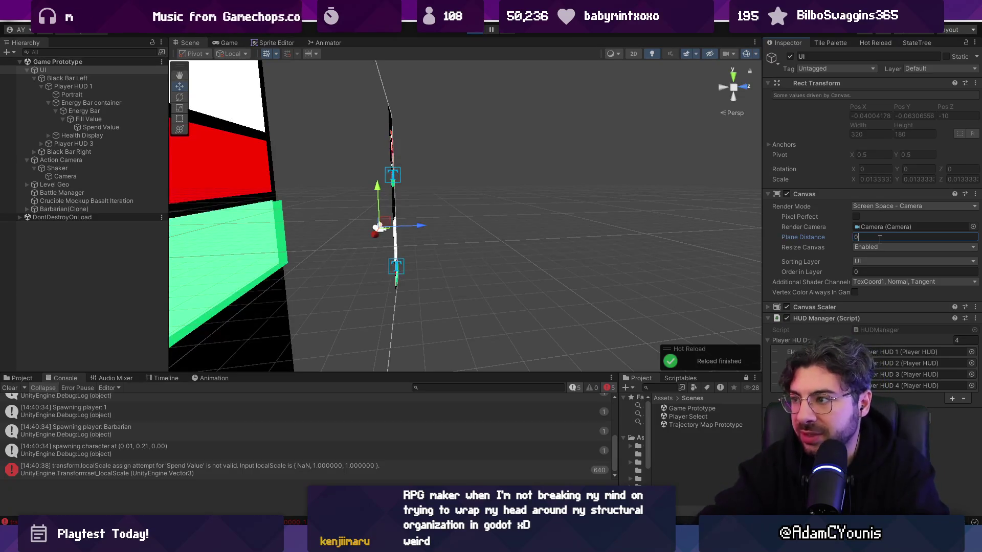
right_click(233, 41)
click(227, 44)
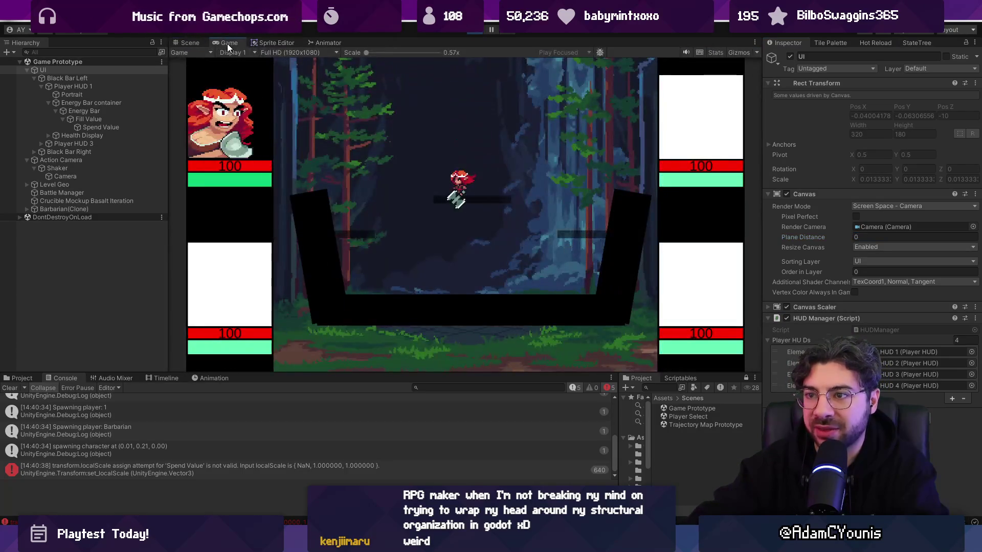
click(474, 33)
- Re-enter Plane Distance 0 and frame the HUD canvas in 2D rect editing
click(894, 238)
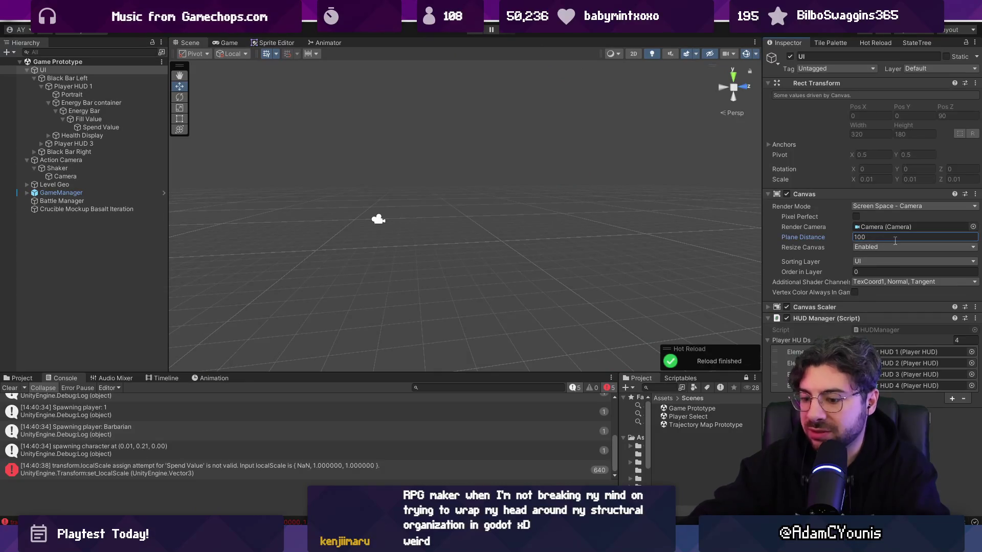
text(0)
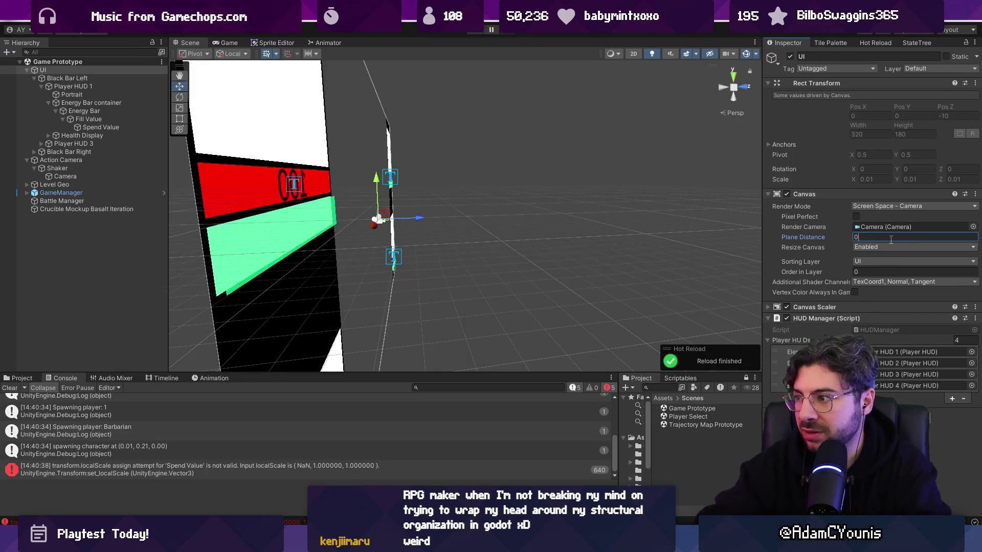
key(Return)
key(2)
key(t)
- Adjust the Pos Z of the Fill Value and Spend Value layers toward 0
click(108, 118)
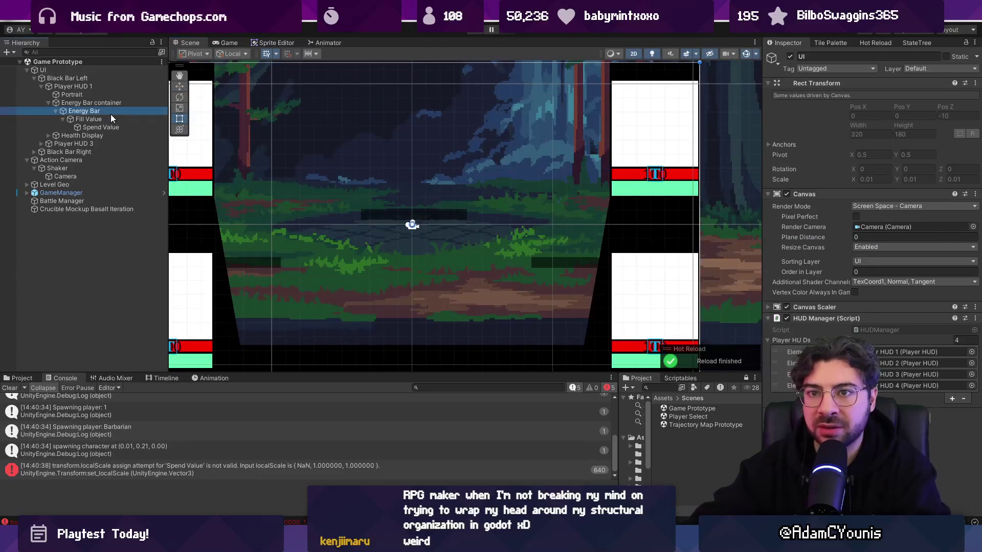
click(975, 104)
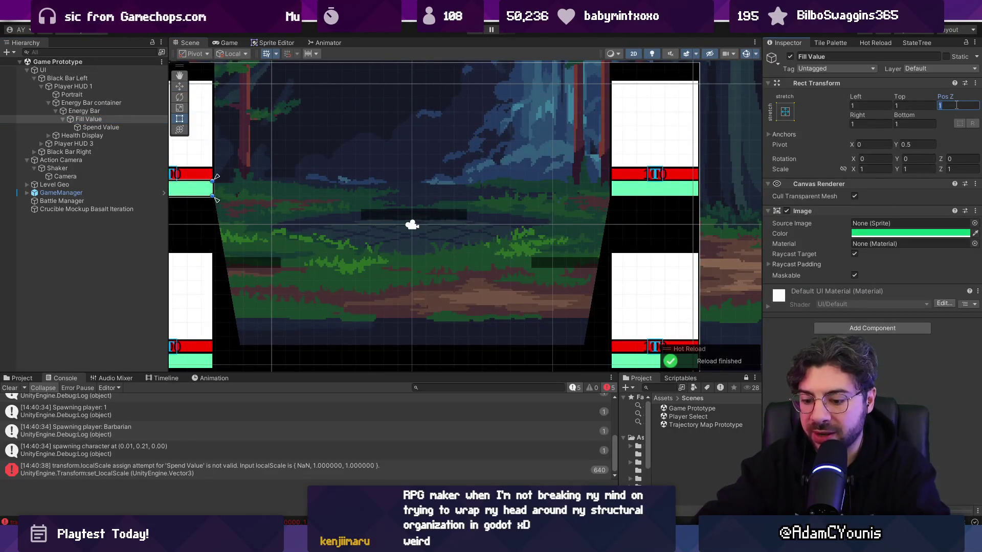
key(Return)
click(124, 125)
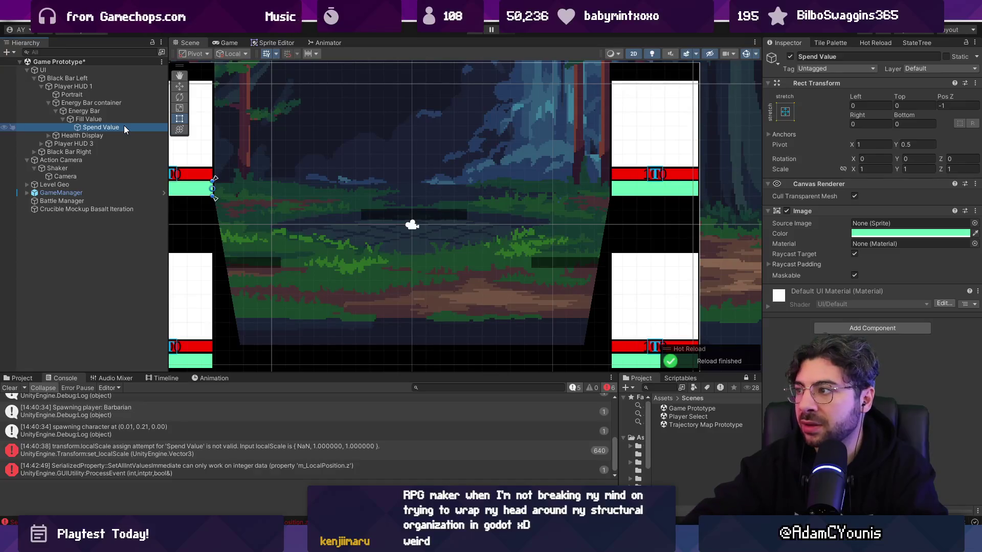
click(967, 106)
text(0)
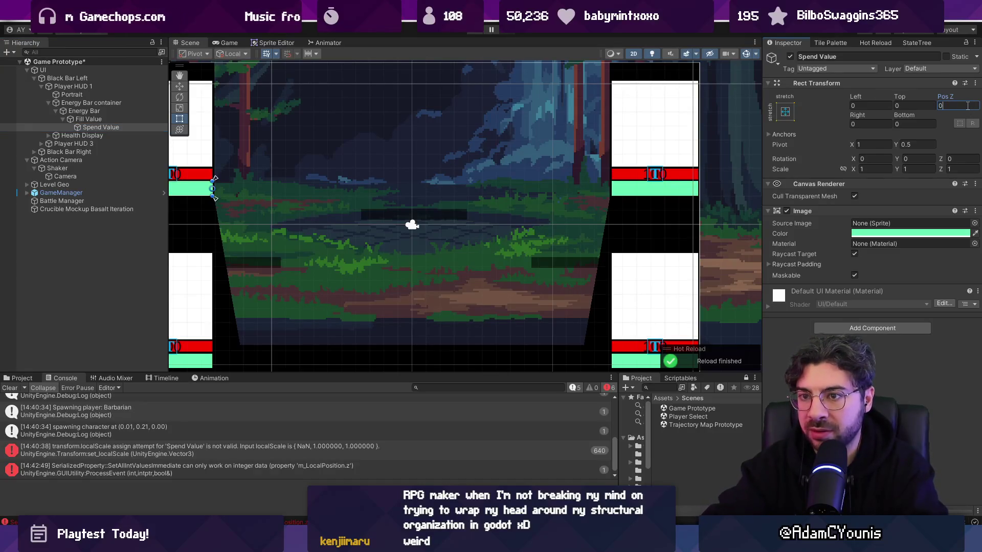
click(134, 125)
key(Up)
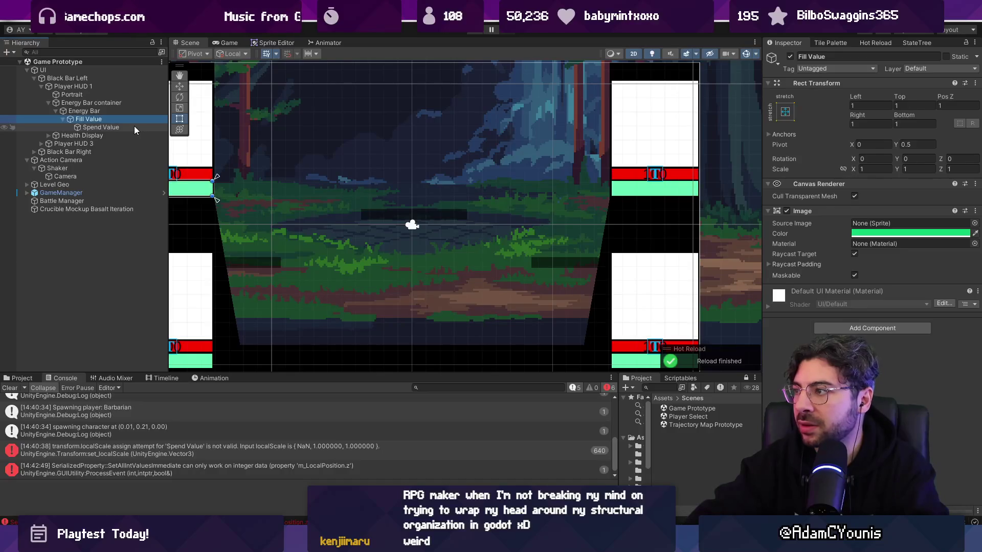
- Finish Fill Value at Pos Z 0, check the Portrait layer, and play the game maximized
click(965, 106)
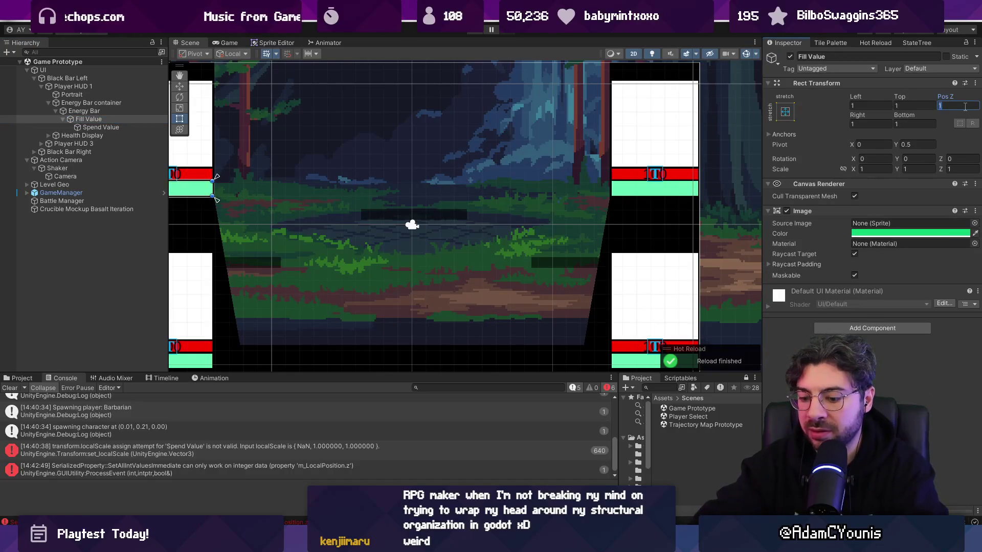
text(0)
click(81, 104)
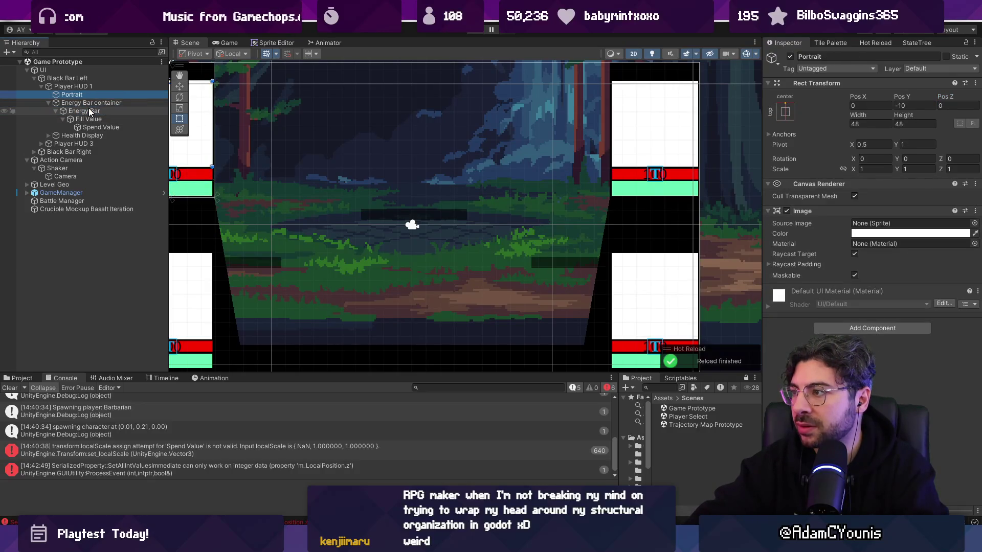
click(88, 118)
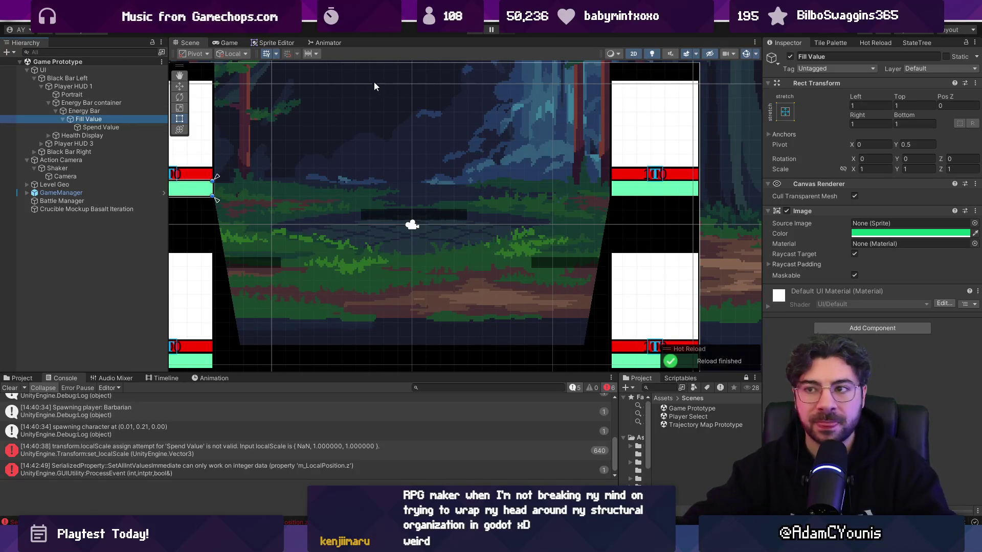
click(471, 33)
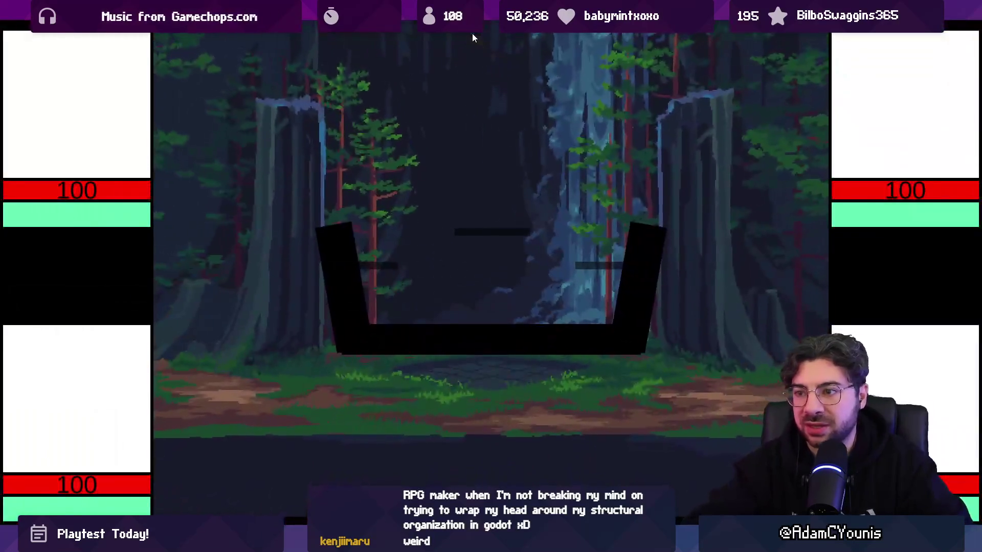
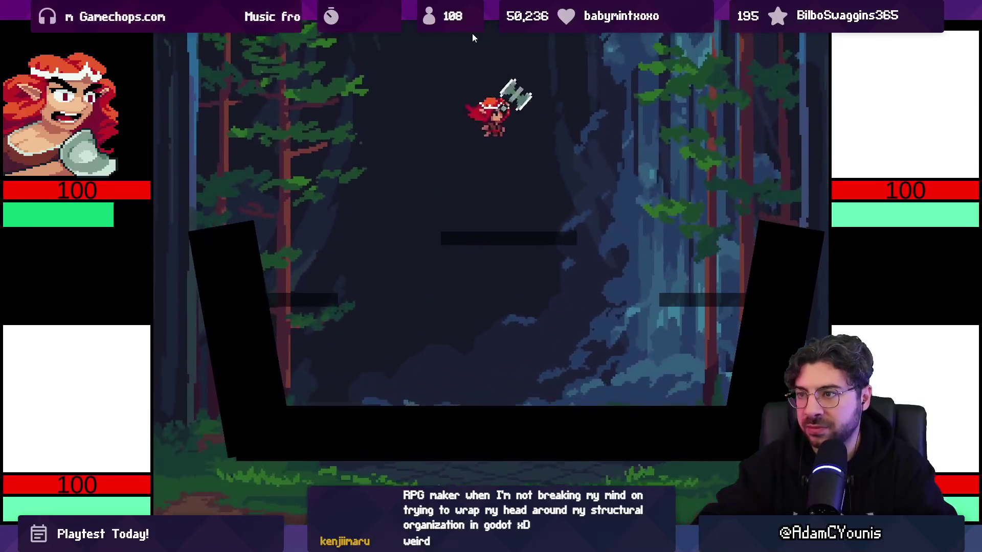
- Stop the running game, clear the Console, select Fill Value and switch to VS Code
key(shift+space)
click(471, 33)
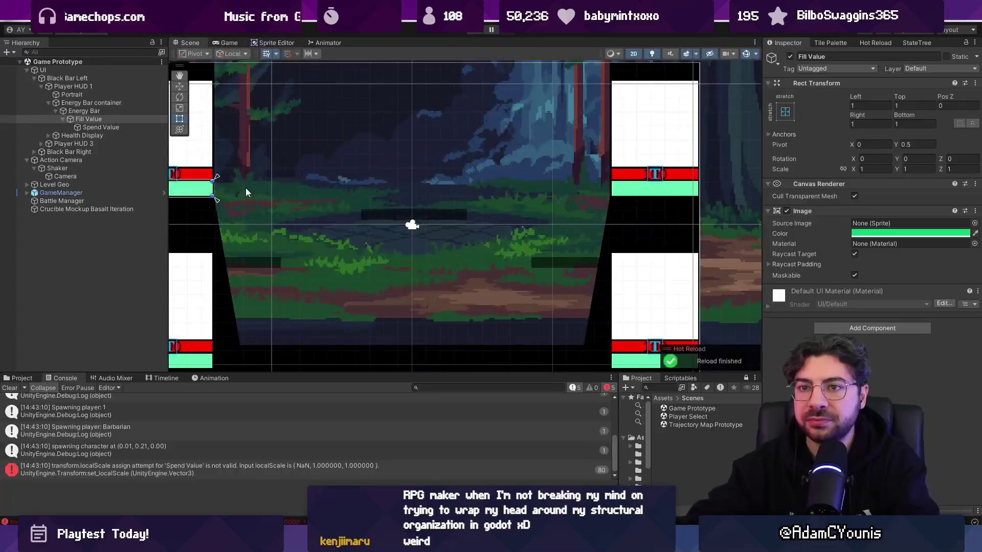
click(11, 388)
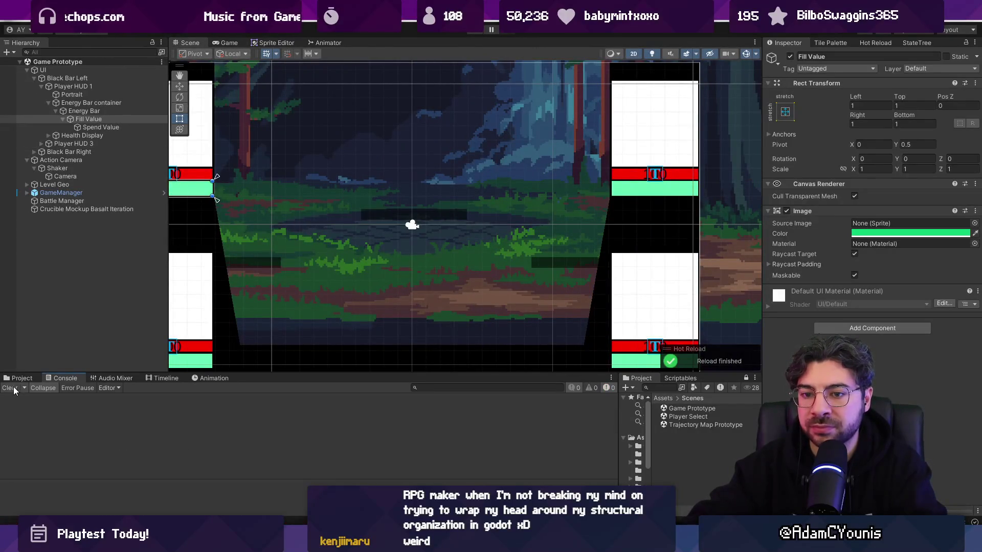
click(89, 120)
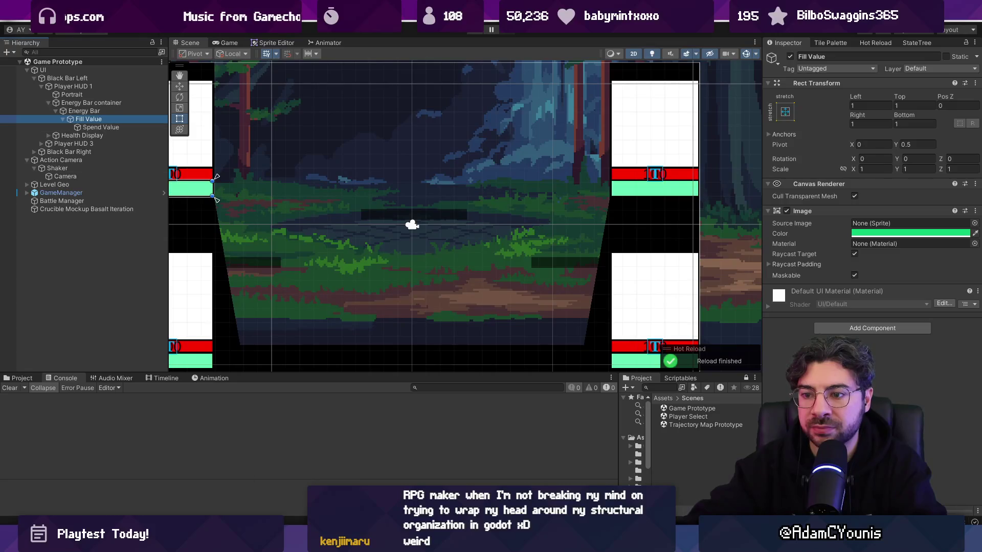
key(alt+Tab)
scroll(379, 348, down, 3)
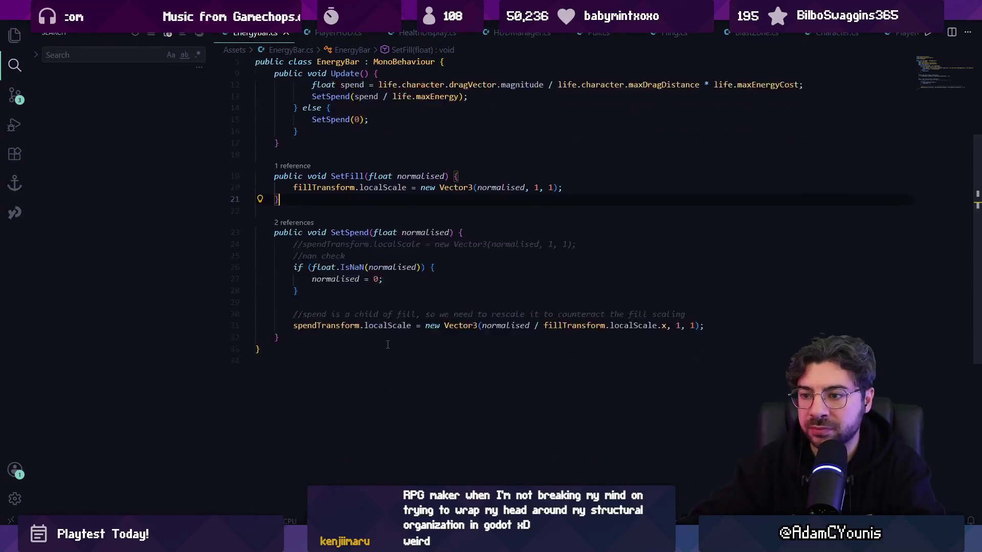
- Open PlayerHUD.cs in VS Code via the quick file search for 'hud'
scroll(387, 344, up, 1)
scroll(406, 358, up, 2)
key(ctrl+p)
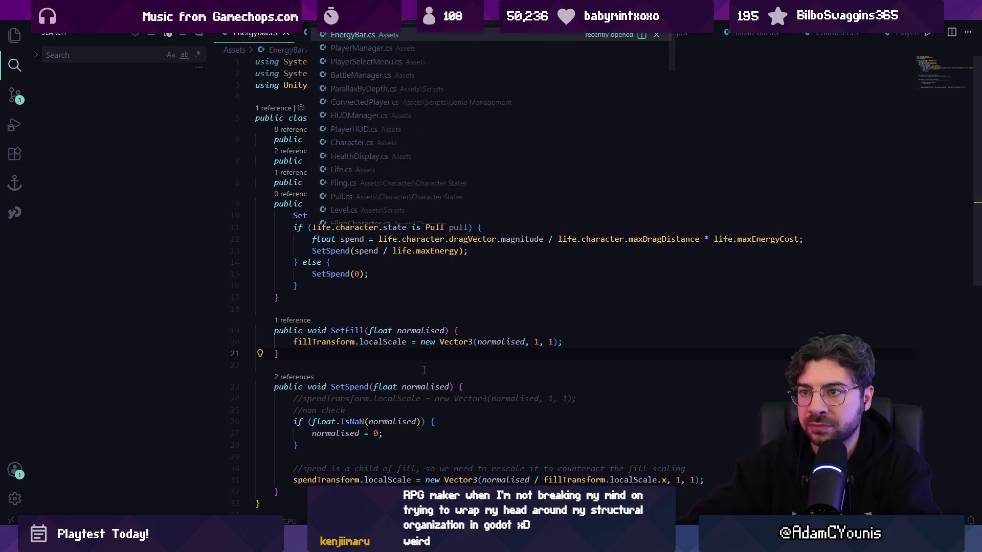
text(hud)
key(Down)
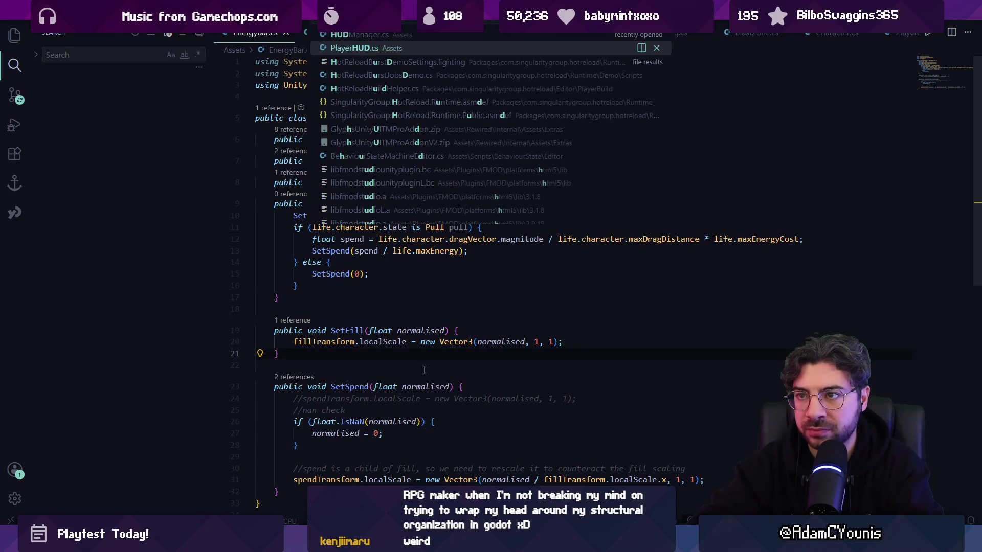
key(Return)
- Add 'portrait.SetNativeSize();' after the alpha assignment at the end of SetCharacter
key(ctrl+f)
key(Return)
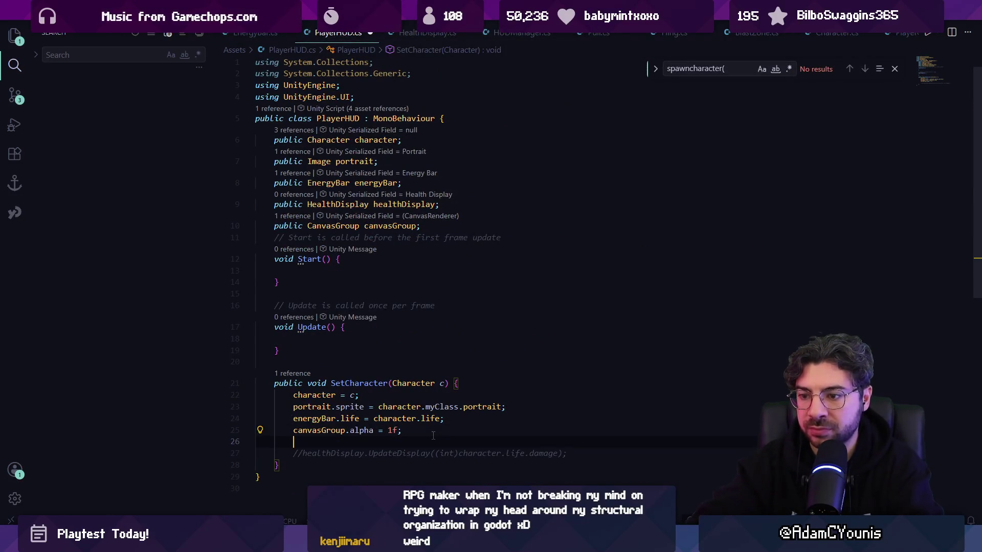
text(portrait.s)
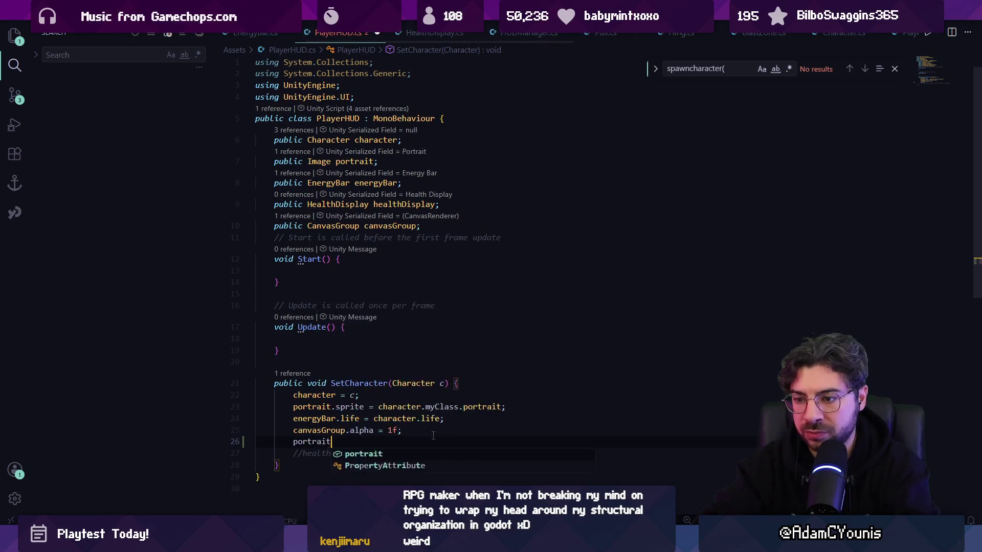
key(BackSpace)
text(n)
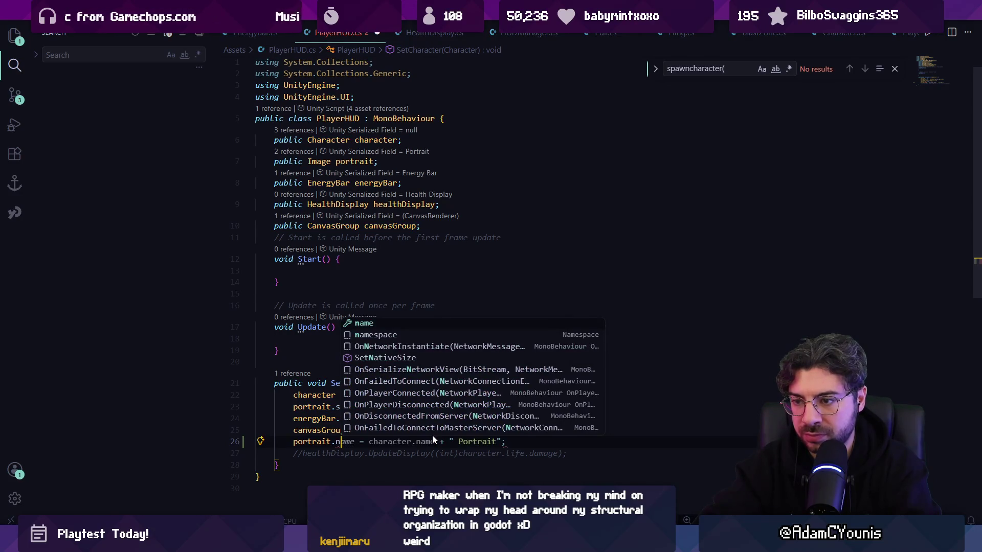
text(s)
key(Tab)
text(()
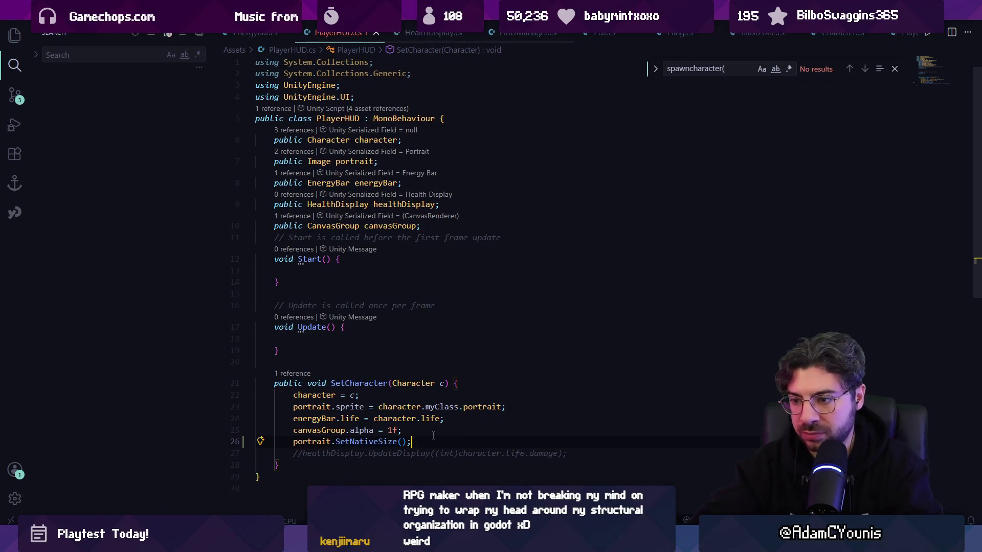
key(alt+Tab)
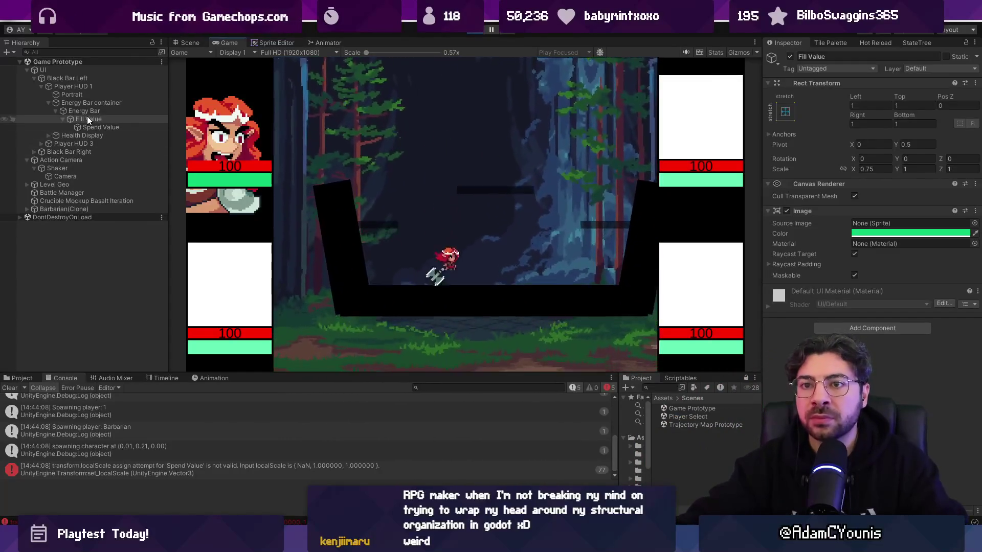
- Select the Portrait object and frame it in the Scene view with the Move tool
click(76, 103)
click(192, 44)
double_click(92, 96)
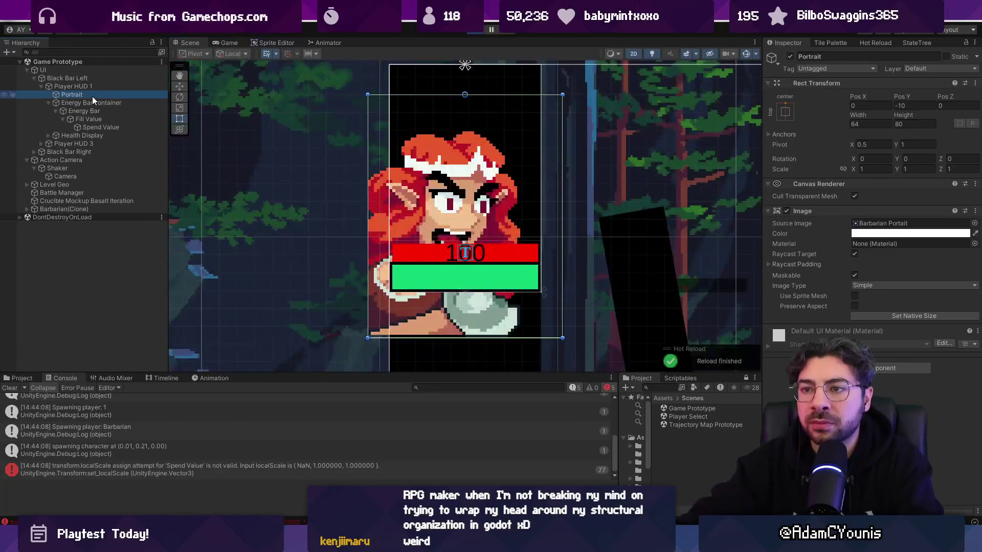
key(w)
scroll(447, 241, down, 2)
scroll(446, 249, up, 3)
scroll(446, 249, down, 1)
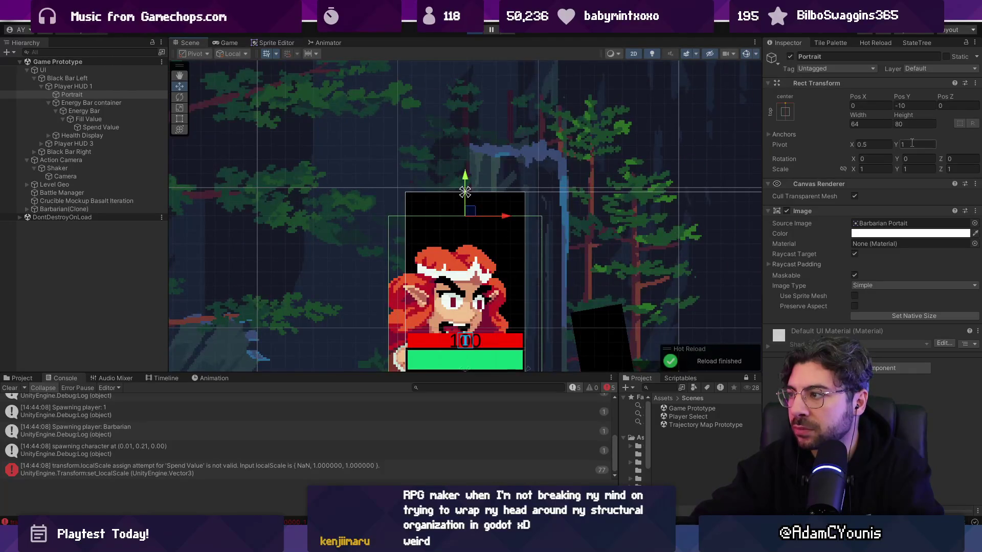
- Try Portrait Pivot Y values of -1, then 0, during play
text(-1)
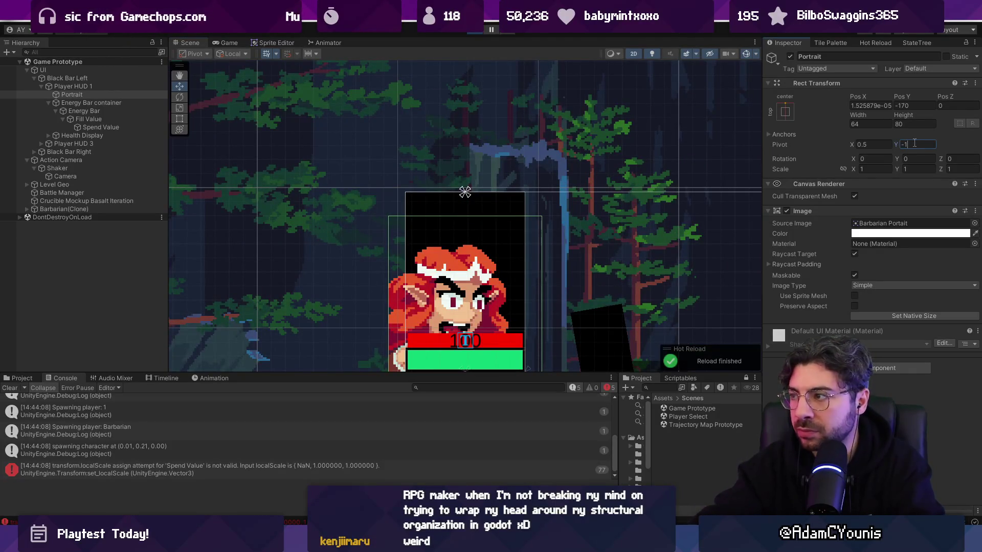
key(BackSpace)
text(0)
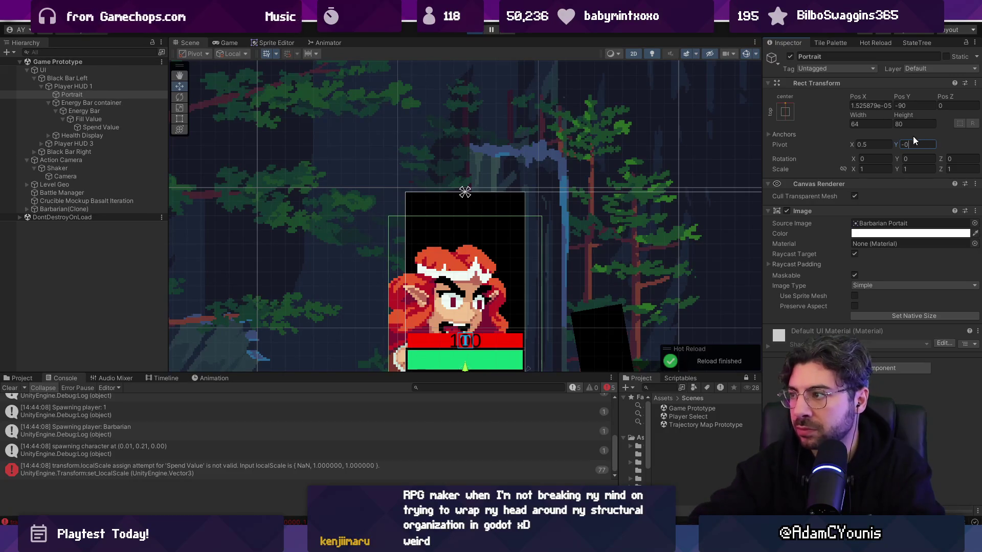
key(BackSpace)
key(BackSpace)
text(0)
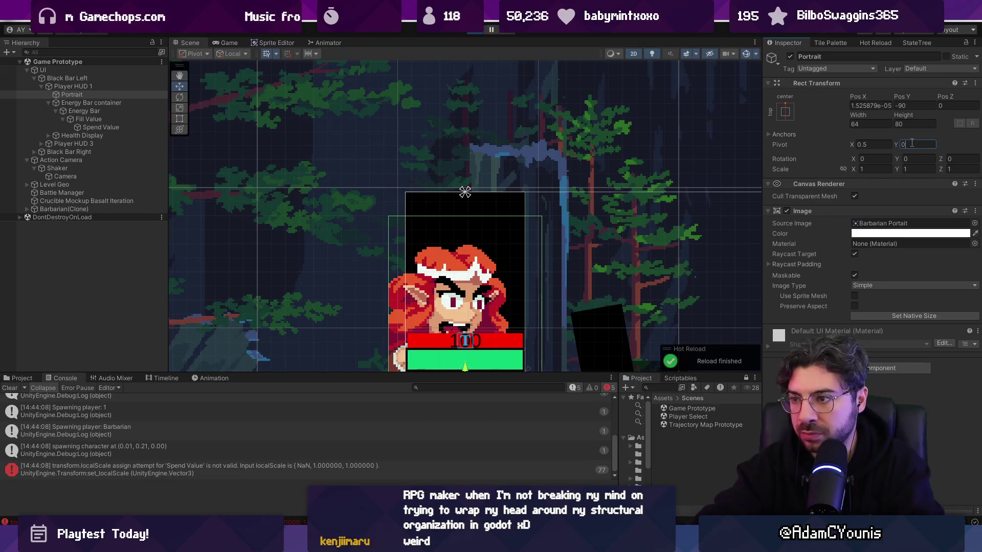
scroll(501, 173, down, 3)
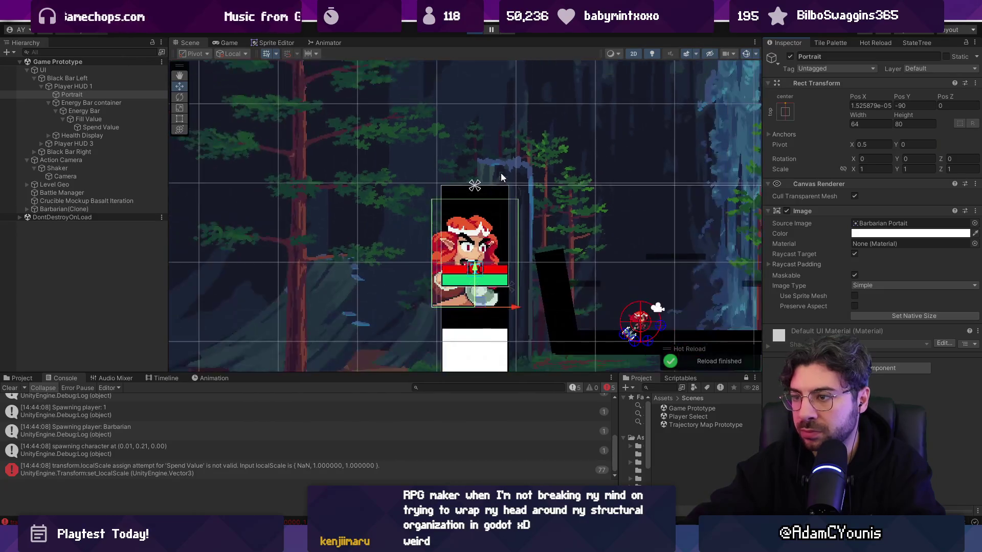
- Stop play mode, then frame Player HUD 1 and reselect its 48×48 Portrait to inspect
click(475, 33)
double_click(106, 97)
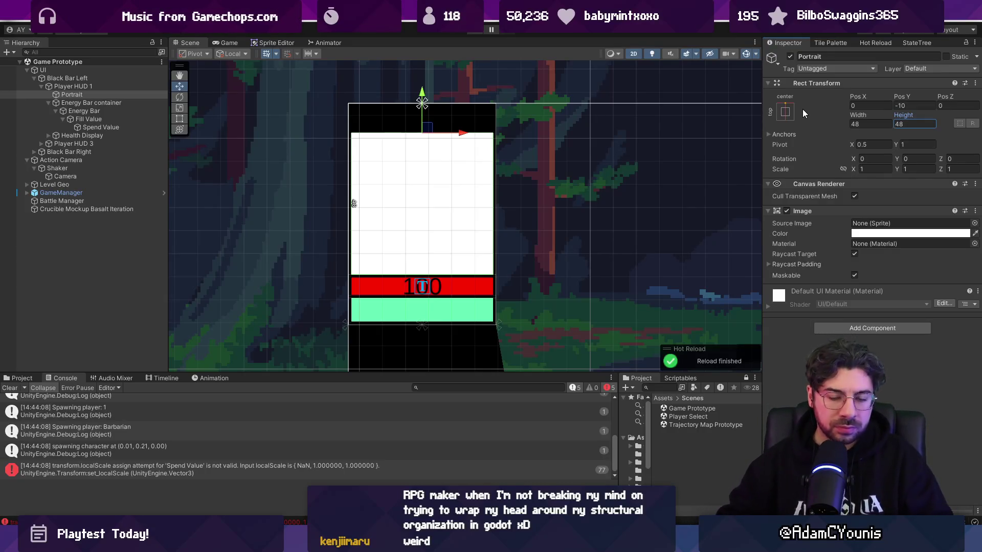
click(113, 88)
key(f)
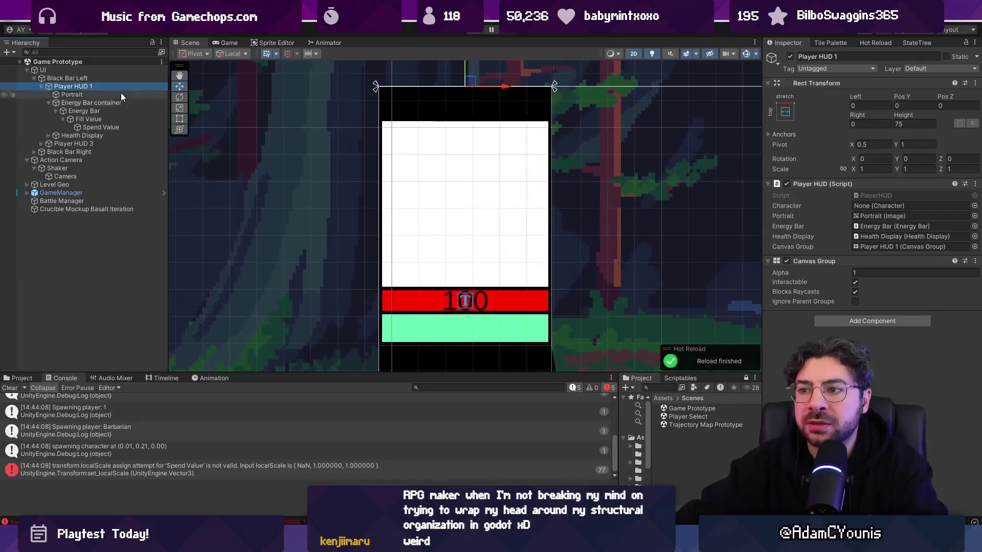
scroll(452, 212, down, 3)
scroll(455, 253, up, 3)
click(456, 257)
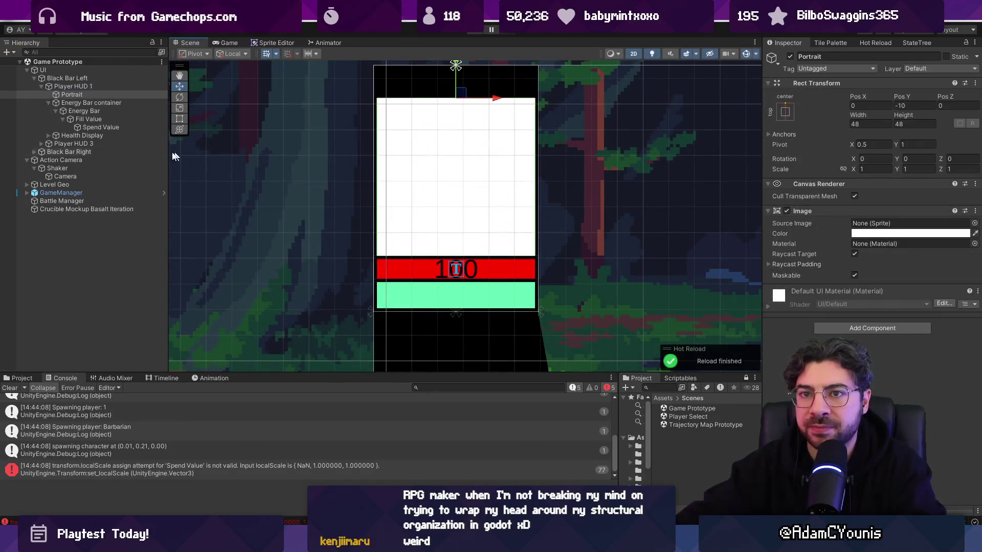
click(84, 95)
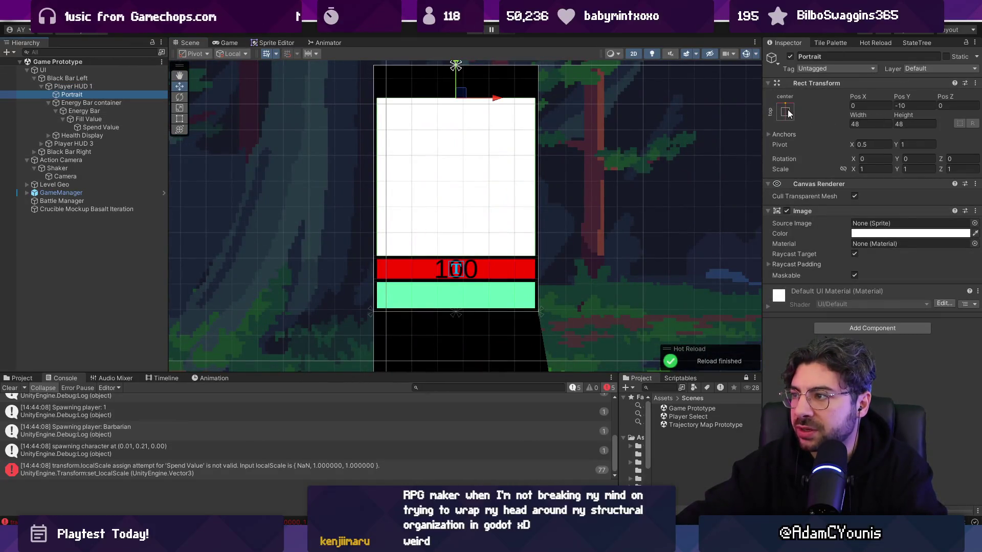